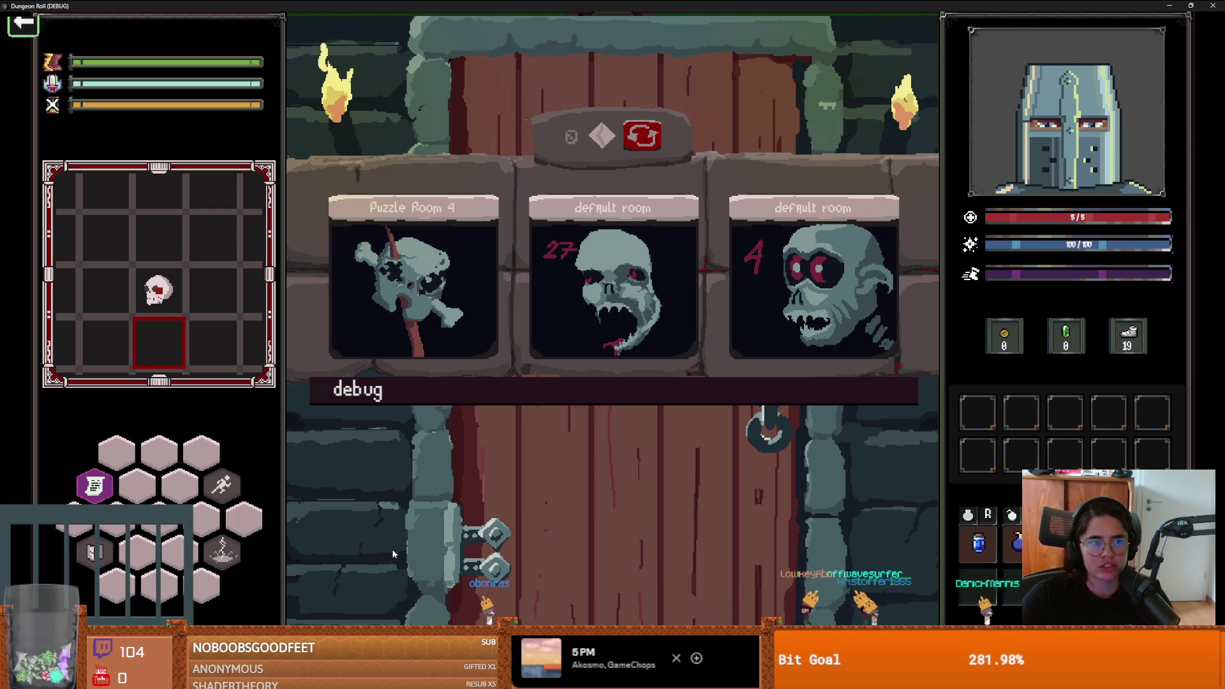
Step: Leave the Dungeon Roll debug build and bring up Aseprite showing Eleanor_card_template.png
{"action": "mouse_move", "coordinate": [359, 677]}
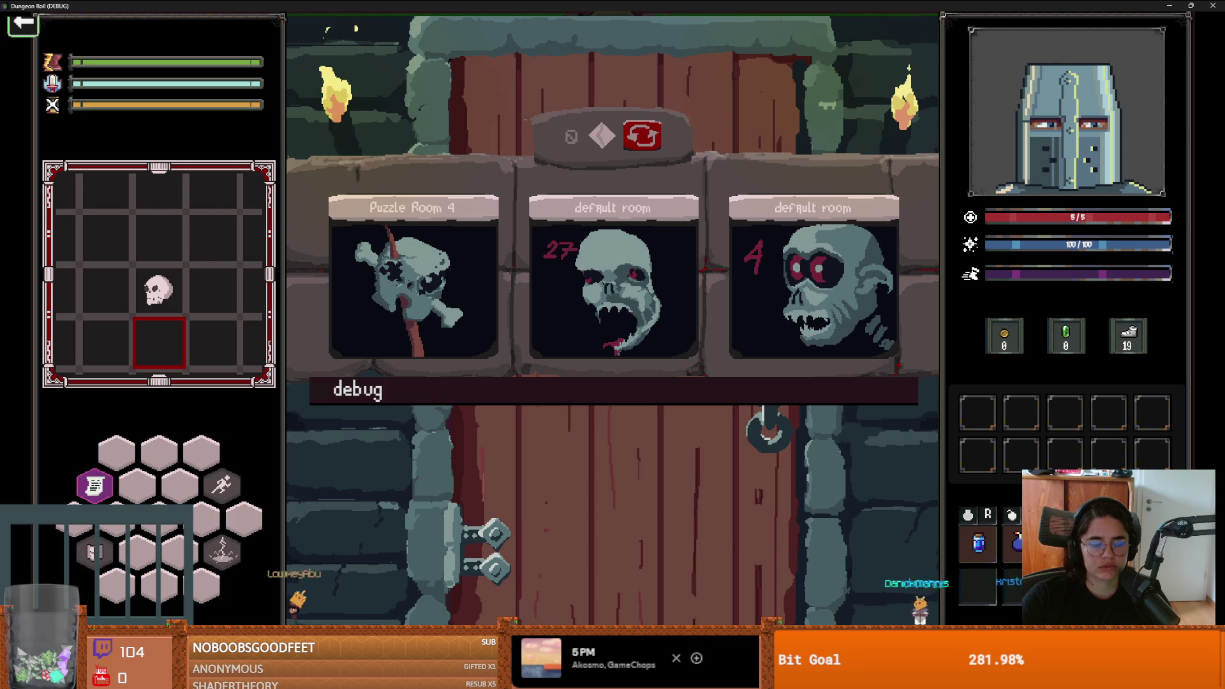
{"action": "key", "text": "alt+Tab"}
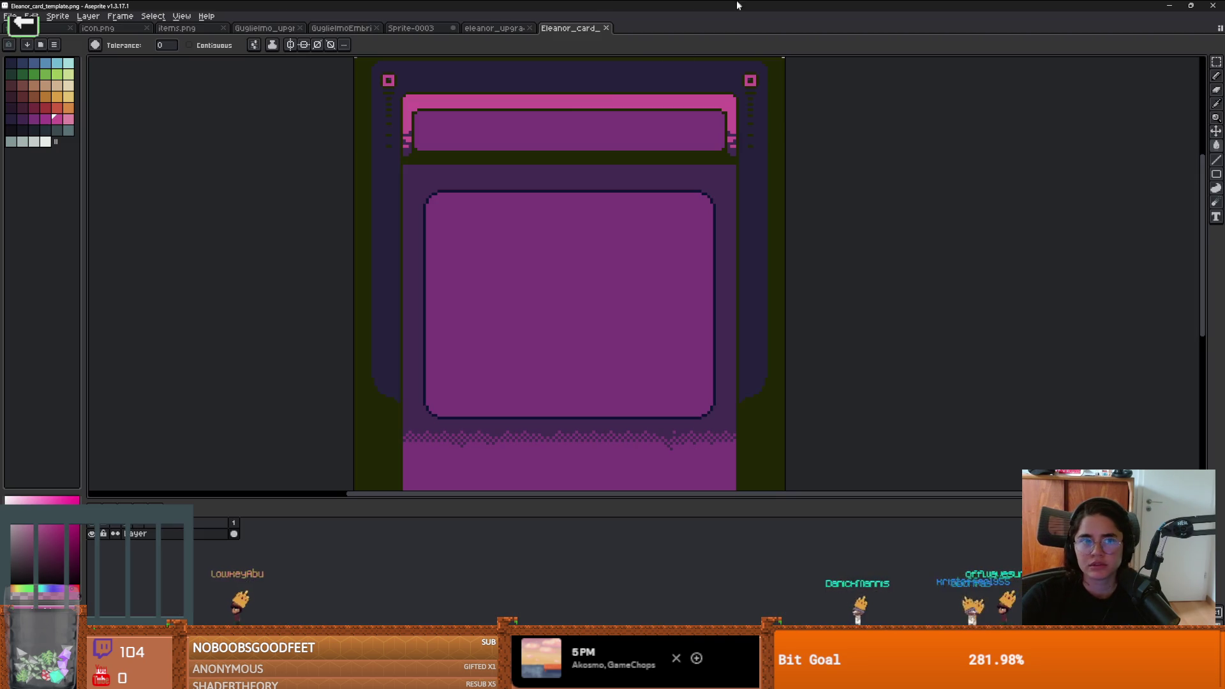
Step: Create a new blank sprite, Sprite-0005, and zoom in on its canvas
{"action": "left_click", "coordinate": [10, 15]}
{"action": "left_click", "coordinate": [25, 27]}
{"action": "left_click", "coordinate": [582, 428]}
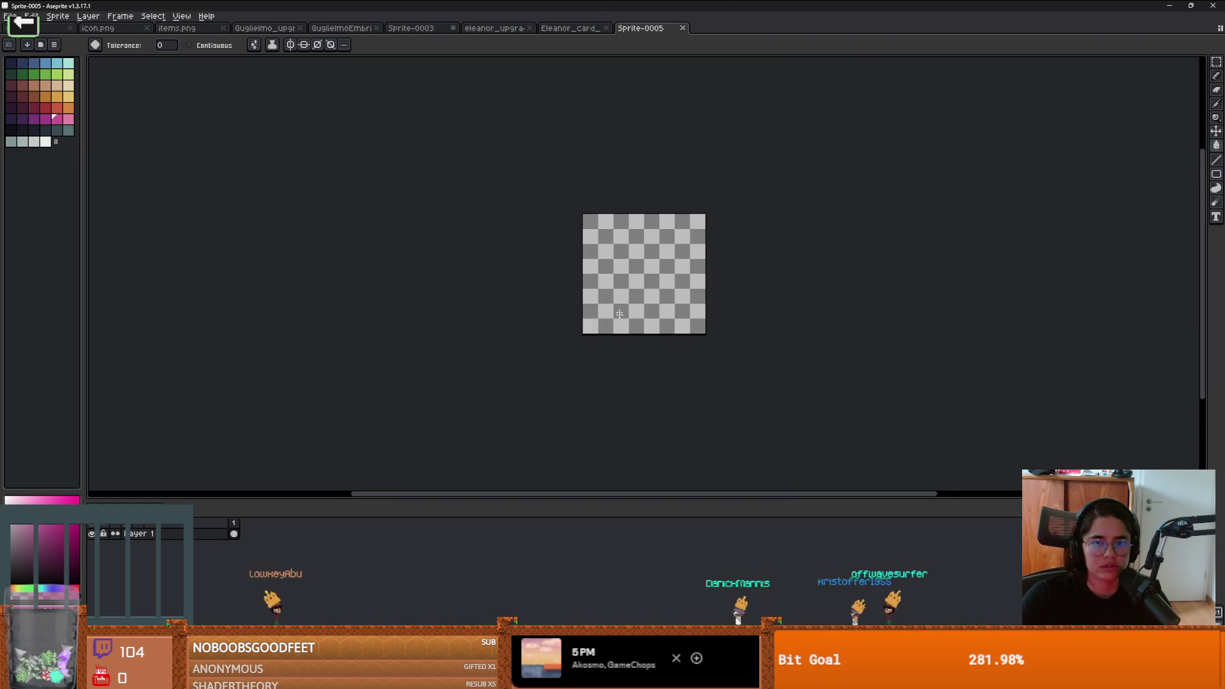
{"action": "scroll", "coordinate": [621, 300], "scroll_direction": "up", "scroll_amount": 3}
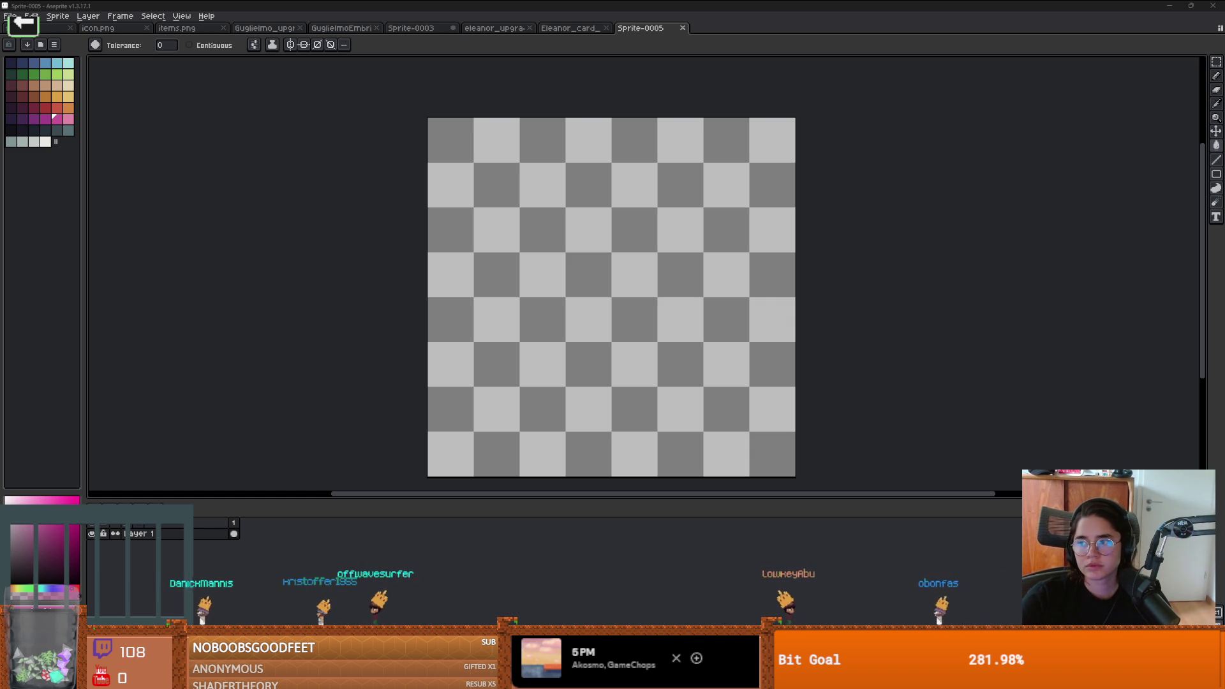
Step: Preview the Alamy seated astrologer with telescope image in Google Images, then return to Aseprite
{"action": "key", "text": "alt+Tab"}
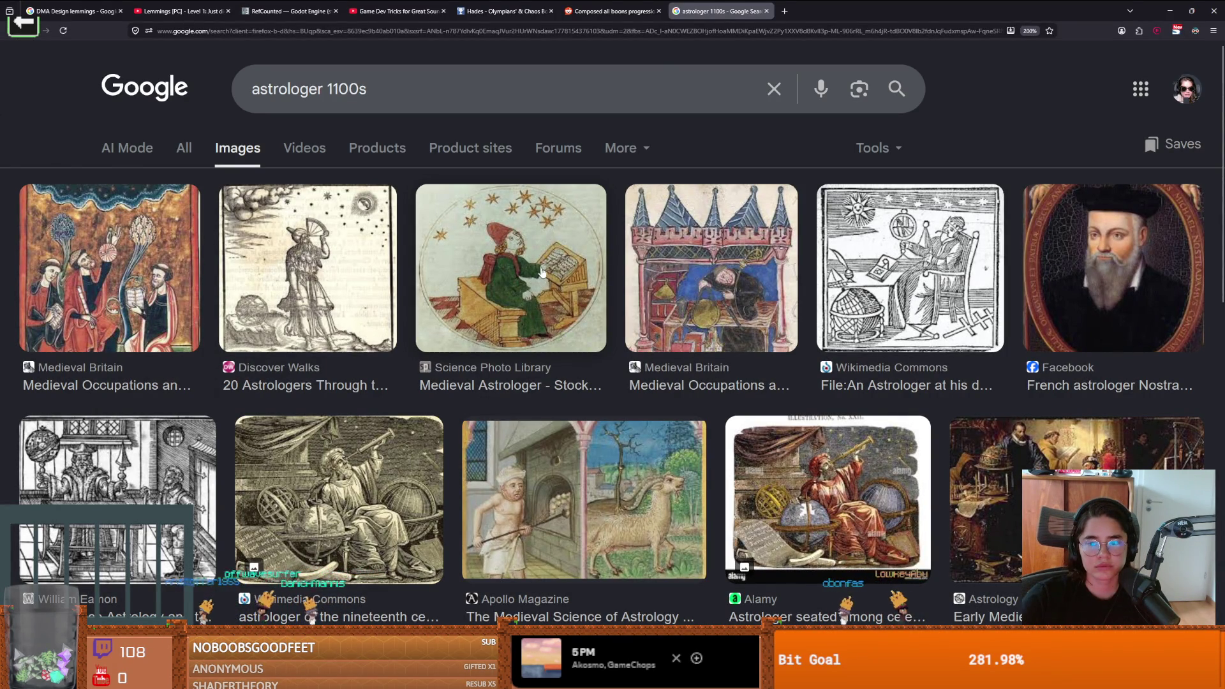
{"action": "left_click", "coordinate": [832, 502]}
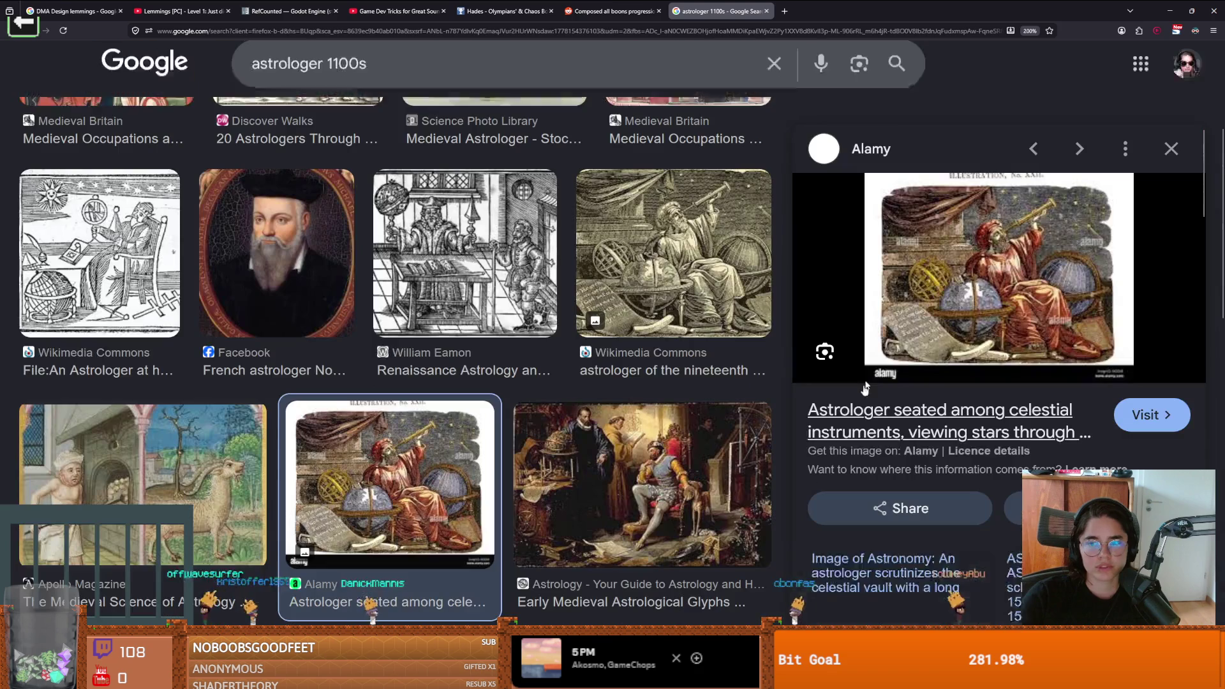
{"action": "key", "text": "alt+Tab"}
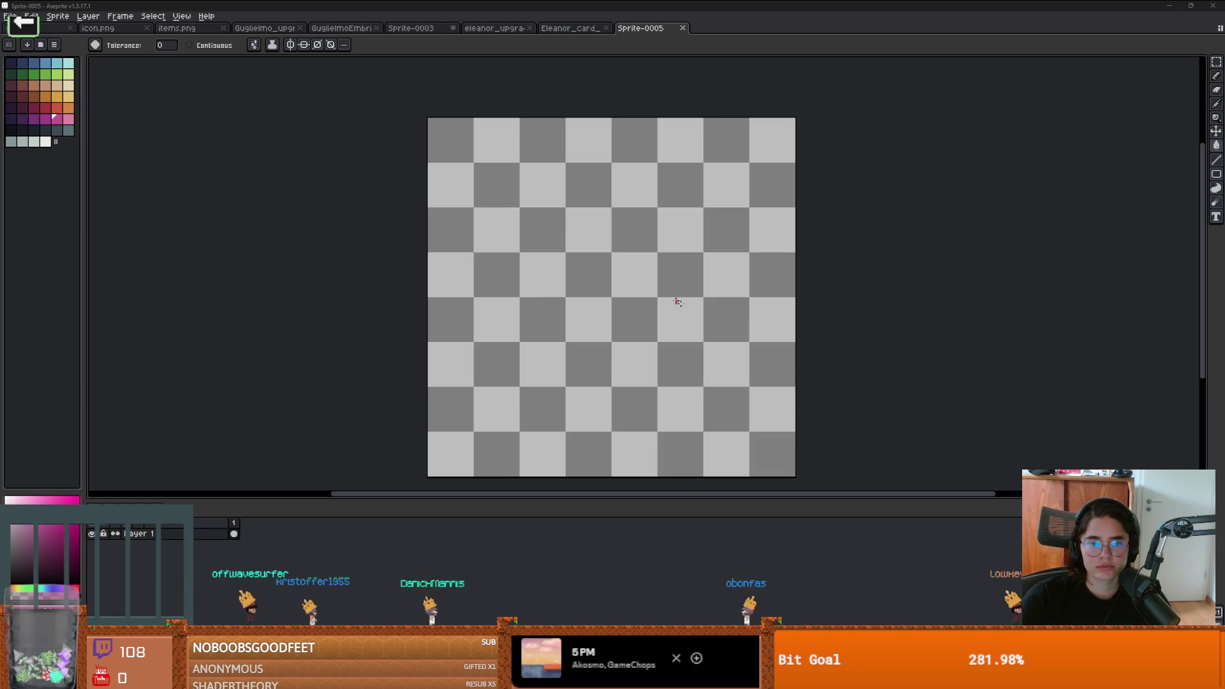
Step: Bring the astrologer picture into Aseprite, docked and widened beside the new sprite
{"action": "left_click_drag", "start_coordinate": [659, 75], "coordinate": [664, 76]}
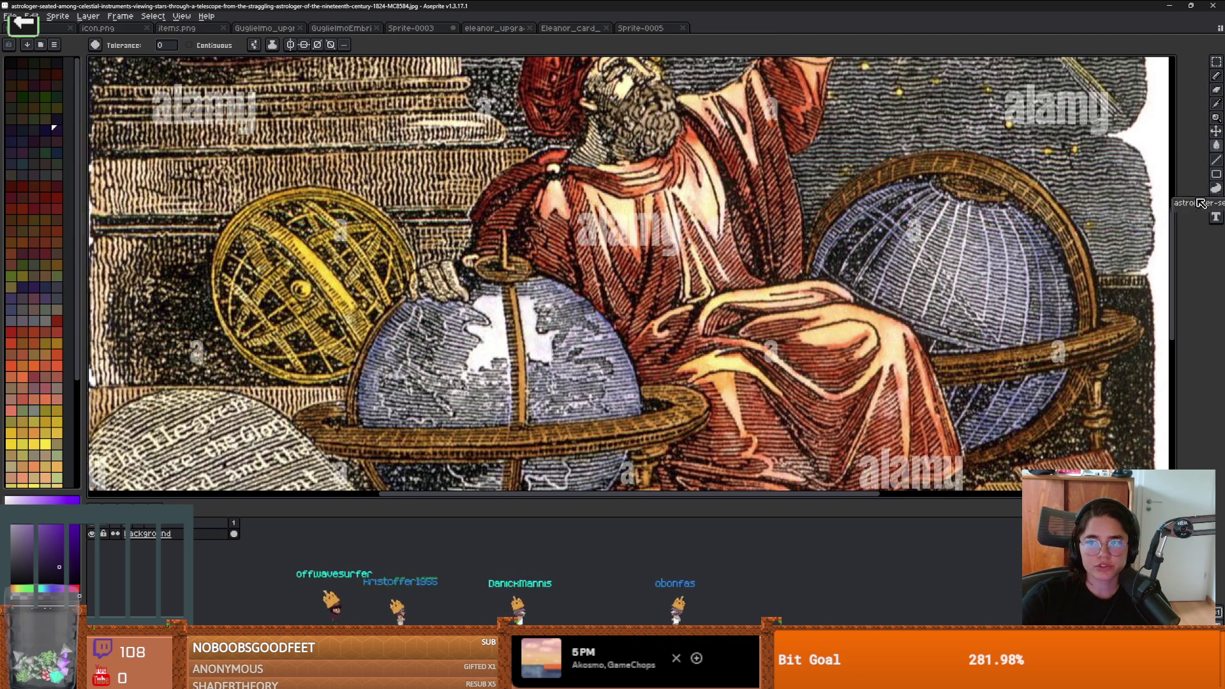
{"action": "left_click_drag", "start_coordinate": [1199, 203], "coordinate": [1199, 203]}
{"action": "scroll", "coordinate": [1065, 268], "scroll_direction": "down", "scroll_amount": 3}
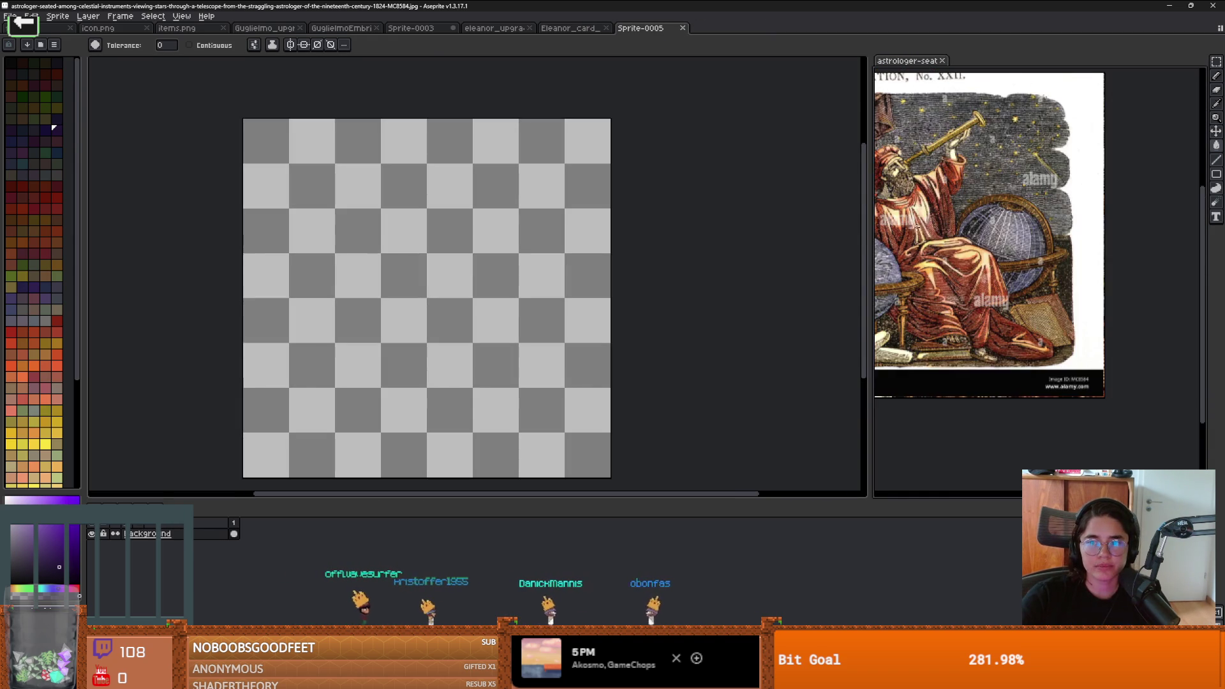
{"action": "left_click_drag", "start_coordinate": [870, 221], "coordinate": [727, 221]}
{"action": "scroll", "coordinate": [926, 277], "scroll_direction": "up", "scroll_amount": 2}
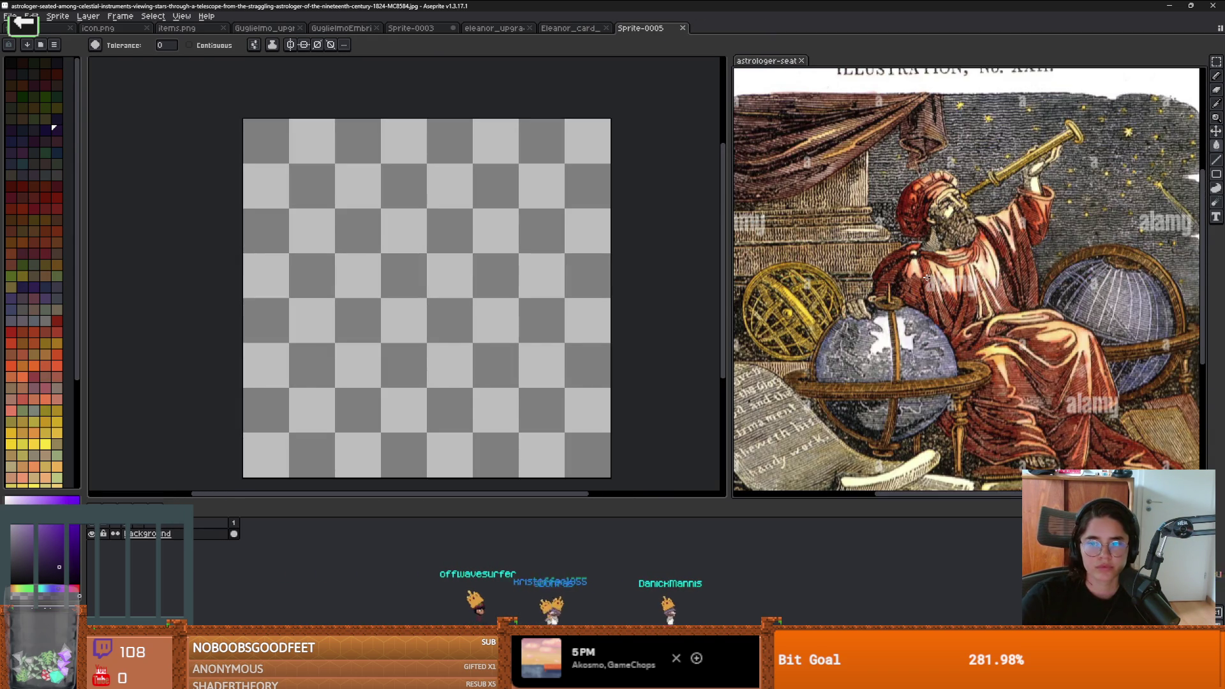
{"action": "scroll", "coordinate": [927, 275], "scroll_direction": "down", "scroll_amount": 2}
{"action": "scroll", "coordinate": [926, 276], "scroll_direction": "up", "scroll_amount": 2}
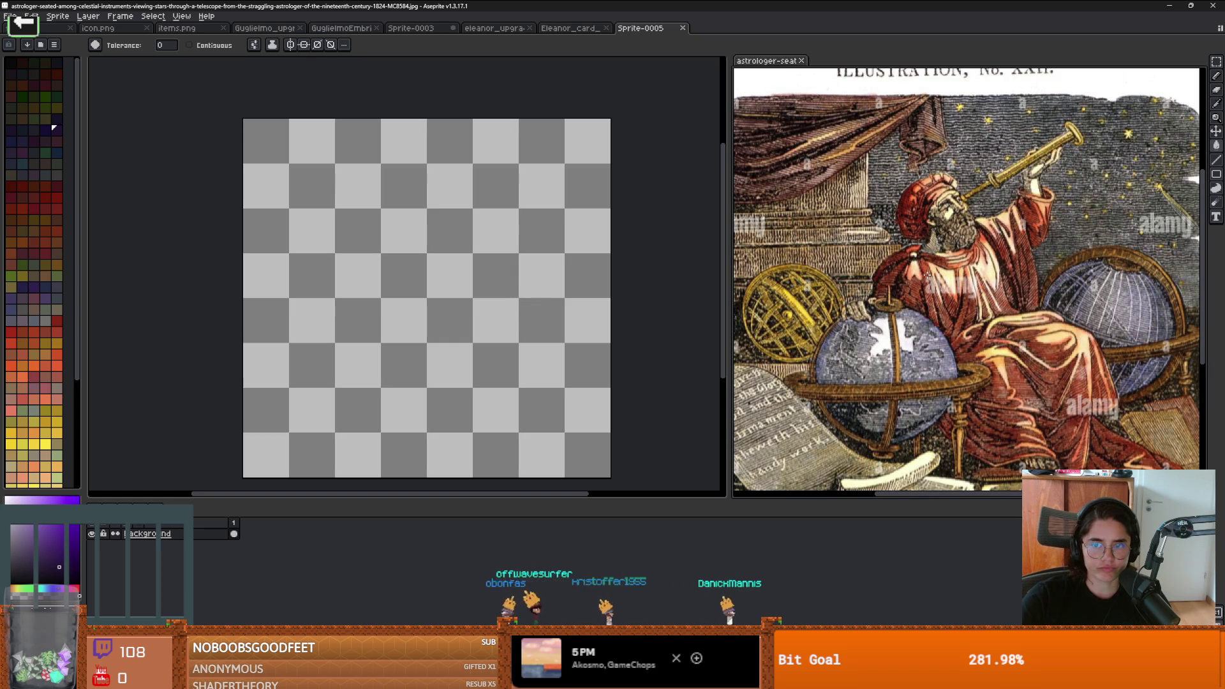
Step: Resize Sprite-0005's canvas to 80×64 pixels
{"action": "left_click", "coordinate": [496, 292]}
{"action": "key", "text": "ctrl+alt+c"}
{"action": "mouse_move", "coordinate": [541, 375]}
{"action": "left_mouse_down"}
{"action": "mouse_move", "coordinate": [440, 268]}
{"action": "mouse_move", "coordinate": [451, 254]}
{"action": "left_mouse_up"}
{"action": "key", "text": "Return"}
{"action": "scroll", "coordinate": [449, 310], "scroll_direction": "up", "scroll_amount": 3}
{"action": "scroll", "coordinate": [449, 311], "scroll_direction": "left", "scroll_amount": 1}
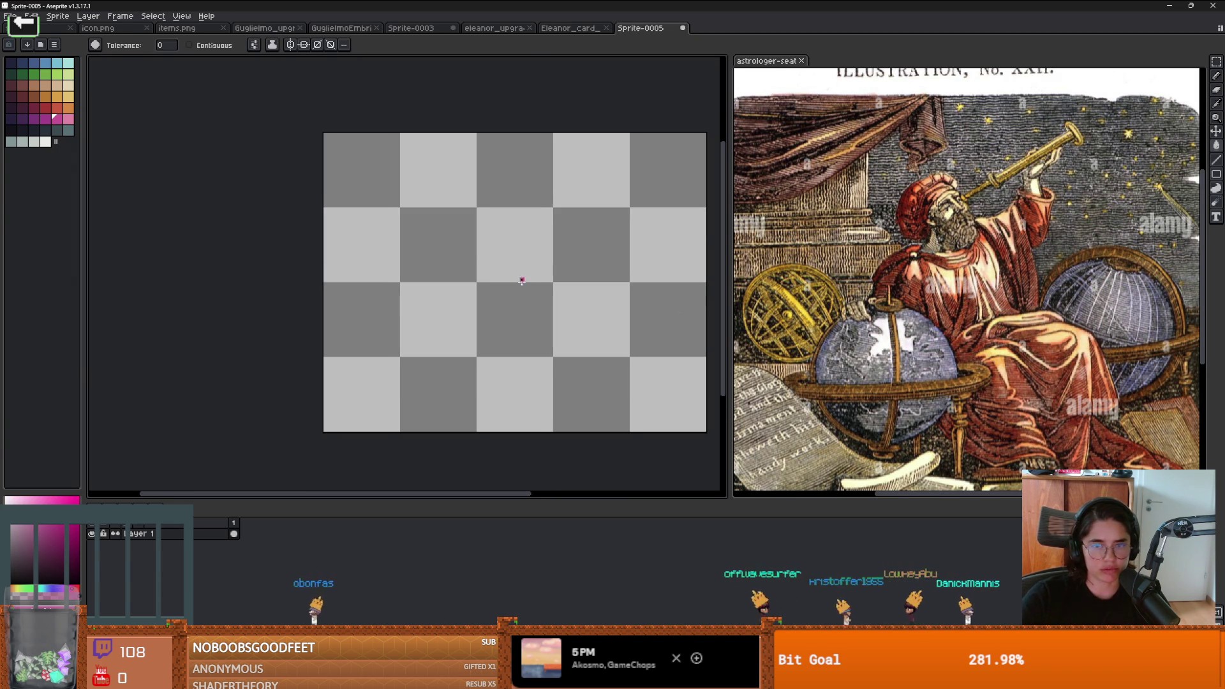
{"action": "scroll", "coordinate": [520, 276], "scroll_direction": "right", "scroll_amount": 2}
{"action": "scroll", "coordinate": [364, 251], "scroll_direction": "up", "scroll_amount": 1}
{"action": "scroll", "coordinate": [363, 251], "scroll_direction": "down", "scroll_amount": 1}
{"action": "scroll", "coordinate": [366, 250], "scroll_direction": "up", "scroll_amount": 1}
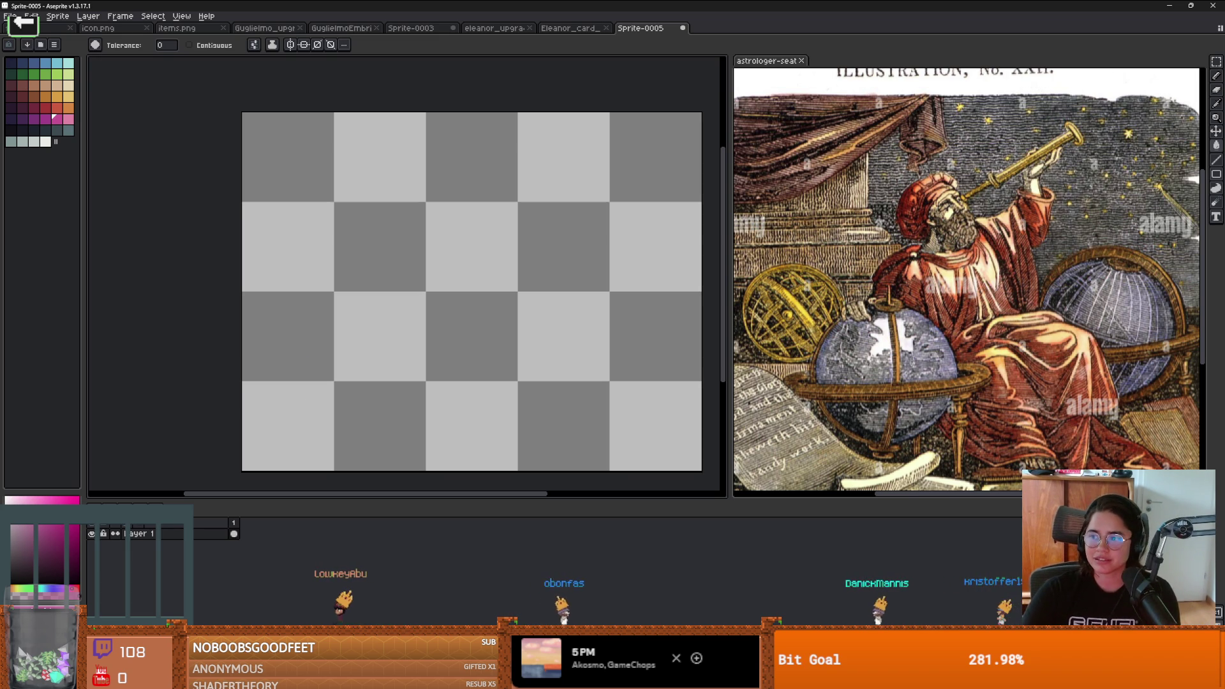
{"action": "scroll", "coordinate": [405, 232], "scroll_direction": "up", "scroll_amount": 2}
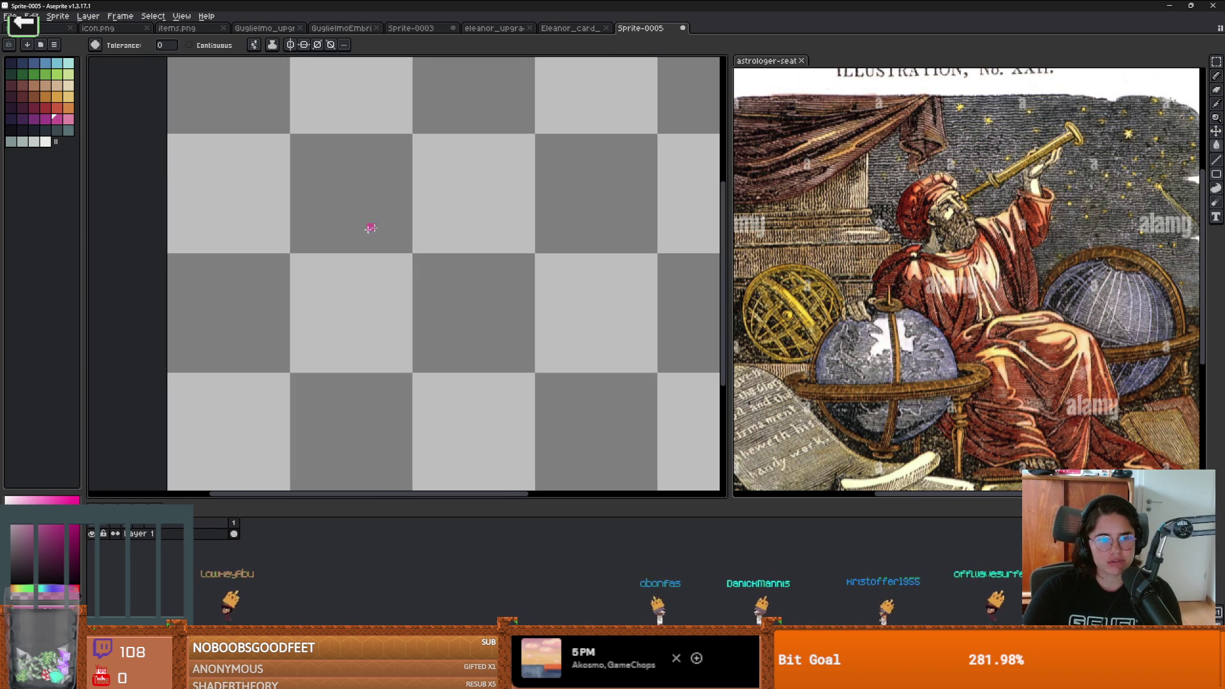
{"action": "scroll", "coordinate": [317, 238], "scroll_direction": "up", "scroll_amount": 2}
{"action": "scroll", "coordinate": [317, 238], "scroll_direction": "down", "scroll_amount": 2}
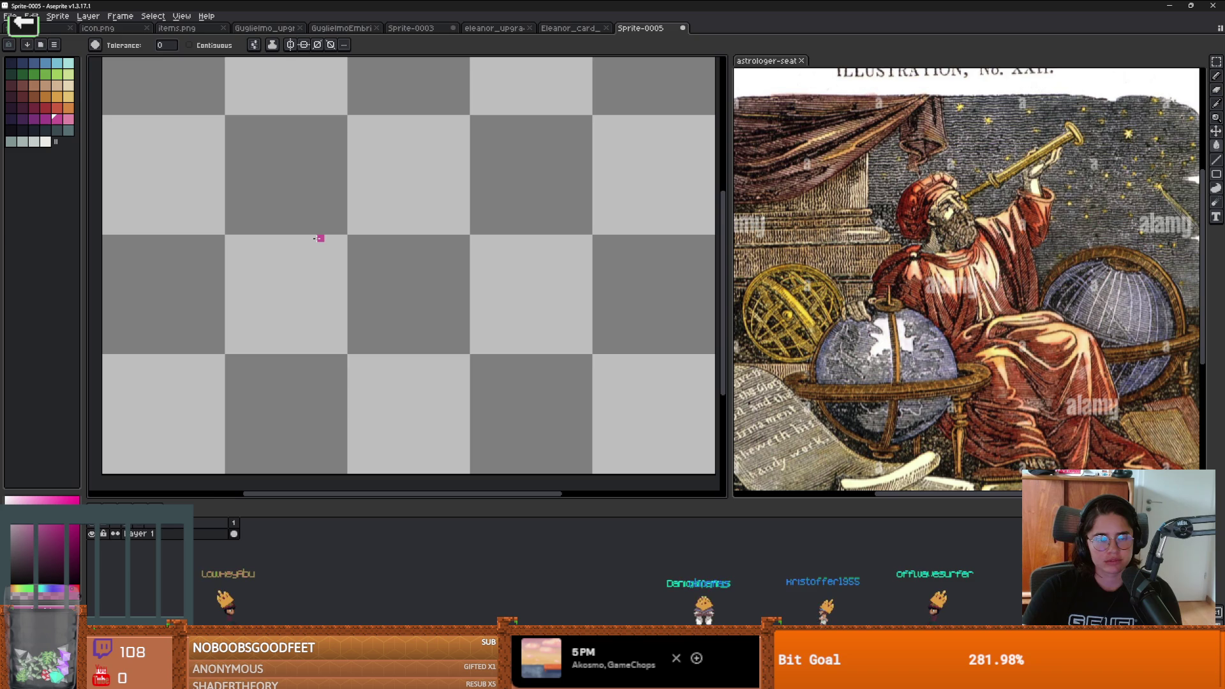
Step: Stamp a dark blue disc for the globe using a 21-pixel Pencil brush
{"action": "key", "text": "b"}
{"action": "key", "text": "plus"}
{"action": "key", "text": "plus"}
{"action": "key", "text": "plus"}
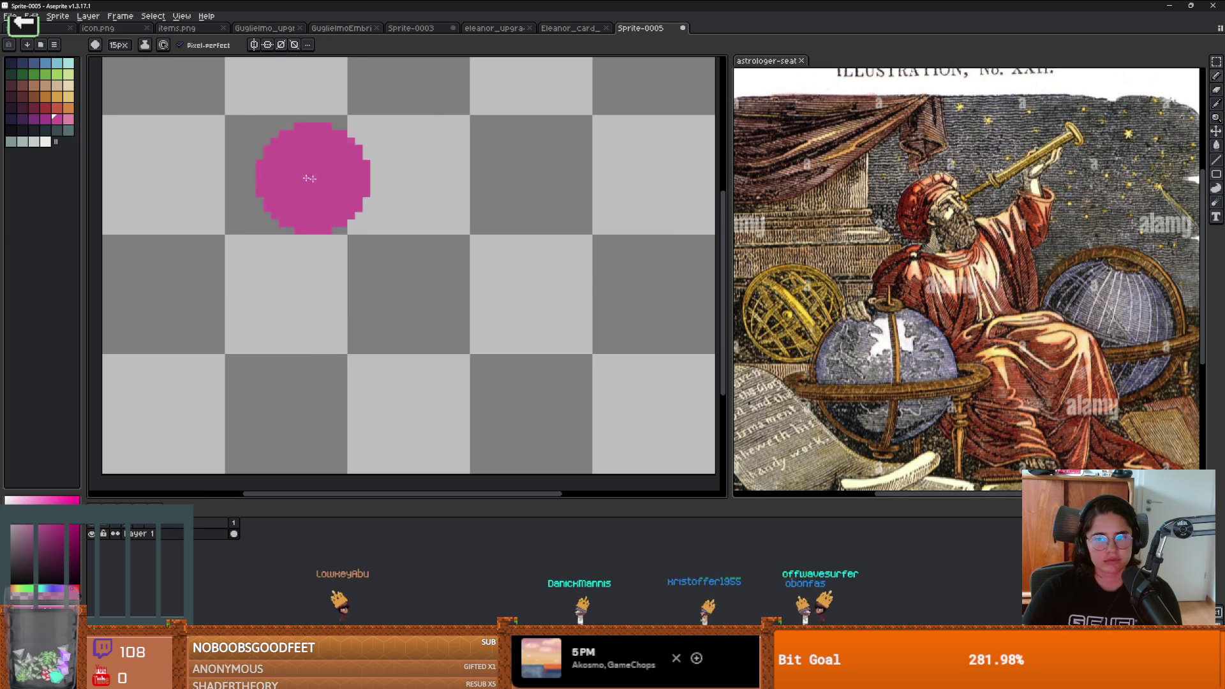
{"action": "left_click", "coordinate": [36, 63]}
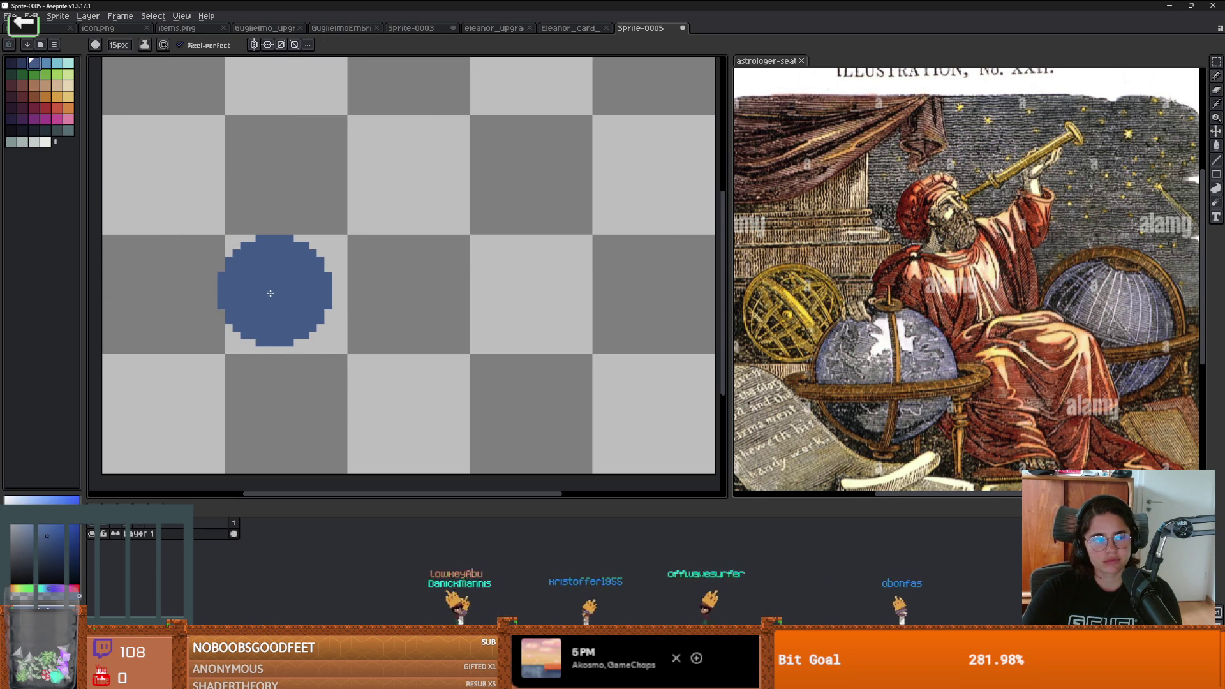
{"action": "key", "text": "plus"}
{"action": "key", "text": "plus"}
{"action": "key", "text": "plus"}
{"action": "key", "text": "minus"}
{"action": "scroll", "coordinate": [303, 306], "scroll_direction": "up", "scroll_amount": 1}
{"action": "scroll", "coordinate": [305, 306], "scroll_direction": "down", "scroll_amount": 1}
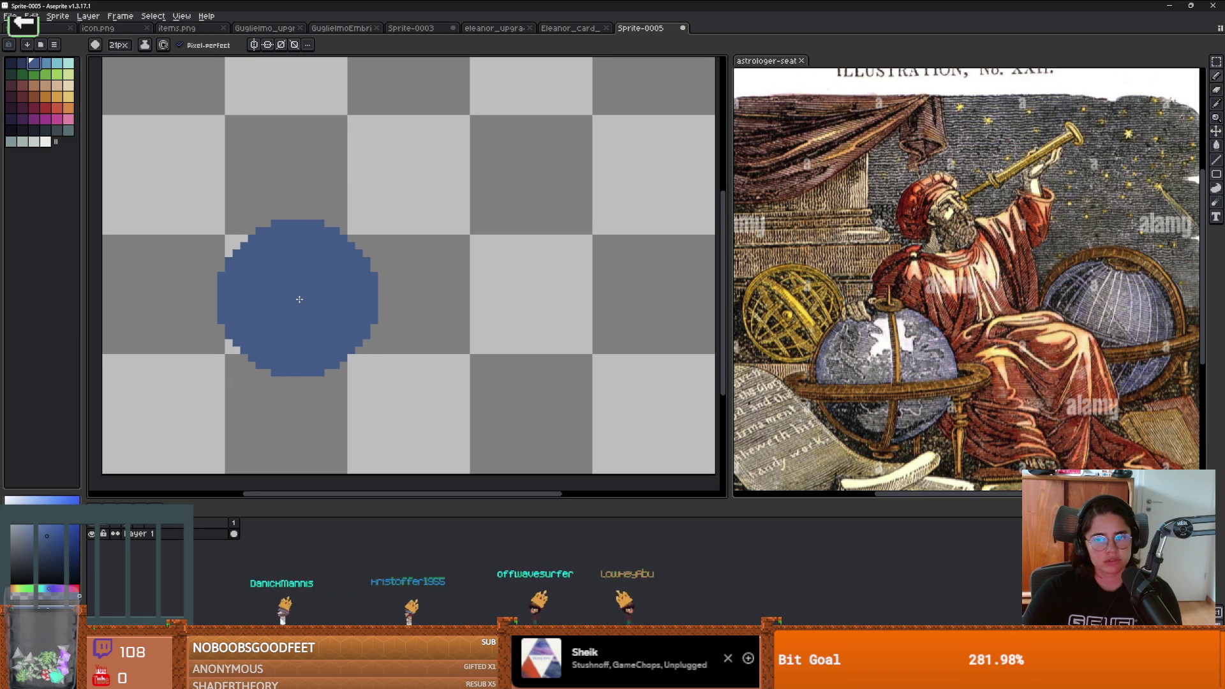
{"action": "left_click", "coordinate": [299, 299]}
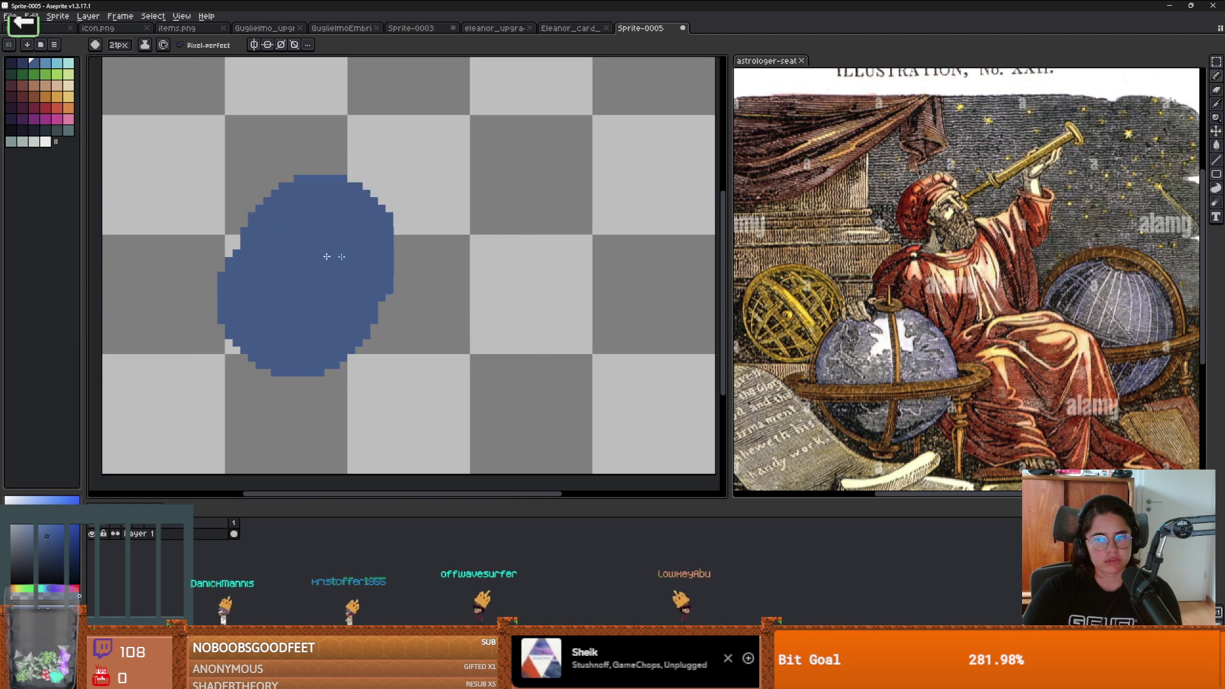
Step: Choose brown with a much smaller brush and add Layer 2 above the globe
{"action": "left_click", "coordinate": [26, 88]}
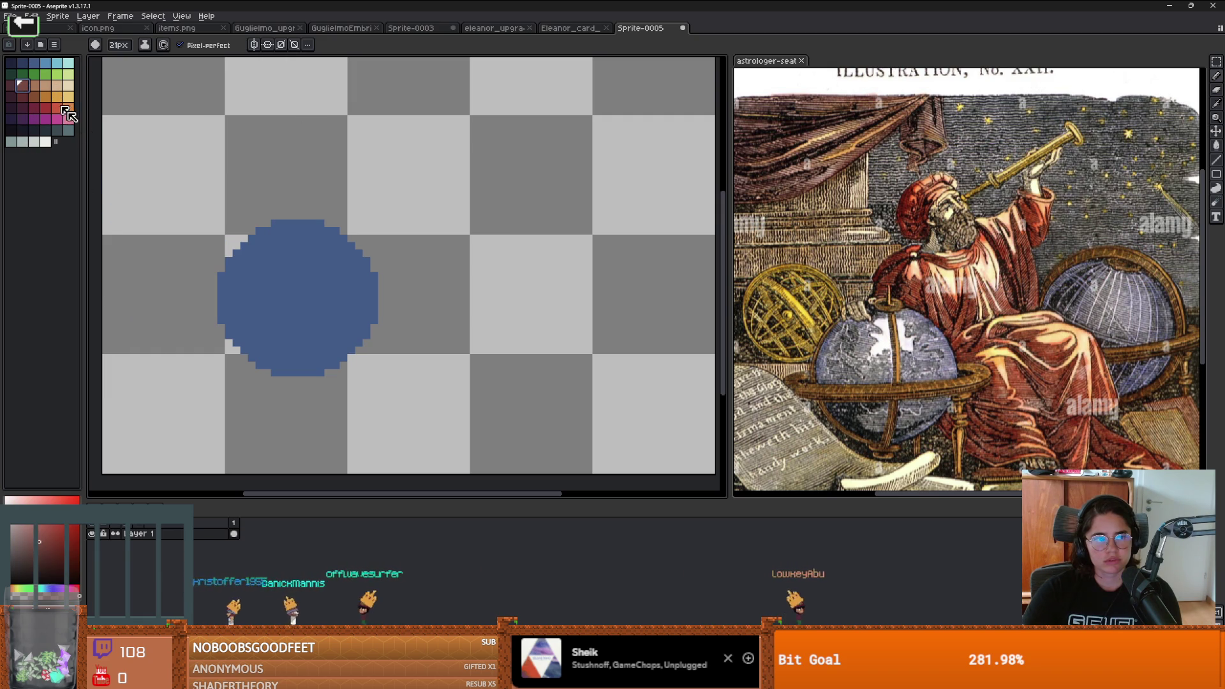
{"action": "left_click", "coordinate": [34, 96]}
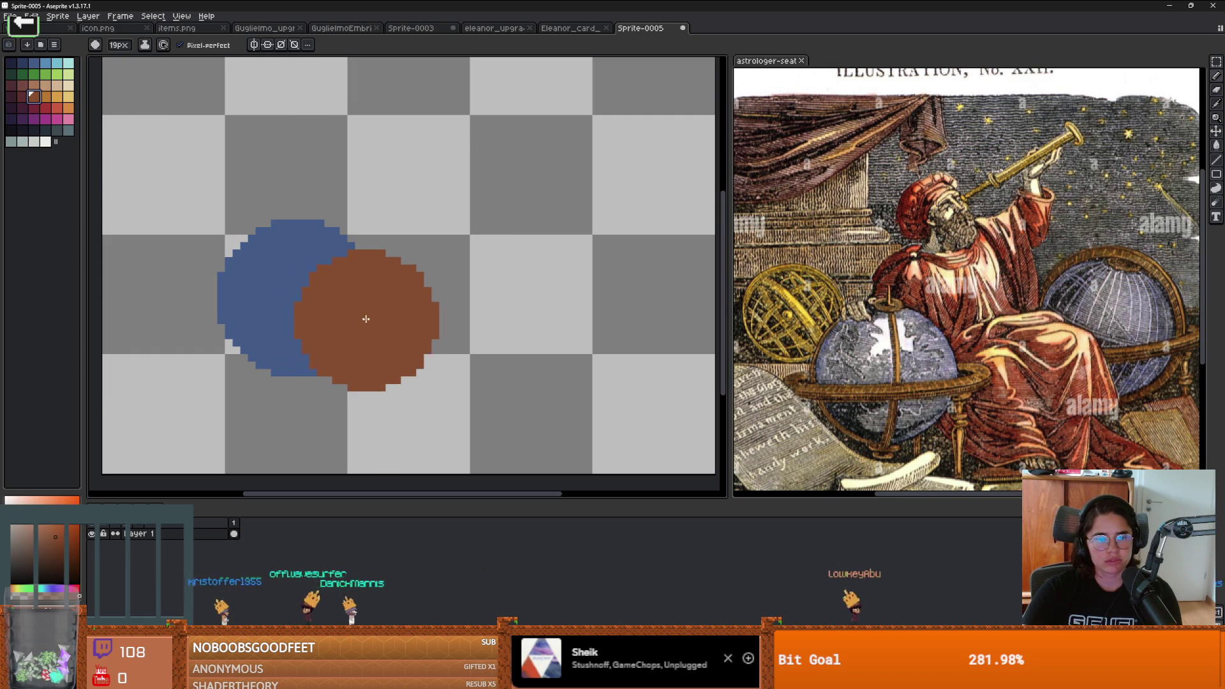
{"action": "key", "text": "minus"}
{"action": "key", "text": "minus"}
{"action": "key", "text": "minus"}
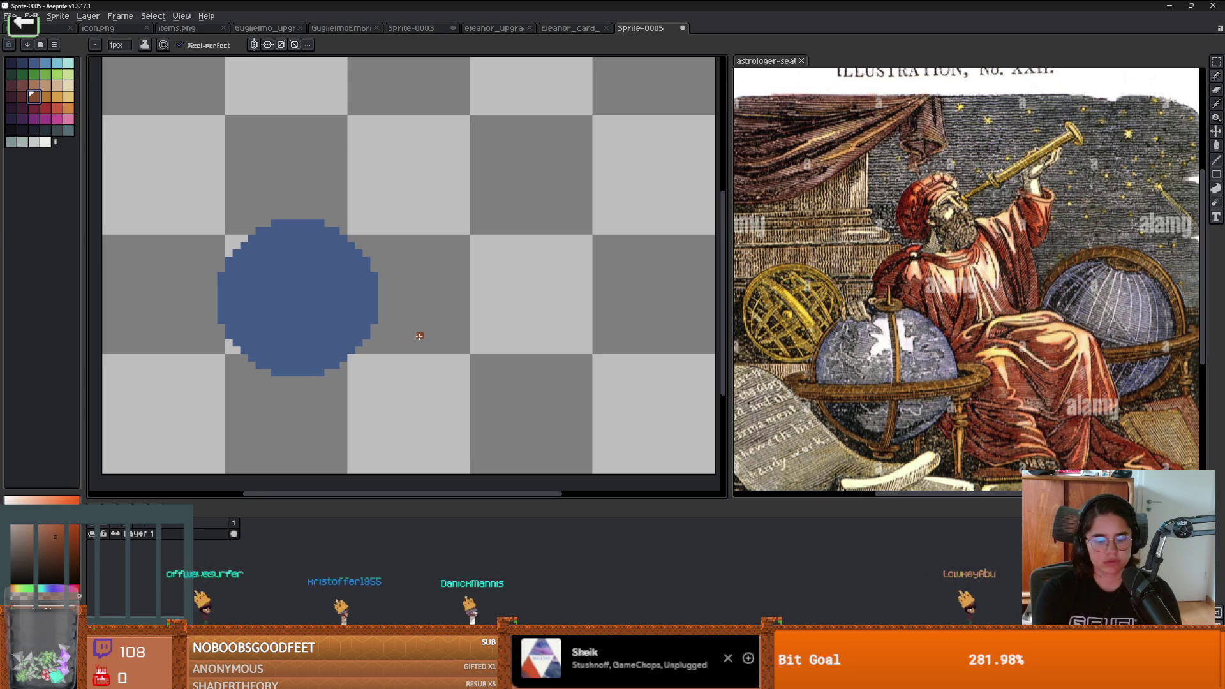
{"action": "key", "text": "shift+n"}
Step: Draw a brown ring curving across the blue globe
{"action": "scroll", "coordinate": [290, 323], "scroll_direction": "up", "scroll_amount": 1}
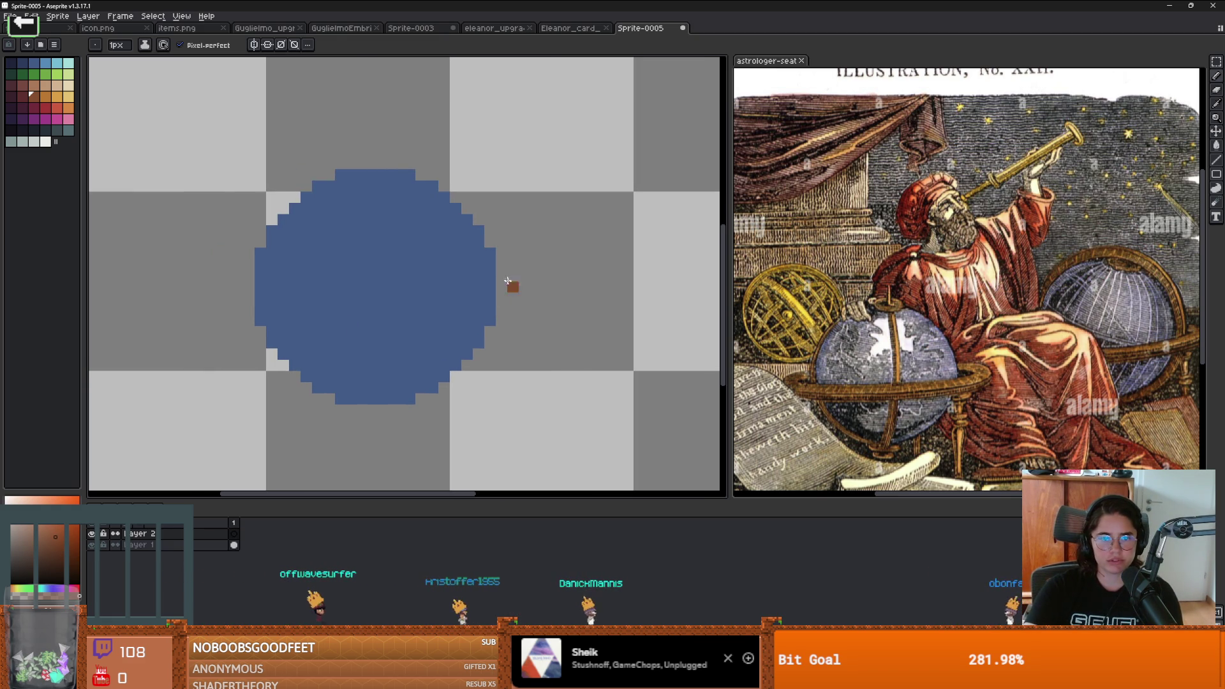
{"action": "mouse_move", "coordinate": [502, 274]}
{"action": "left_mouse_down"}
{"action": "mouse_move", "coordinate": [482, 331]}
{"action": "mouse_move", "coordinate": [261, 307]}
{"action": "mouse_move", "coordinate": [236, 280]}
{"action": "mouse_move", "coordinate": [242, 255]}
{"action": "mouse_move", "coordinate": [232, 295]}
{"action": "mouse_move", "coordinate": [246, 314]}
{"action": "mouse_move", "coordinate": [364, 339]}
{"action": "mouse_move", "coordinate": [518, 337]}
{"action": "mouse_move", "coordinate": [535, 310]}
{"action": "left_mouse_up"}
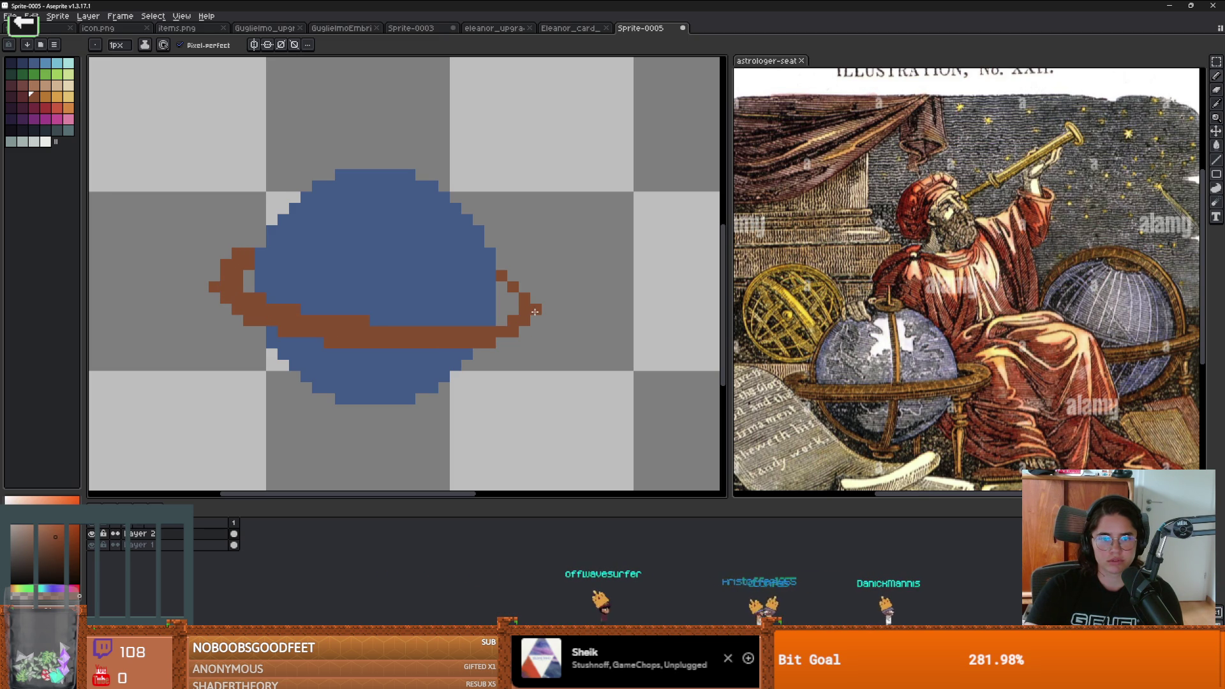
{"action": "left_click", "coordinate": [513, 275]}
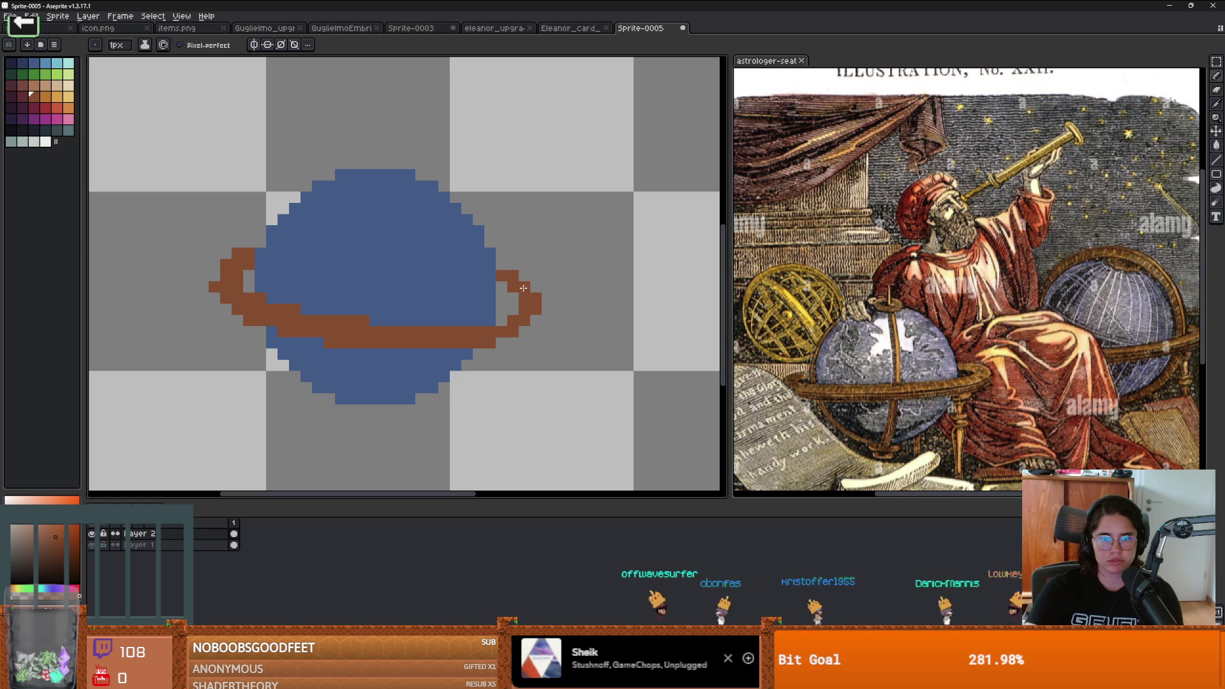
{"action": "scroll", "coordinate": [501, 263], "scroll_direction": "down", "scroll_amount": 1}
{"action": "scroll", "coordinate": [492, 287], "scroll_direction": "up", "scroll_amount": 2}
{"action": "scroll", "coordinate": [477, 332], "scroll_direction": "down", "scroll_amount": 3}
{"action": "scroll", "coordinate": [478, 331], "scroll_direction": "up", "scroll_amount": 3}
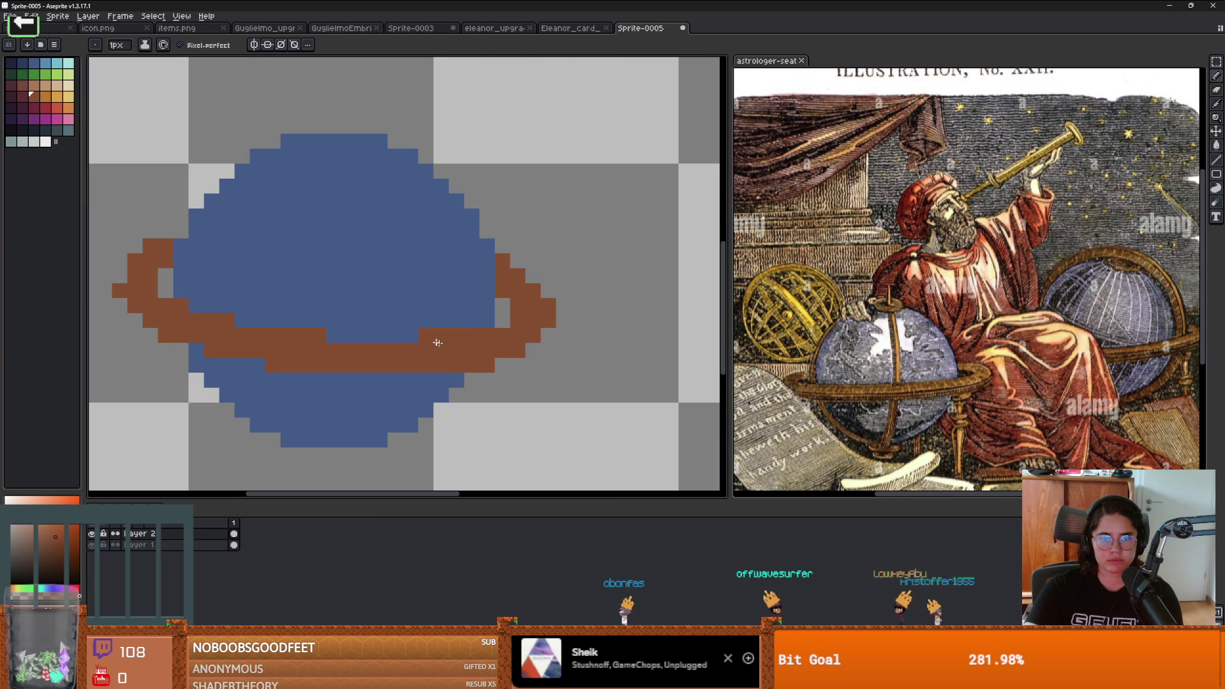
{"action": "scroll", "coordinate": [424, 340], "scroll_direction": "down", "scroll_amount": 2}
{"action": "scroll", "coordinate": [189, 313], "scroll_direction": "up", "scroll_amount": 2}
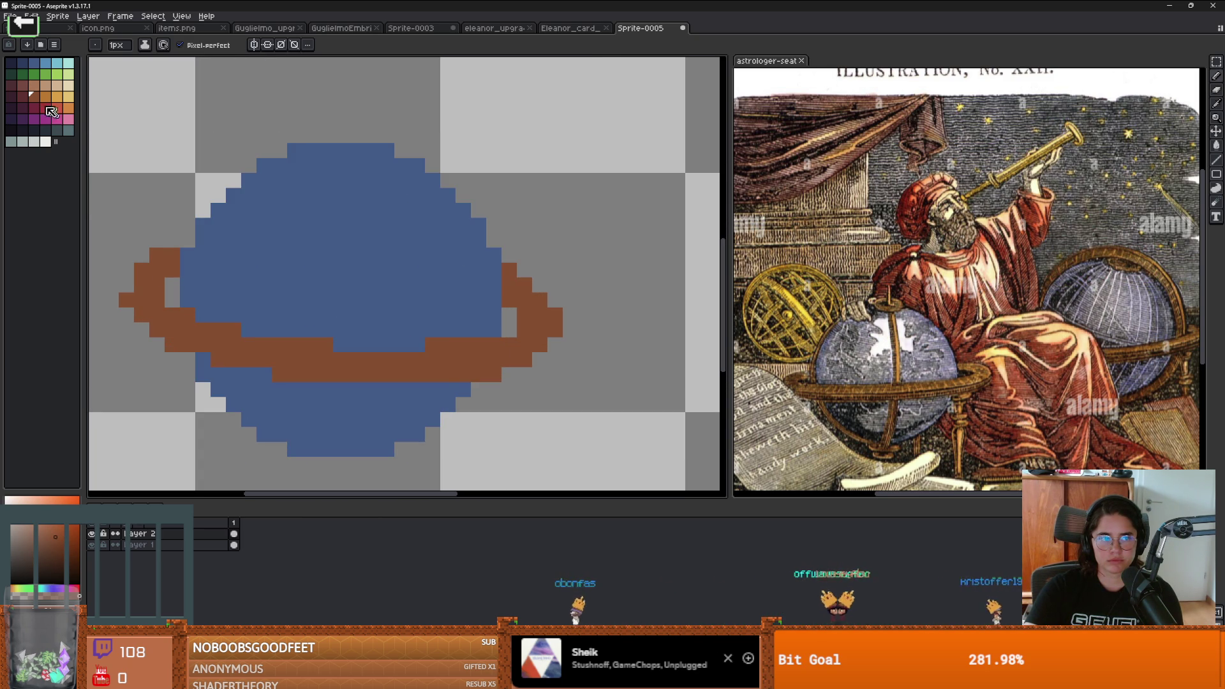
Step: Shade both ends of the ring with dark red pixels
{"action": "left_click", "coordinate": [23, 97]}
{"action": "left_click_drag", "start_coordinate": [173, 288], "coordinate": [173, 294]}
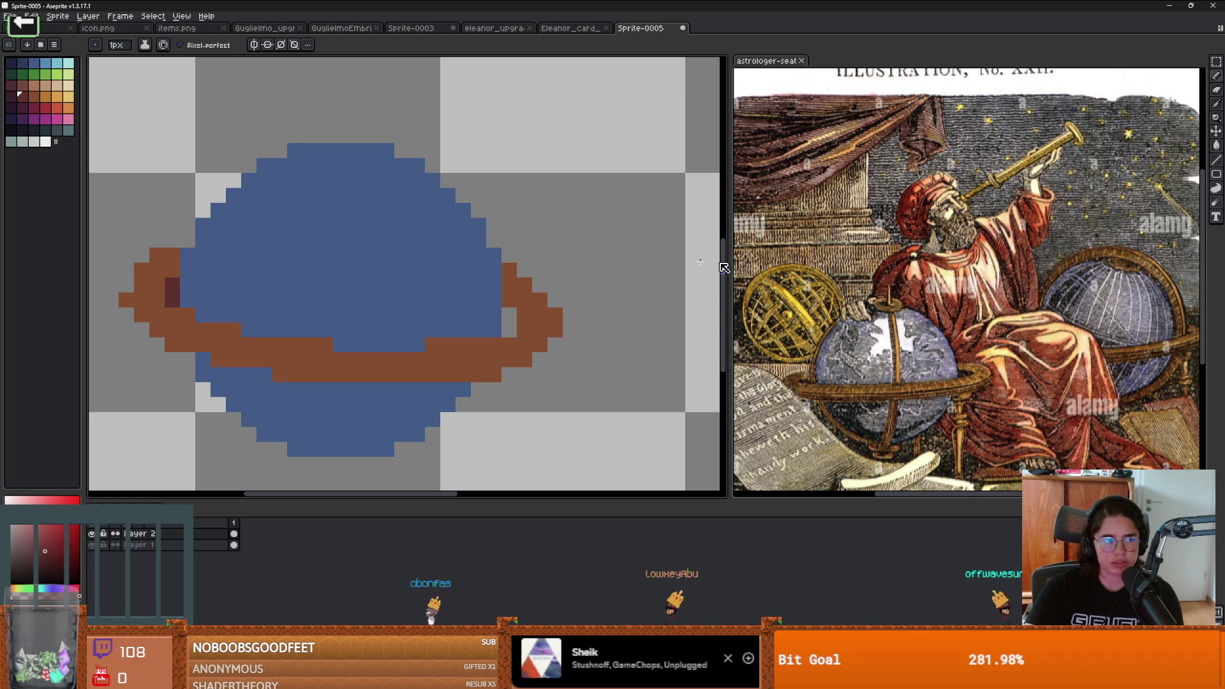
{"action": "scroll", "coordinate": [494, 255], "scroll_direction": "down", "scroll_amount": 1}
{"action": "scroll", "coordinate": [472, 254], "scroll_direction": "up", "scroll_amount": 1}
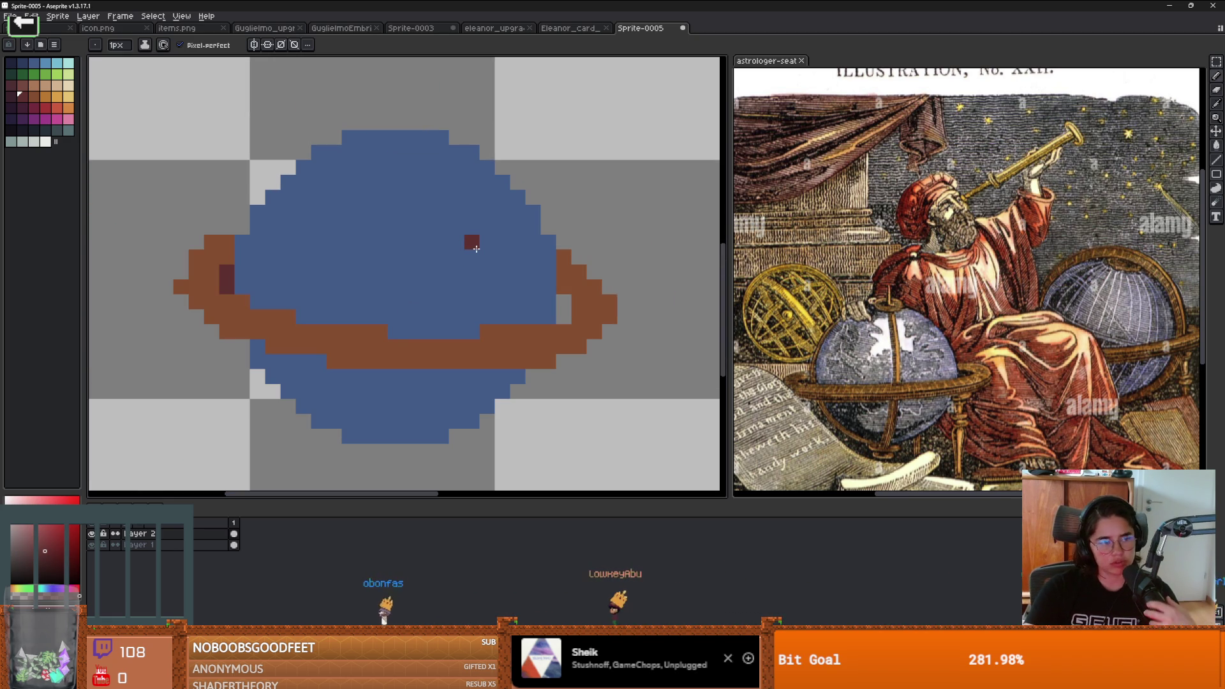
{"action": "left_click", "coordinate": [565, 315]}
{"action": "scroll", "coordinate": [548, 331], "scroll_direction": "down", "scroll_amount": 2}
{"action": "scroll", "coordinate": [523, 351], "scroll_direction": "up", "scroll_amount": 3}
{"action": "scroll", "coordinate": [507, 369], "scroll_direction": "down", "scroll_amount": 1}
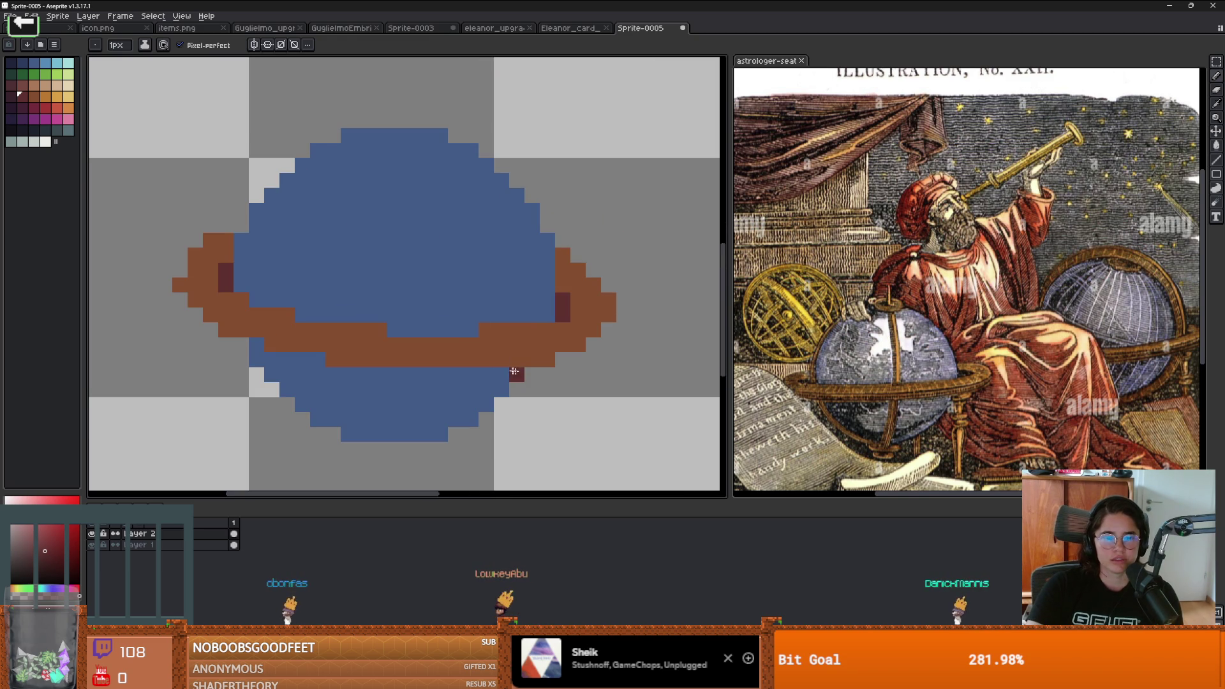
Step: Paint a darker blue band beneath the ring
{"action": "left_click", "coordinate": [48, 588]}
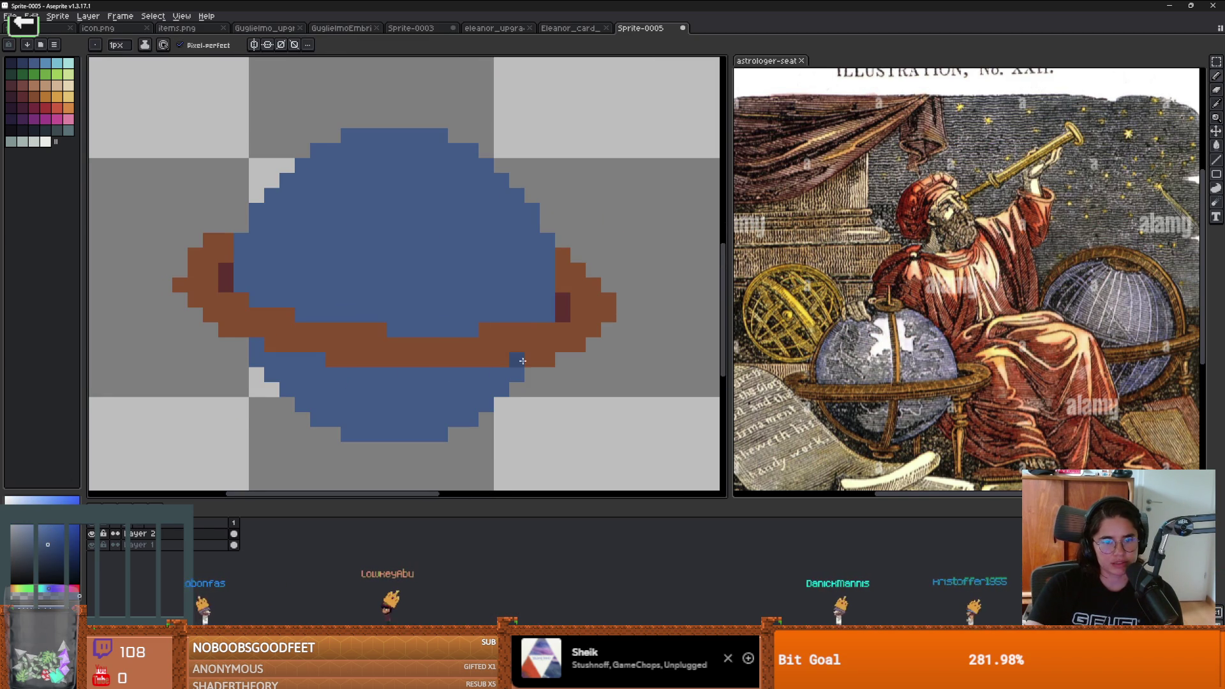
{"action": "mouse_move", "coordinate": [517, 375]}
{"action": "left_mouse_down"}
{"action": "mouse_move", "coordinate": [362, 375]}
{"action": "mouse_move", "coordinate": [273, 357]}
{"action": "left_mouse_up"}
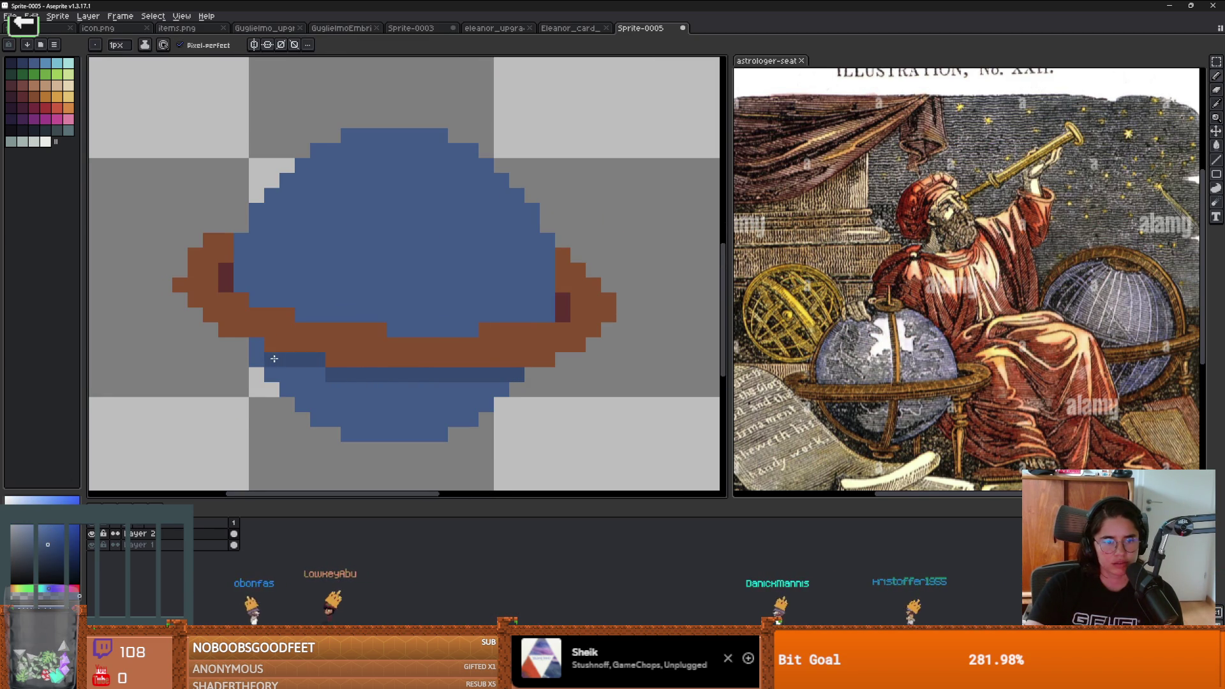
{"action": "scroll", "coordinate": [358, 380], "scroll_direction": "down", "scroll_amount": 1}
{"action": "scroll", "coordinate": [358, 380], "scroll_direction": "up", "scroll_amount": 3}
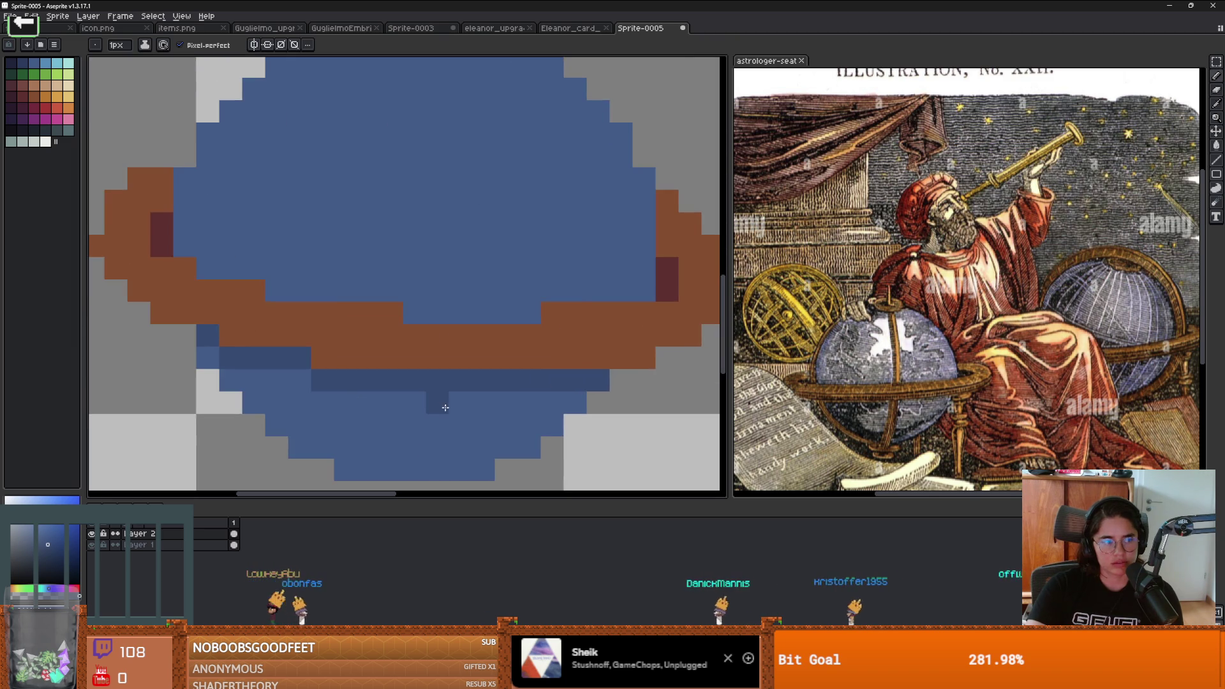
{"action": "scroll", "coordinate": [503, 340], "scroll_direction": "down", "scroll_amount": 2}
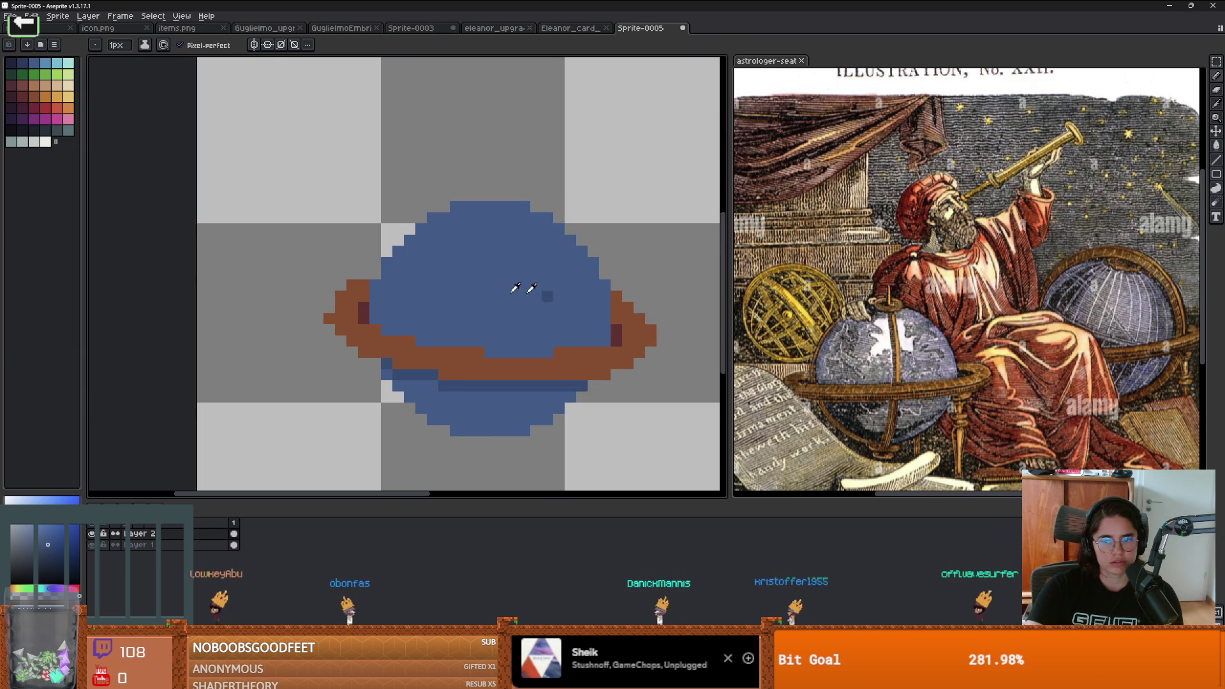
{"action": "left_click_drag", "start_coordinate": [580, 346], "coordinate": [530, 351]}
{"action": "scroll", "coordinate": [450, 333], "scroll_direction": "up", "scroll_amount": 1}
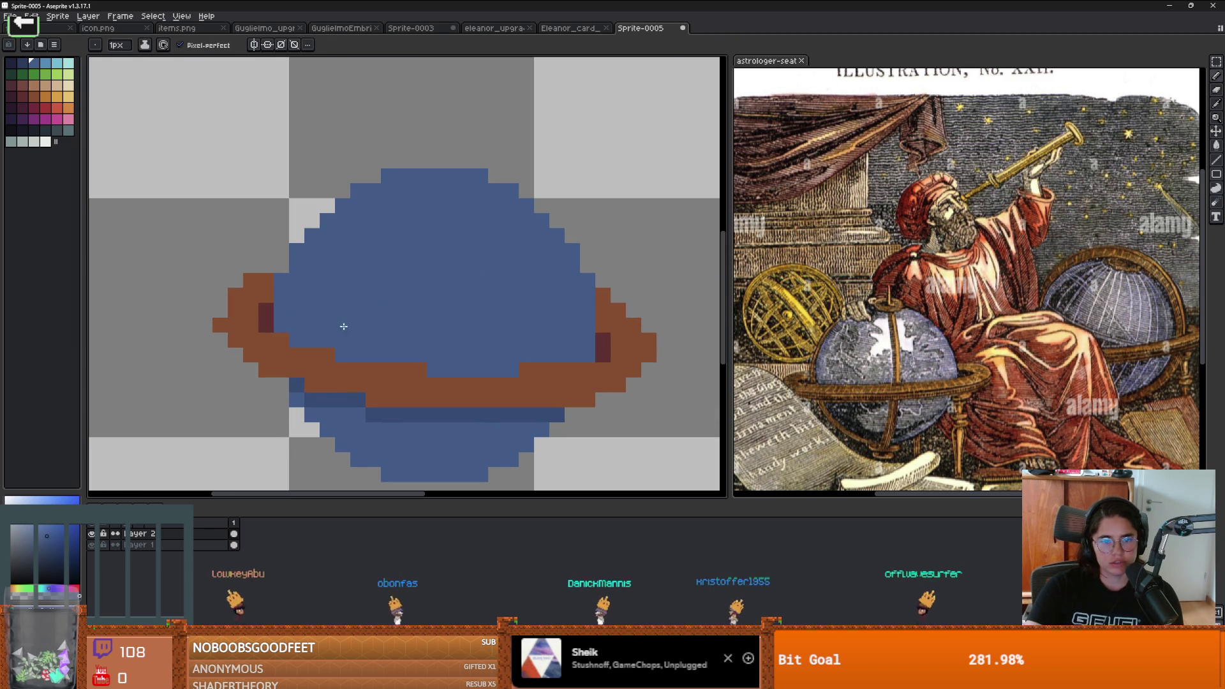
Step: Sample the darker blue from the planet and extend the band across it
{"action": "key", "text": "i"}
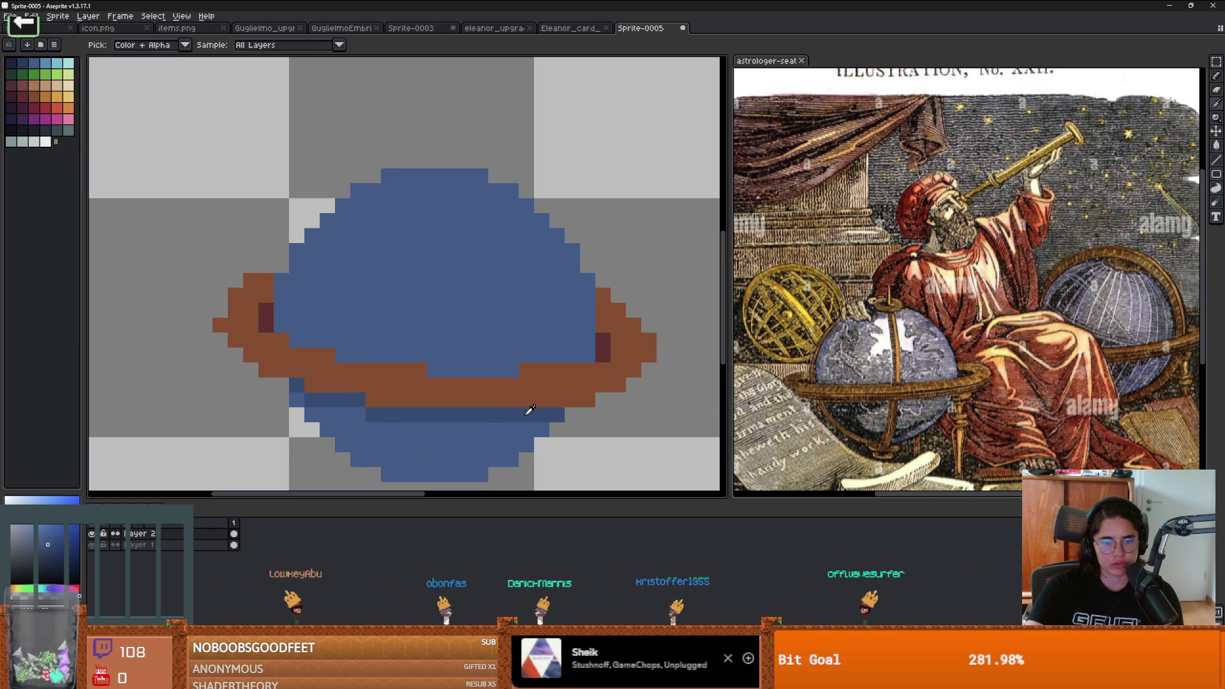
{"action": "left_click", "coordinate": [527, 411]}
{"action": "key", "text": "b"}
{"action": "left_click_drag", "start_coordinate": [594, 354], "coordinate": [526, 354]}
{"action": "left_click", "coordinate": [487, 359]}
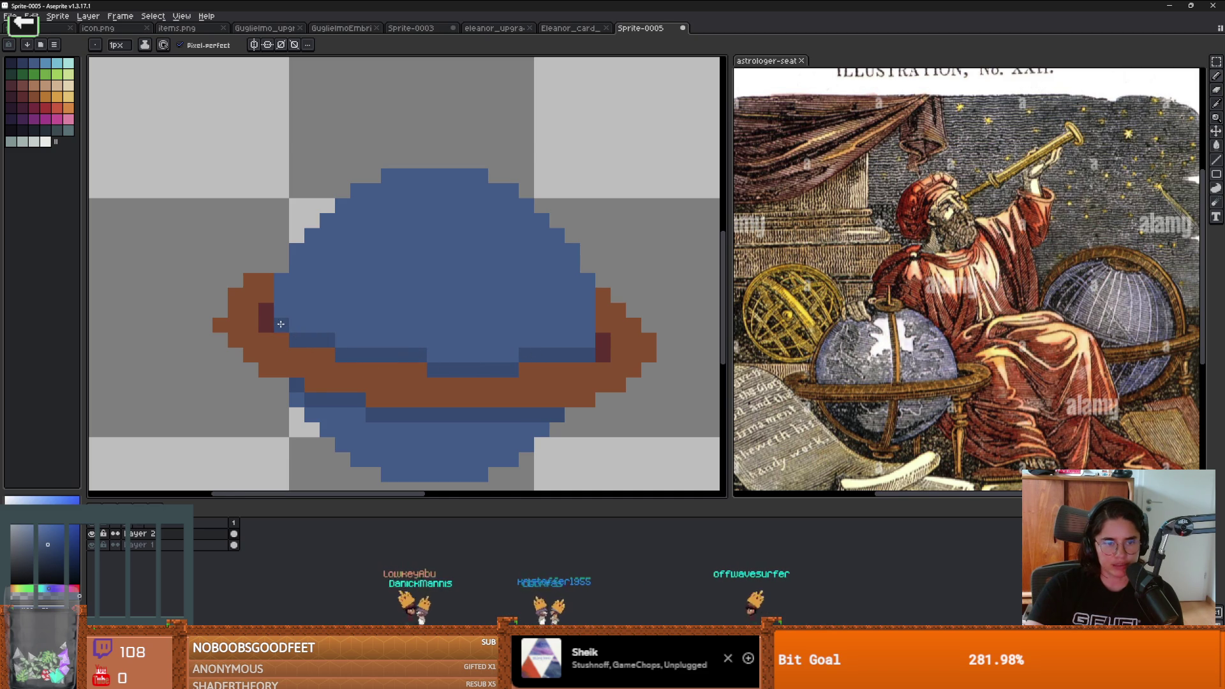
{"action": "scroll", "coordinate": [280, 324], "scroll_direction": "down", "scroll_amount": 3}
{"action": "scroll", "coordinate": [383, 332], "scroll_direction": "up", "scroll_amount": 1}
{"action": "scroll", "coordinate": [383, 331], "scroll_direction": "down", "scroll_amount": 1}
{"action": "scroll", "coordinate": [434, 345], "scroll_direction": "up", "scroll_amount": 3}
{"action": "left_click", "coordinate": [434, 345]}
Step: Try a bucket fill of the dark band with the main blue, then undo it
{"action": "key", "text": "g"}
{"action": "left_click", "coordinate": [453, 344]}
{"action": "key", "text": "ctrl+z"}
{"action": "key", "text": "b"}
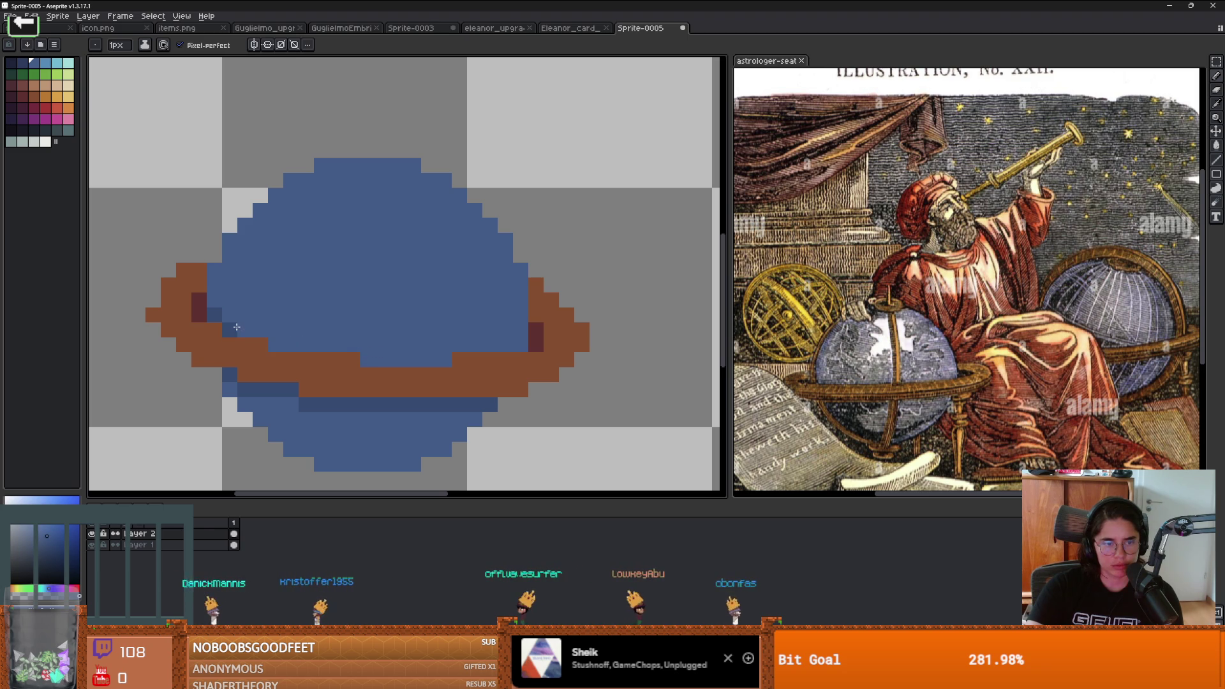
{"action": "scroll", "coordinate": [212, 311], "scroll_direction": "down", "scroll_amount": 3}
{"action": "scroll", "coordinate": [519, 334], "scroll_direction": "up", "scroll_amount": 1}
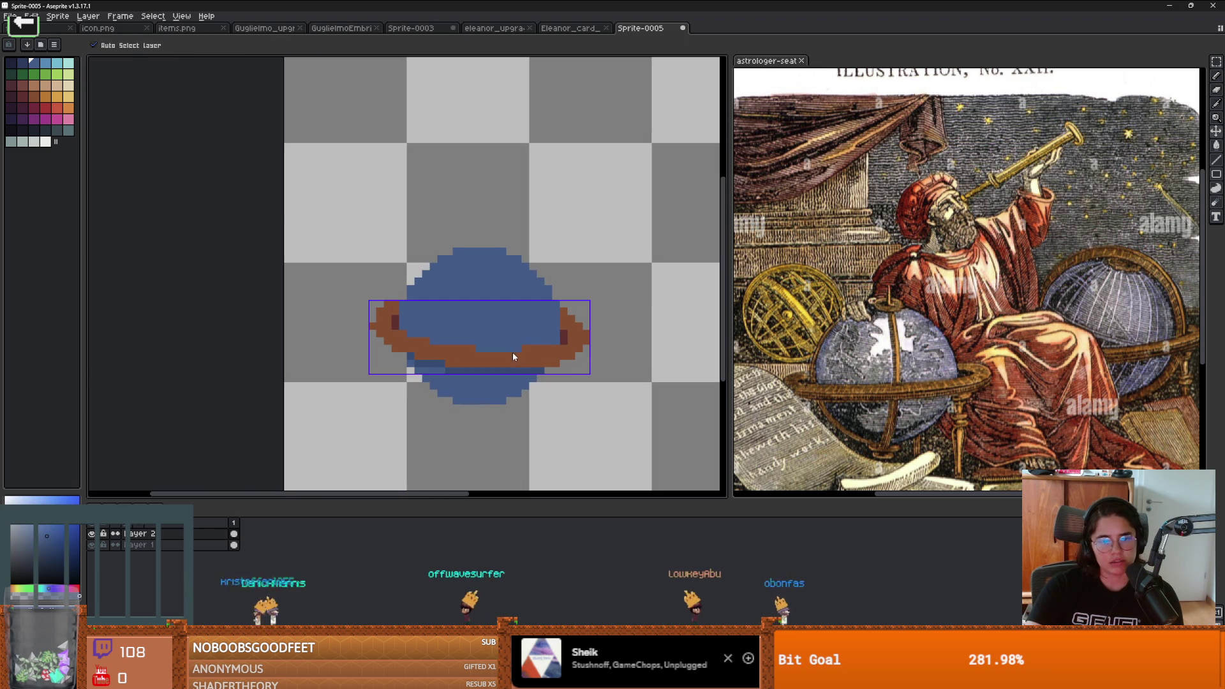
Step: Cancel the Save File dialog and pick the ring's brown for the Pencil
{"action": "key", "text": "ctrl+s"}
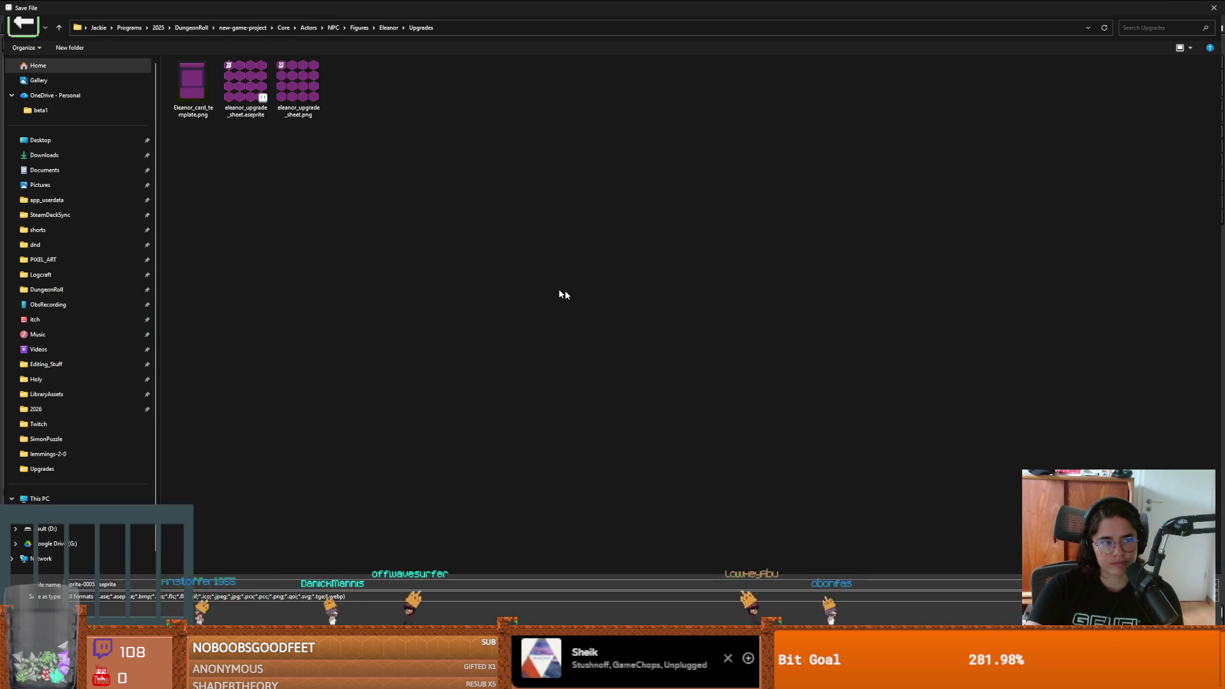
{"action": "key", "text": "Escape"}
{"action": "key", "text": "b"}
{"action": "scroll", "coordinate": [569, 365], "scroll_direction": "up", "scroll_amount": 2}
{"action": "scroll", "coordinate": [423, 342], "scroll_direction": "down", "scroll_amount": 2}
{"action": "scroll", "coordinate": [408, 331], "scroll_direction": "up", "scroll_amount": 2}
{"action": "left_click", "coordinate": [485, 339], "text": "alt"}
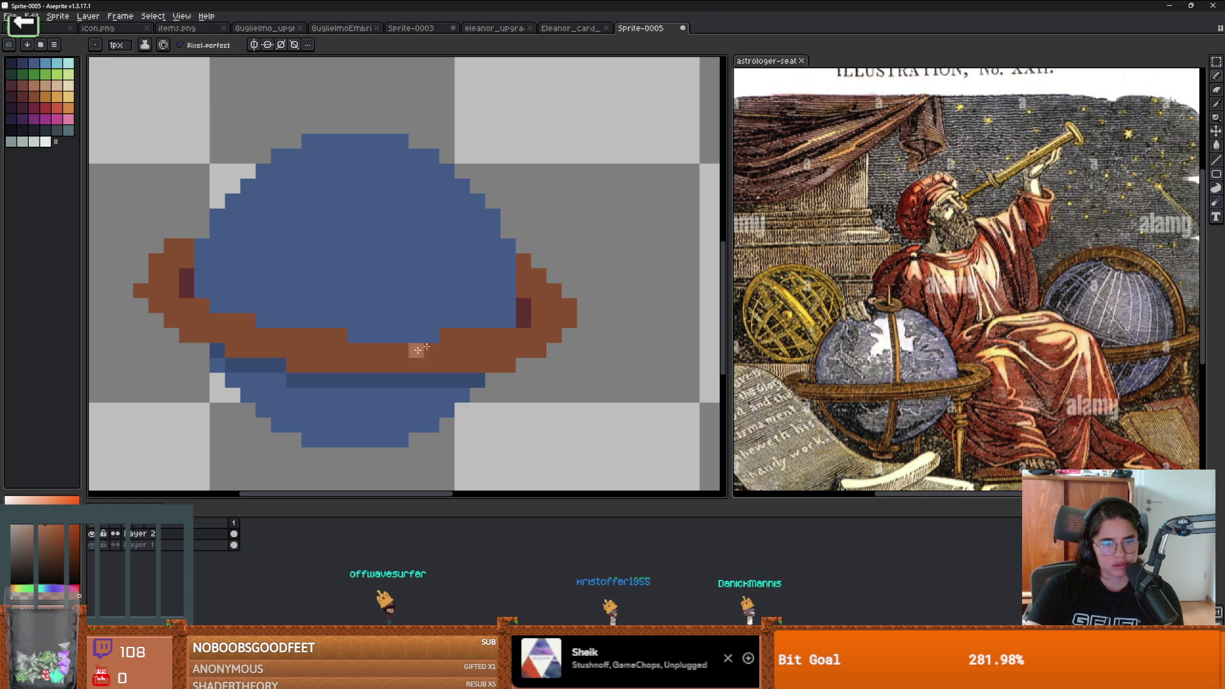
Step: Paint light orange highlights along the ring and extend its dark maroon spot
{"action": "mouse_move", "coordinate": [523, 334]}
{"action": "left_mouse_down"}
{"action": "mouse_move", "coordinate": [350, 350]}
{"action": "mouse_move", "coordinate": [275, 329]}
{"action": "left_mouse_up"}
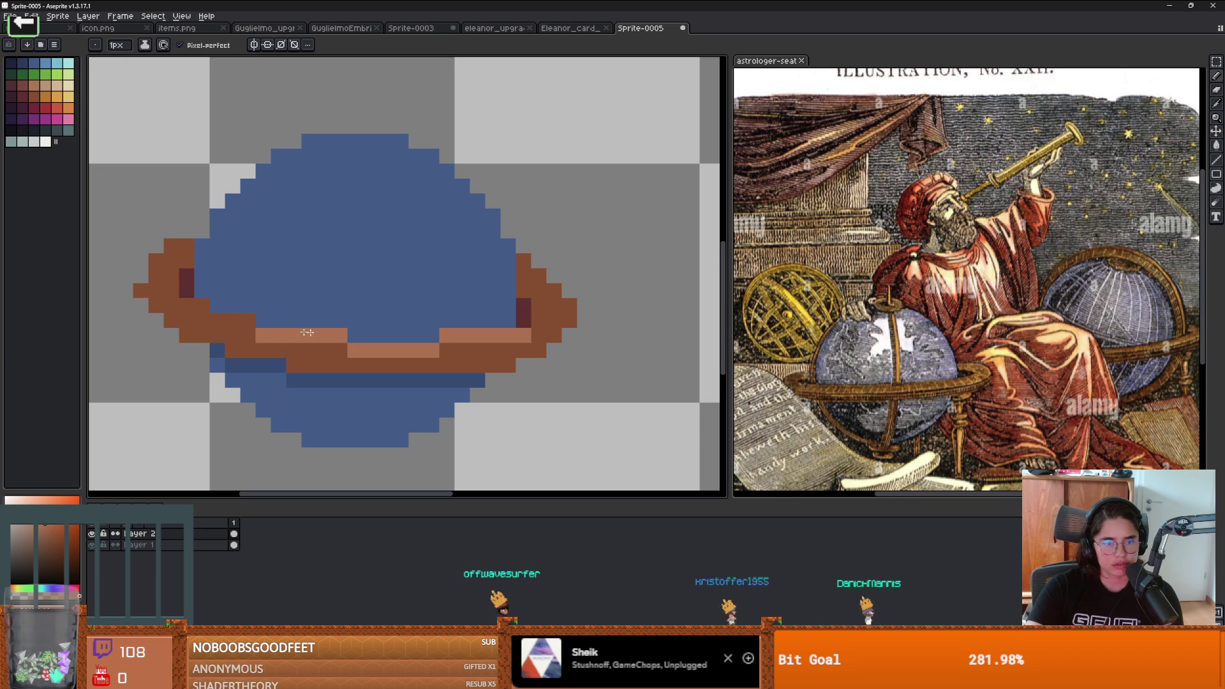
{"action": "left_click", "coordinate": [175, 288]}
{"action": "scroll", "coordinate": [388, 304], "scroll_direction": "right", "scroll_amount": 2}
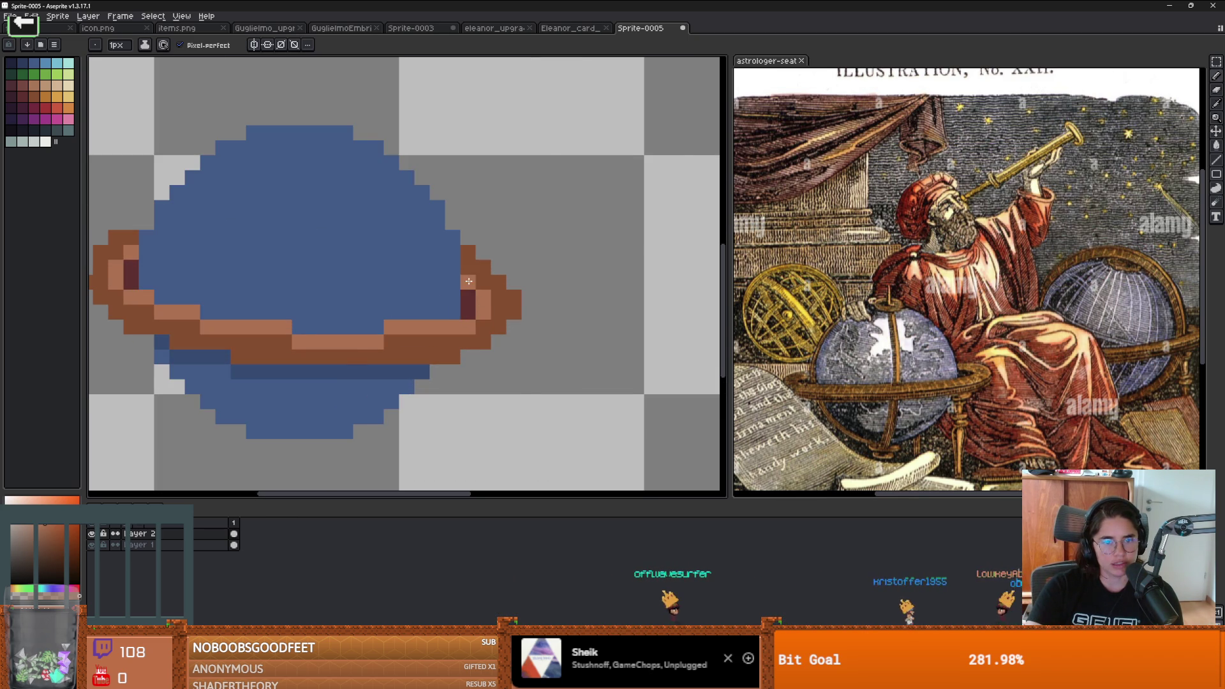
{"action": "scroll", "coordinate": [469, 281], "scroll_direction": "down", "scroll_amount": 2}
{"action": "scroll", "coordinate": [383, 319], "scroll_direction": "up", "scroll_amount": 1}
{"action": "scroll", "coordinate": [357, 360], "scroll_direction": "up", "scroll_amount": 1}
{"action": "left_click", "coordinate": [358, 359]}
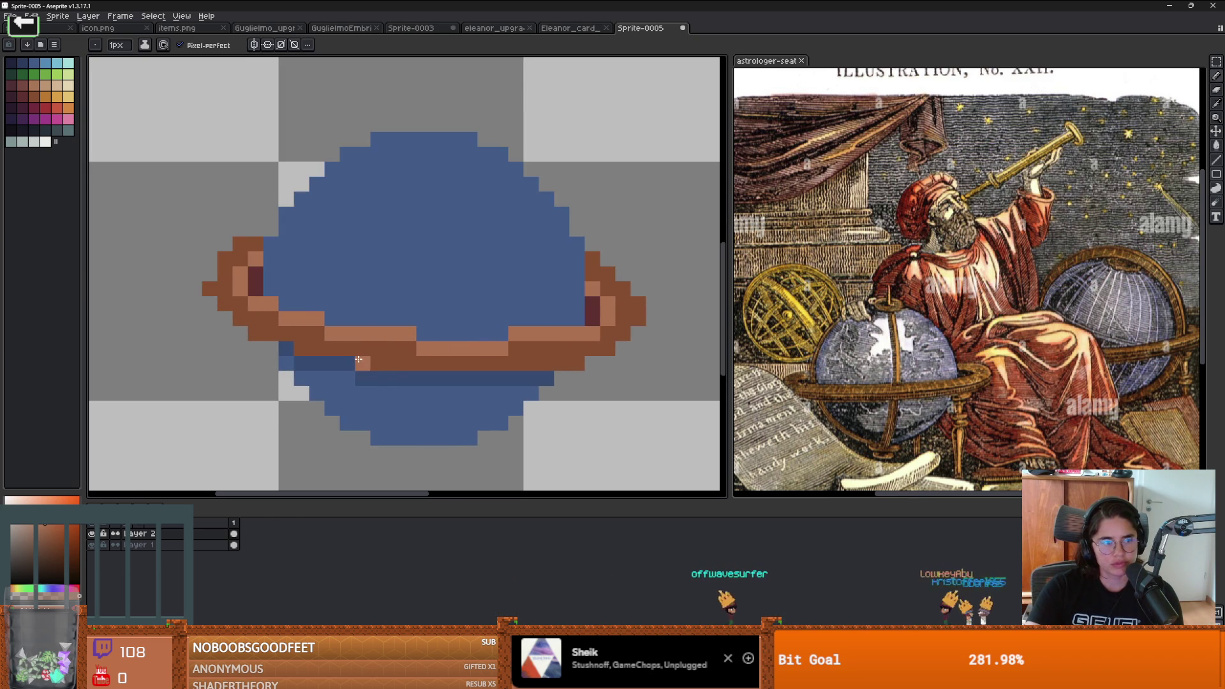
{"action": "scroll", "coordinate": [358, 359], "scroll_direction": "down", "scroll_amount": 4}
{"action": "scroll", "coordinate": [372, 355], "scroll_direction": "up", "scroll_amount": 5}
Step: Sample the ring's dark brown and bucket-fill the light orange ring pixels with it
{"action": "key", "text": "ctrl+z"}
{"action": "left_click", "coordinate": [338, 365], "text": "alt"}
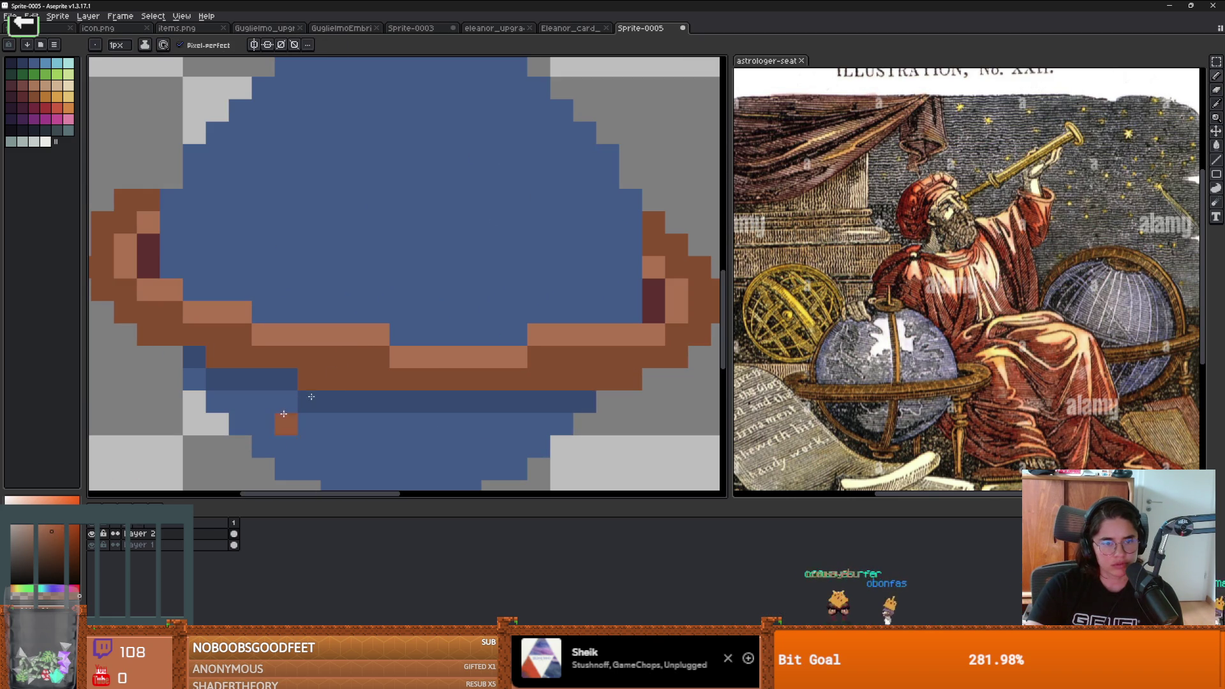
{"action": "key", "text": "g"}
{"action": "left_click", "coordinate": [425, 357]}
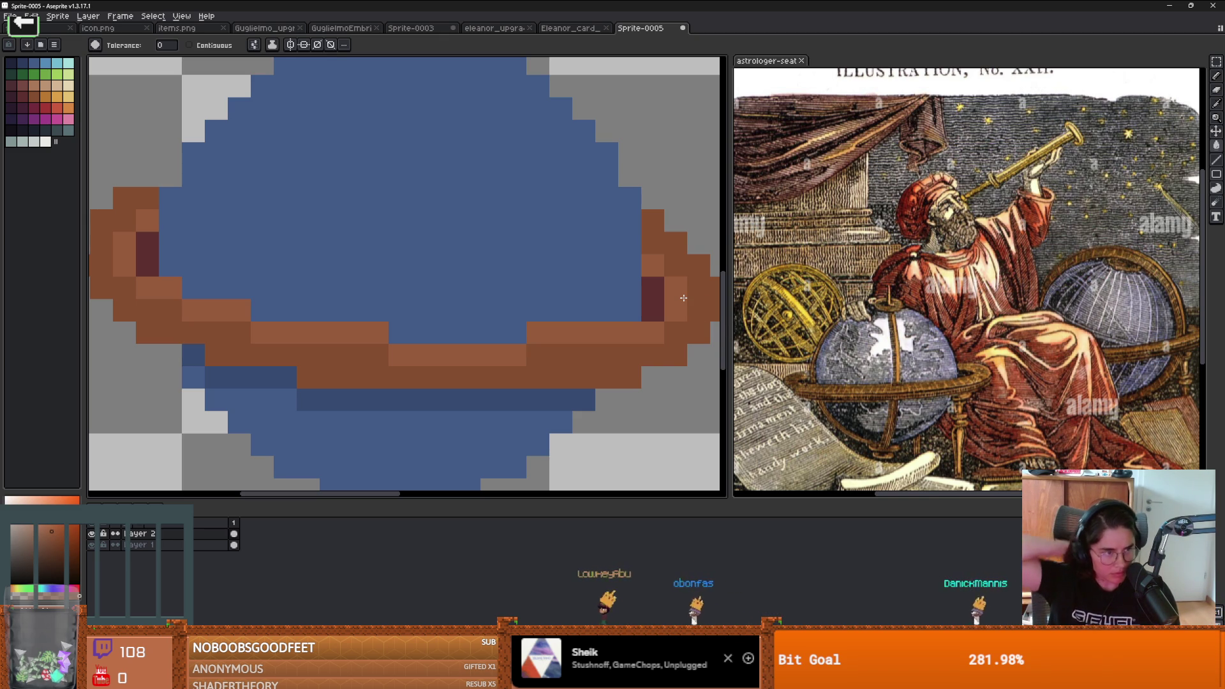
{"action": "scroll", "coordinate": [574, 332], "scroll_direction": "down", "scroll_amount": 3}
{"action": "scroll", "coordinate": [521, 363], "scroll_direction": "up", "scroll_amount": 1}
{"action": "scroll", "coordinate": [434, 360], "scroll_direction": "down", "scroll_amount": 1}
{"action": "scroll", "coordinate": [396, 361], "scroll_direction": "down", "scroll_amount": 2}
{"action": "scroll", "coordinate": [422, 364], "scroll_direction": "up", "scroll_amount": 2}
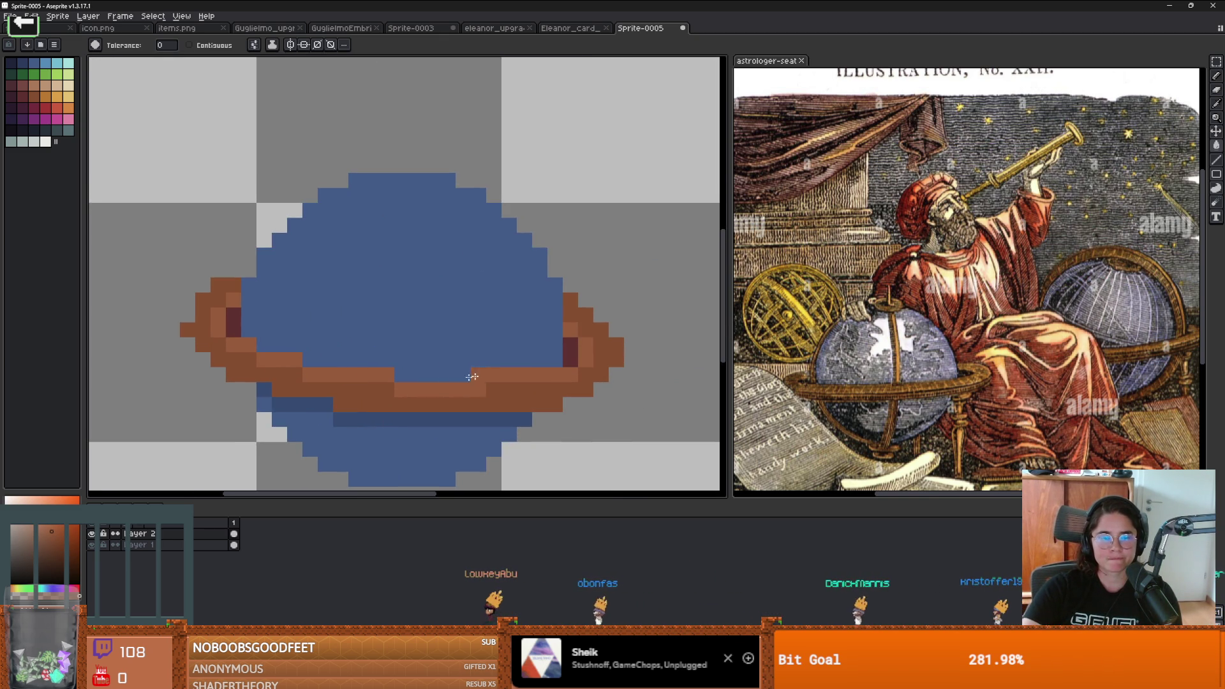
Step: Add brown detail pixels on the dark blue band below the ring
{"action": "left_click", "coordinate": [504, 414]}
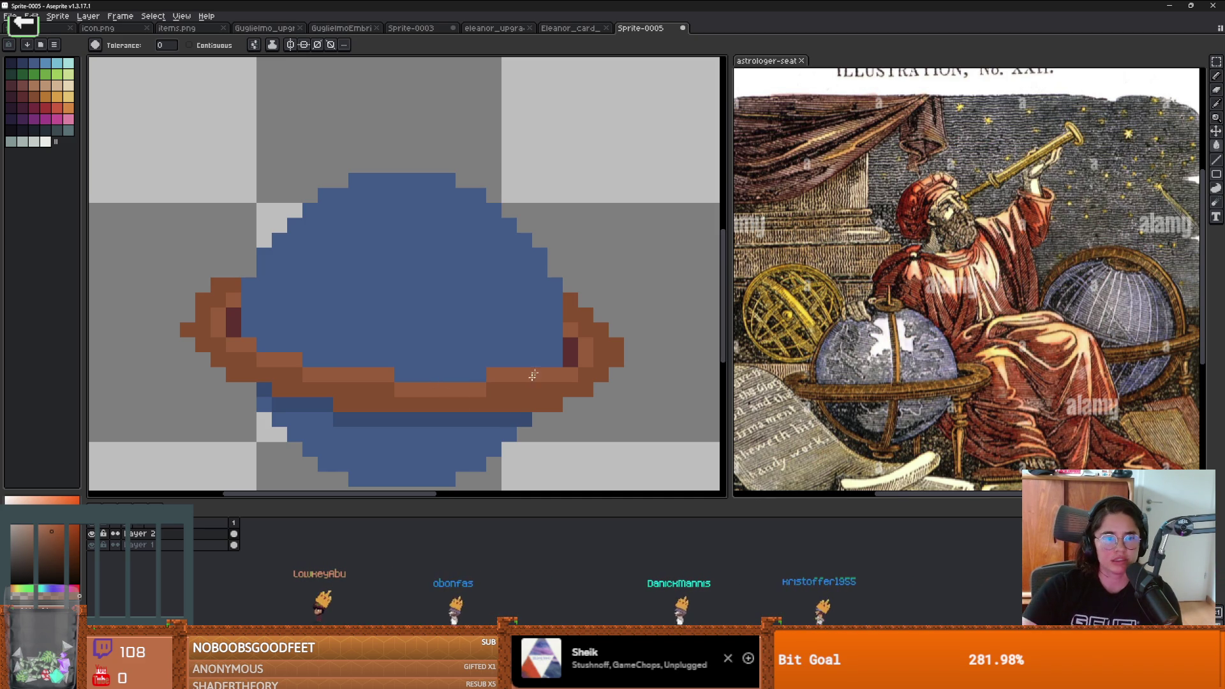
{"action": "scroll", "coordinate": [323, 382], "scroll_direction": "down", "scroll_amount": 1}
{"action": "left_click_drag", "start_coordinate": [322, 383], "coordinate": [441, 377]}
{"action": "scroll", "coordinate": [440, 377], "scroll_direction": "down", "scroll_amount": 2}
{"action": "scroll", "coordinate": [475, 402], "scroll_direction": "up", "scroll_amount": 3}
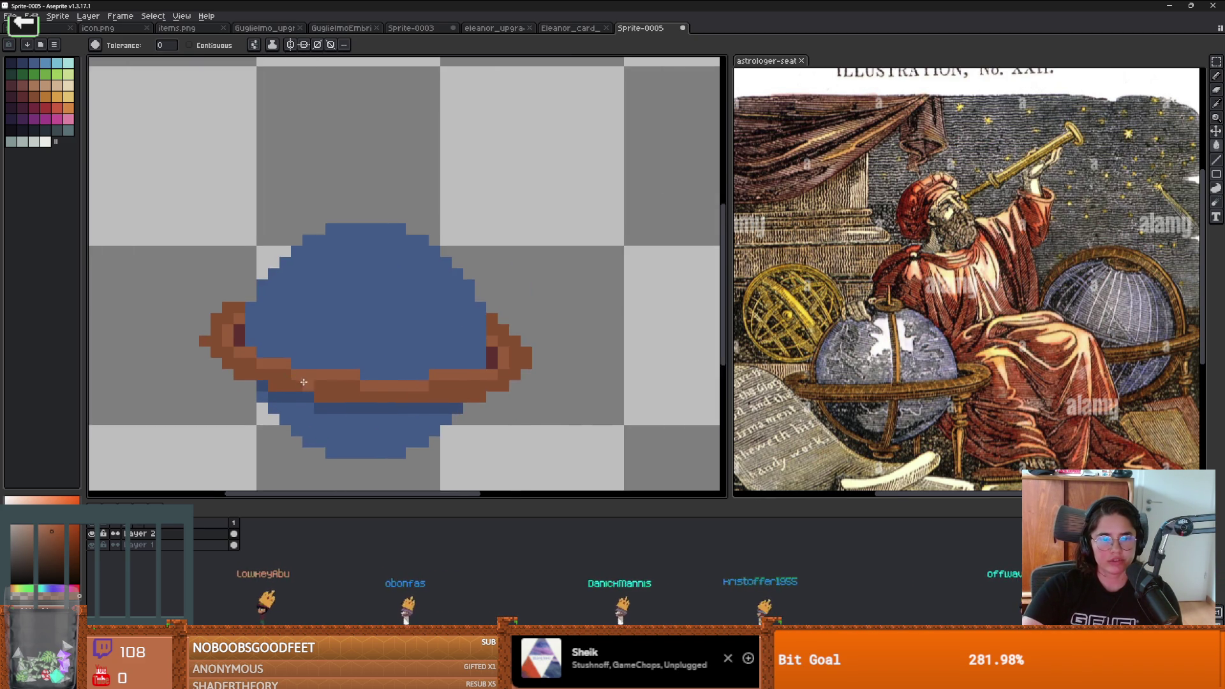
{"action": "left_click", "coordinate": [442, 410]}
{"action": "key", "text": "ctrl+z"}
{"action": "left_click", "coordinate": [463, 416]}
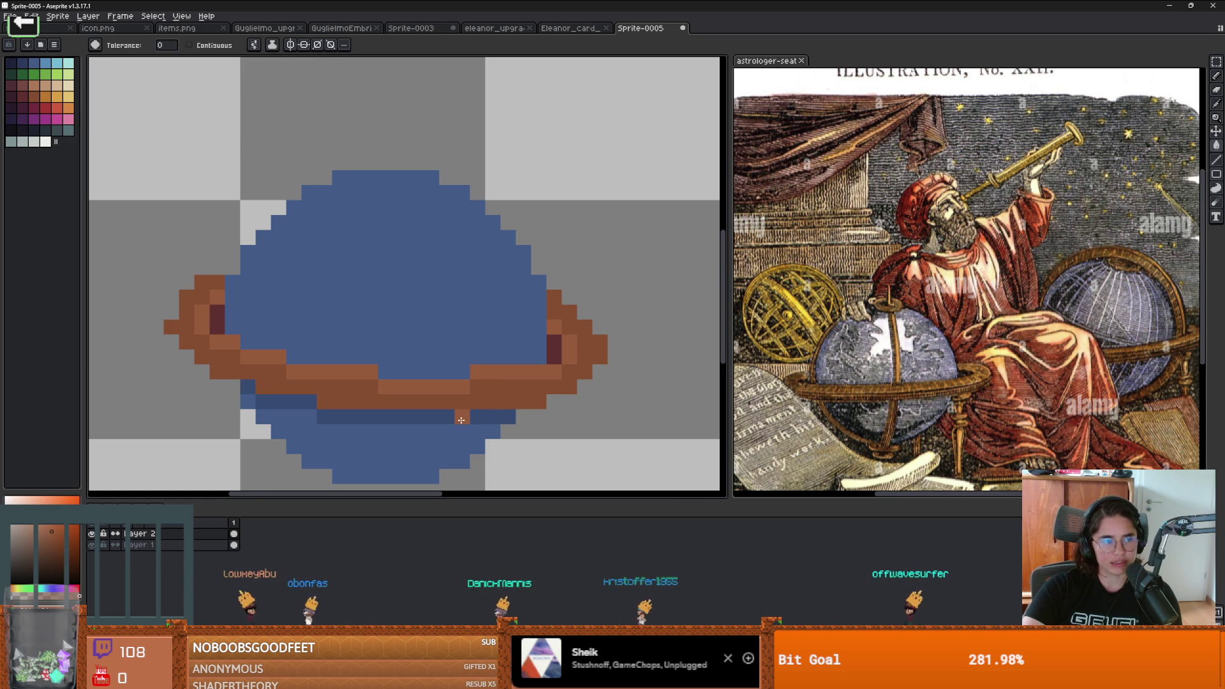
{"action": "scroll", "coordinate": [472, 417], "scroll_direction": "up", "scroll_amount": 1}
{"action": "scroll", "coordinate": [497, 427], "scroll_direction": "down", "scroll_amount": 1}
{"action": "scroll", "coordinate": [497, 427], "scroll_direction": "down", "scroll_amount": 1}
{"action": "left_click_drag", "start_coordinate": [714, 287], "coordinate": [529, 349]}
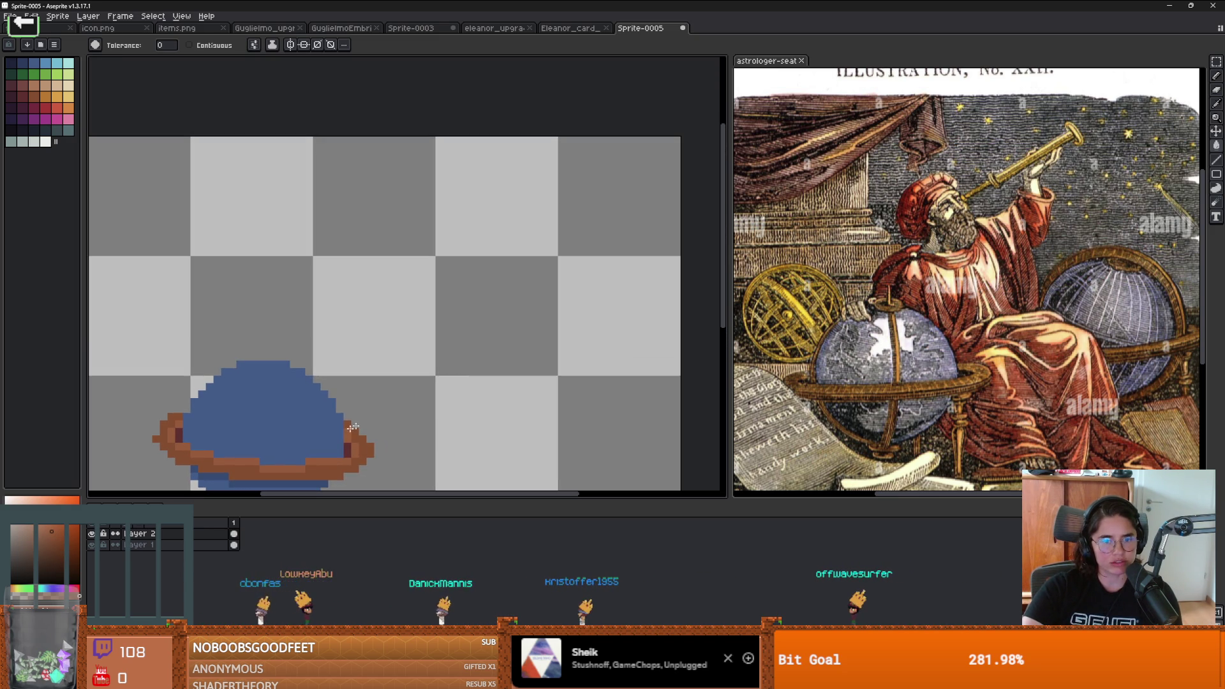
Step: Paint a round blue planet with a larger pencil brush, using the sampled planet blue
{"action": "key", "text": "b"}
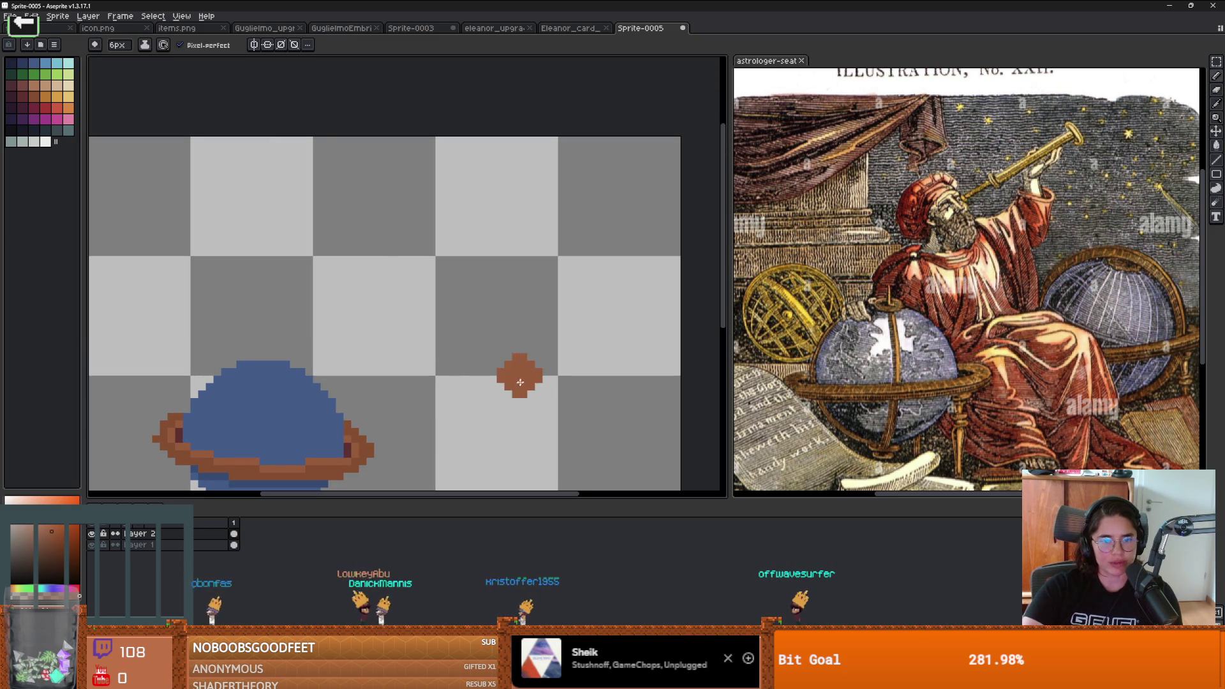
{"action": "left_click", "coordinate": [291, 411], "text": "alt"}
{"action": "key", "text": "plus"}
{"action": "key", "text": "plus"}
{"action": "key", "text": "plus"}
{"action": "mouse_move", "coordinate": [514, 306]}
{"action": "left_mouse_down"}
{"action": "mouse_move", "coordinate": [475, 291]}
{"action": "mouse_move", "coordinate": [523, 293]}
{"action": "left_mouse_up"}
{"action": "scroll", "coordinate": [500, 376], "scroll_direction": "up", "scroll_amount": 2}
{"action": "scroll", "coordinate": [498, 401], "scroll_direction": "down", "scroll_amount": 2}
Step: Add maroon, green and magenta planets, with the magenta one near the bottom
{"action": "left_click", "coordinate": [35, 107]}
{"action": "key", "text": "minus"}
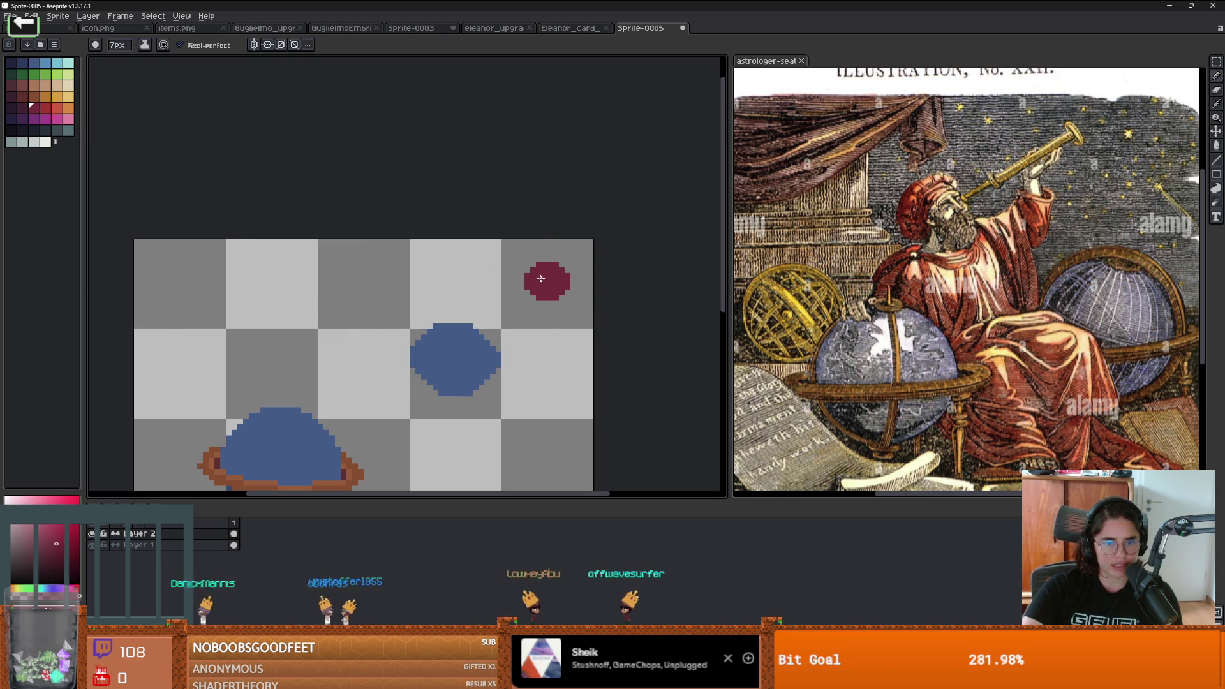
{"action": "left_click", "coordinate": [33, 74]}
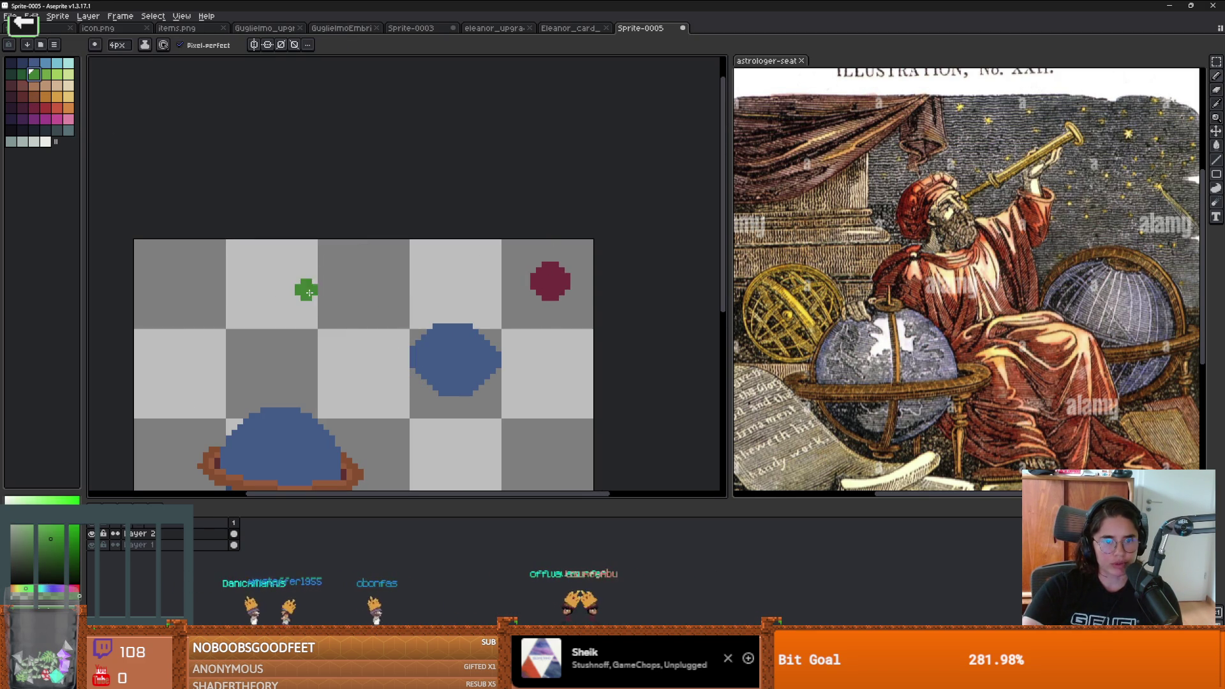
{"action": "key", "text": "plus"}
{"action": "key", "text": "plus"}
{"action": "key", "text": "plus"}
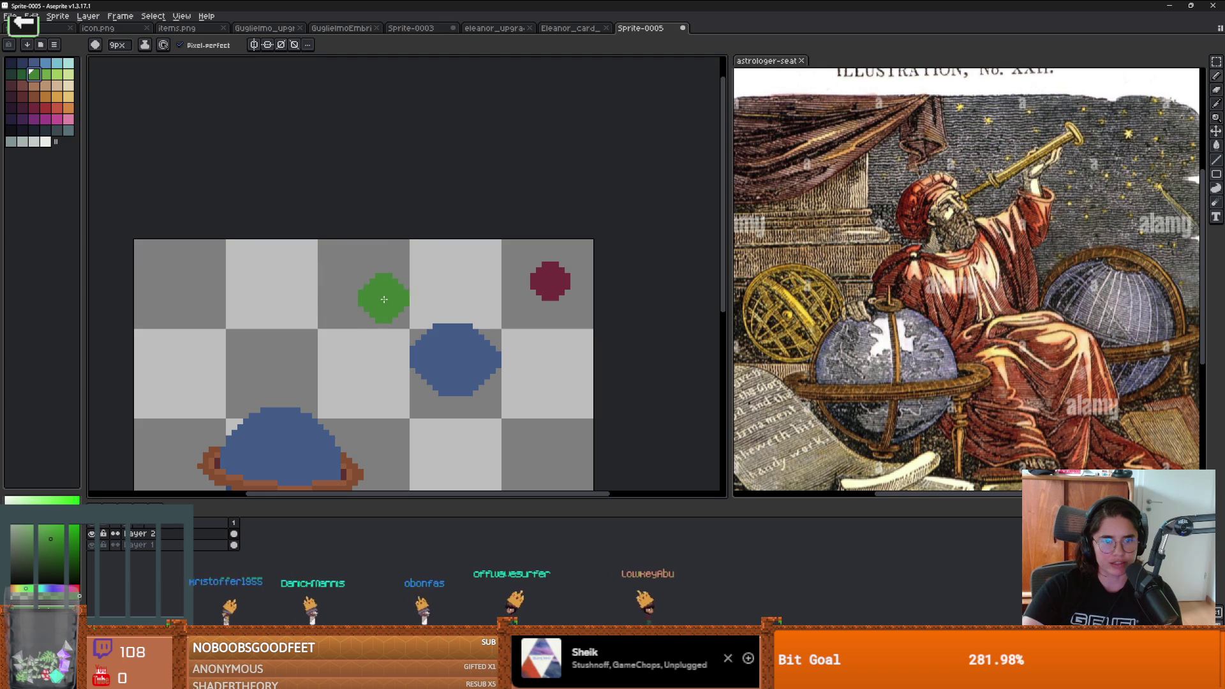
{"action": "scroll", "coordinate": [552, 424], "scroll_direction": "down", "scroll_amount": 1}
{"action": "scroll", "coordinate": [561, 350], "scroll_direction": "up", "scroll_amount": 2}
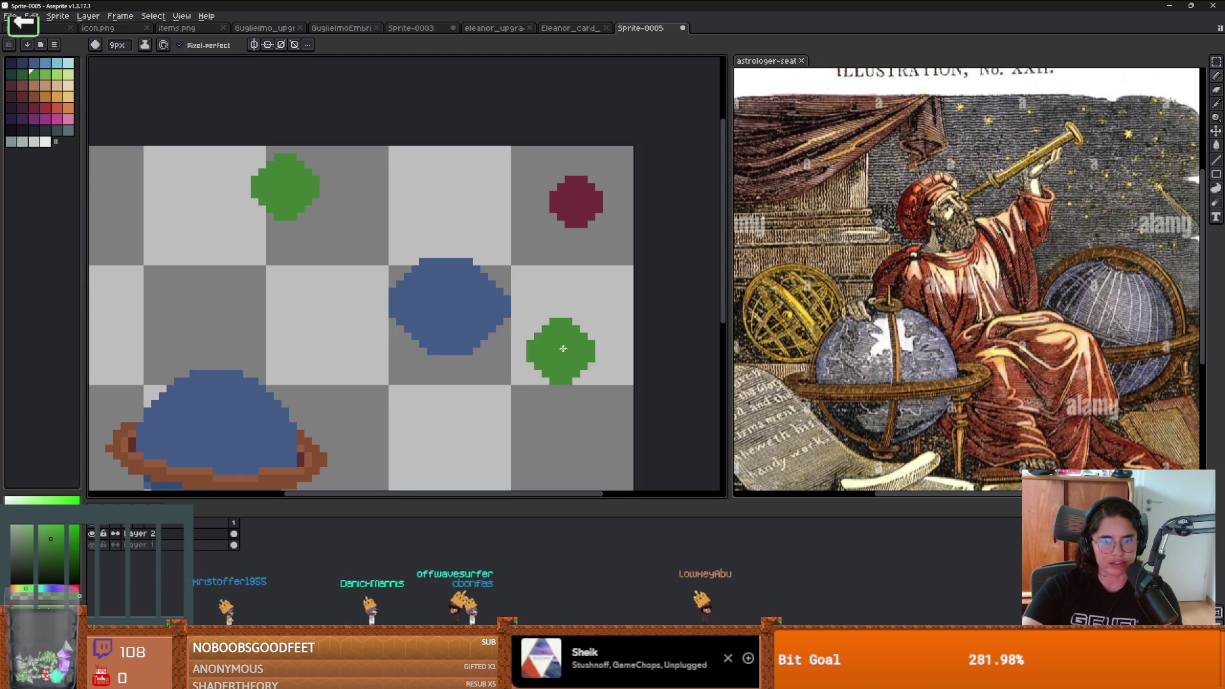
{"action": "left_click", "coordinate": [45, 118]}
{"action": "scroll", "coordinate": [558, 437], "scroll_direction": "down", "scroll_amount": 2}
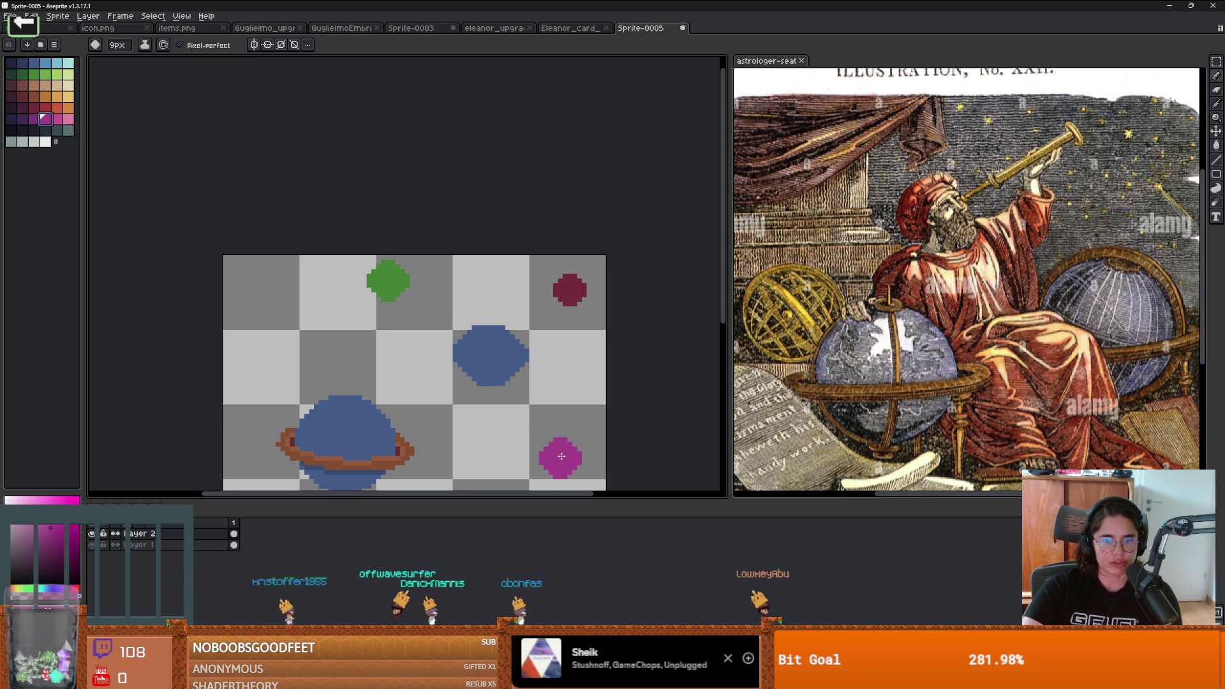
{"action": "key", "text": "plus"}
{"action": "key", "text": "plus"}
{"action": "key", "text": "plus"}
{"action": "left_click", "coordinate": [492, 416]}
{"action": "scroll", "coordinate": [560, 399], "scroll_direction": "up", "scroll_amount": 2}
Step: Draw and remove a thin black line between planets, then select the area around the green planet
{"action": "left_click", "coordinate": [13, 130]}
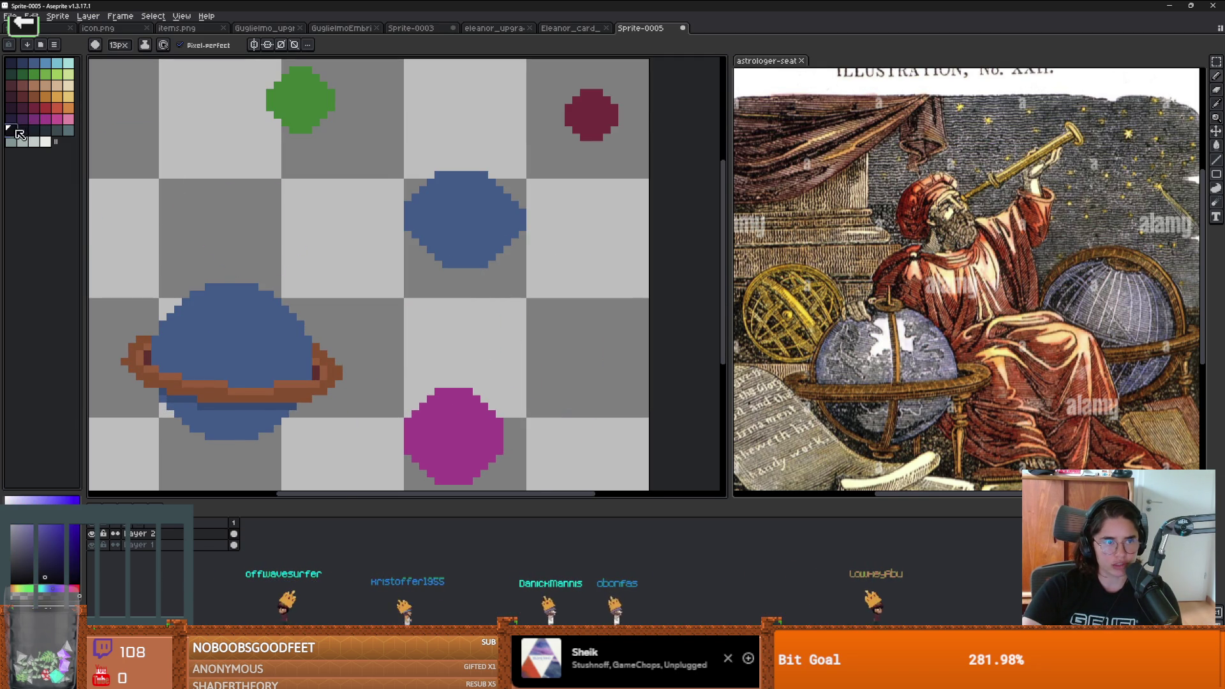
{"action": "scroll", "coordinate": [382, 287], "scroll_direction": "down", "scroll_amount": 1}
{"action": "key", "text": "minus"}
{"action": "key", "text": "minus"}
{"action": "key", "text": "minus"}
{"action": "key", "text": "minus"}
{"action": "key", "text": "minus"}
{"action": "key", "text": "minus"}
{"action": "left_click_drag", "start_coordinate": [417, 406], "coordinate": [429, 234]}
{"action": "key", "text": "ctrl+a"}
{"action": "key", "text": "Delete"}
{"action": "key", "text": "ctrl+d"}
{"action": "key", "text": "m"}
{"action": "left_click_drag", "start_coordinate": [240, 121], "coordinate": [365, 191]}
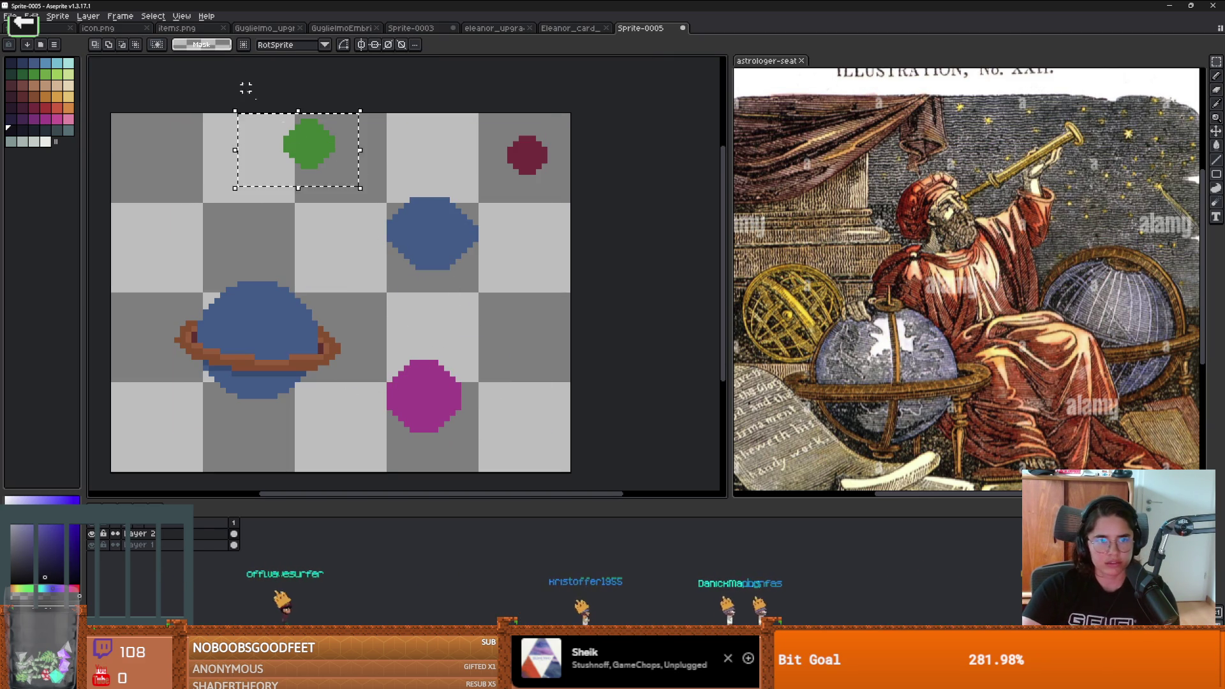
Step: Move the green planet lower on the canvas and deselect it
{"action": "left_click_drag", "start_coordinate": [308, 154], "coordinate": [304, 226]}
{"action": "key", "text": "ctrl+d"}
{"action": "scroll", "coordinate": [451, 317], "scroll_direction": "up", "scroll_amount": 1}
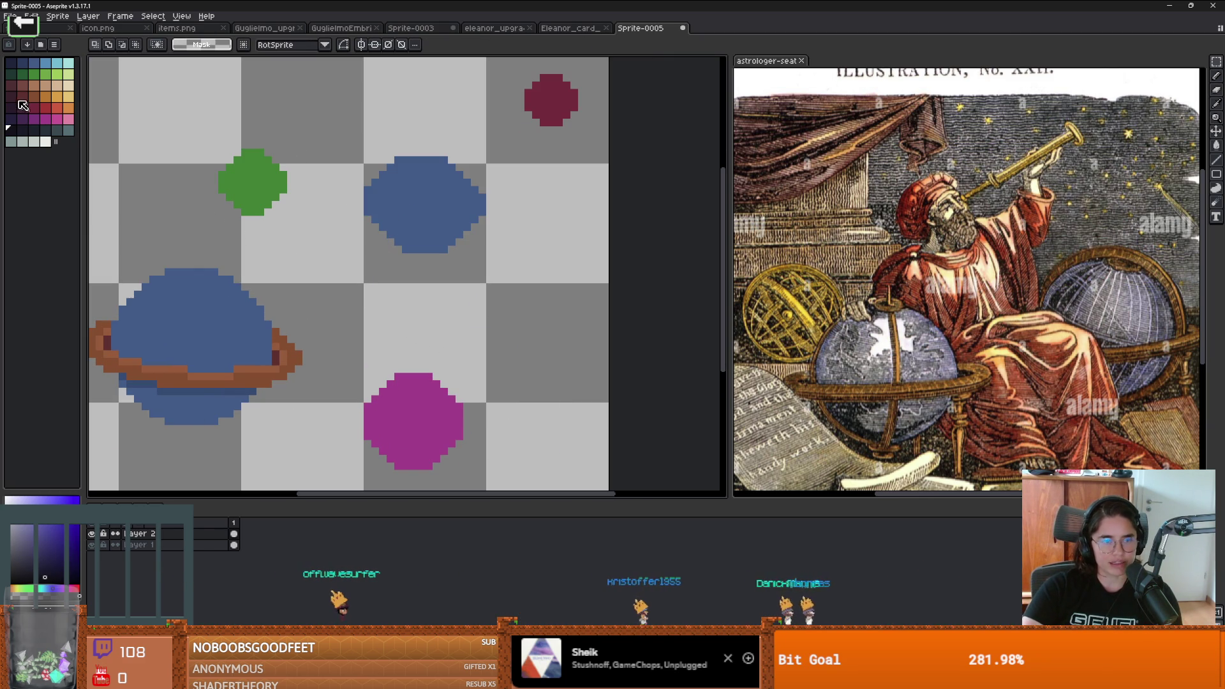
{"action": "key", "text": "bracketright"}
{"action": "key", "text": "b"}
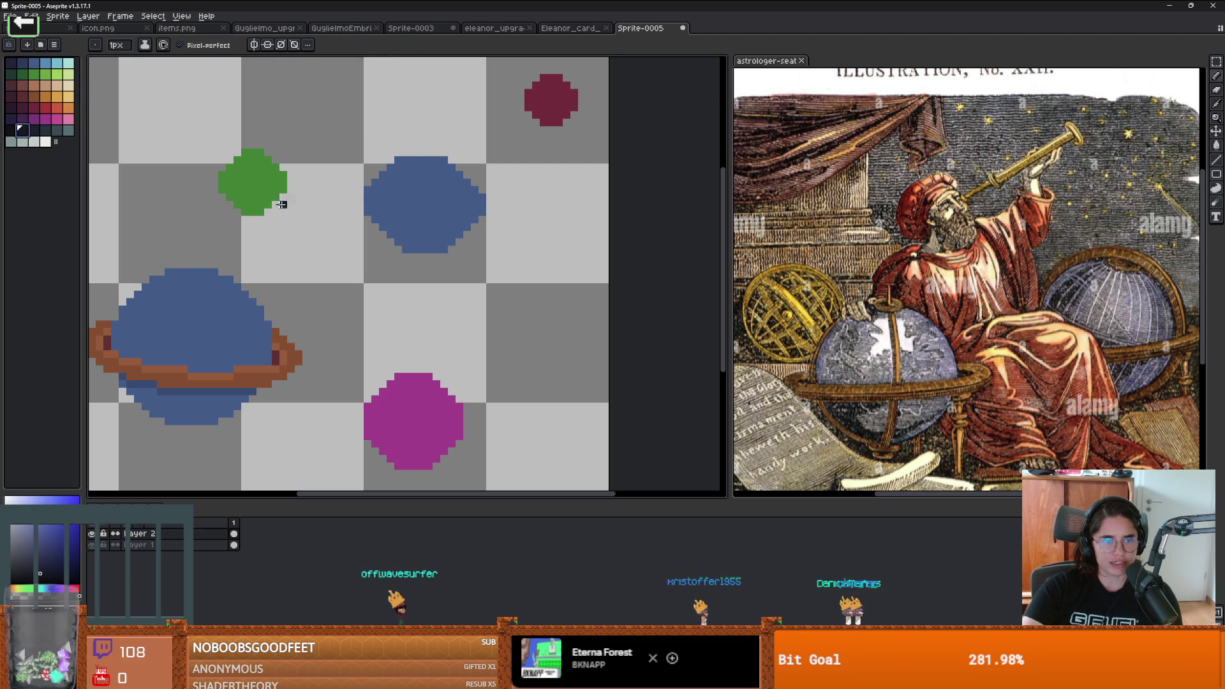
{"action": "scroll", "coordinate": [381, 218], "scroll_direction": "down", "scroll_amount": 1}
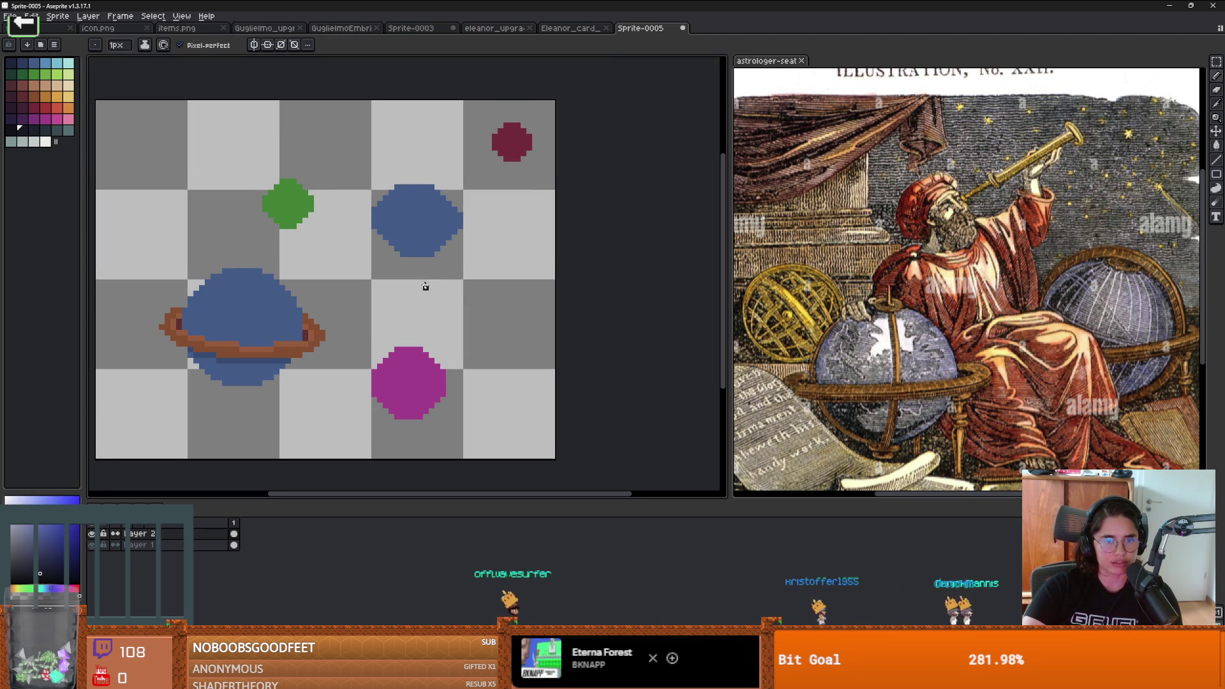
Step: Paint a dark red dot and a large magenta blob, undoing a dark stroke
{"action": "left_click", "coordinate": [21, 95]}
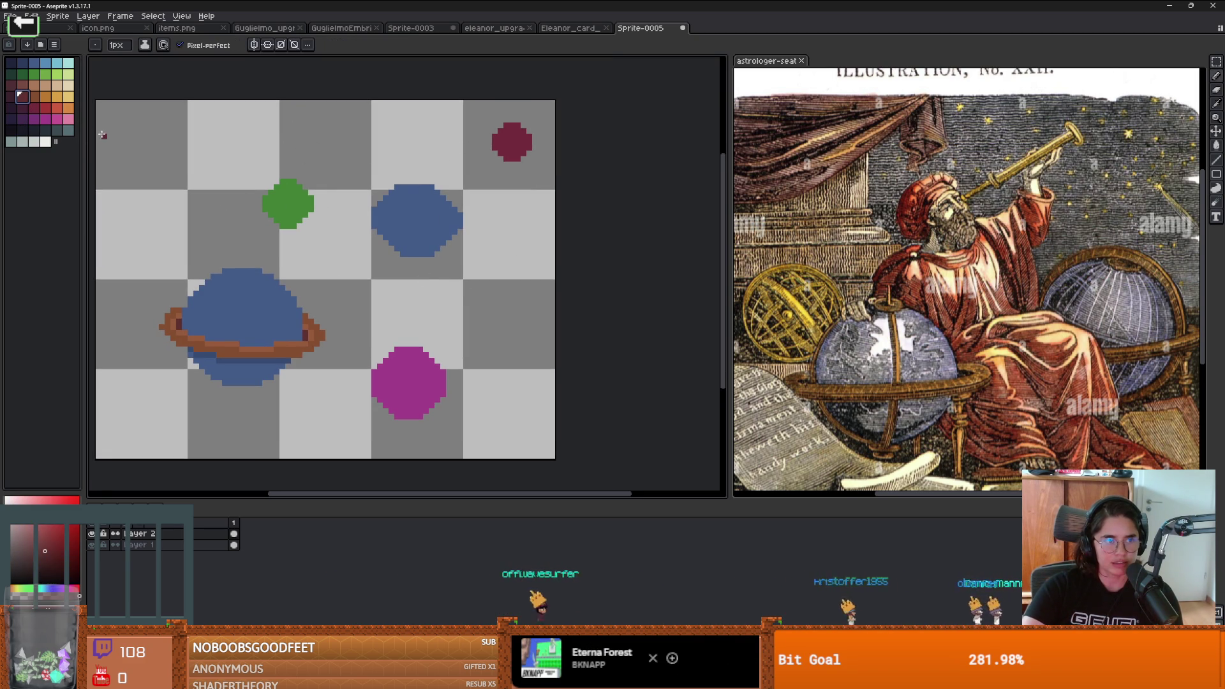
{"action": "key", "text": "plus"}
{"action": "left_click", "coordinate": [425, 342]}
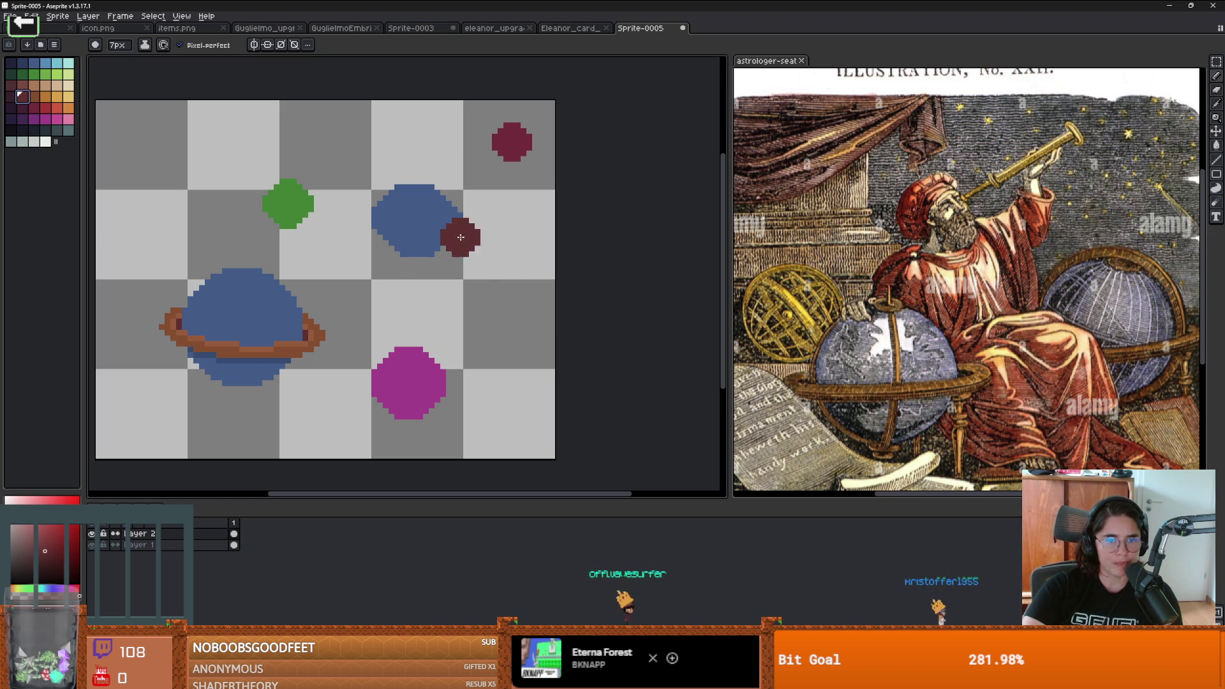
{"action": "key", "text": "plus"}
{"action": "key", "text": "plus"}
{"action": "key", "text": "plus"}
{"action": "left_click", "coordinate": [410, 377], "text": "alt"}
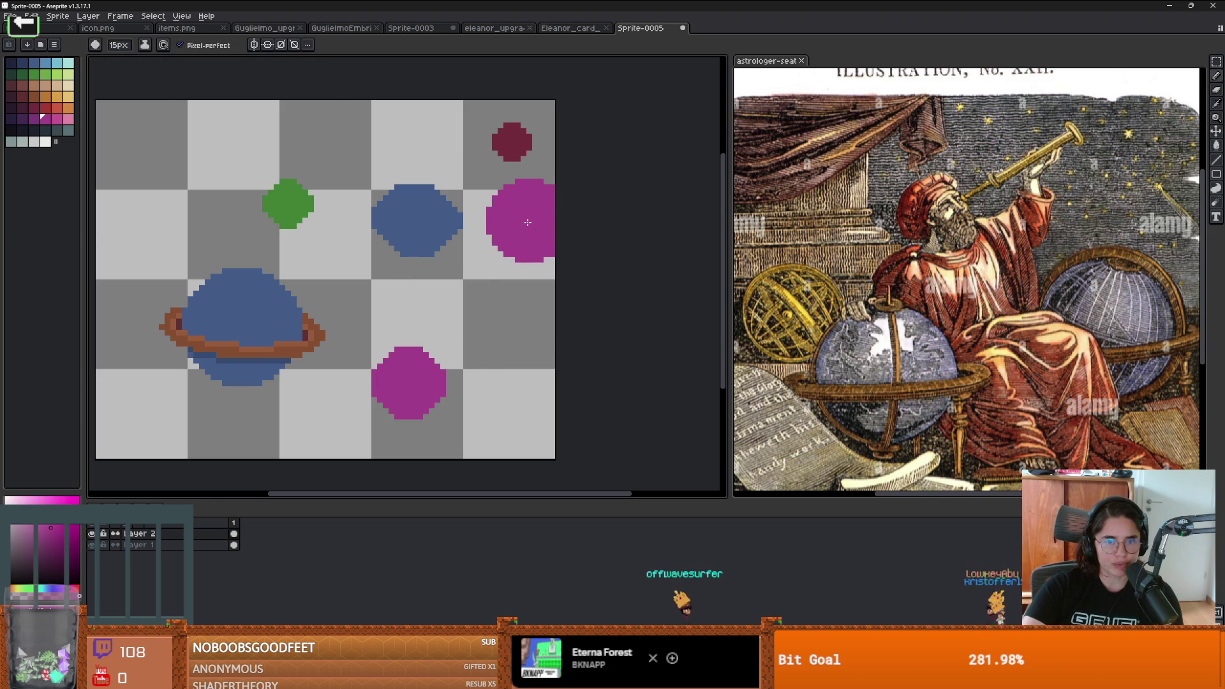
{"action": "key", "text": "minus"}
{"action": "left_click", "coordinate": [23, 130]}
{"action": "key", "text": "minus"}
{"action": "key", "text": "minus"}
{"action": "key", "text": "minus"}
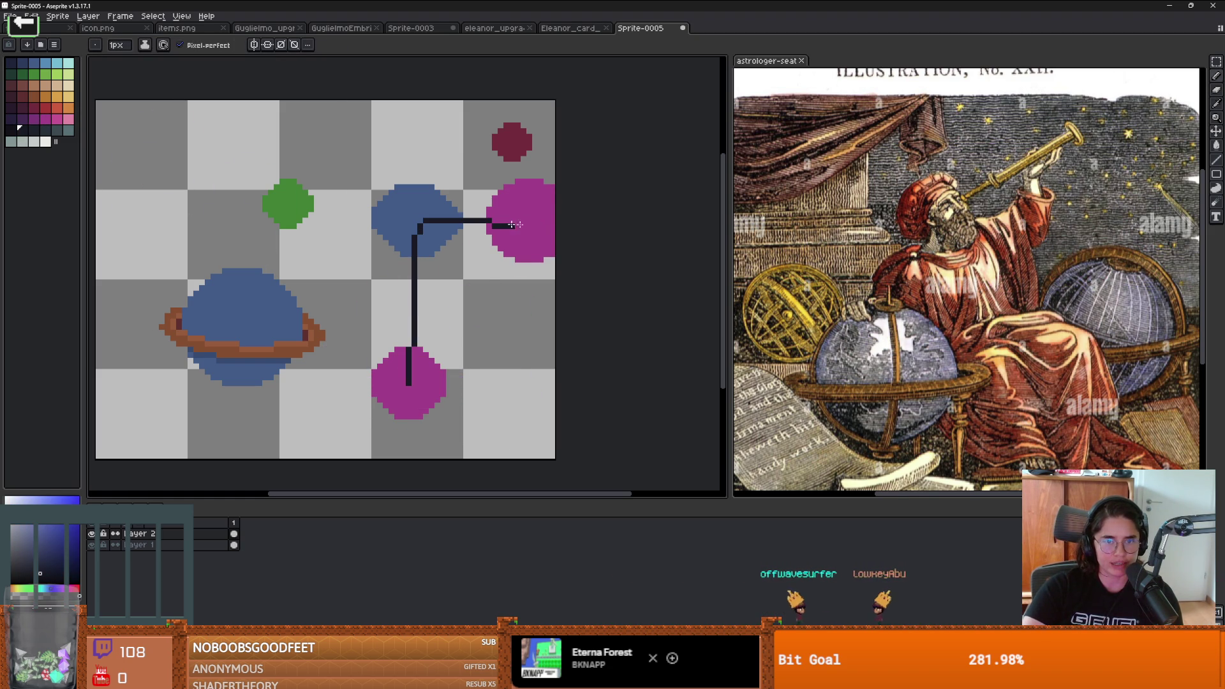
{"action": "key", "text": "ctrl+z"}
{"action": "key", "text": "ctrl+z"}
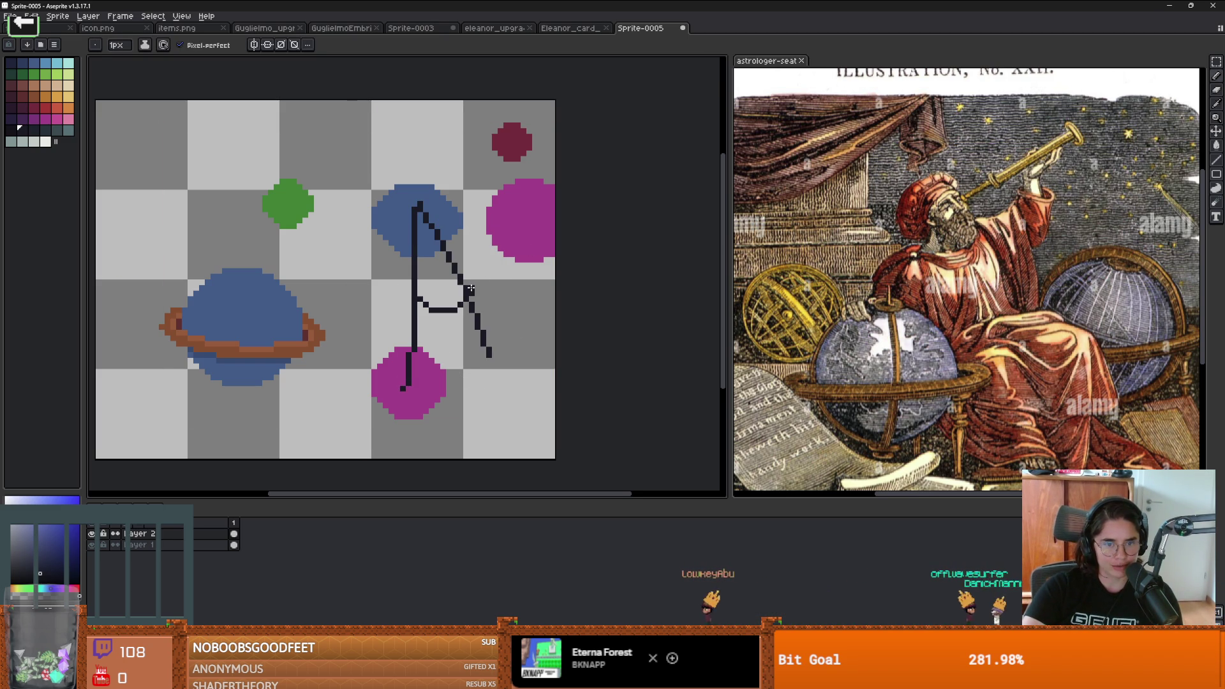
Step: Erase the doodles and coloured blobs with an enlarged eraser
{"action": "left_click", "coordinate": [427, 383], "text": "alt"}
{"action": "key", "text": "plus"}
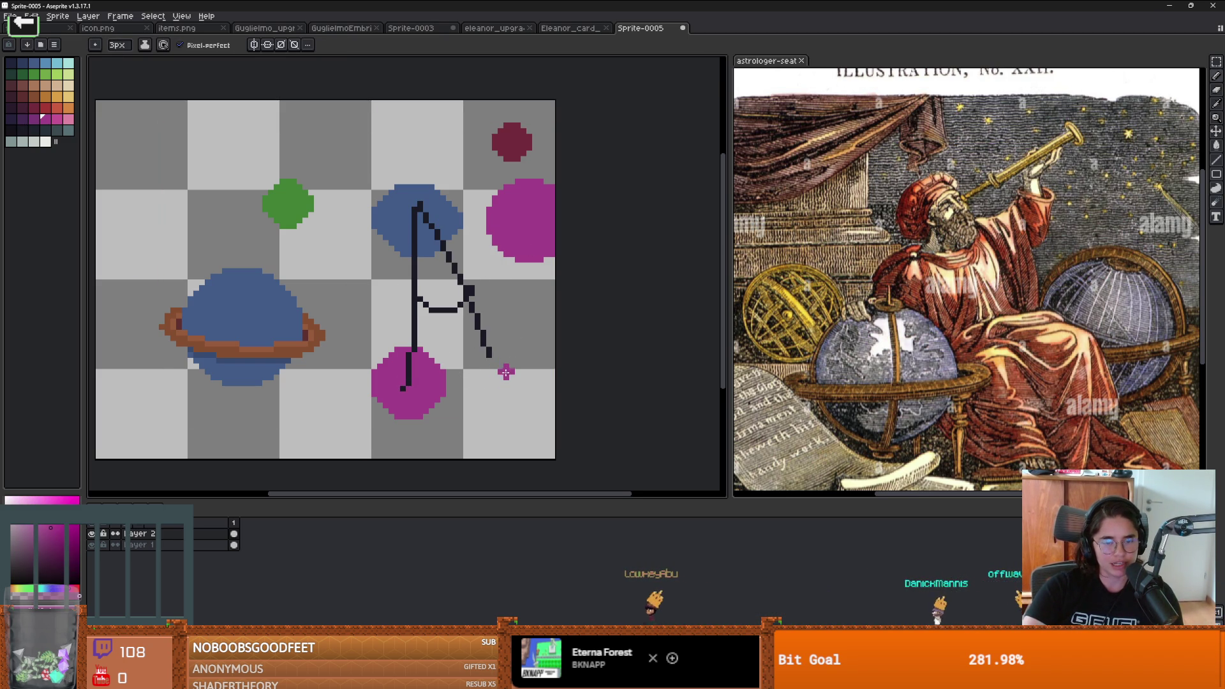
{"action": "key", "text": "plus"}
{"action": "key", "text": "plus"}
{"action": "key", "text": "plus"}
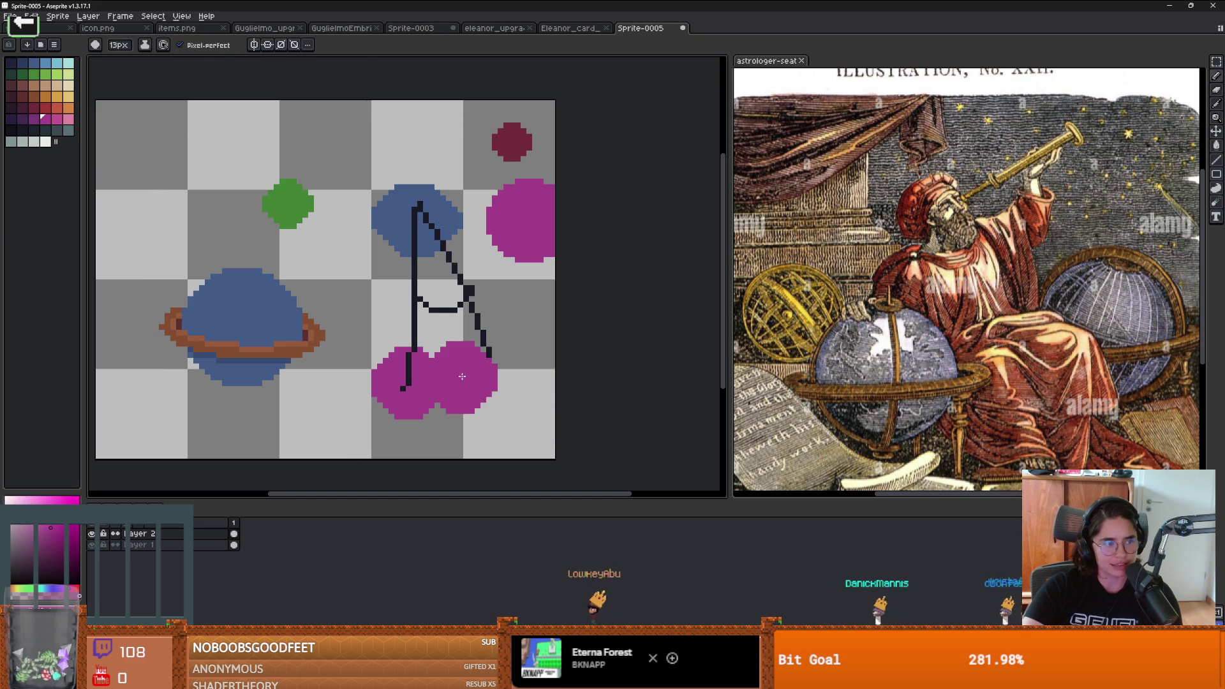
{"action": "key", "text": "e"}
{"action": "key", "text": "plus"}
{"action": "key", "text": "plus"}
{"action": "key", "text": "plus"}
{"action": "mouse_move", "coordinate": [431, 350]}
{"action": "left_mouse_down"}
{"action": "mouse_move", "coordinate": [487, 334]}
{"action": "mouse_move", "coordinate": [374, 181]}
{"action": "mouse_move", "coordinate": [289, 164]}
{"action": "mouse_move", "coordinate": [539, 223]}
{"action": "mouse_move", "coordinate": [569, 213]}
{"action": "left_mouse_up"}
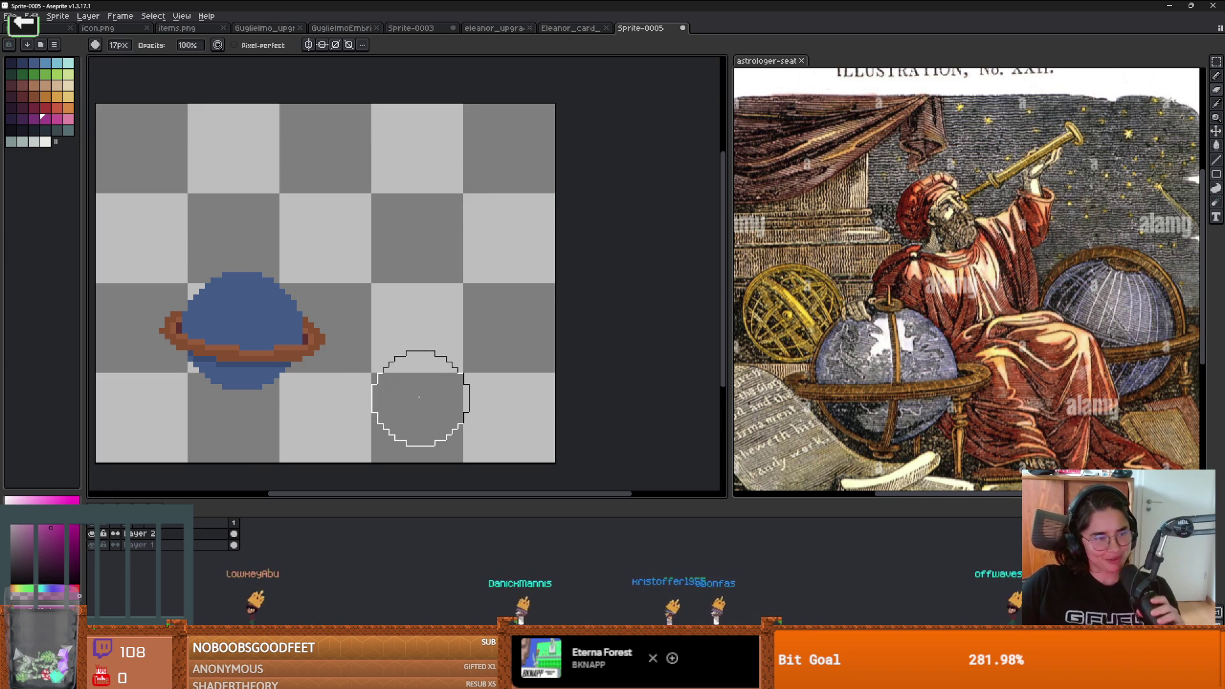
{"action": "left_click_drag", "start_coordinate": [370, 285], "coordinate": [431, 252]}
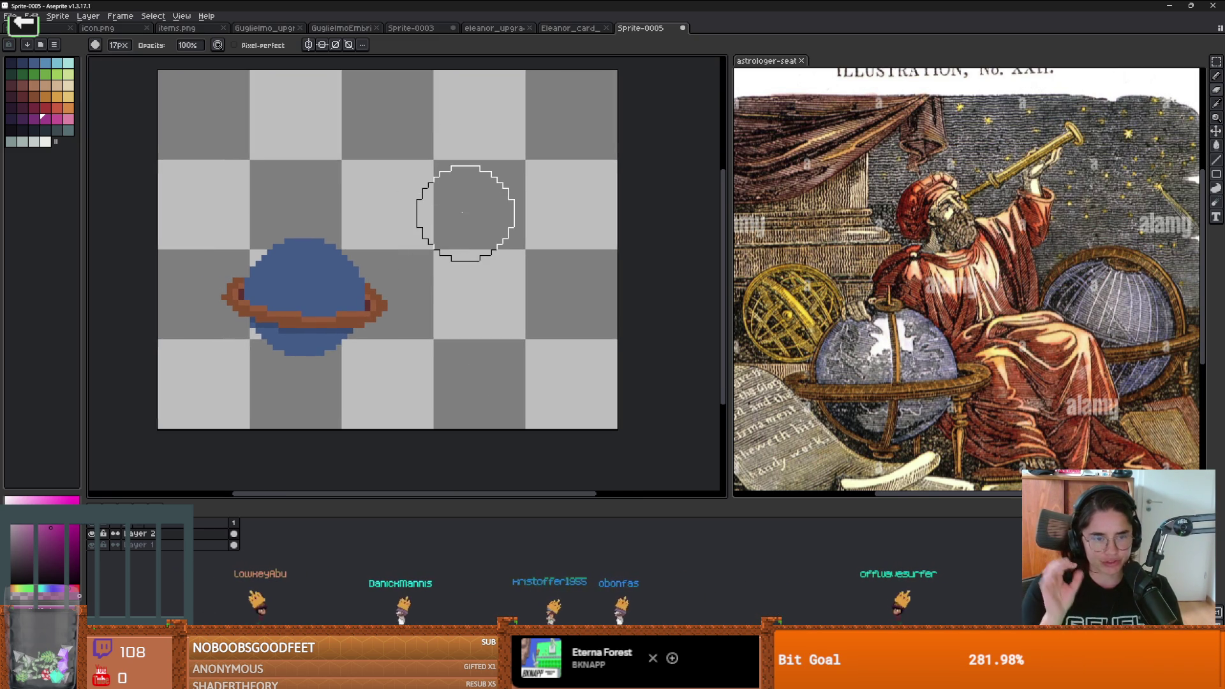
{"action": "key", "text": "b"}
{"action": "left_click_drag", "start_coordinate": [436, 211], "coordinate": [554, 253]}
{"action": "left_click", "coordinate": [412, 290], "text": "alt"}
{"action": "left_click", "coordinate": [57, 96]}
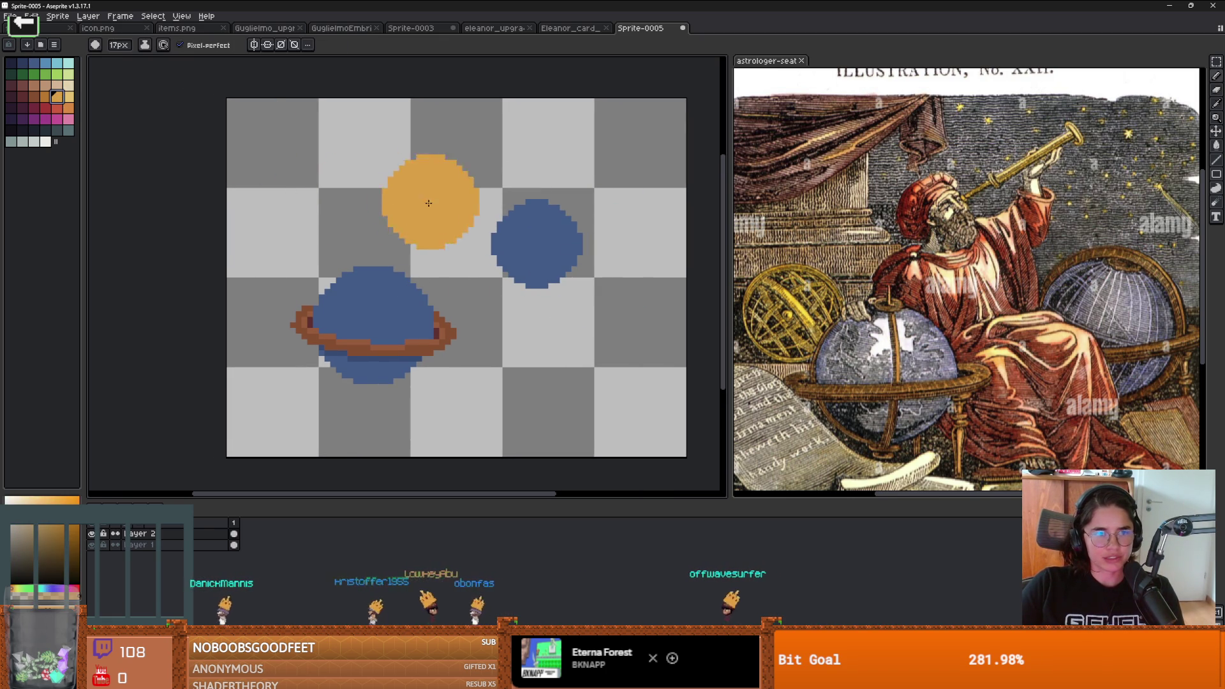
{"action": "key", "text": "v"}
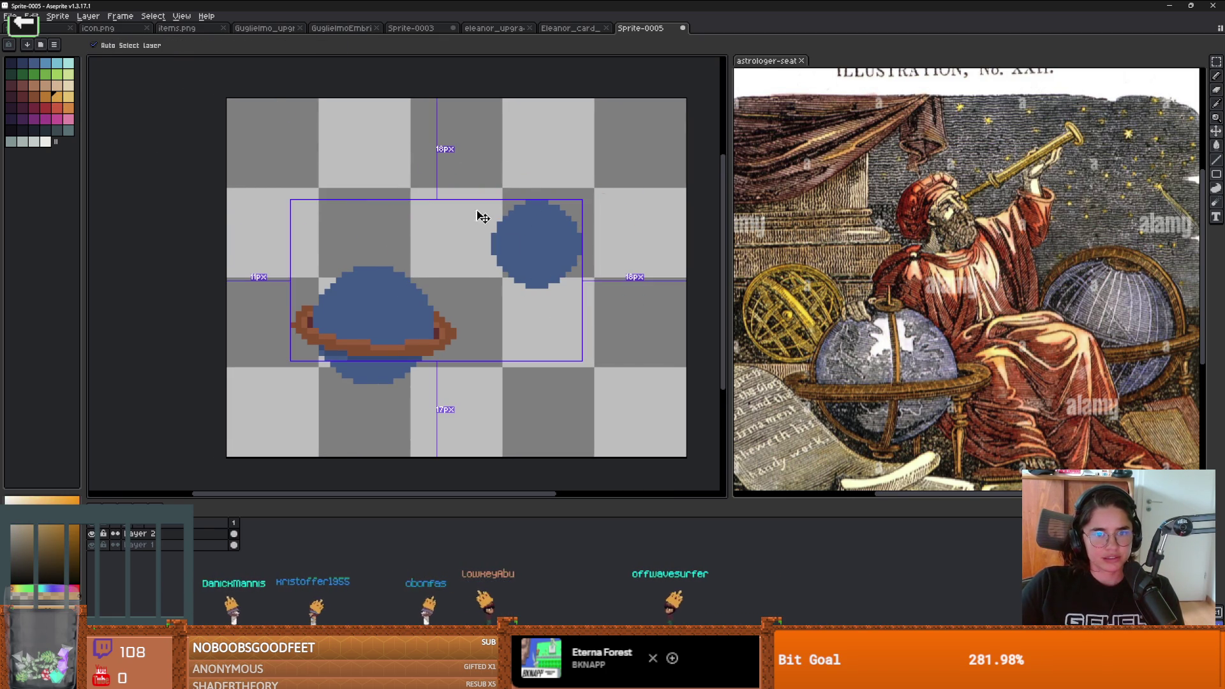
{"action": "key", "text": "b"}
{"action": "left_click", "coordinate": [338, 179]}
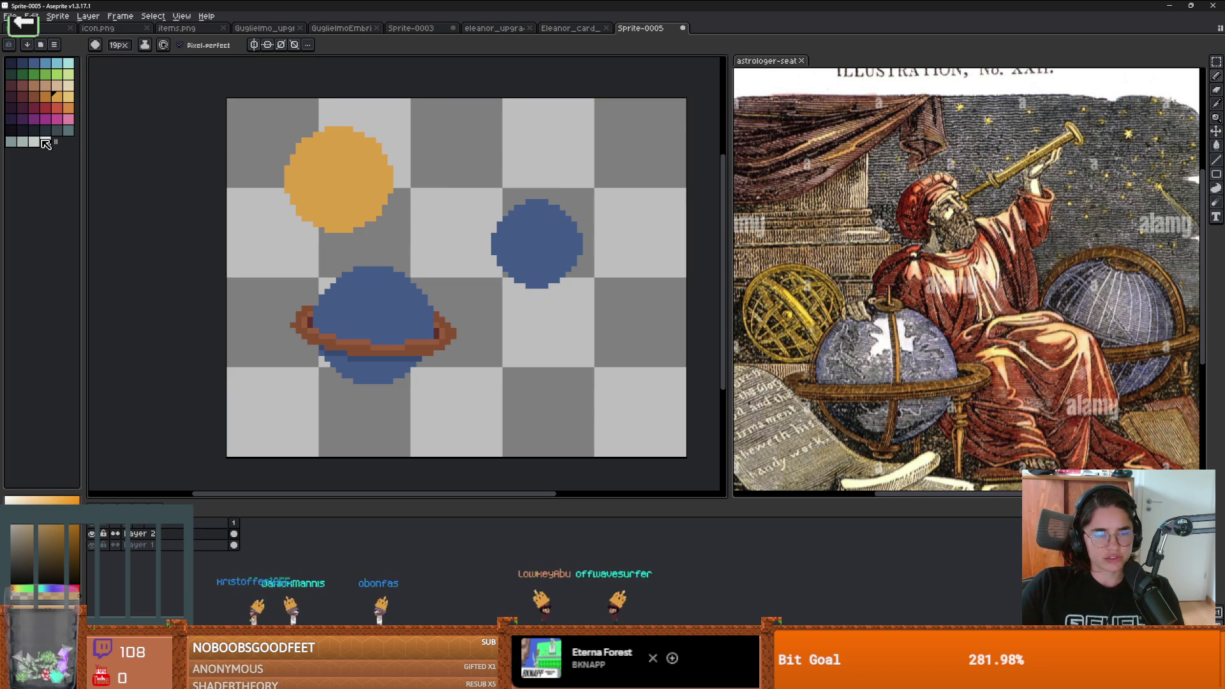
{"action": "left_click", "coordinate": [46, 141]}
{"action": "key", "text": "minus"}
{"action": "key", "text": "minus"}
{"action": "key", "text": "minus"}
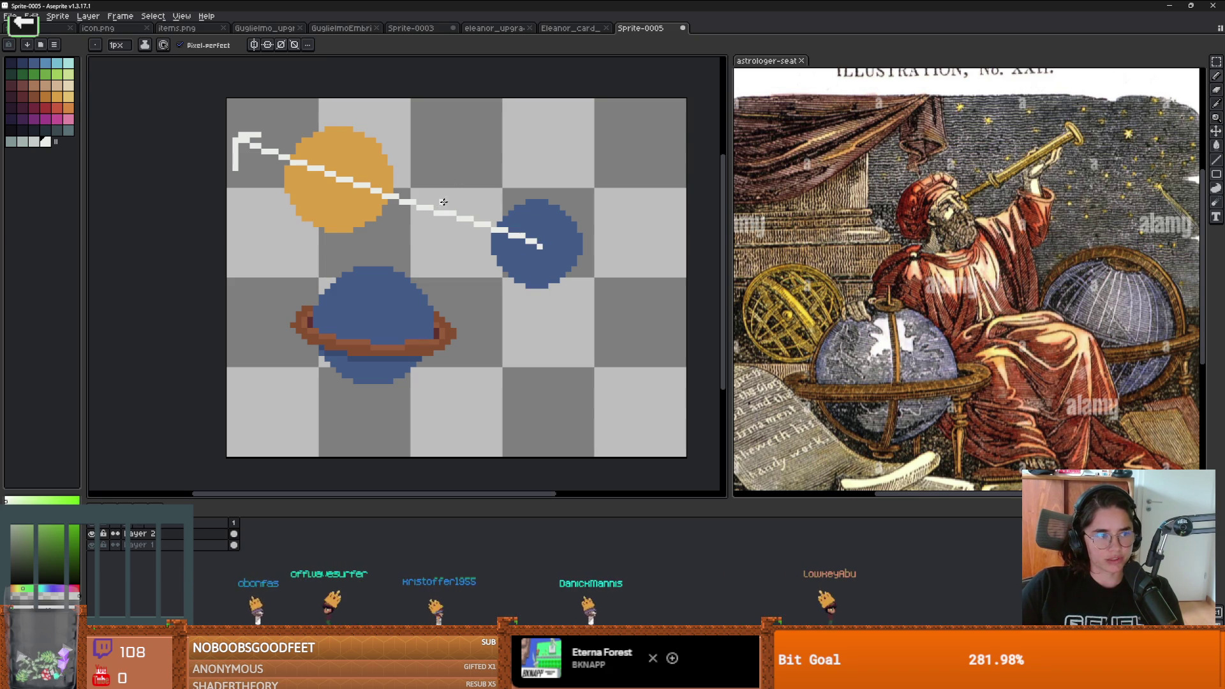
{"action": "key", "text": "ctrl+z"}
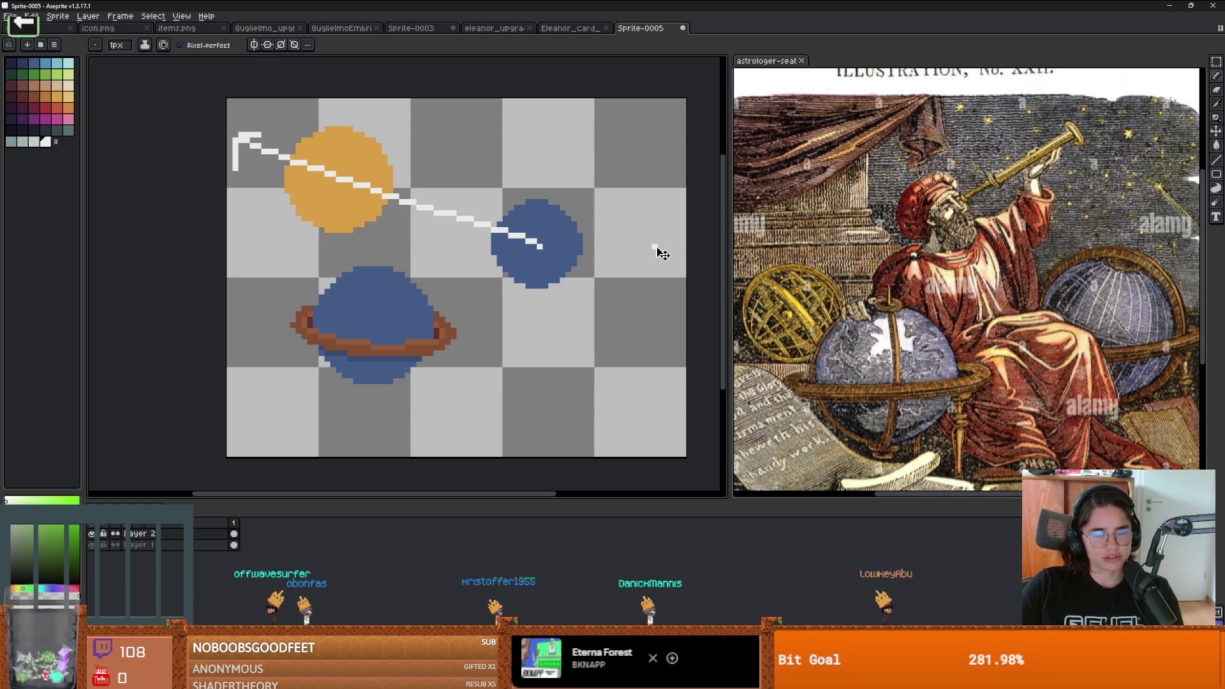
{"action": "key", "text": "ctrl+z"}
{"action": "key", "text": "e"}
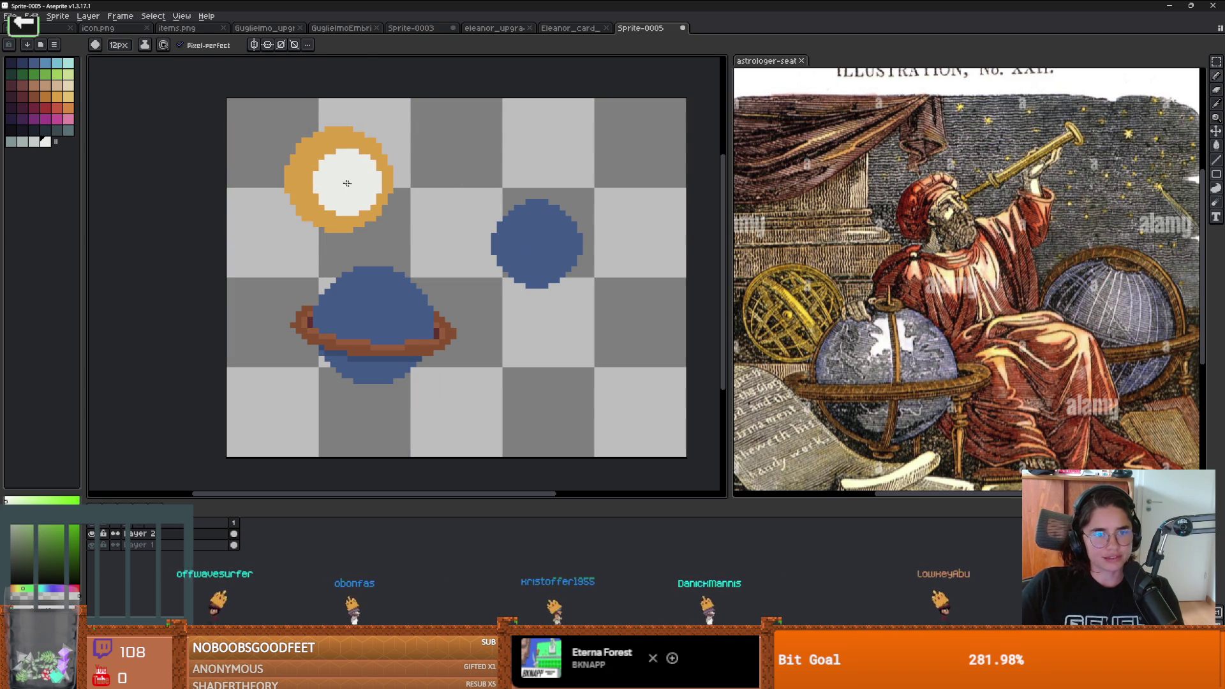
{"action": "left_click", "coordinate": [332, 174]}
Step: Erase the small blue planet and set the pencil to a single-pixel brush
{"action": "left_click_drag", "start_coordinate": [580, 213], "coordinate": [568, 213]}
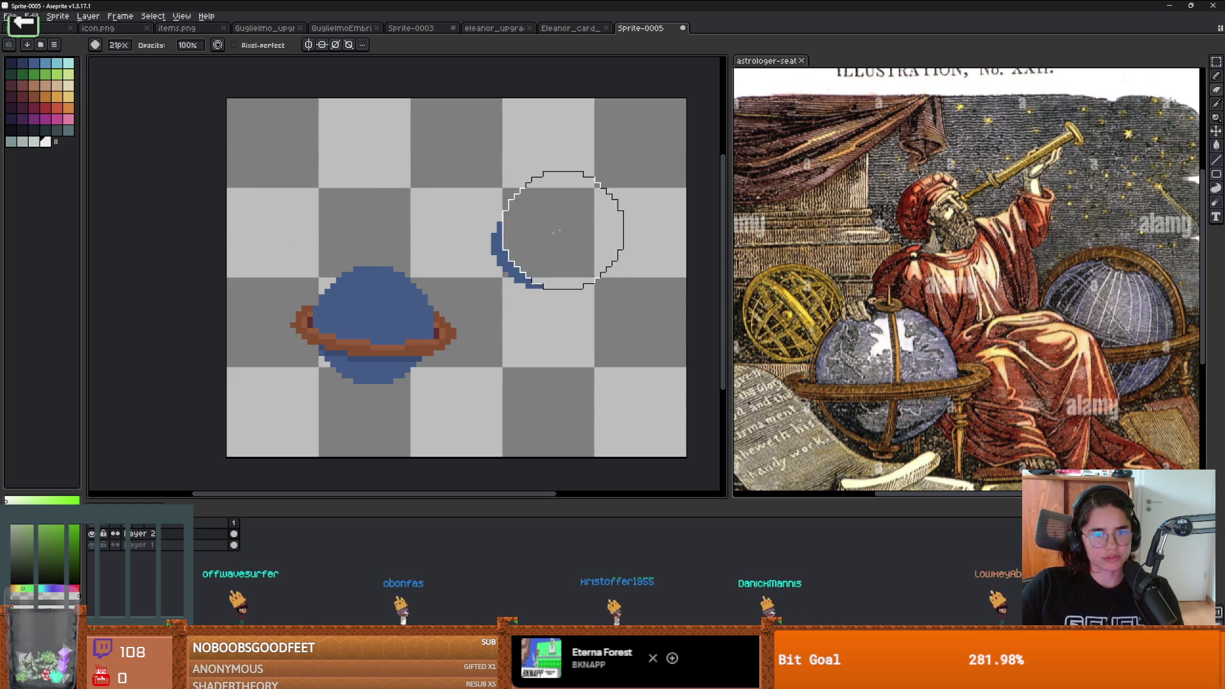
{"action": "scroll", "coordinate": [574, 224], "scroll_direction": "up", "scroll_amount": 1}
{"action": "key", "text": "b"}
{"action": "key", "text": "minus"}
{"action": "key", "text": "minus"}
{"action": "key", "text": "minus"}
{"action": "scroll", "coordinate": [383, 261], "scroll_direction": "up", "scroll_amount": 2}
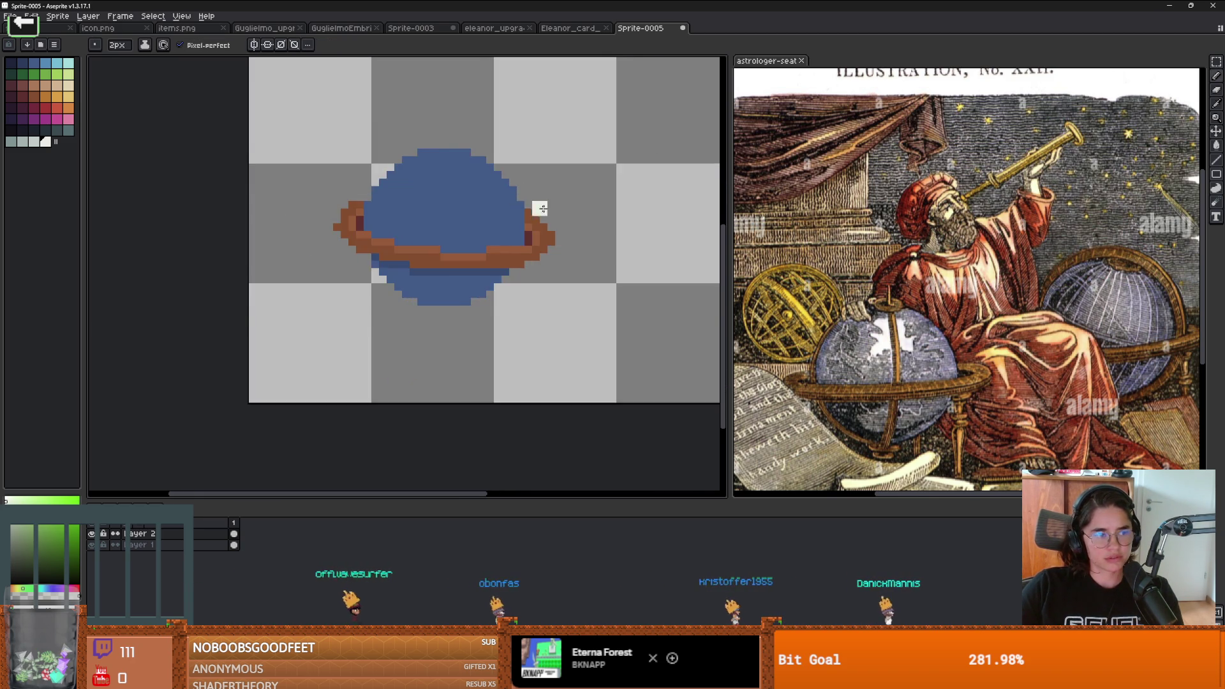
{"action": "key", "text": "minus"}
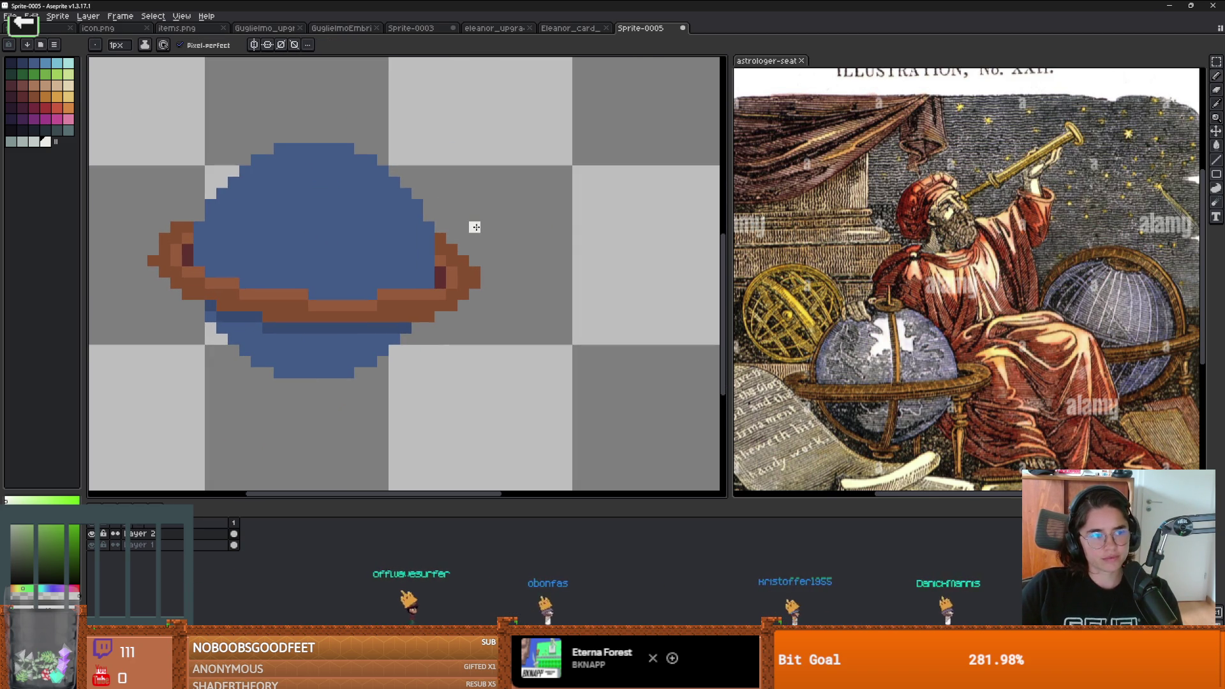
{"action": "scroll", "coordinate": [406, 250], "scroll_direction": "down", "scroll_amount": 2}
{"action": "scroll", "coordinate": [406, 249], "scroll_direction": "left", "scroll_amount": 2}
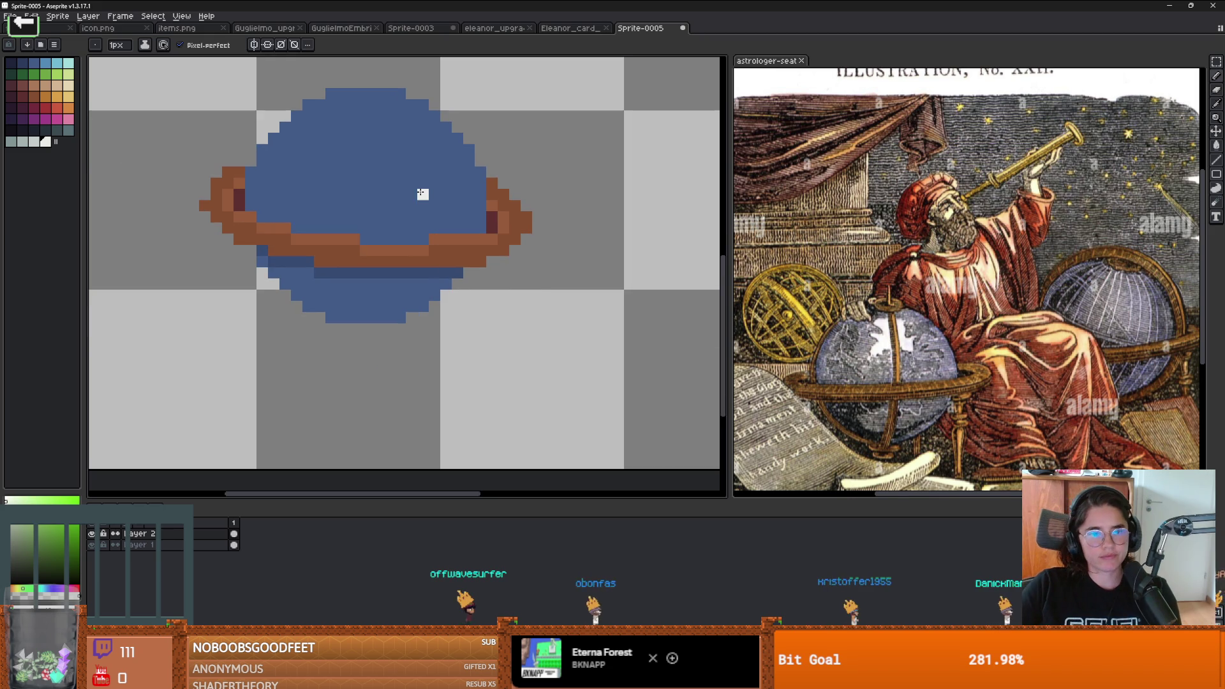
Step: Fill the brown ring with orange, then fill its front band with darker brown
{"action": "key", "text": "i"}
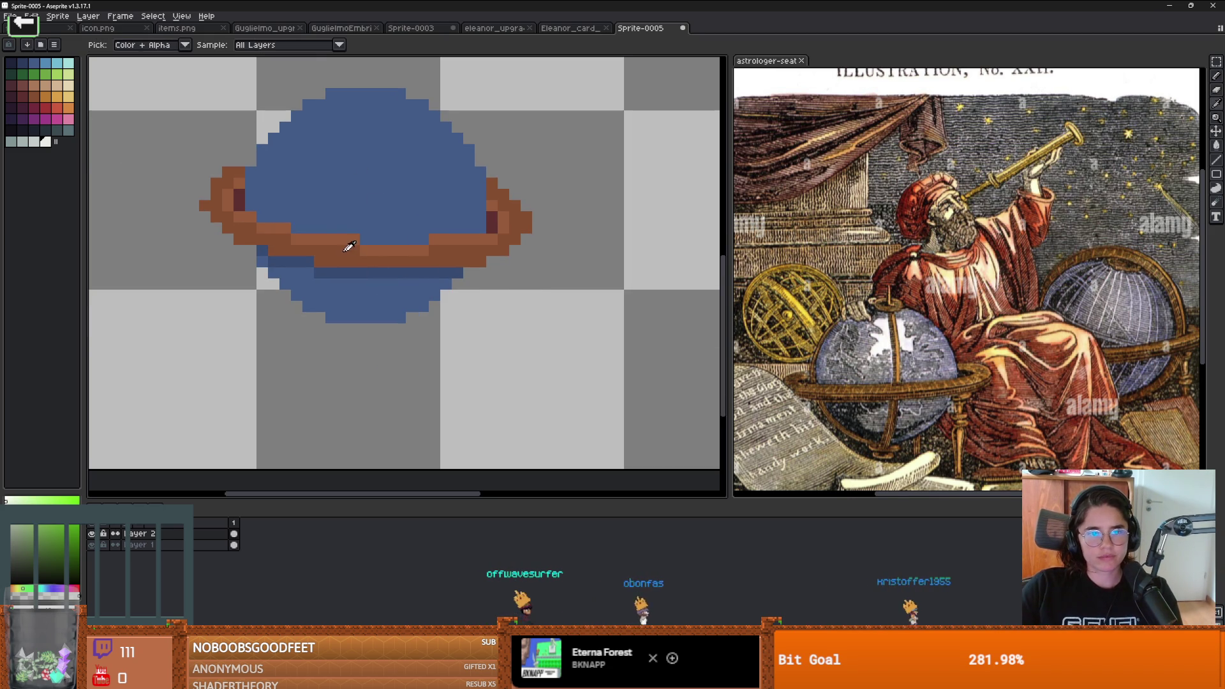
{"action": "left_click", "coordinate": [344, 247], "text": "alt"}
{"action": "left_click", "coordinate": [48, 99]}
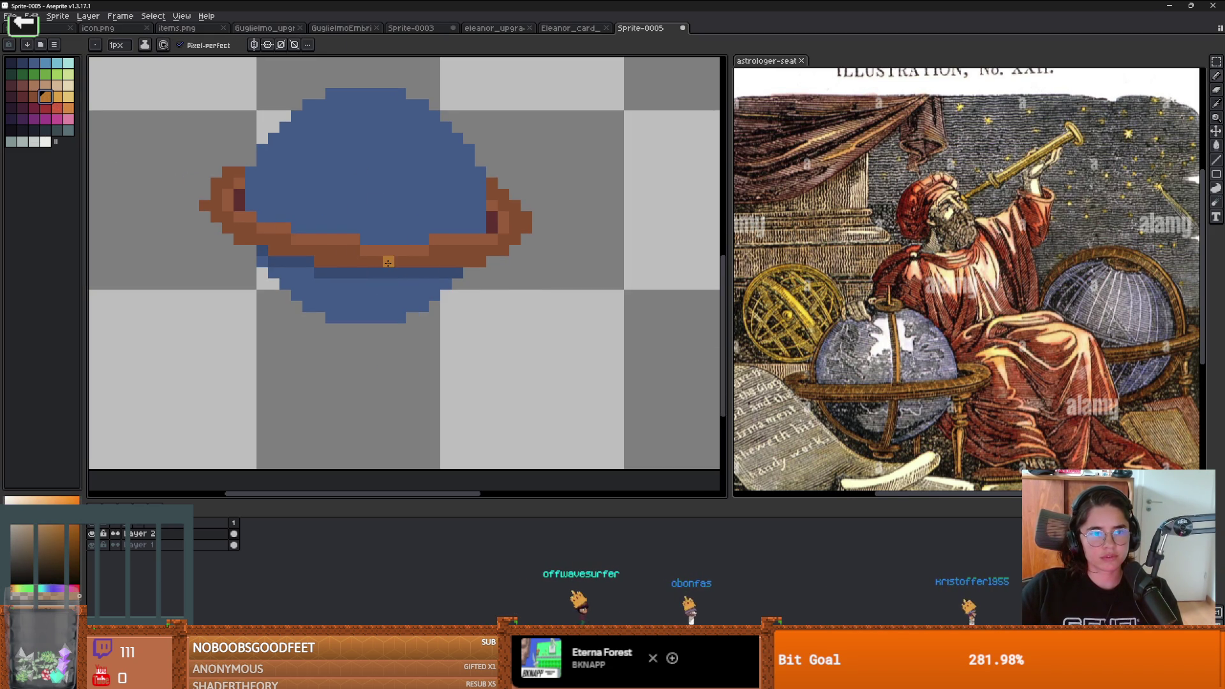
{"action": "key", "text": "g"}
{"action": "left_click", "coordinate": [343, 249]}
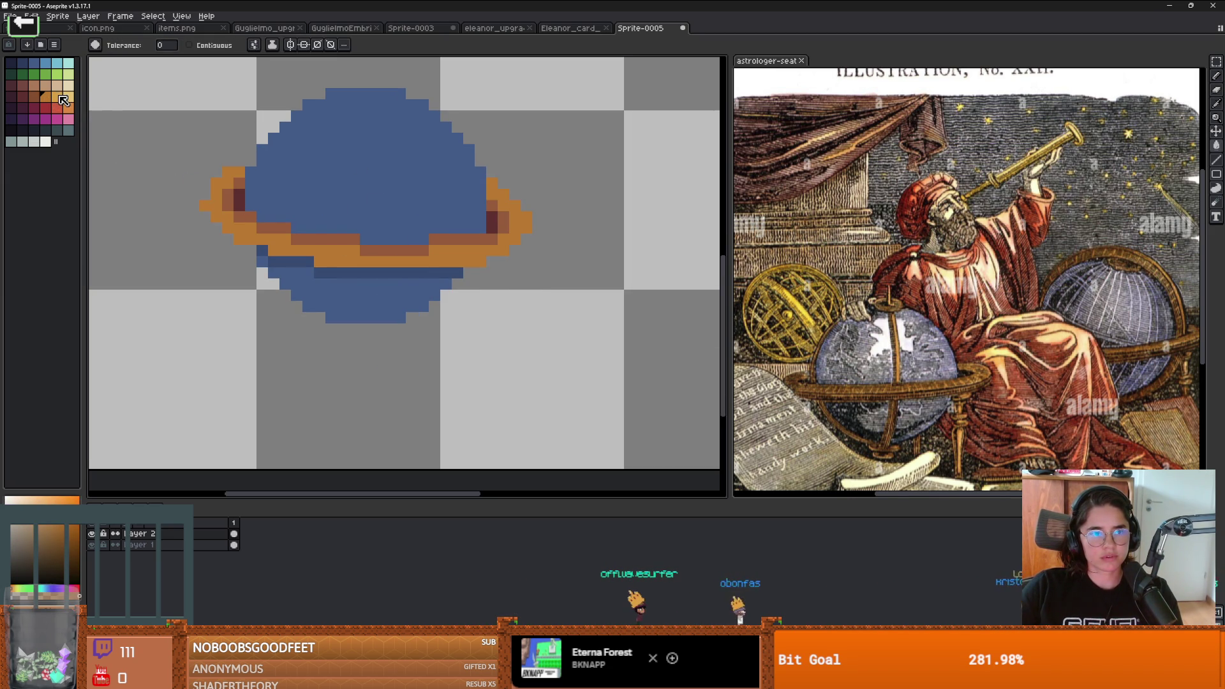
{"action": "left_click", "coordinate": [33, 96]}
{"action": "left_click", "coordinate": [297, 235]}
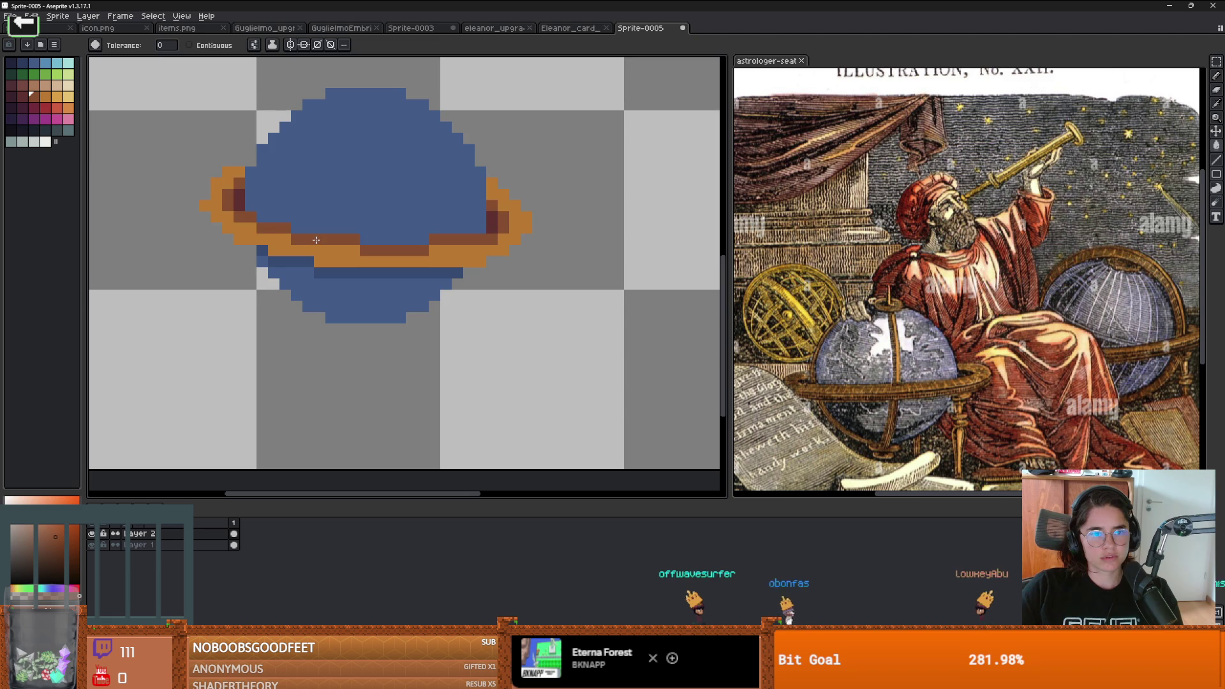
{"action": "scroll", "coordinate": [282, 235], "scroll_direction": "up", "scroll_amount": 2}
{"action": "scroll", "coordinate": [370, 237], "scroll_direction": "down", "scroll_amount": 2}
Step: Touch up a pixel on the ring's lower edge, ending with brown
{"action": "key", "text": "i"}
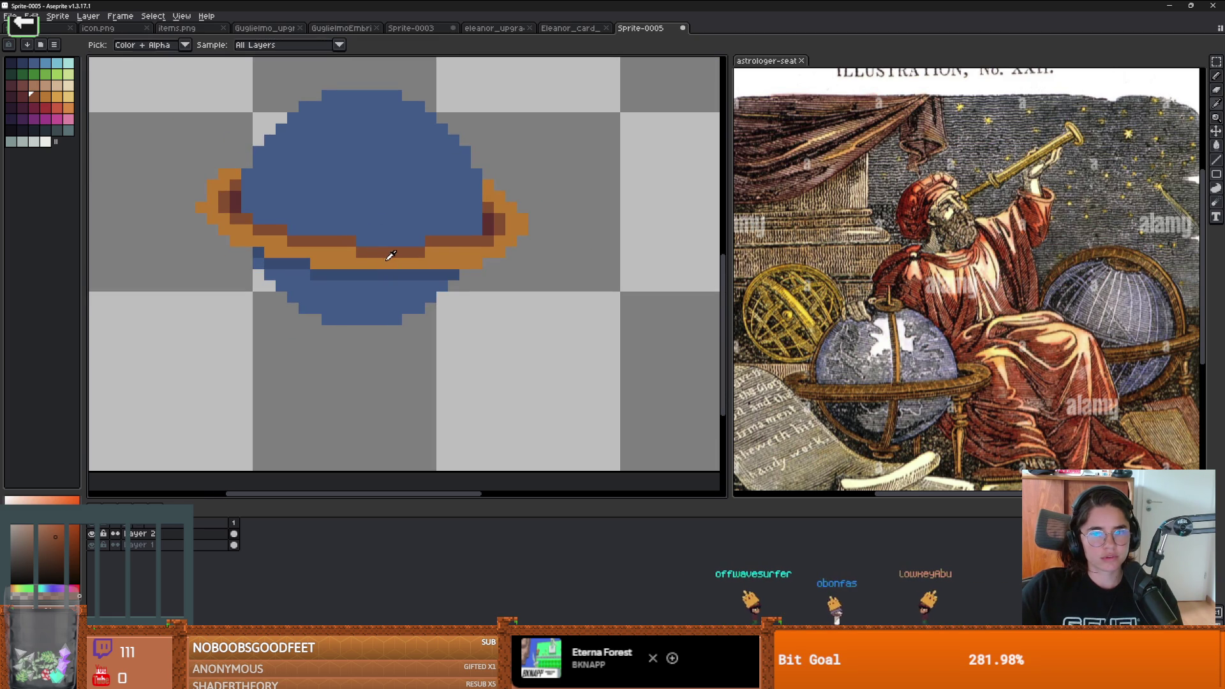
{"action": "key", "text": "g"}
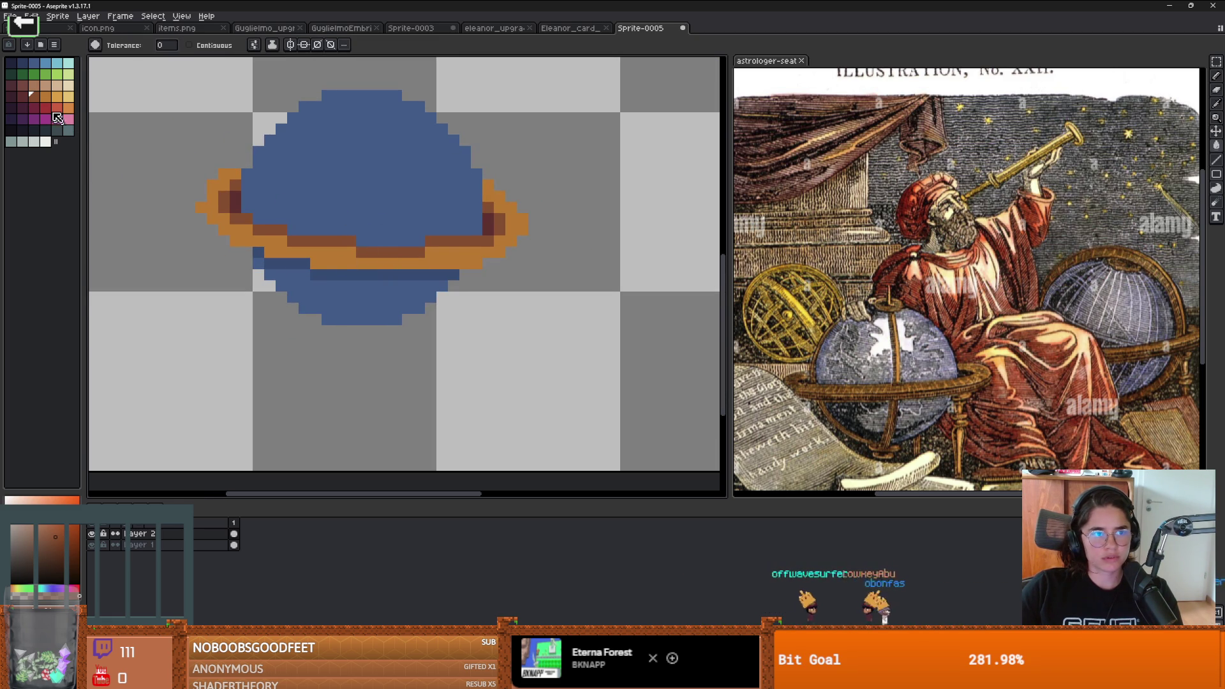
{"action": "left_click", "coordinate": [25, 98]}
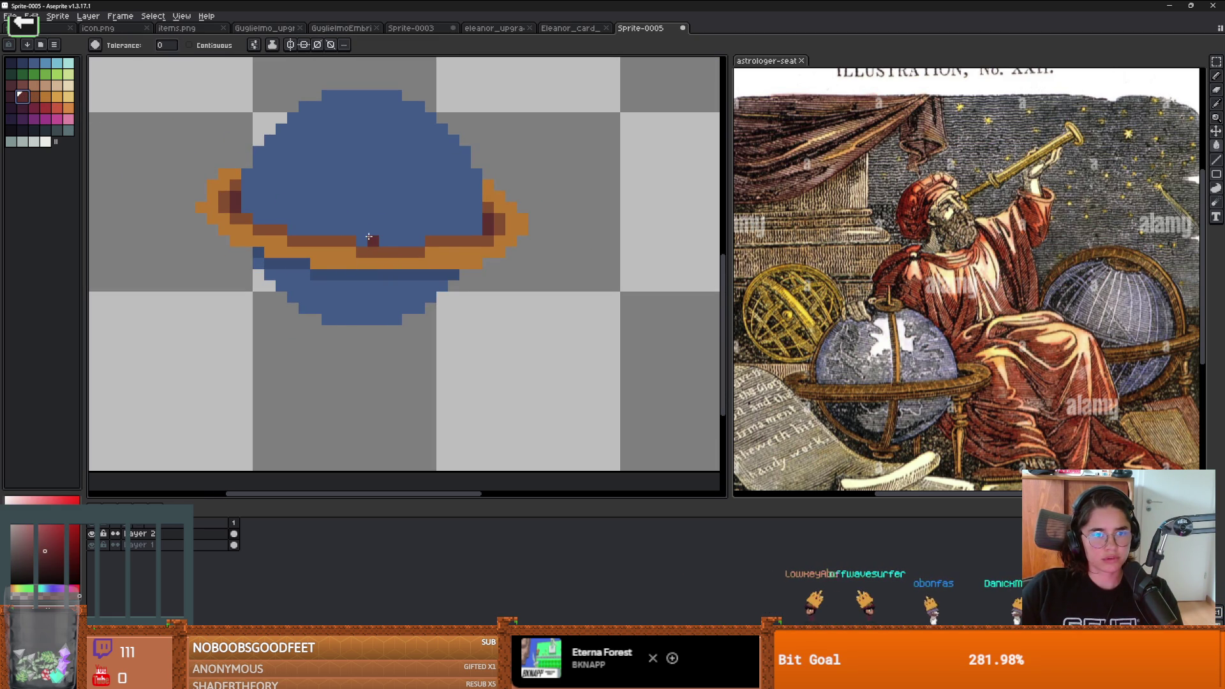
{"action": "left_click", "coordinate": [48, 101]}
{"action": "key", "text": "b"}
{"action": "left_click", "coordinate": [421, 224]}
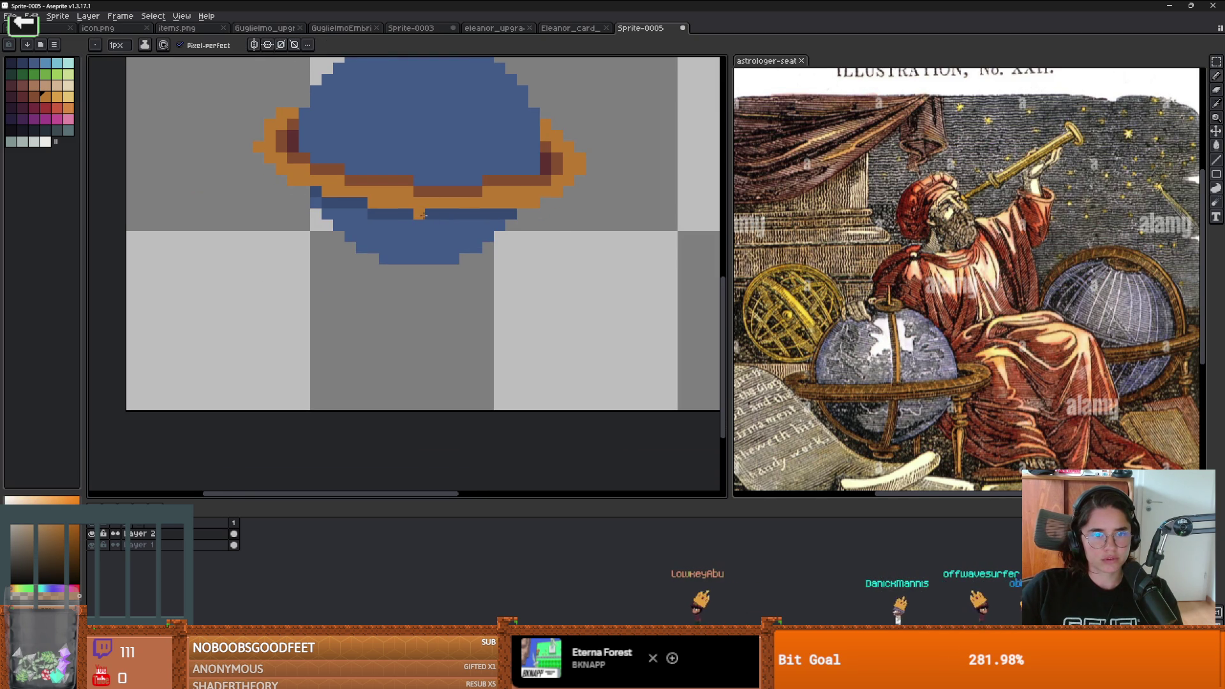
{"action": "left_click", "coordinate": [440, 191], "text": "alt"}
{"action": "left_click", "coordinate": [419, 214]}
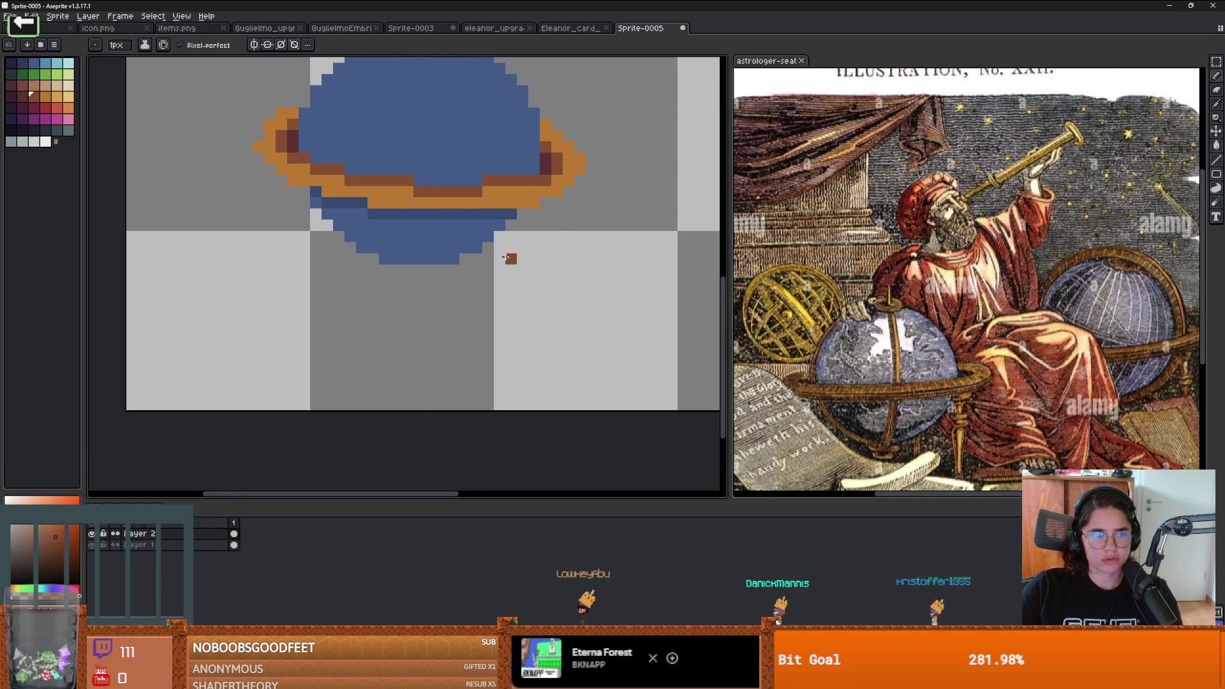
Step: Draw the right leg straight down from the ring's right end
{"action": "scroll", "coordinate": [509, 261], "scroll_direction": "up", "scroll_amount": 5}
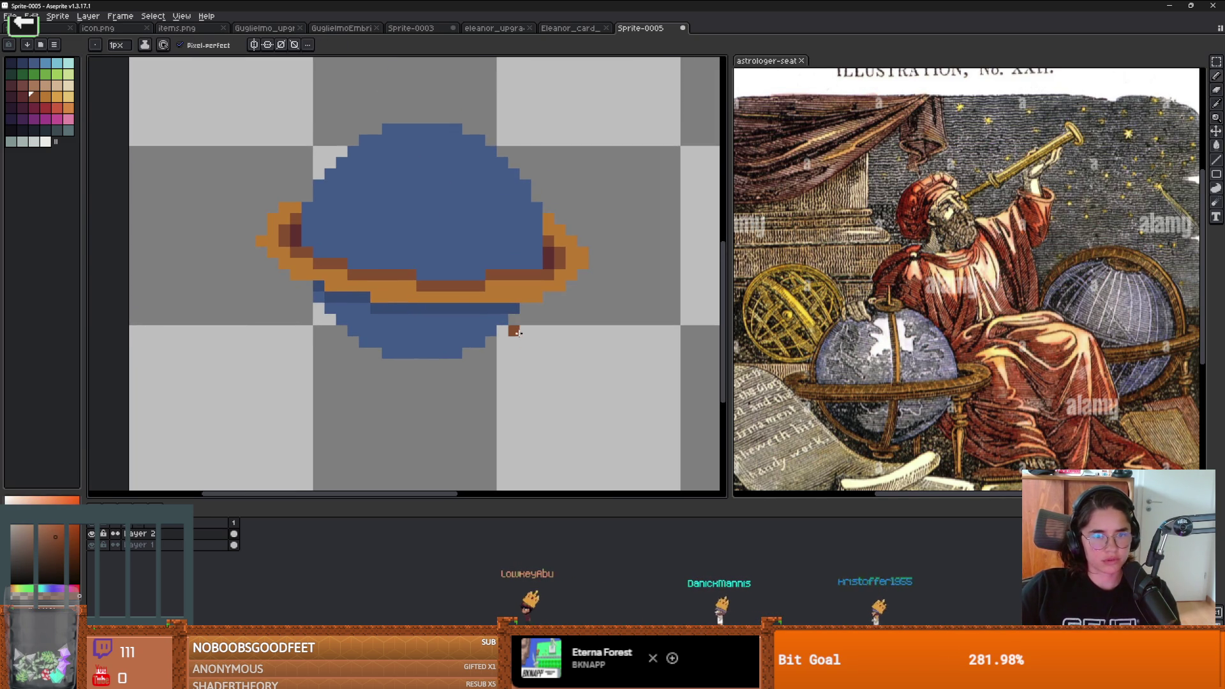
{"action": "left_click_drag", "start_coordinate": [453, 308], "coordinate": [486, 189]}
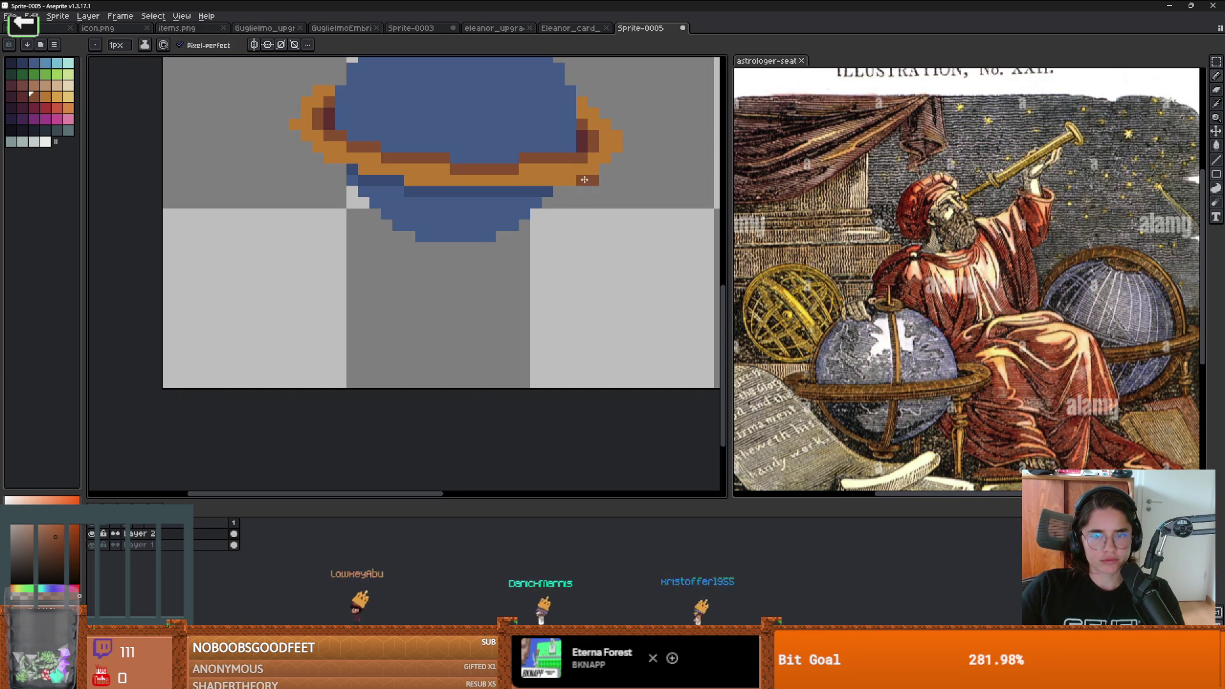
{"action": "left_click_drag", "start_coordinate": [591, 205], "coordinate": [590, 278]}
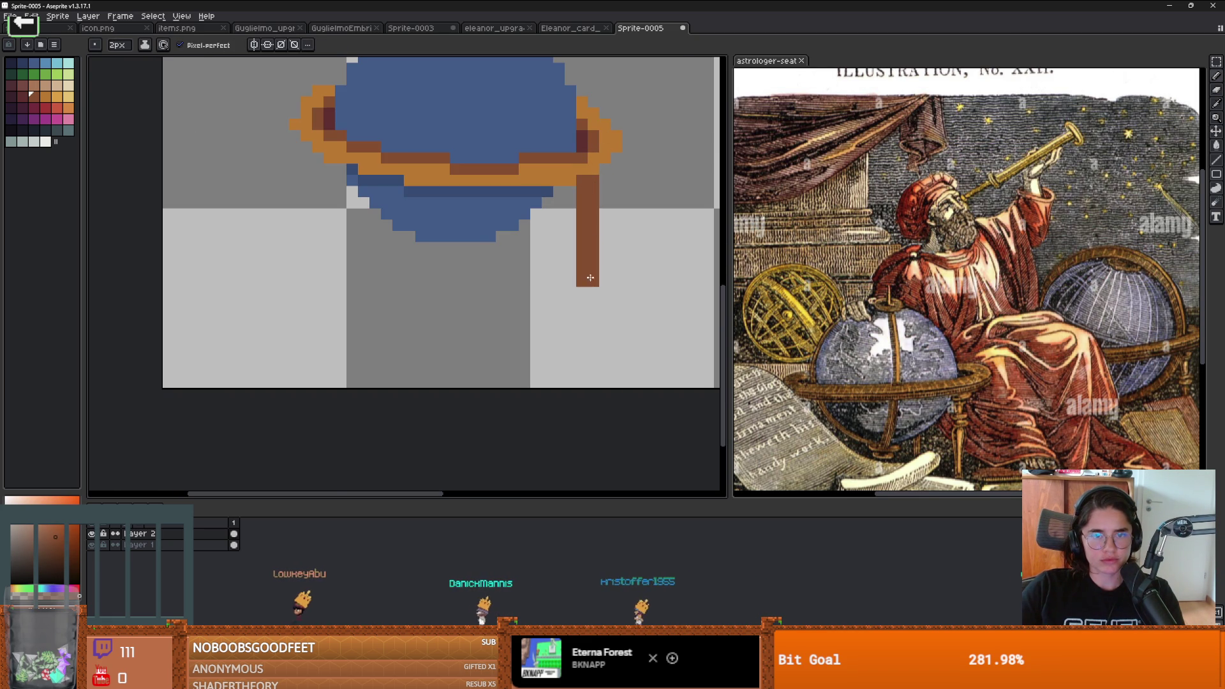
Step: Draw the brown left leg down from the ring's left end
{"action": "scroll", "coordinate": [588, 275], "scroll_direction": "down", "scroll_amount": 3}
{"action": "left_click", "coordinate": [489, 259]}
{"action": "scroll", "coordinate": [489, 259], "scroll_direction": "up", "scroll_amount": 2}
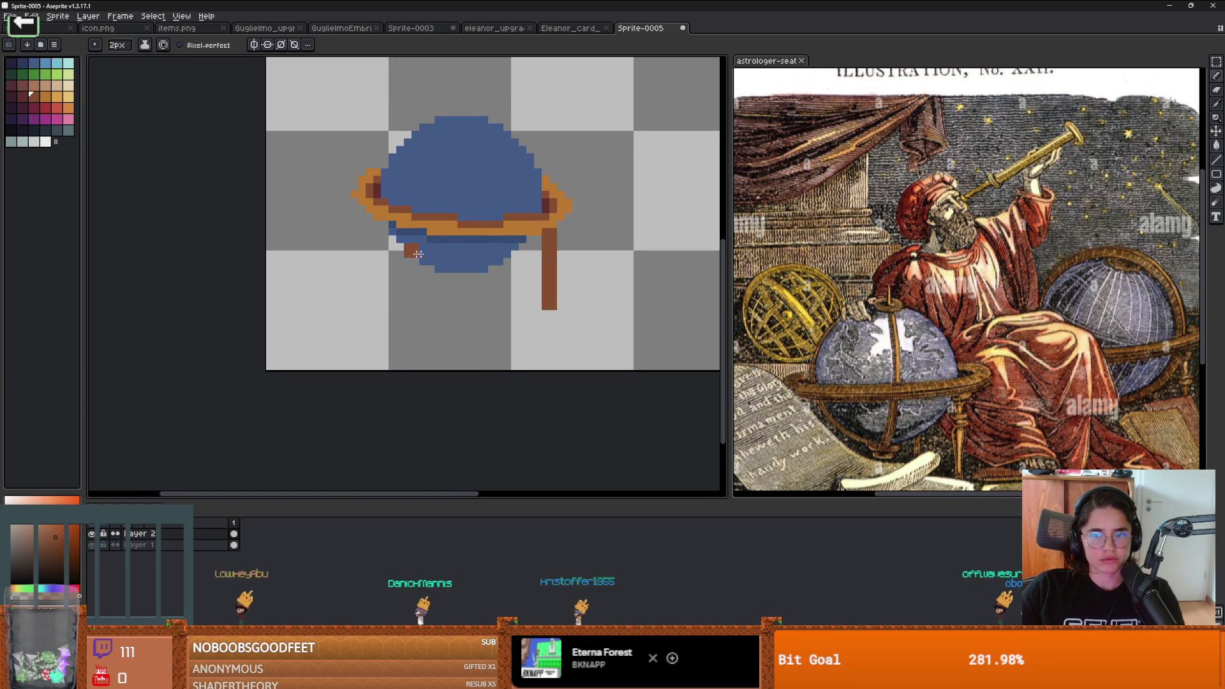
{"action": "key", "text": "ctrl+z"}
{"action": "left_click_drag", "start_coordinate": [490, 260], "coordinate": [497, 203]}
{"action": "left_click", "coordinate": [379, 164]}
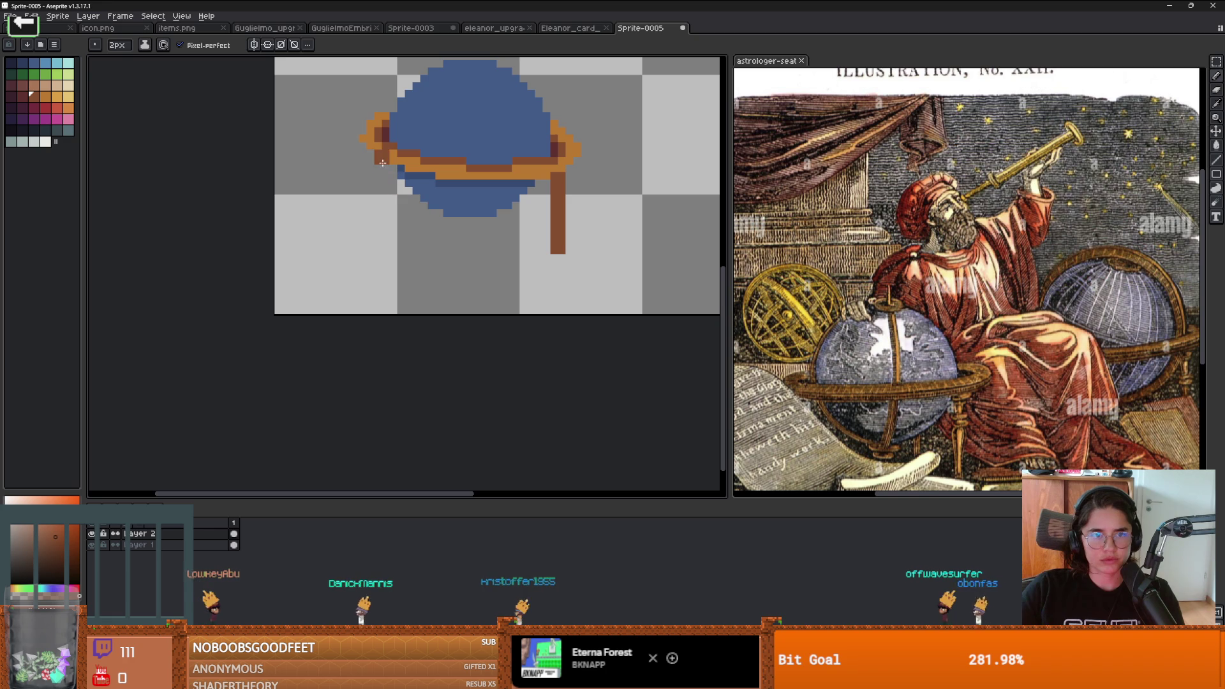
{"action": "left_click_drag", "start_coordinate": [376, 165], "coordinate": [375, 258]}
Step: Paint a dark-brown inner leg with a foot beneath the globe
{"action": "left_click", "coordinate": [469, 255]}
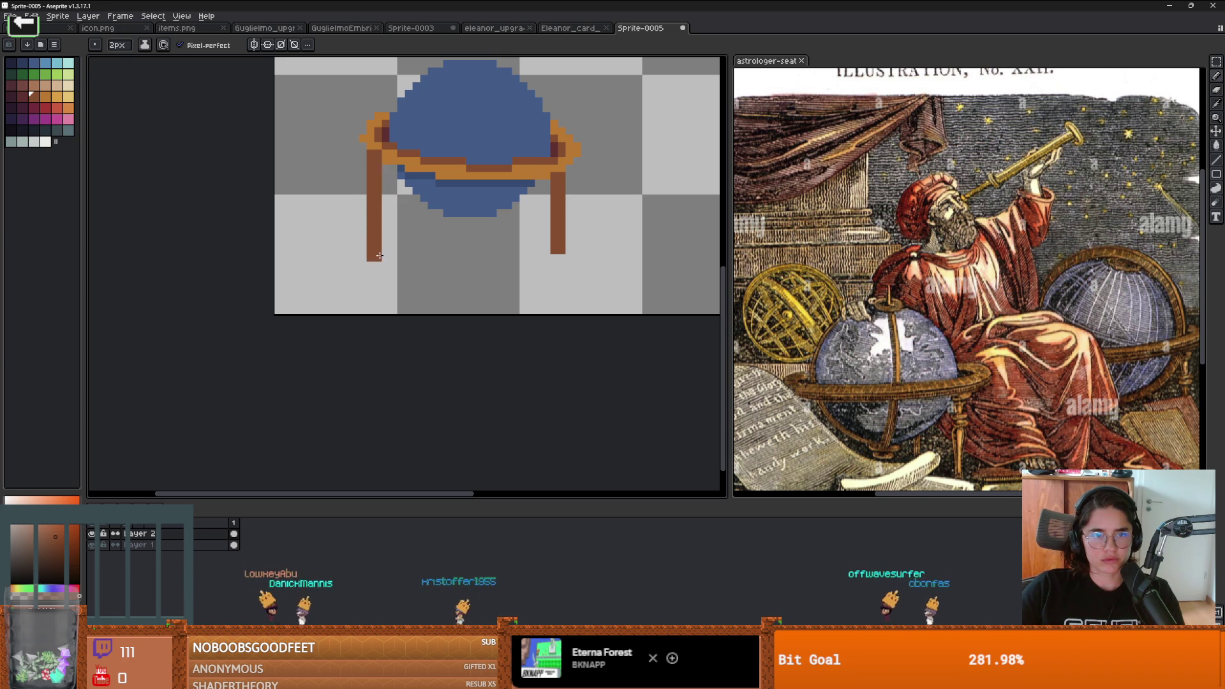
{"action": "scroll", "coordinate": [469, 256], "scroll_direction": "down", "scroll_amount": 1}
{"action": "scroll", "coordinate": [469, 255], "scroll_direction": "up", "scroll_amount": 2}
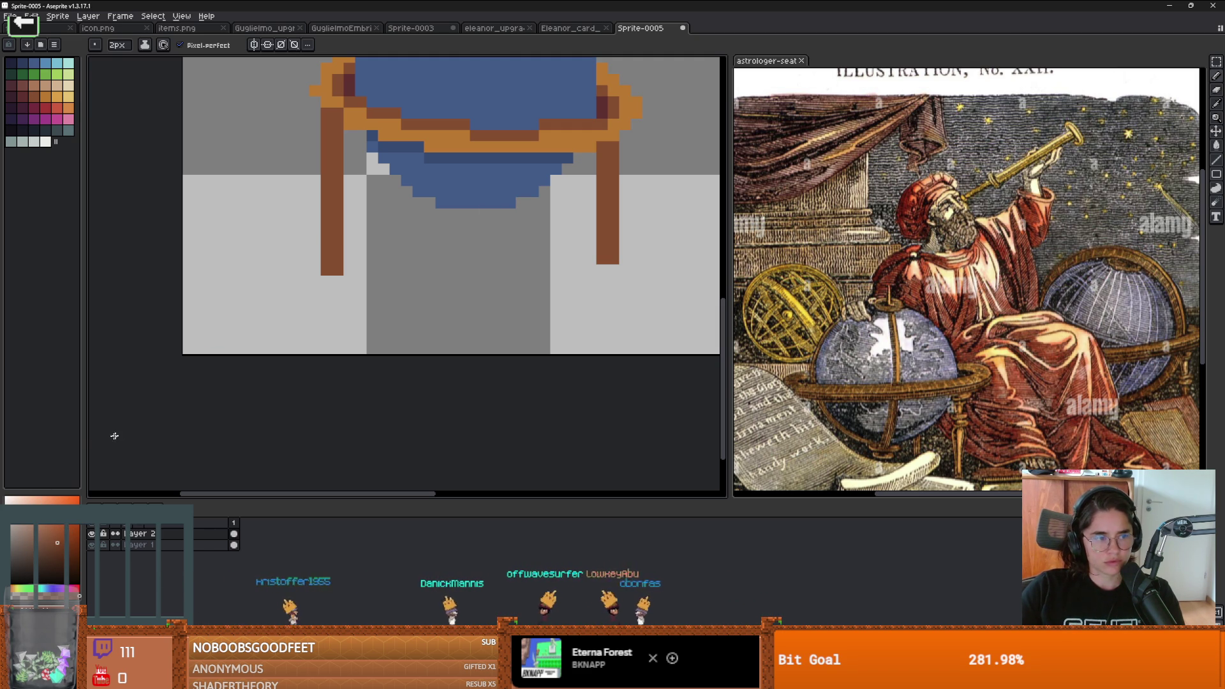
{"action": "left_click", "coordinate": [61, 547]}
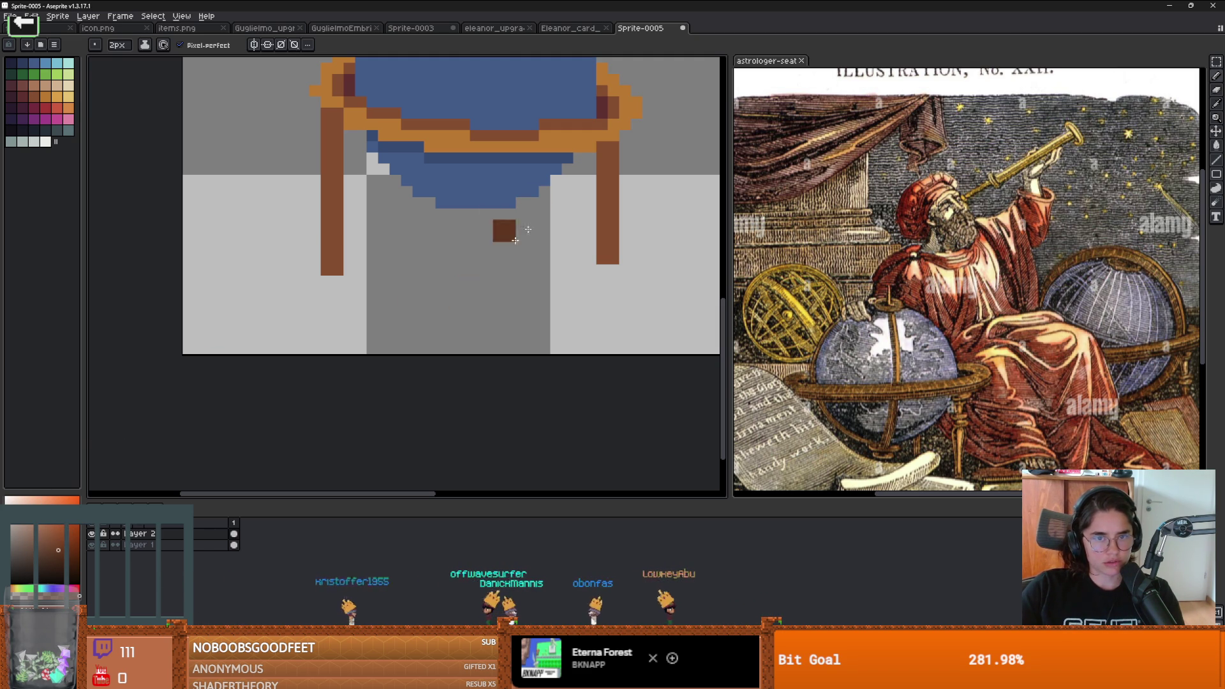
{"action": "scroll", "coordinate": [536, 260], "scroll_direction": "down", "scroll_amount": 3}
{"action": "scroll", "coordinate": [555, 238], "scroll_direction": "up", "scroll_amount": 3}
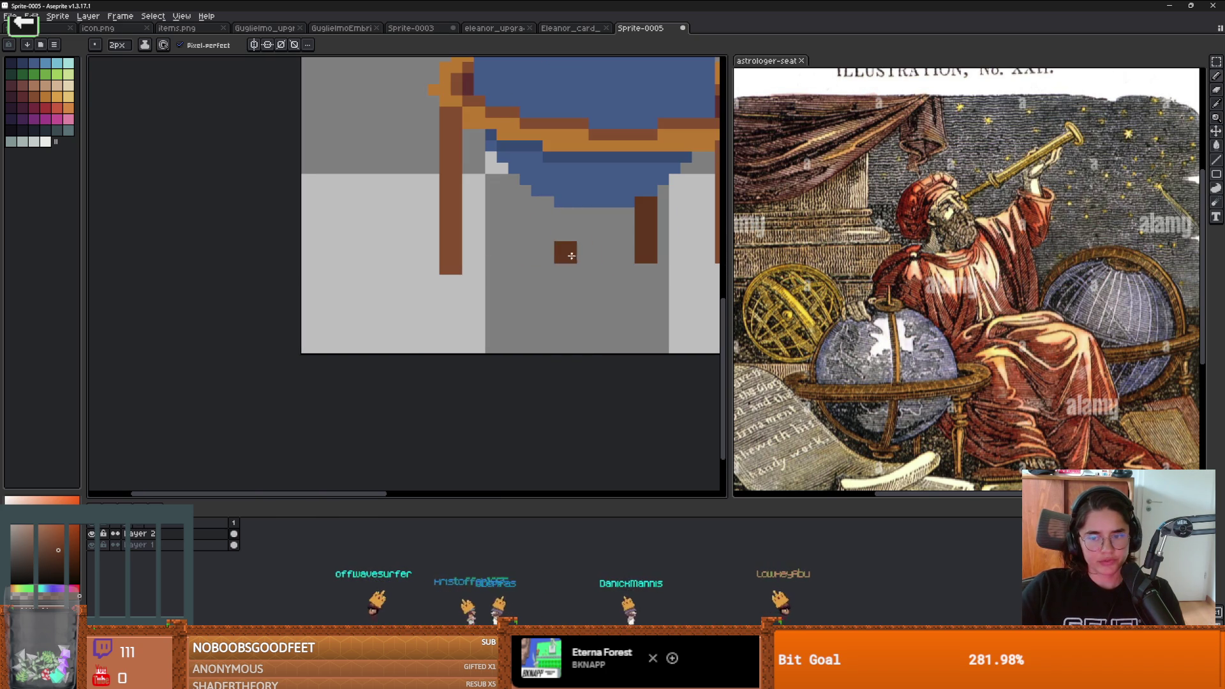
{"action": "scroll", "coordinate": [495, 276], "scroll_direction": "down", "scroll_amount": 2}
{"action": "scroll", "coordinate": [452, 254], "scroll_direction": "up", "scroll_amount": 2}
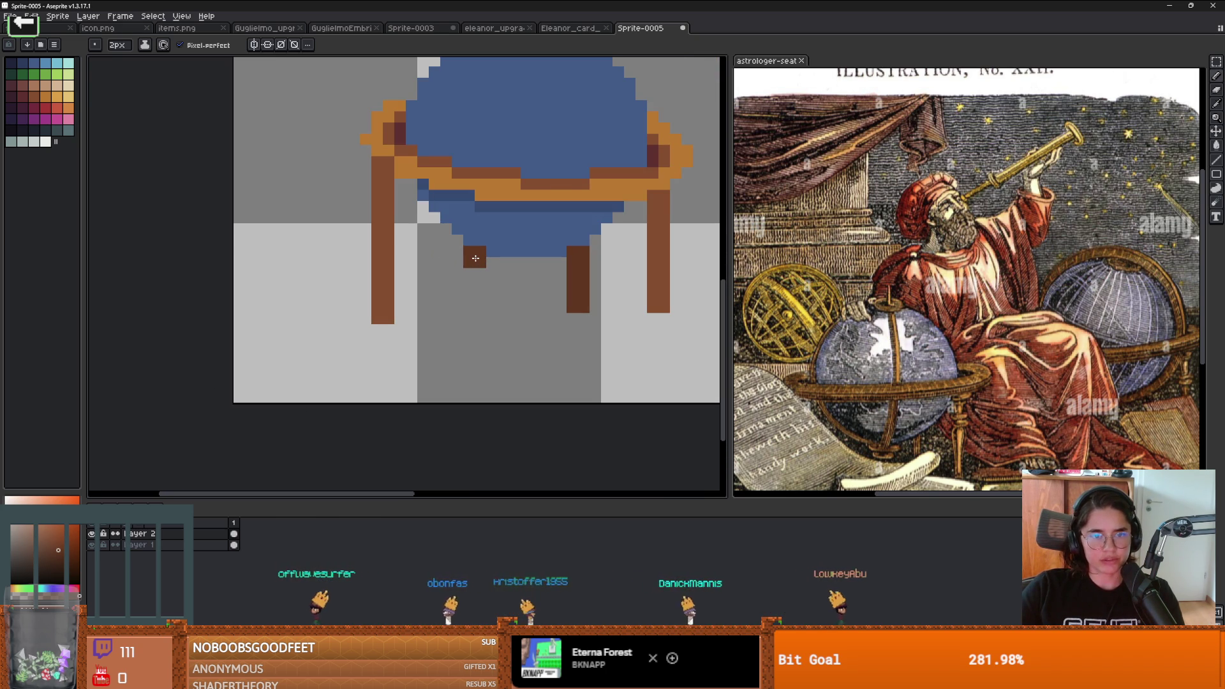
{"action": "left_click_drag", "start_coordinate": [477, 257], "coordinate": [479, 296]}
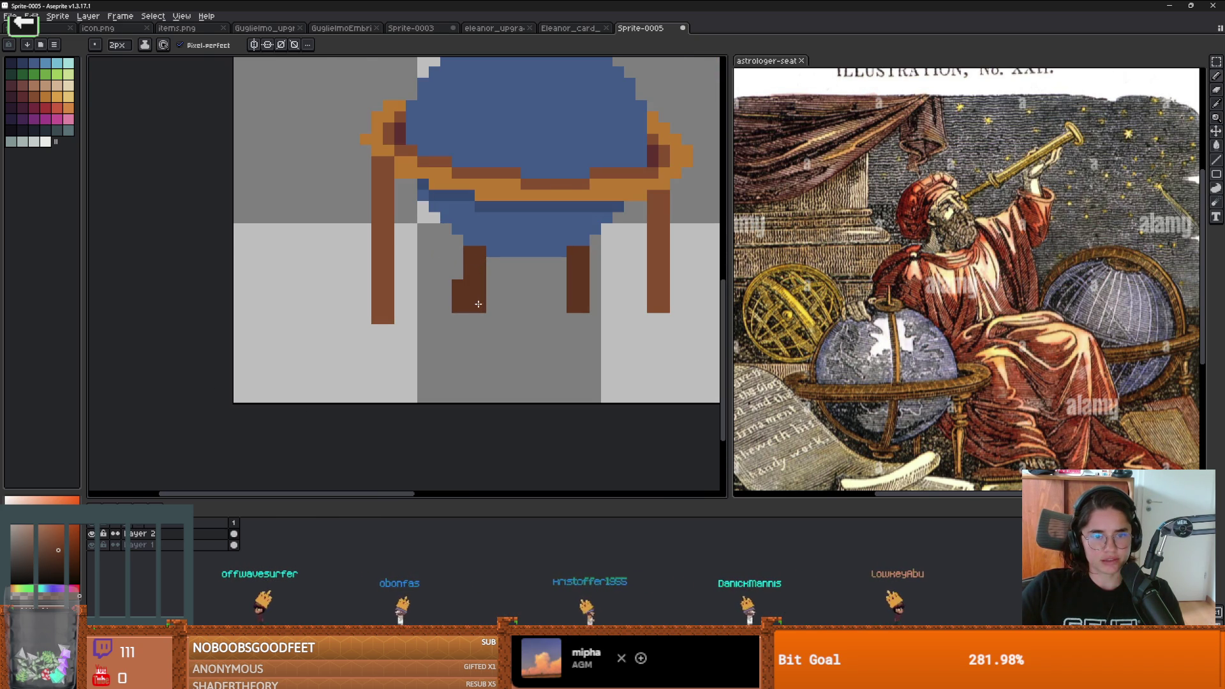
Step: Erase the extra foot with a 1px eraser and thicken the inner leg's top
{"action": "key", "text": "e"}
{"action": "key", "text": "minus"}
{"action": "key", "text": "minus"}
{"action": "key", "text": "minus"}
{"action": "left_click_drag", "start_coordinate": [458, 297], "coordinate": [456, 317]}
{"action": "scroll", "coordinate": [457, 317], "scroll_direction": "down", "scroll_amount": 2}
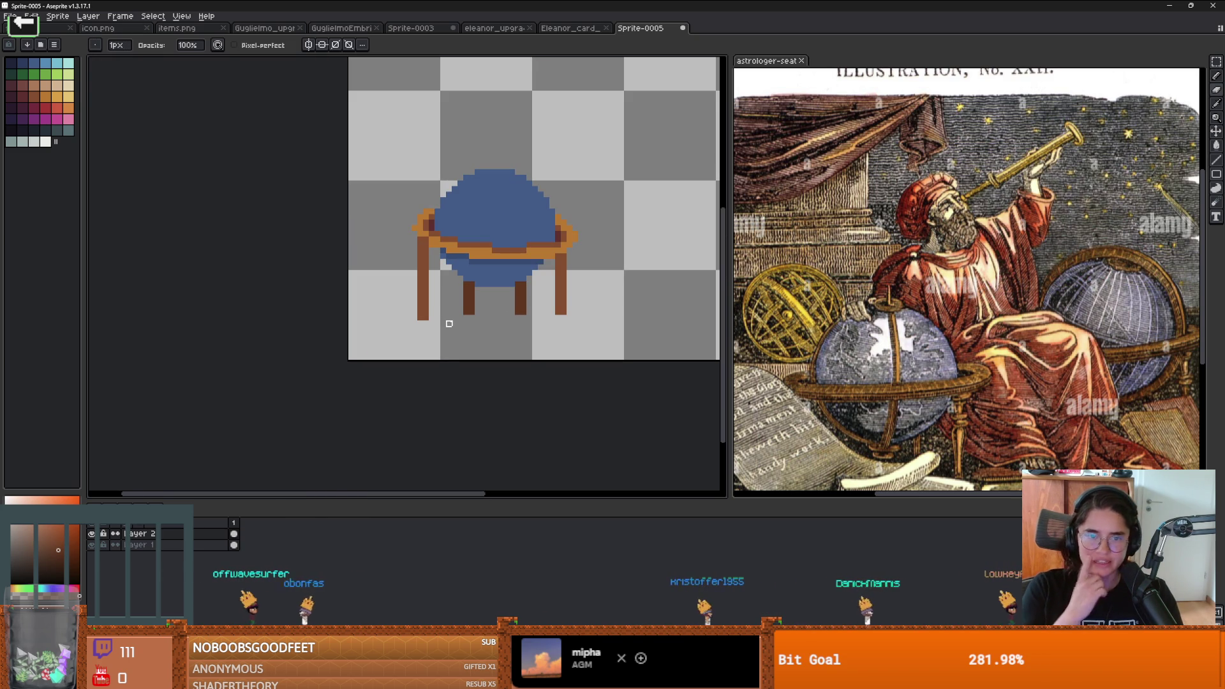
{"action": "scroll", "coordinate": [490, 295], "scroll_direction": "up", "scroll_amount": 3}
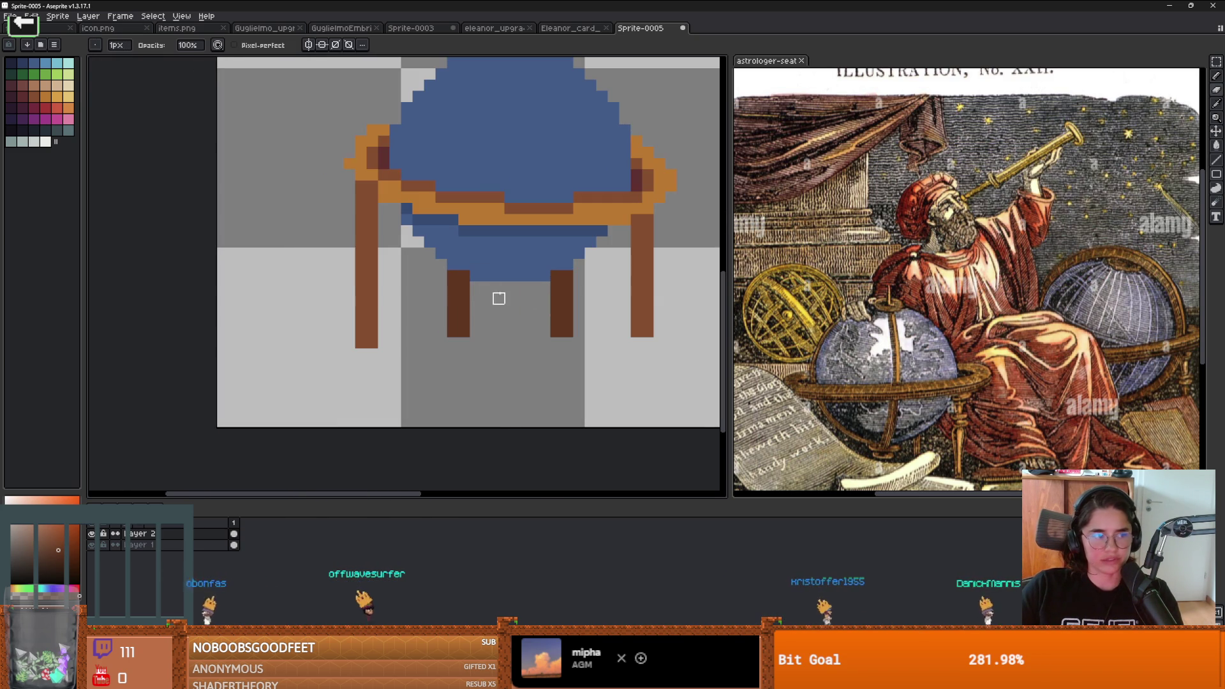
{"action": "key", "text": "b"}
{"action": "left_click", "coordinate": [472, 275]}
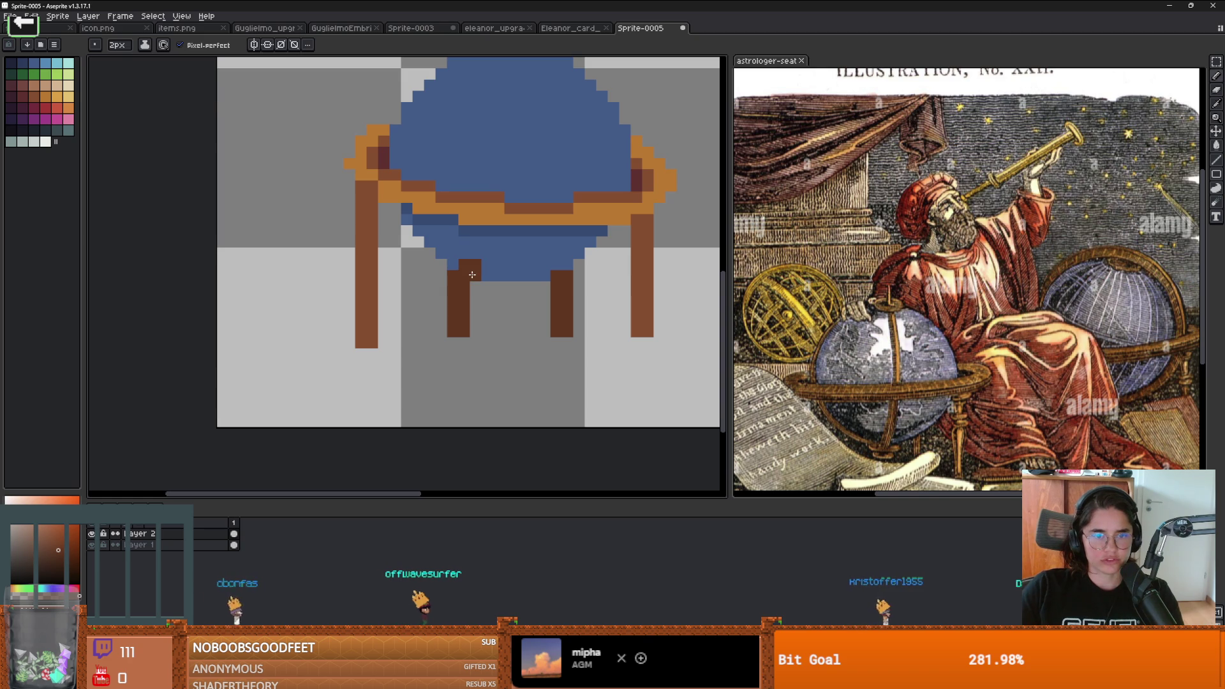
Step: Undo stray dark-brown marks, add a dark block to the left inner leg, and add a new layer
{"action": "left_click", "coordinate": [470, 168]}
{"action": "scroll", "coordinate": [470, 168], "scroll_direction": "down", "scroll_amount": 1}
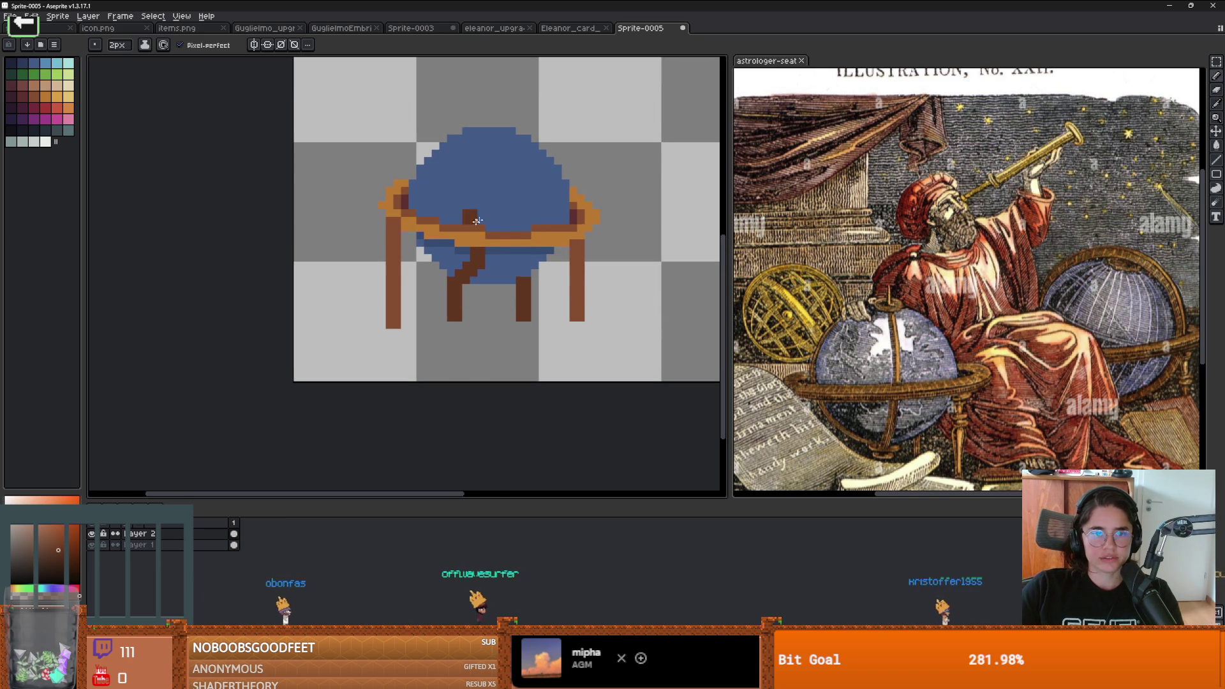
{"action": "scroll", "coordinate": [488, 219], "scroll_direction": "up", "scroll_amount": 1}
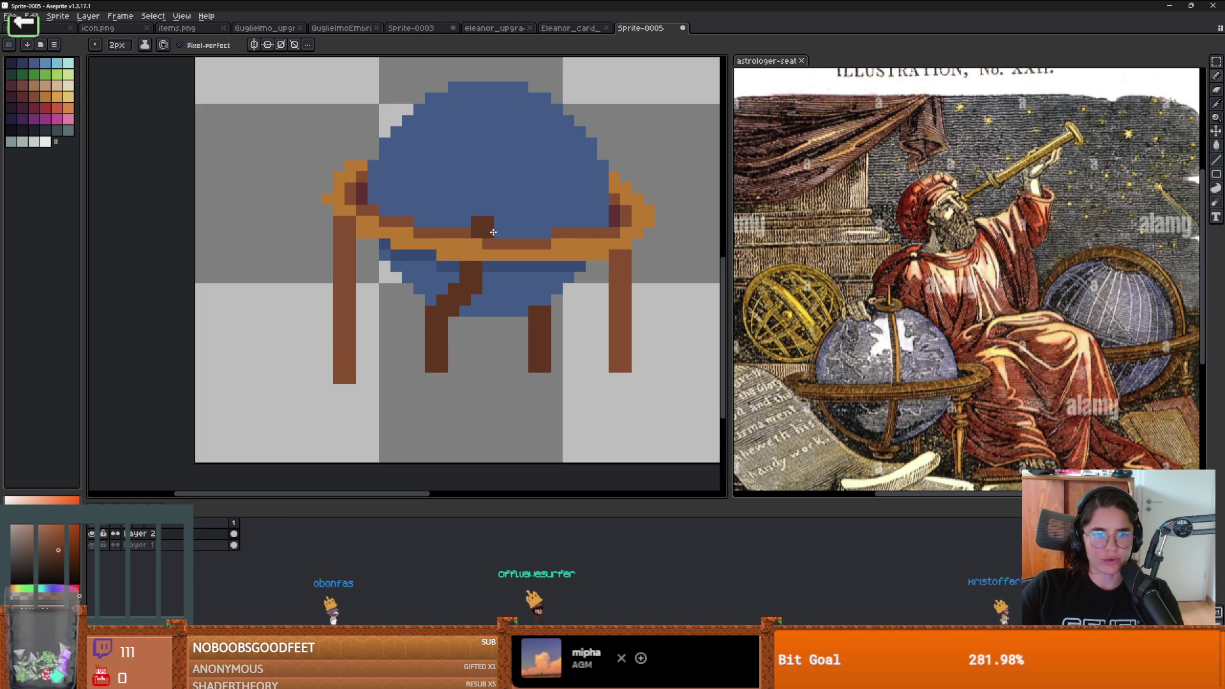
{"action": "scroll", "coordinate": [489, 280], "scroll_direction": "up", "scroll_amount": 1}
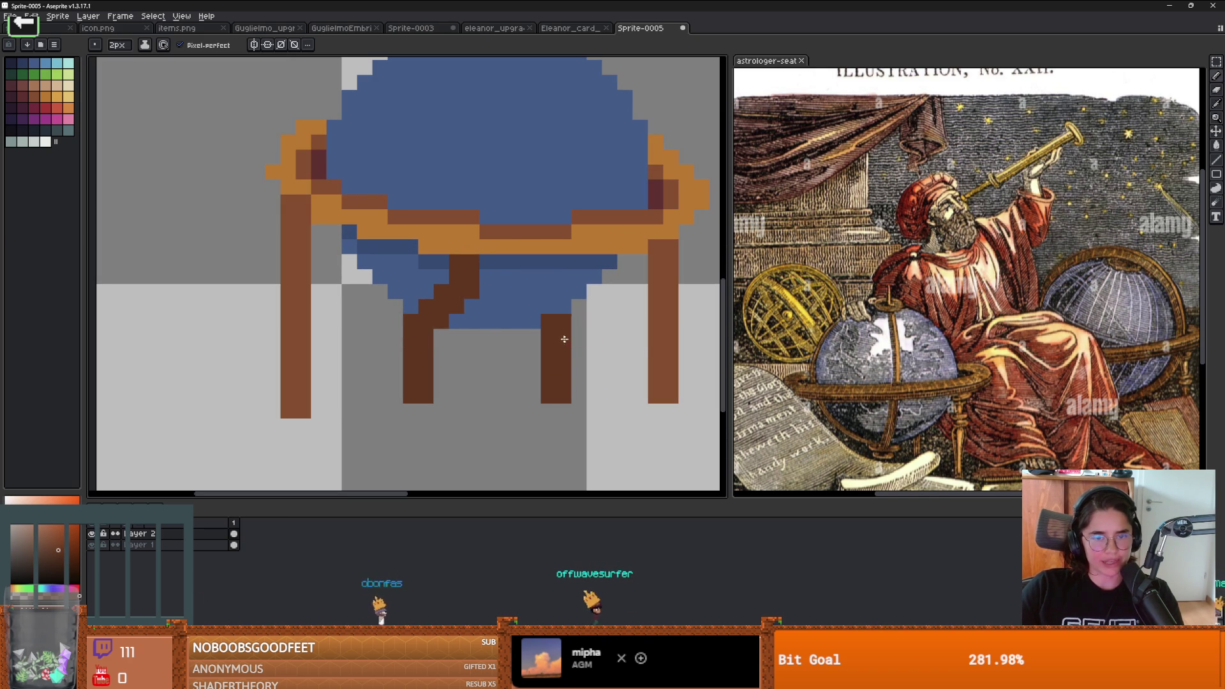
{"action": "key", "text": "ctrl+z"}
{"action": "left_click", "coordinate": [640, 335]}
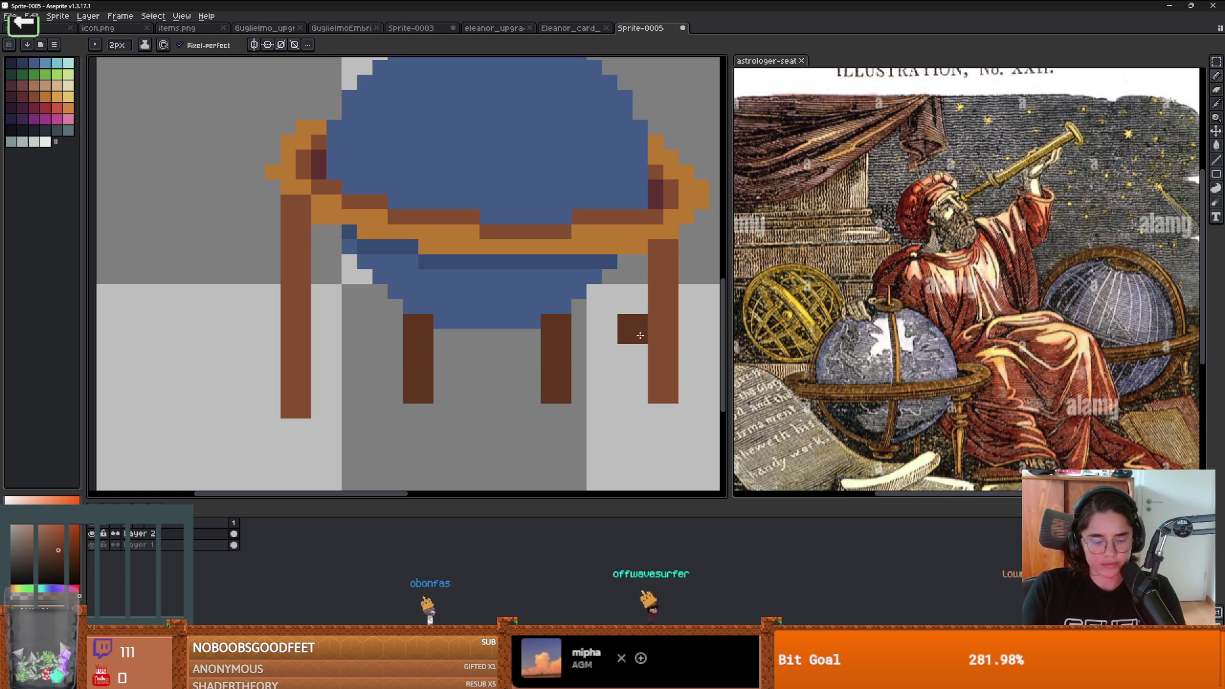
{"action": "key", "text": "ctrl+z"}
{"action": "left_click", "coordinate": [440, 337]}
{"action": "key", "text": "shift+n"}
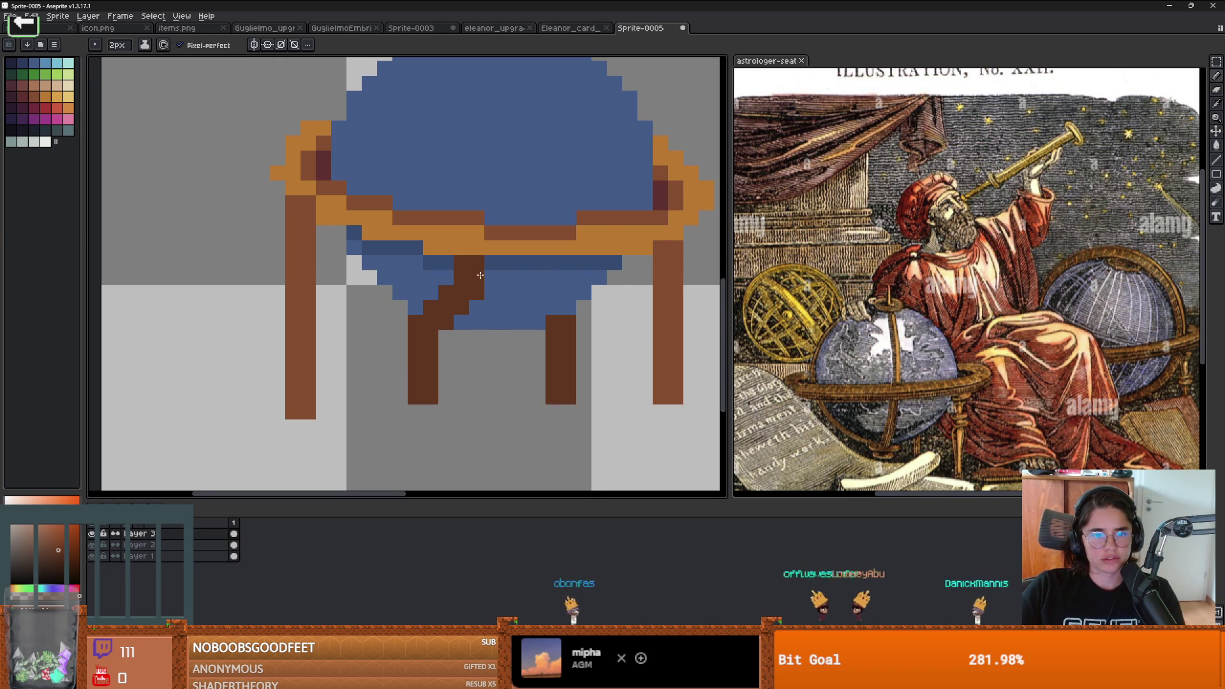
Step: Draw a vertical dark-brown meridian line up through the globe, undoing two misplaced blocks first
{"action": "scroll", "coordinate": [480, 275], "scroll_direction": "down", "scroll_amount": 3}
{"action": "scroll", "coordinate": [555, 255], "scroll_direction": "up", "scroll_amount": 2}
{"action": "left_click", "coordinate": [561, 253]}
{"action": "key", "text": "ctrl+z"}
{"action": "left_click", "coordinate": [556, 284]}
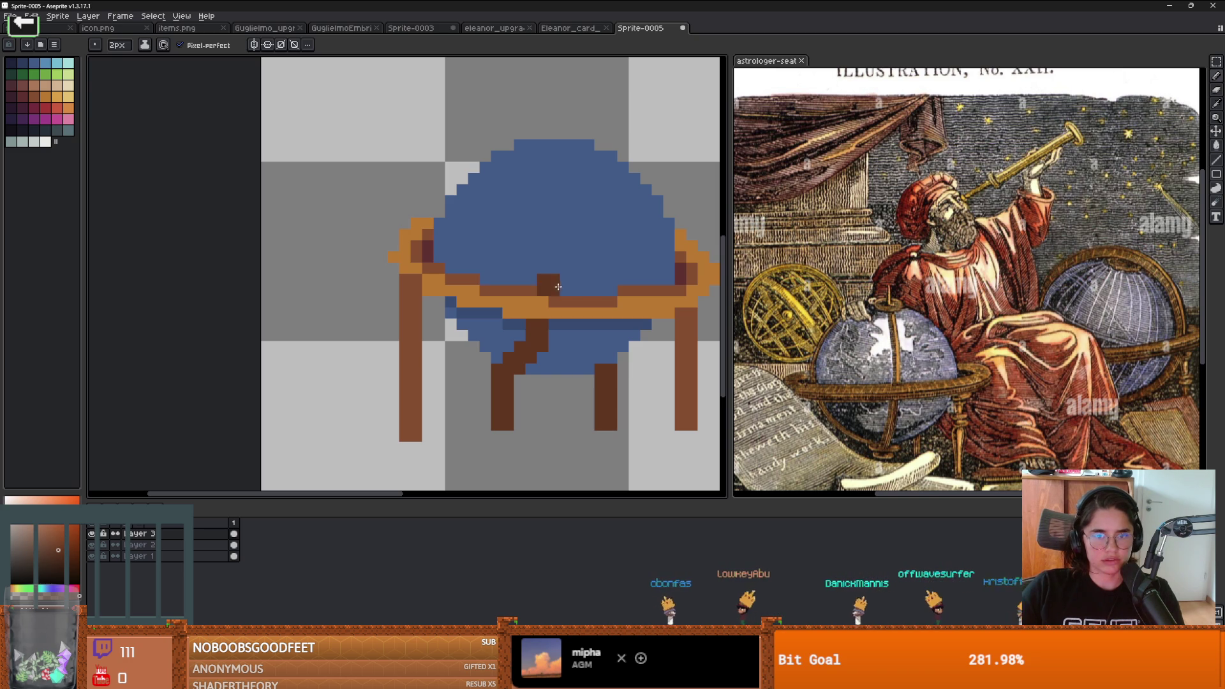
{"action": "key", "text": "ctrl+z"}
{"action": "key", "text": "e"}
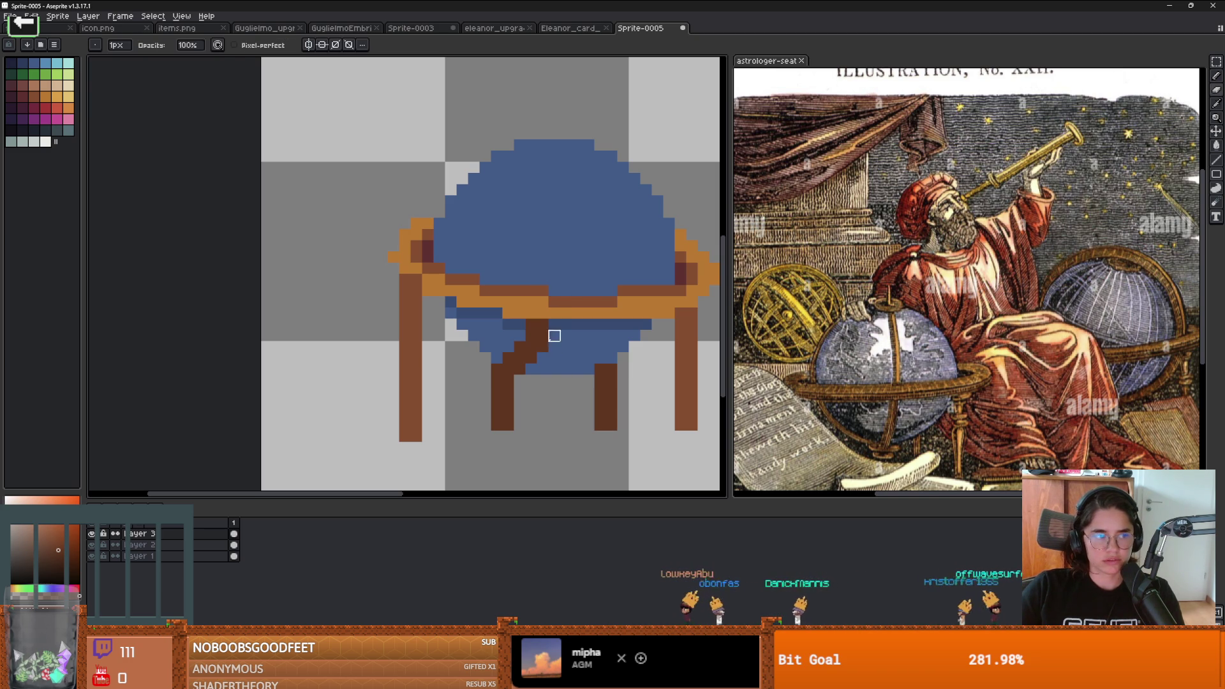
{"action": "scroll", "coordinate": [554, 336], "scroll_direction": "up", "scroll_amount": 1}
{"action": "key", "text": "b"}
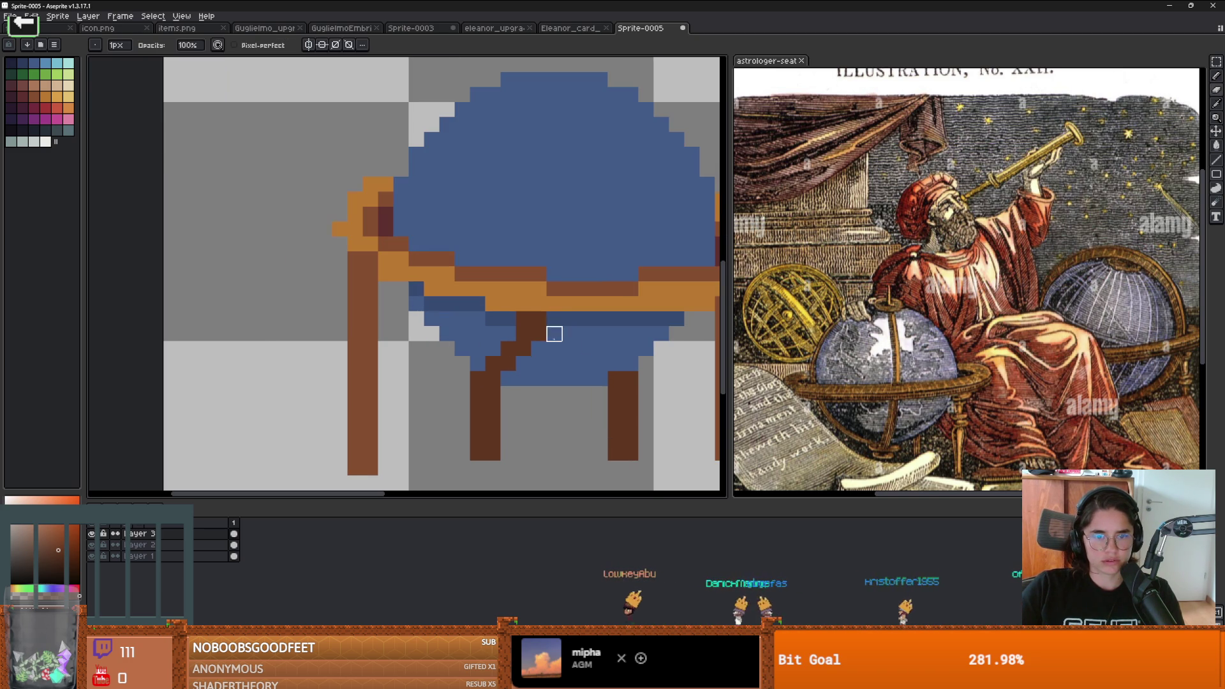
{"action": "mouse_move", "coordinate": [564, 277]}
{"action": "left_mouse_down"}
{"action": "mouse_move", "coordinate": [564, 226]}
{"action": "mouse_move", "coordinate": [541, 247]}
{"action": "mouse_move", "coordinate": [568, 104]}
{"action": "mouse_move", "coordinate": [554, 233]}
{"action": "mouse_move", "coordinate": [536, 220]}
{"action": "mouse_move", "coordinate": [546, 203]}
{"action": "left_mouse_up"}
Step: Remove a stray pixel, then paint the meridian's dark-brown cap atop the globe with a 2px pencil
{"action": "scroll", "coordinate": [568, 187], "scroll_direction": "up", "scroll_amount": 1}
{"action": "scroll", "coordinate": [580, 210], "scroll_direction": "down", "scroll_amount": 1}
{"action": "key", "text": "ctrl+z"}
{"action": "scroll", "coordinate": [577, 159], "scroll_direction": "up", "scroll_amount": 1}
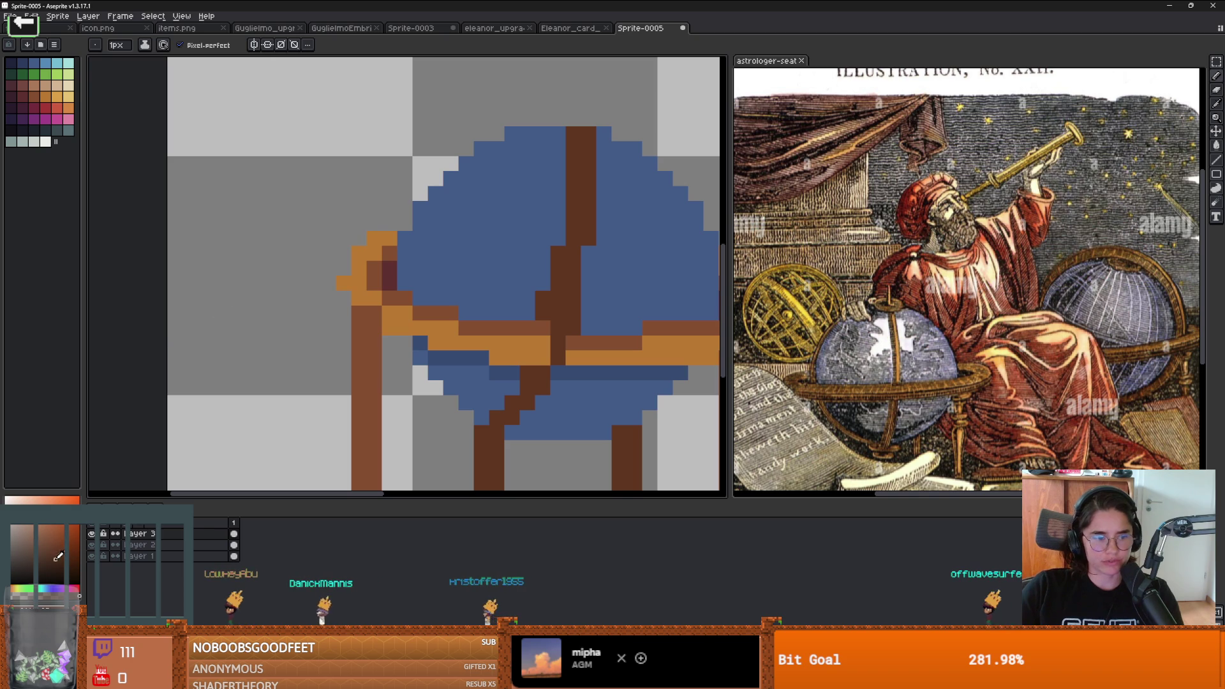
{"action": "key", "text": "e"}
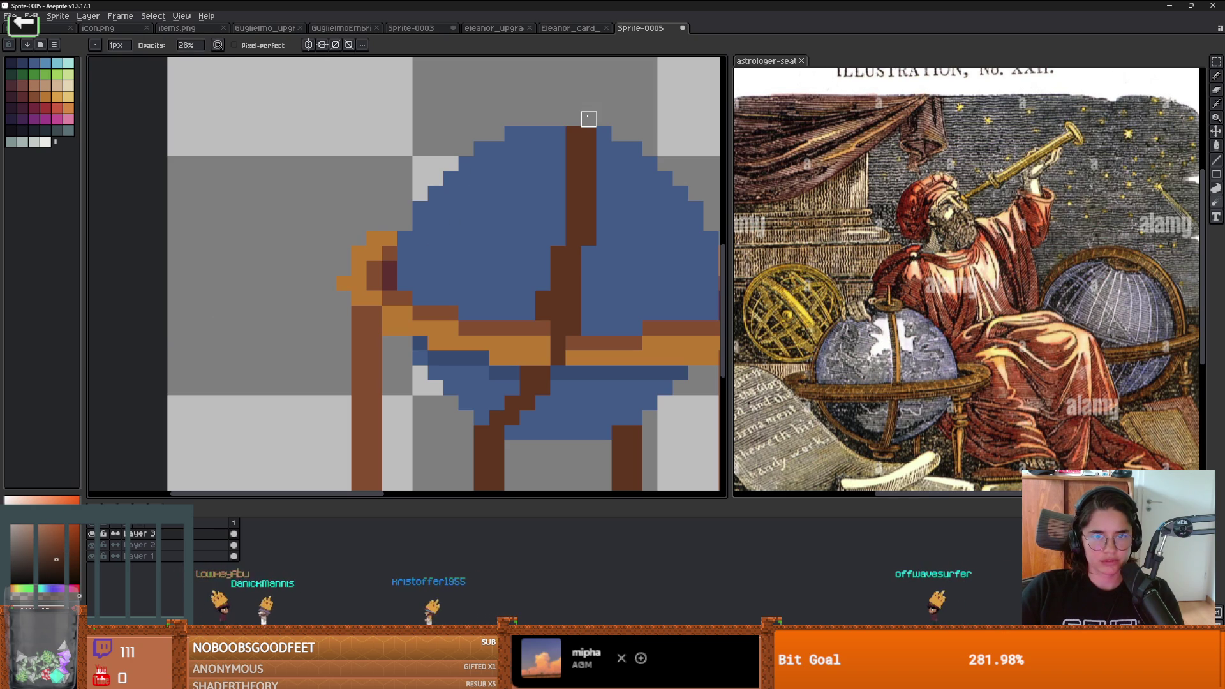
{"action": "key", "text": "b"}
{"action": "left_click", "coordinate": [587, 115]}
{"action": "key", "text": "ctrl+z"}
{"action": "key", "text": "minus"}
{"action": "left_click_drag", "start_coordinate": [581, 125], "coordinate": [552, 125]}
Step: Clean up a stray dark-brown pixel along the meridian
{"action": "scroll", "coordinate": [552, 125], "scroll_direction": "down", "scroll_amount": 2}
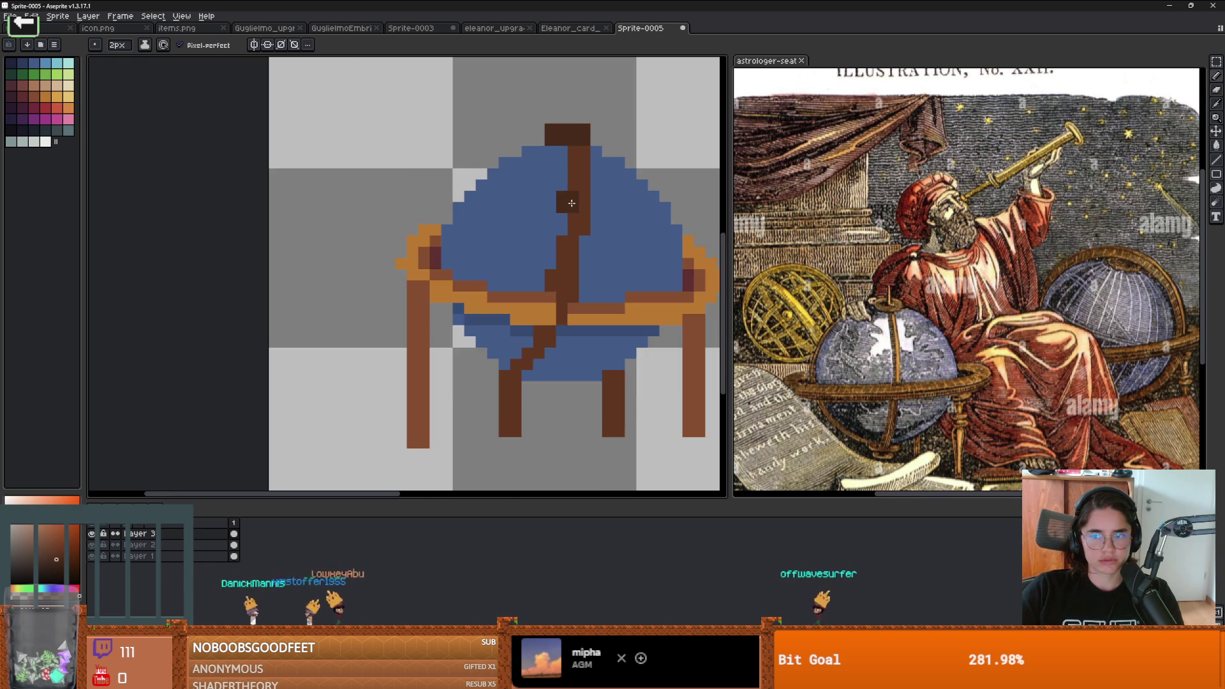
{"action": "scroll", "coordinate": [562, 224], "scroll_direction": "up", "scroll_amount": 2}
{"action": "scroll", "coordinate": [495, 276], "scroll_direction": "down", "scroll_amount": 3}
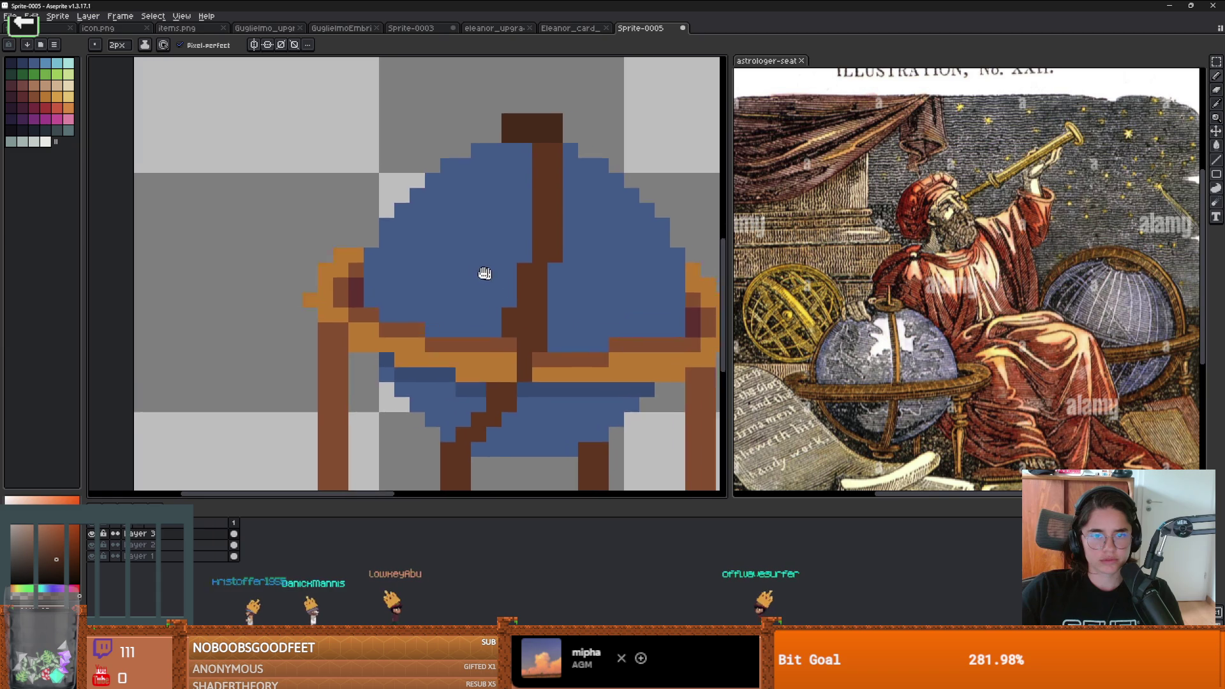
{"action": "scroll", "coordinate": [505, 292], "scroll_direction": "up", "scroll_amount": 2}
{"action": "key", "text": "e"}
{"action": "scroll", "coordinate": [499, 263], "scroll_direction": "down", "scroll_amount": 1}
{"action": "key", "text": "b"}
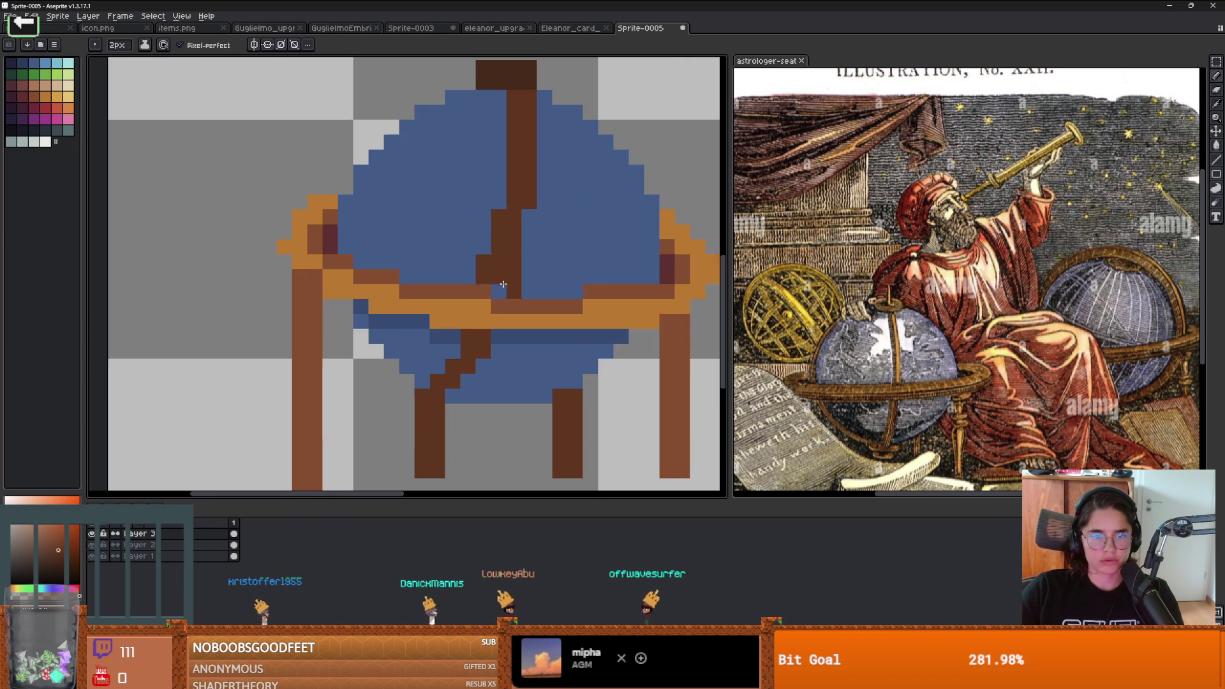
{"action": "scroll", "coordinate": [502, 289], "scroll_direction": "down", "scroll_amount": 2}
{"action": "scroll", "coordinate": [517, 253], "scroll_direction": "up", "scroll_amount": 2}
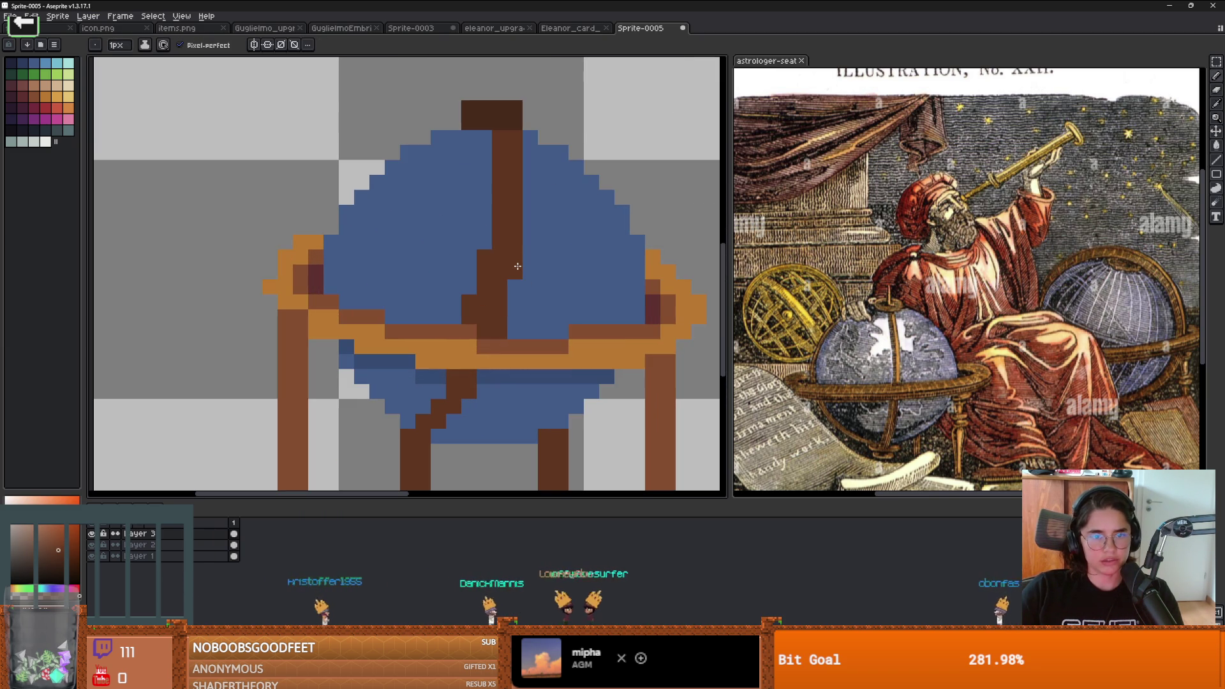
{"action": "key", "text": "ctrl+z"}
{"action": "scroll", "coordinate": [540, 203], "scroll_direction": "down", "scroll_amount": 1}
{"action": "scroll", "coordinate": [509, 221], "scroll_direction": "up", "scroll_amount": 1}
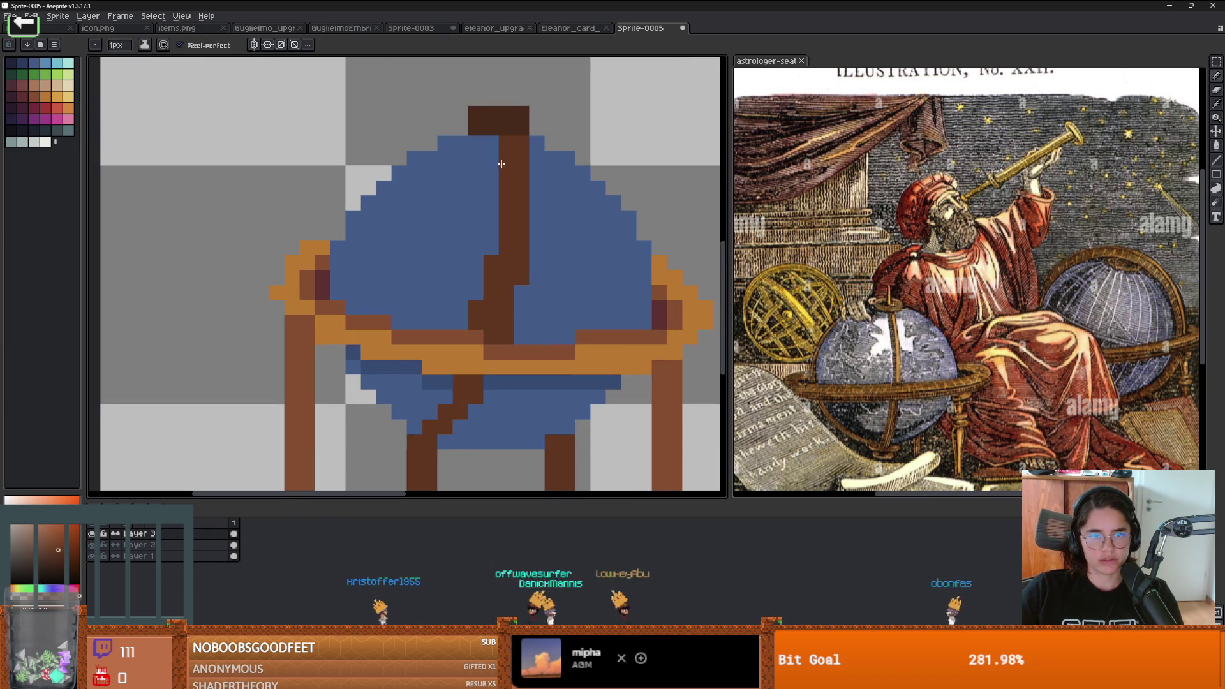
{"action": "scroll", "coordinate": [494, 141], "scroll_direction": "down", "scroll_amount": 2}
{"action": "scroll", "coordinate": [510, 297], "scroll_direction": "up", "scroll_amount": 2}
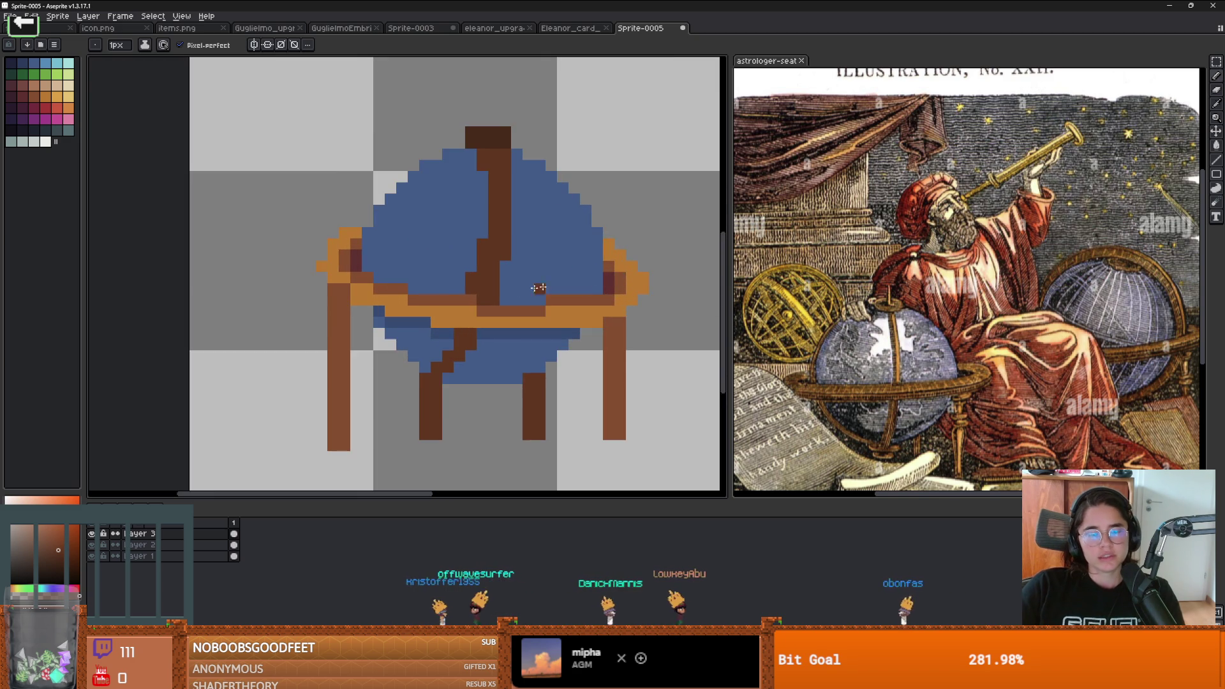
Step: Extend the lower end of the stand's diagonal brace in dark brown
{"action": "left_click", "coordinate": [510, 298]}
{"action": "key", "text": "ctrl+z"}
{"action": "scroll", "coordinate": [511, 298], "scroll_direction": "down", "scroll_amount": 1}
{"action": "scroll", "coordinate": [458, 327], "scroll_direction": "down", "scroll_amount": 1}
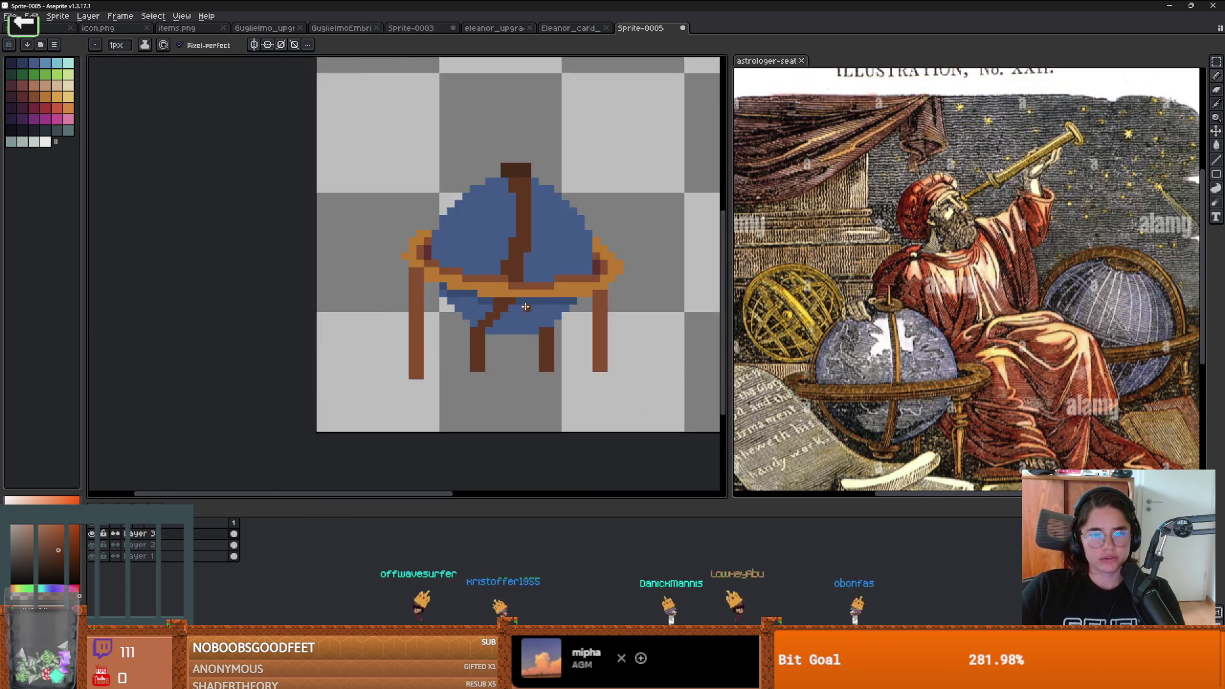
{"action": "scroll", "coordinate": [458, 327], "scroll_direction": "up", "scroll_amount": 2}
{"action": "left_click", "coordinate": [467, 353]}
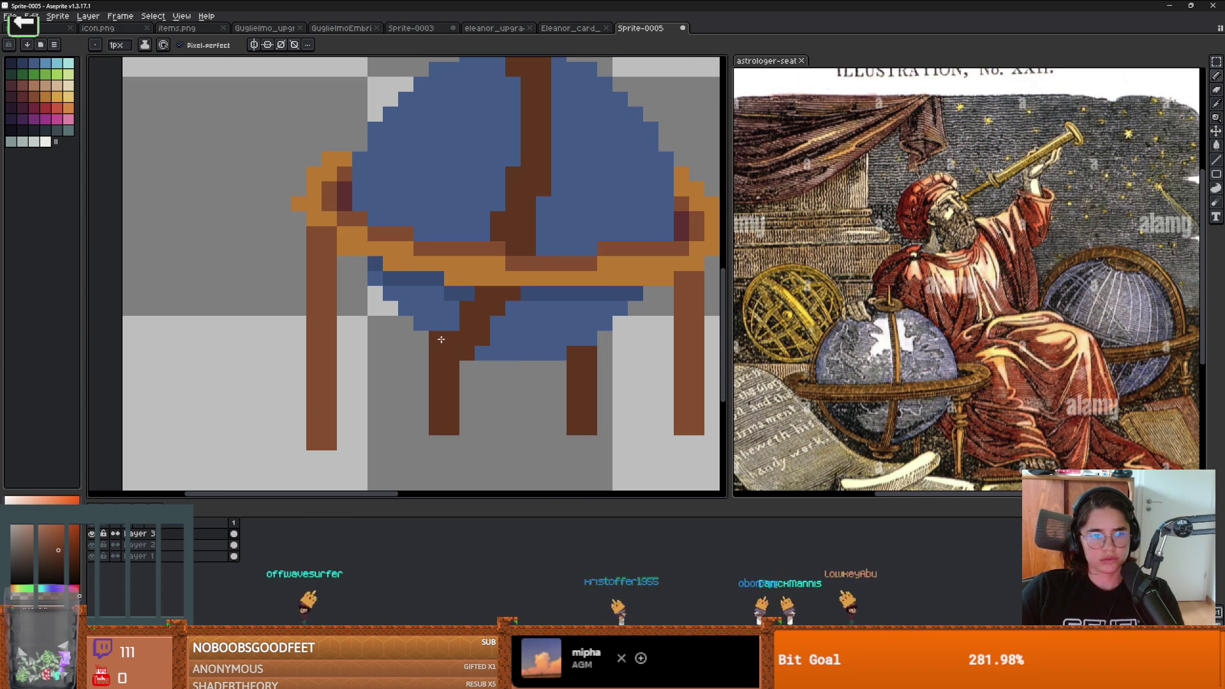
Step: Add a dark-brown pixel to the stand's lower brace
{"action": "scroll", "coordinate": [525, 316], "scroll_direction": "down", "scroll_amount": 2}
{"action": "scroll", "coordinate": [525, 315], "scroll_direction": "up", "scroll_amount": 2}
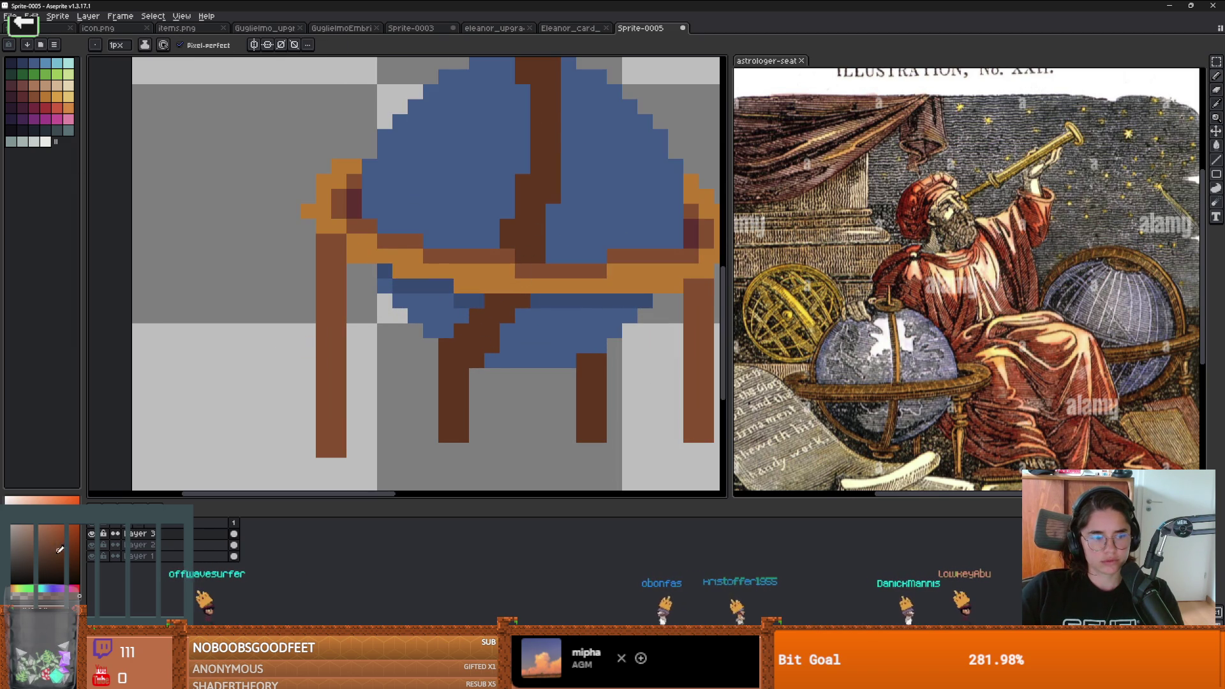
{"action": "left_click", "coordinate": [554, 359]}
Step: Toggle the stand and brown-stripe layers on and off to compare, then make Layer 1 active
{"action": "key", "text": "i"}
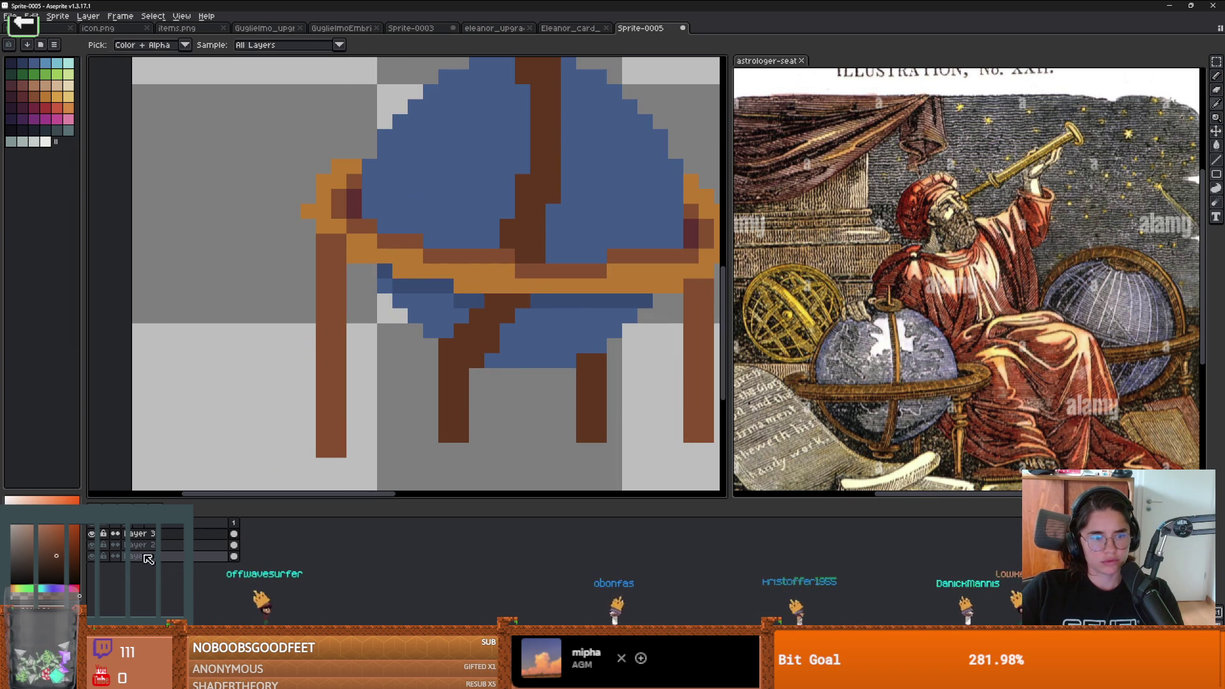
{"action": "left_click", "coordinate": [95, 547]}
{"action": "left_click", "coordinate": [95, 547]}
{"action": "left_click", "coordinate": [94, 547]}
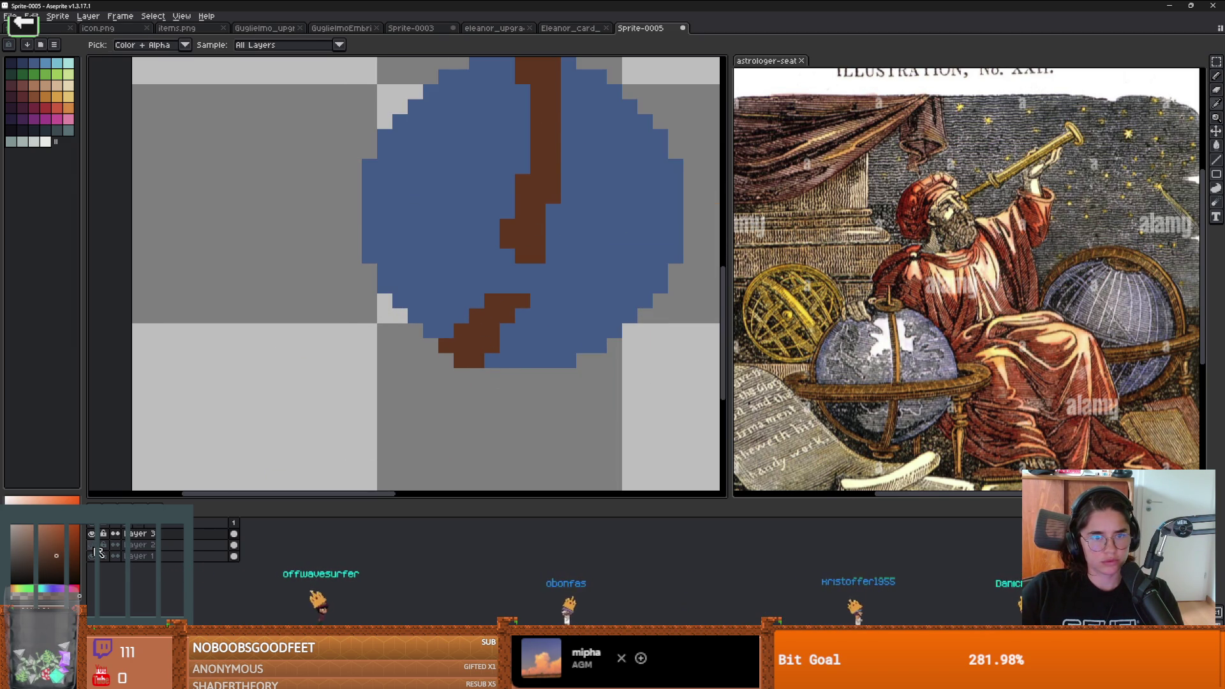
{"action": "left_click", "coordinate": [100, 541]}
{"action": "left_click", "coordinate": [100, 542]}
{"action": "left_click", "coordinate": [101, 556]}
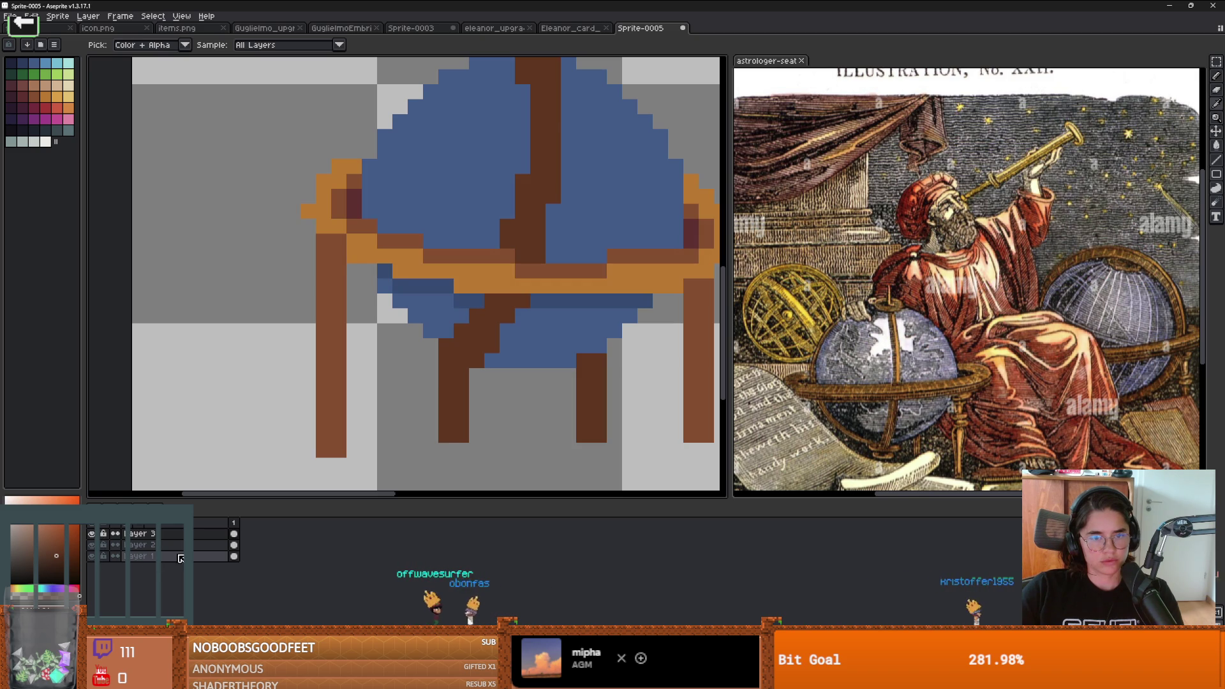
{"action": "left_click", "coordinate": [122, 555]}
{"action": "key", "text": "b"}
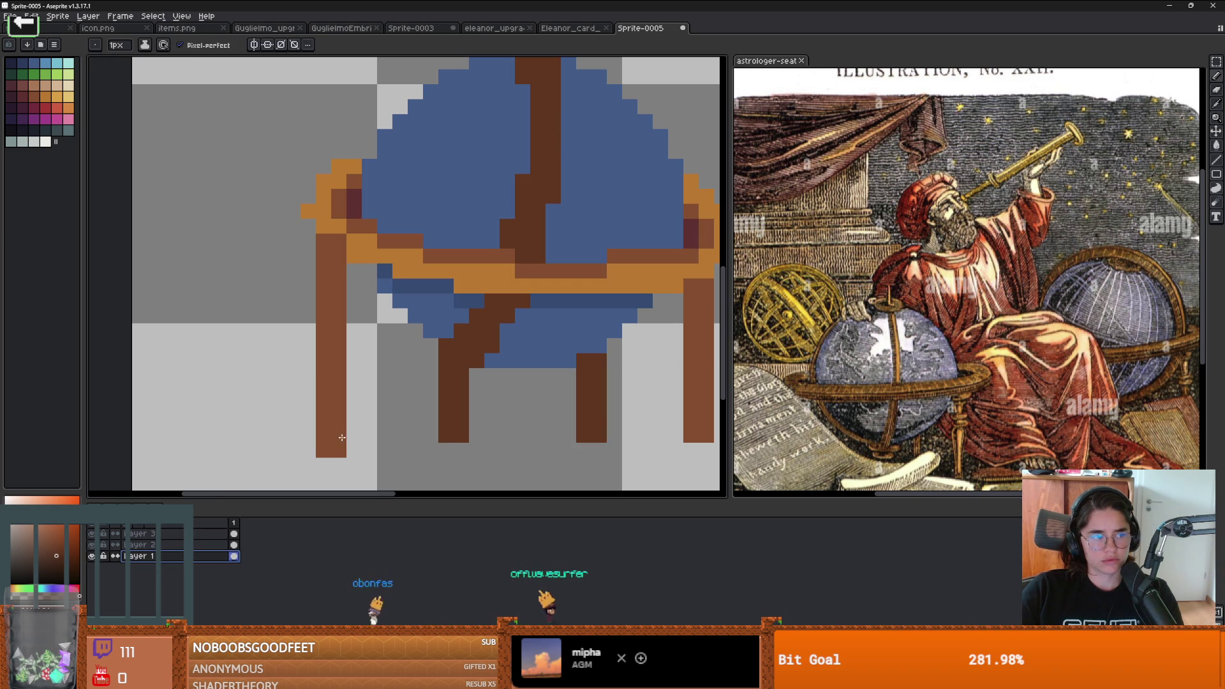
Step: Erase a single pixel below the brown post on Layer 2
{"action": "key", "text": "i"}
{"action": "key", "text": "b"}
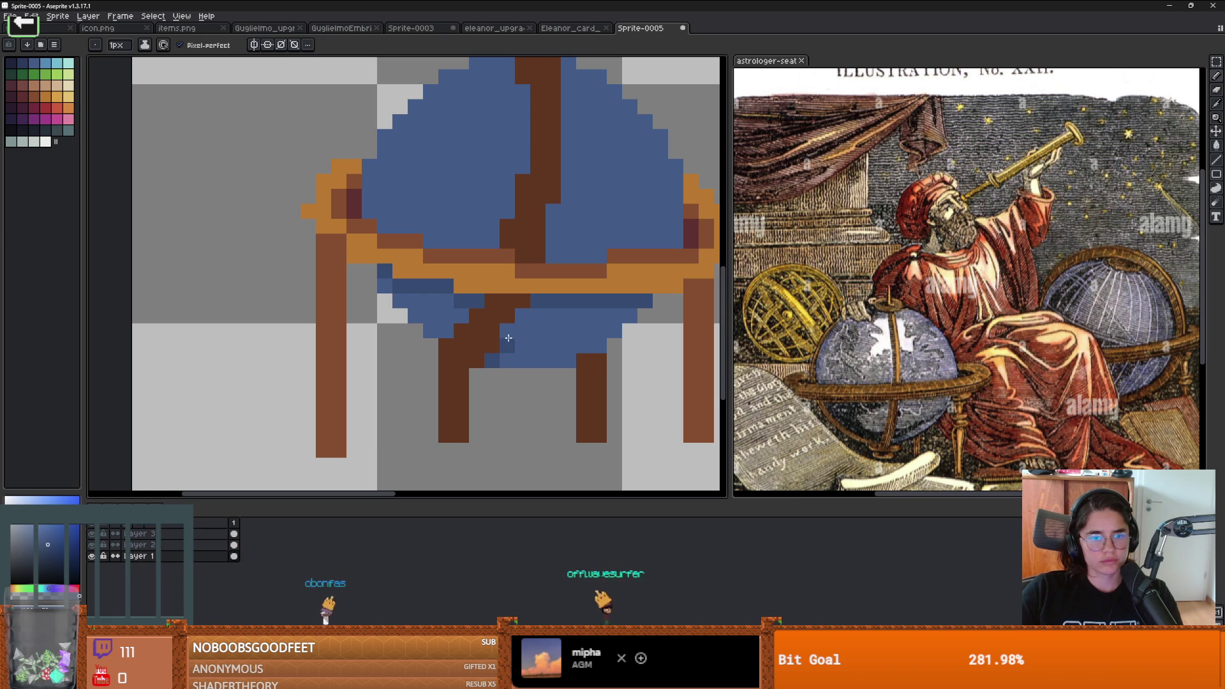
{"action": "scroll", "coordinate": [521, 319], "scroll_direction": "down", "scroll_amount": 2}
{"action": "scroll", "coordinate": [557, 343], "scroll_direction": "up", "scroll_amount": 1}
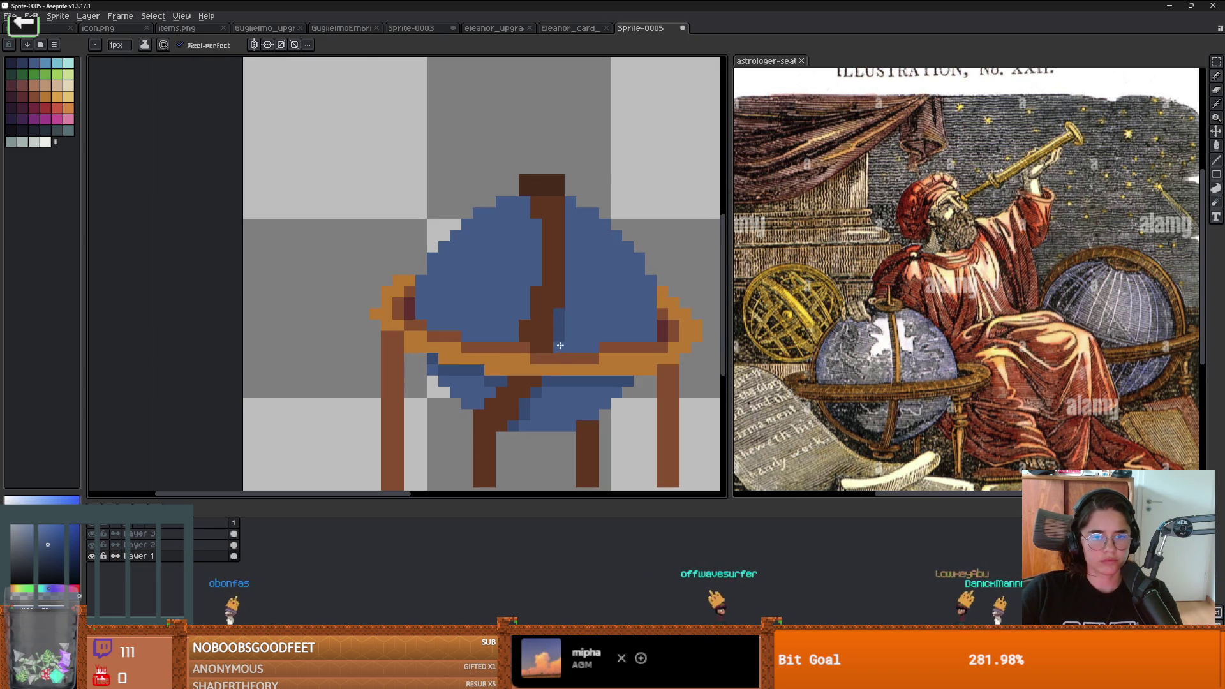
{"action": "key", "text": "e"}
{"action": "key", "text": "alt+Up"}
{"action": "left_click", "coordinate": [558, 347]}
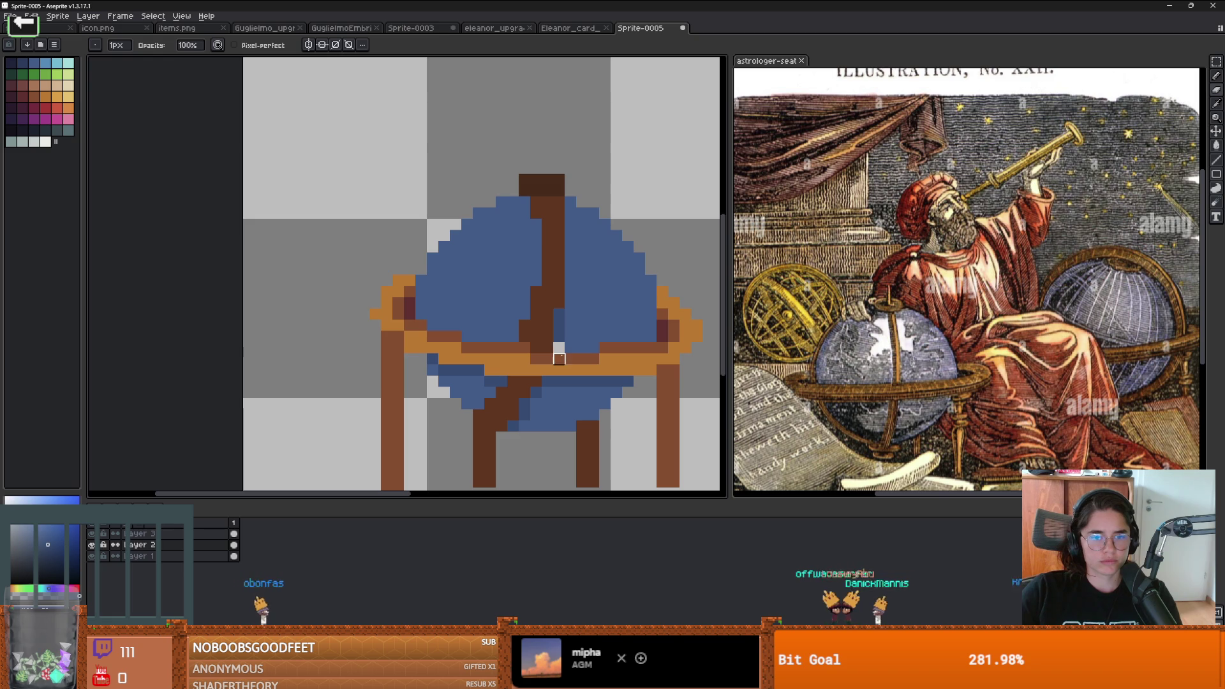
Step: With the table layer hidden, paint dark-blue shading down the globe beside the post
{"action": "key", "text": "v"}
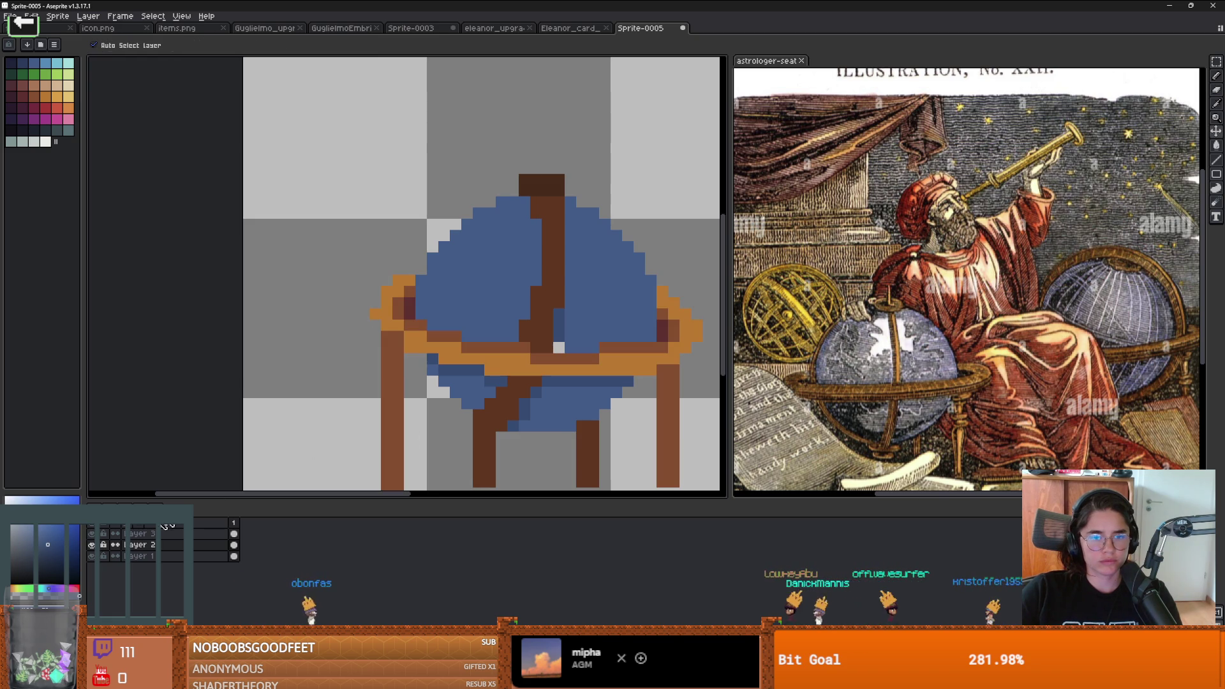
{"action": "left_click", "coordinate": [91, 545]}
{"action": "scroll", "coordinate": [526, 378], "scroll_direction": "down", "scroll_amount": 1}
{"action": "key", "text": "i"}
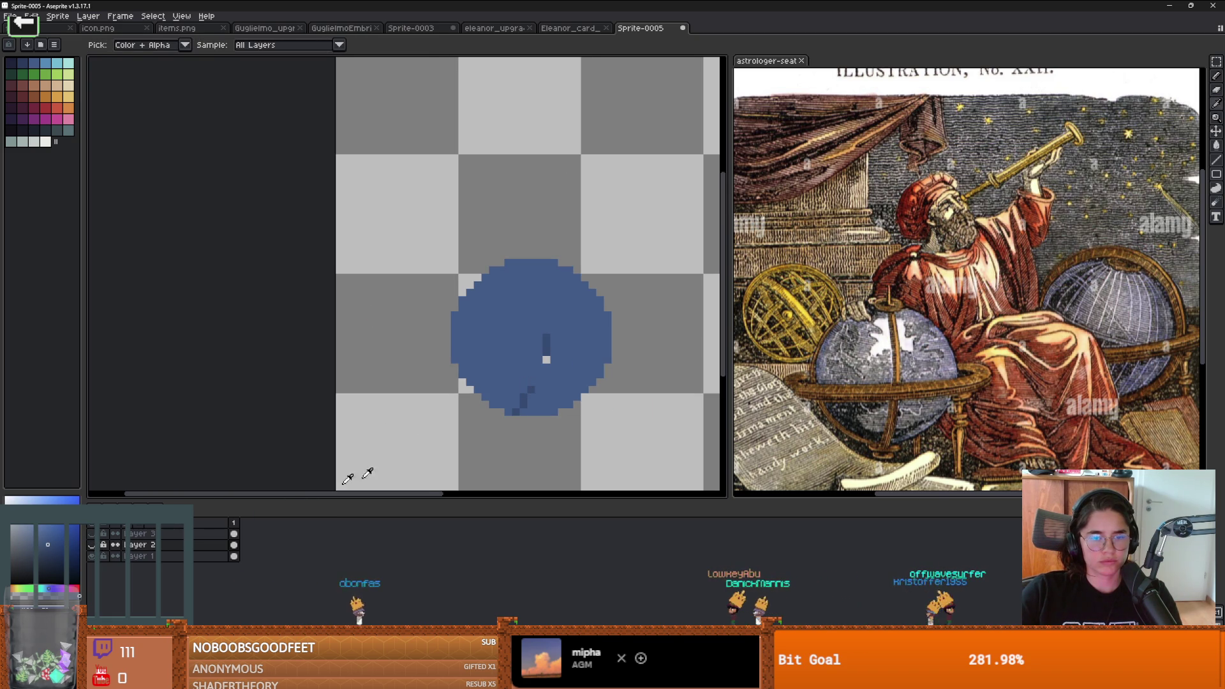
{"action": "key", "text": "b"}
{"action": "scroll", "coordinate": [546, 359], "scroll_direction": "up", "scroll_amount": 1}
{"action": "left_click", "coordinate": [543, 345], "text": "alt"}
{"action": "left_click", "coordinate": [542, 359]}
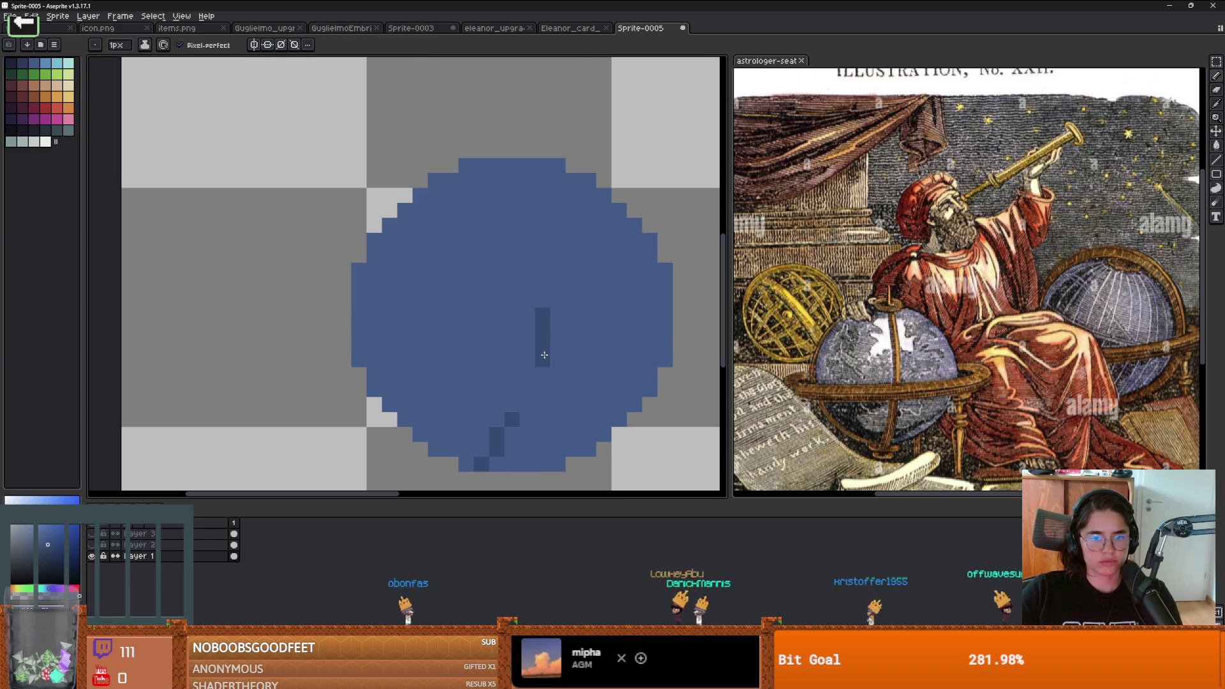
{"action": "left_click", "coordinate": [92, 545]}
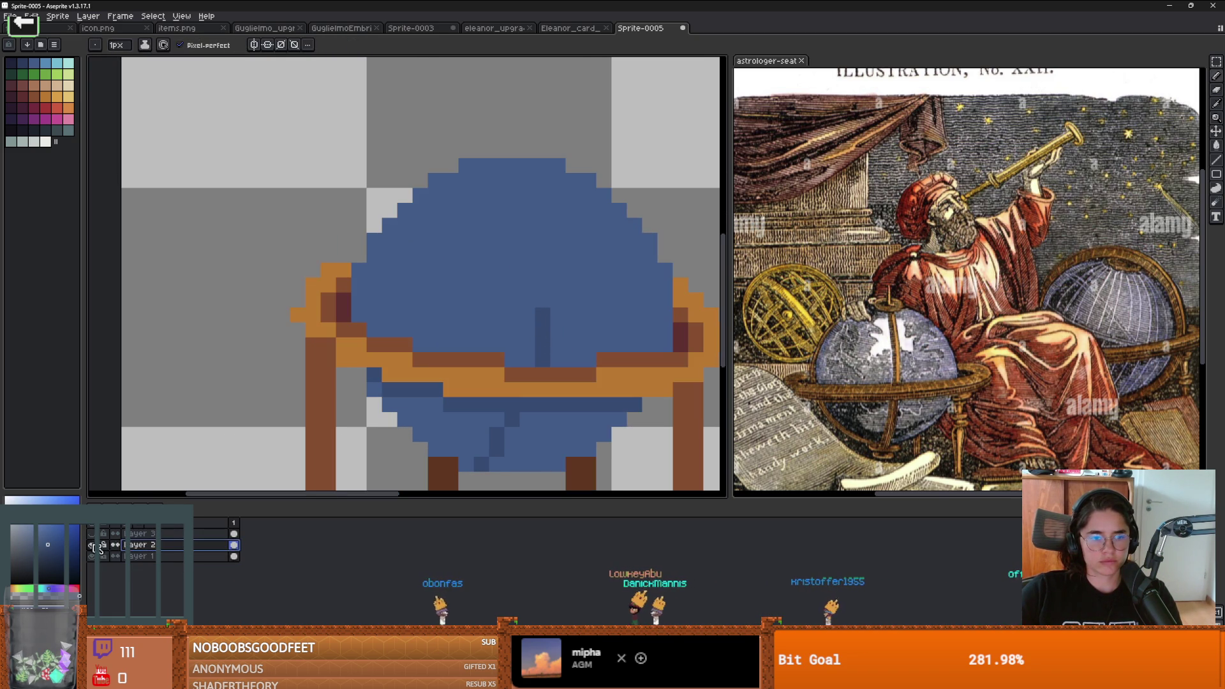
Step: Magic Wand the dark-blue band beneath the ring, clear it, and paste onto Layer 1
{"action": "key", "text": "w"}
{"action": "left_click", "coordinate": [529, 399]}
{"action": "key", "text": "Delete"}
{"action": "left_click", "coordinate": [167, 561]}
{"action": "key", "text": "ctrl+v"}
{"action": "scroll", "coordinate": [451, 330], "scroll_direction": "right", "scroll_amount": 3}
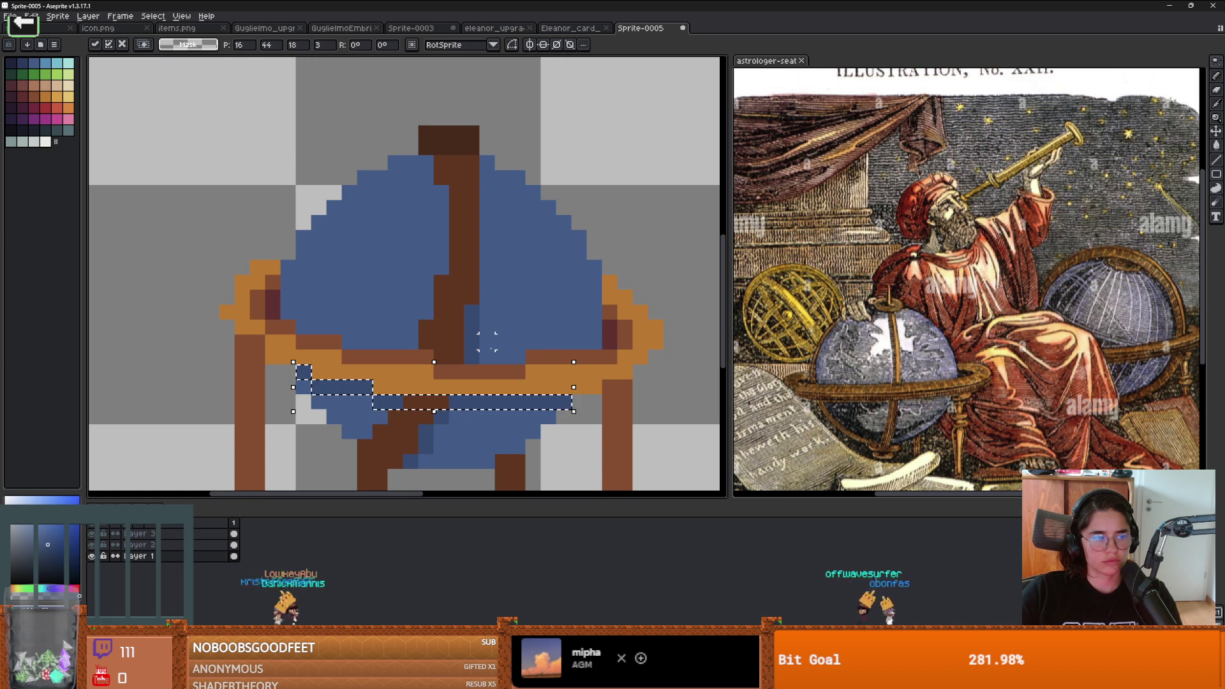
Step: Undo a Magic Wand selection of the globe and add a darker blue pixel beside the post
{"action": "key", "text": "w"}
{"action": "left_click", "coordinate": [418, 400]}
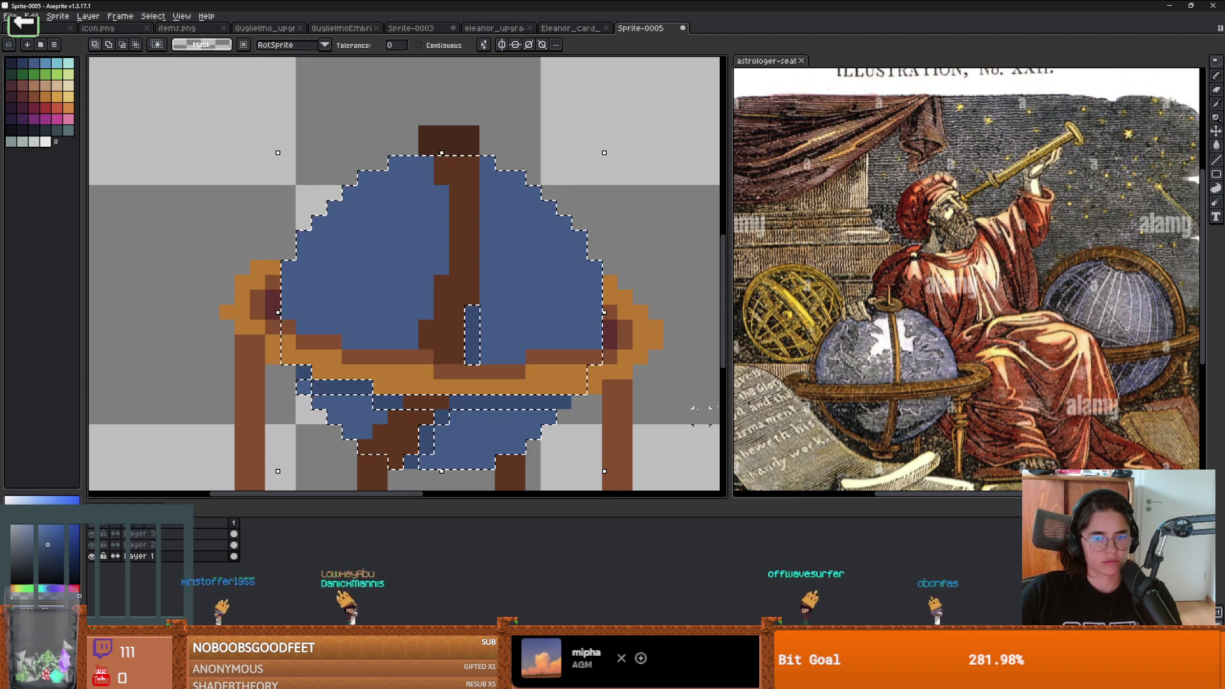
{"action": "key", "text": "ctrl+z"}
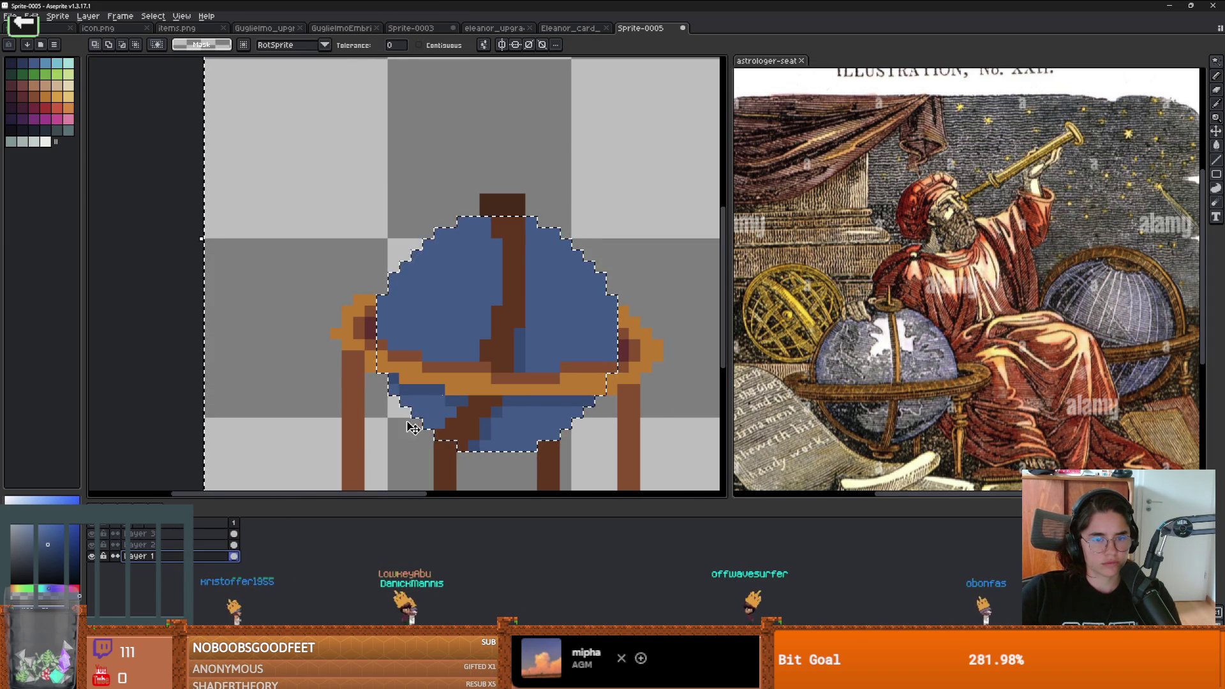
{"action": "key", "text": "i"}
{"action": "key", "text": "b"}
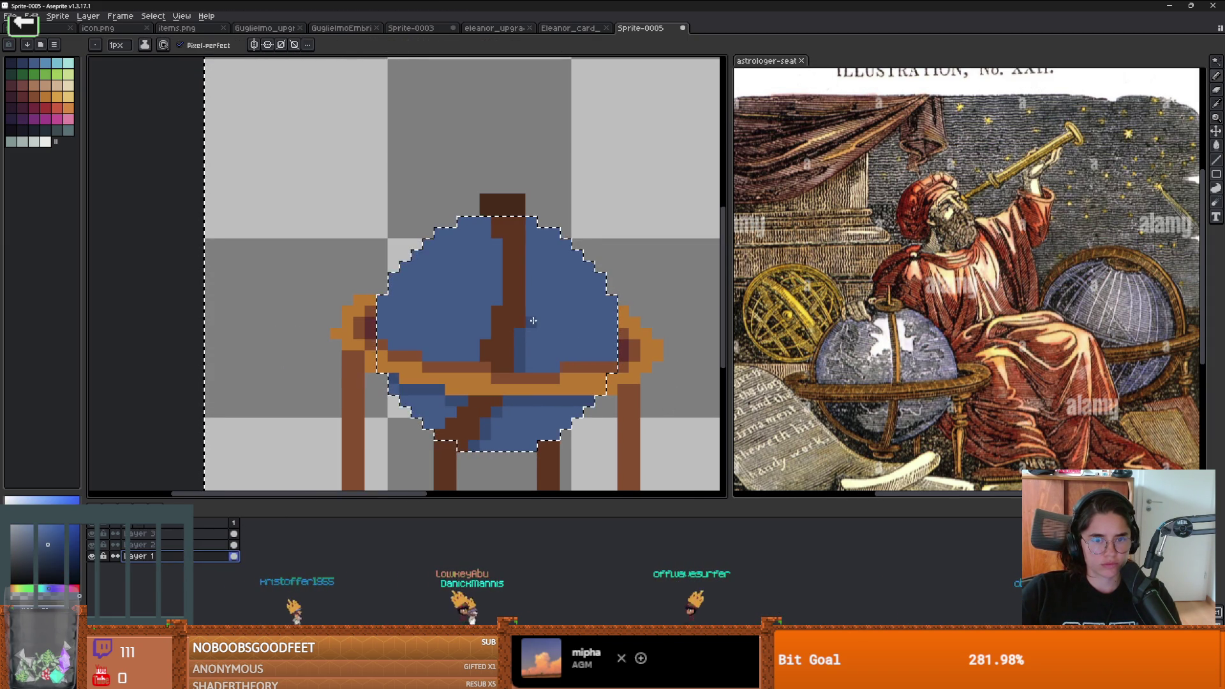
{"action": "left_click", "coordinate": [531, 309]}
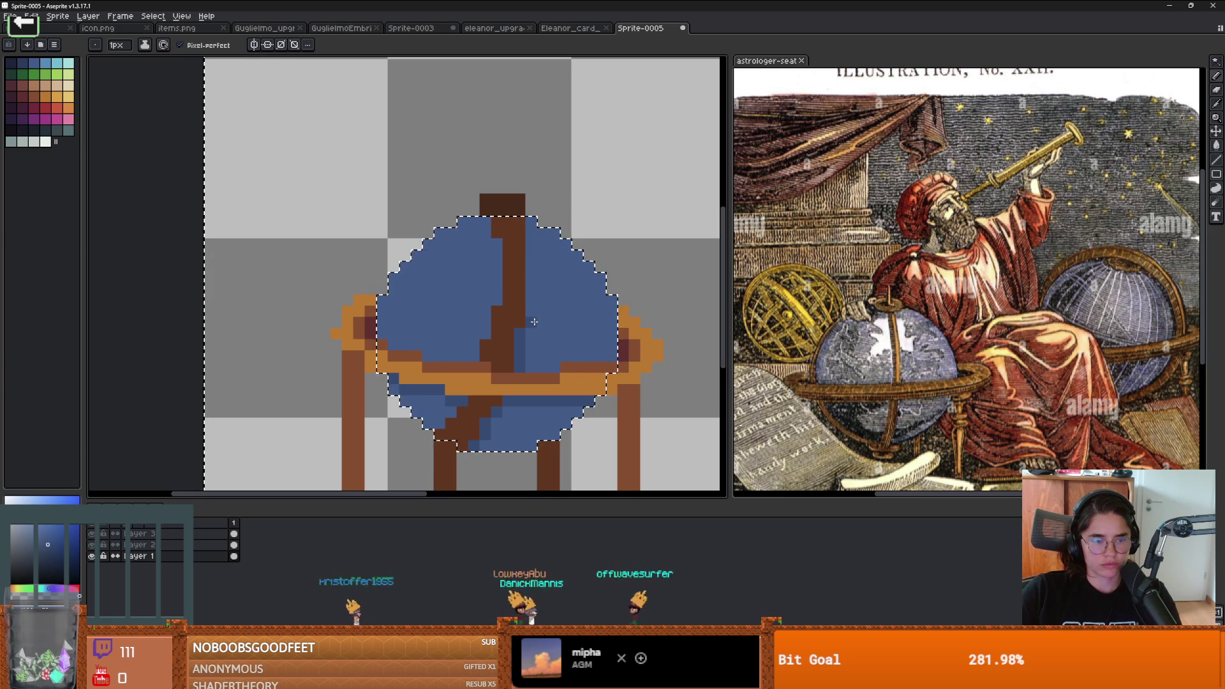
Step: Check the globe by toggling Layer 1, then cut the selected globe pixels
{"action": "left_click", "coordinate": [101, 555]}
{"action": "left_click", "coordinate": [101, 556]}
{"action": "key", "text": "v"}
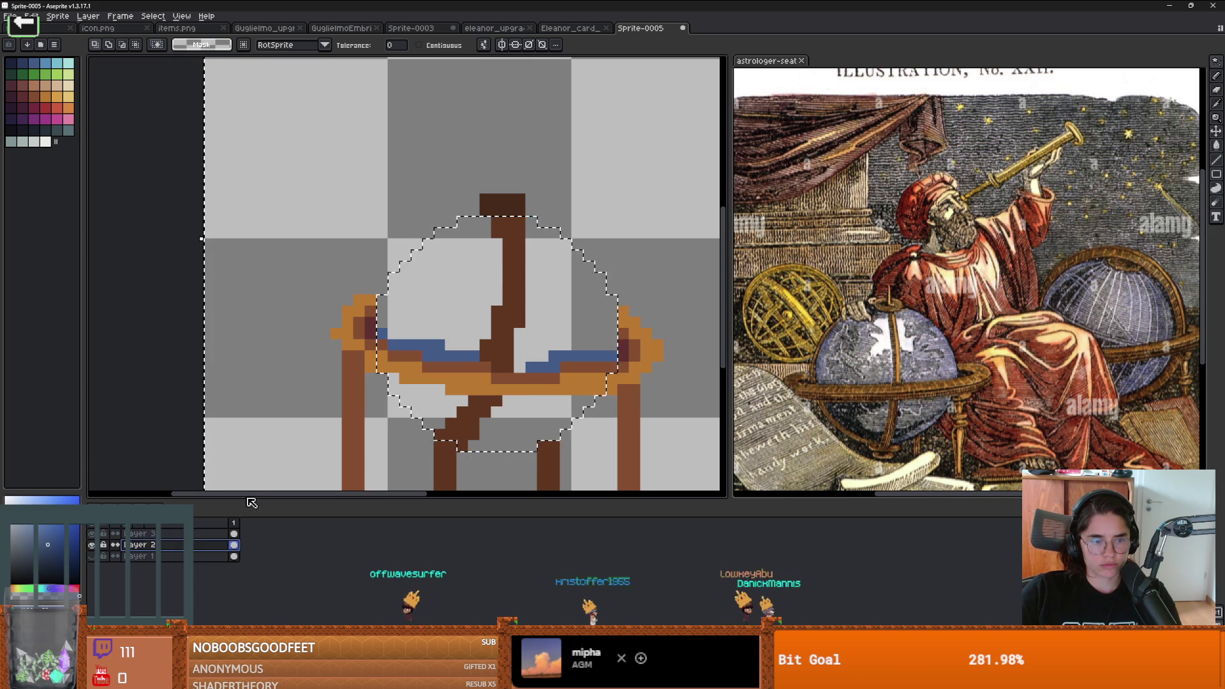
{"action": "key", "text": "ctrl+x"}
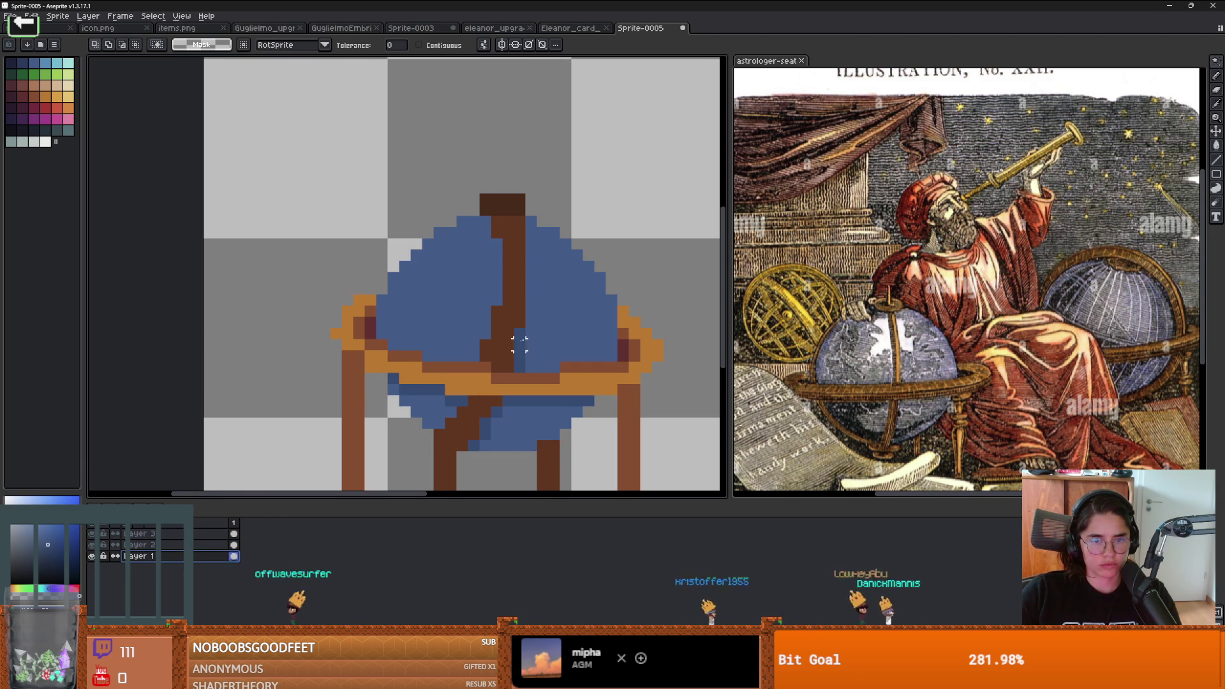
Step: Pick up the darker blue shade and place a dark-blue pixel on the globe
{"action": "key", "text": "alt+Down"}
{"action": "left_click", "coordinate": [527, 331], "text": "alt"}
{"action": "scroll", "coordinate": [513, 322], "scroll_direction": "up", "scroll_amount": 2}
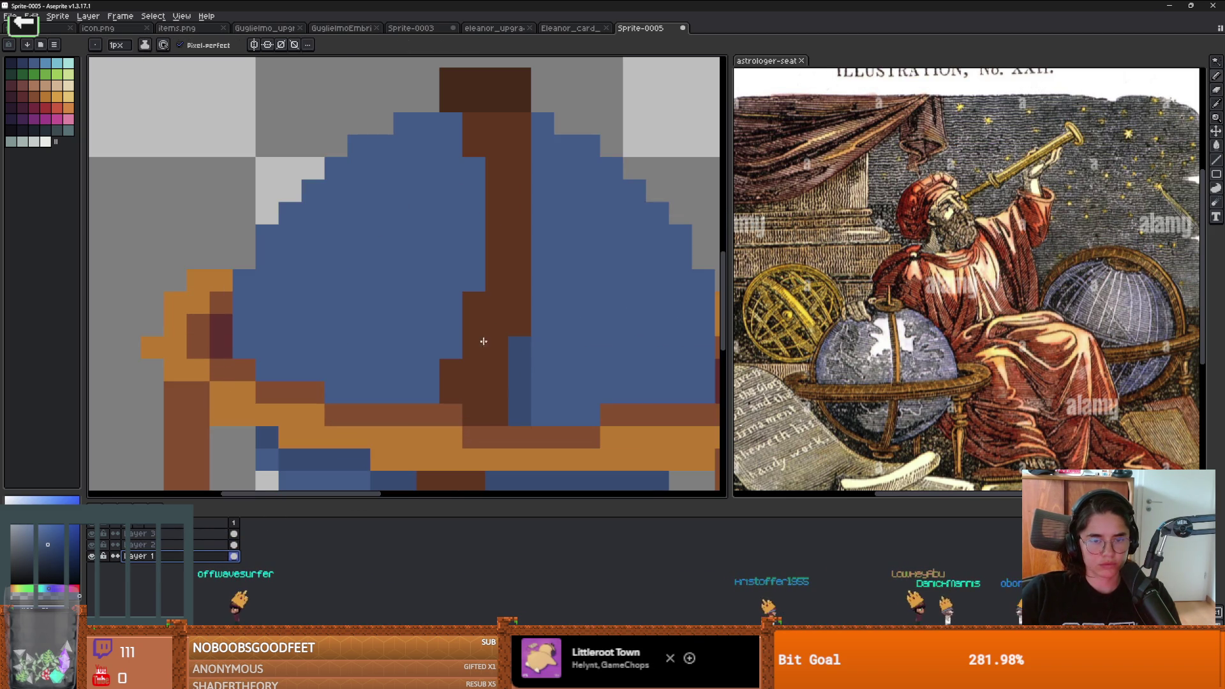
{"action": "scroll", "coordinate": [492, 336], "scroll_direction": "down", "scroll_amount": 3}
{"action": "scroll", "coordinate": [560, 355], "scroll_direction": "up", "scroll_amount": 1}
{"action": "left_click", "coordinate": [563, 361]}
Step: Replace the lone dark-blue pixel with a dark-blue shading line down the globe
{"action": "key", "text": "ctrl+z"}
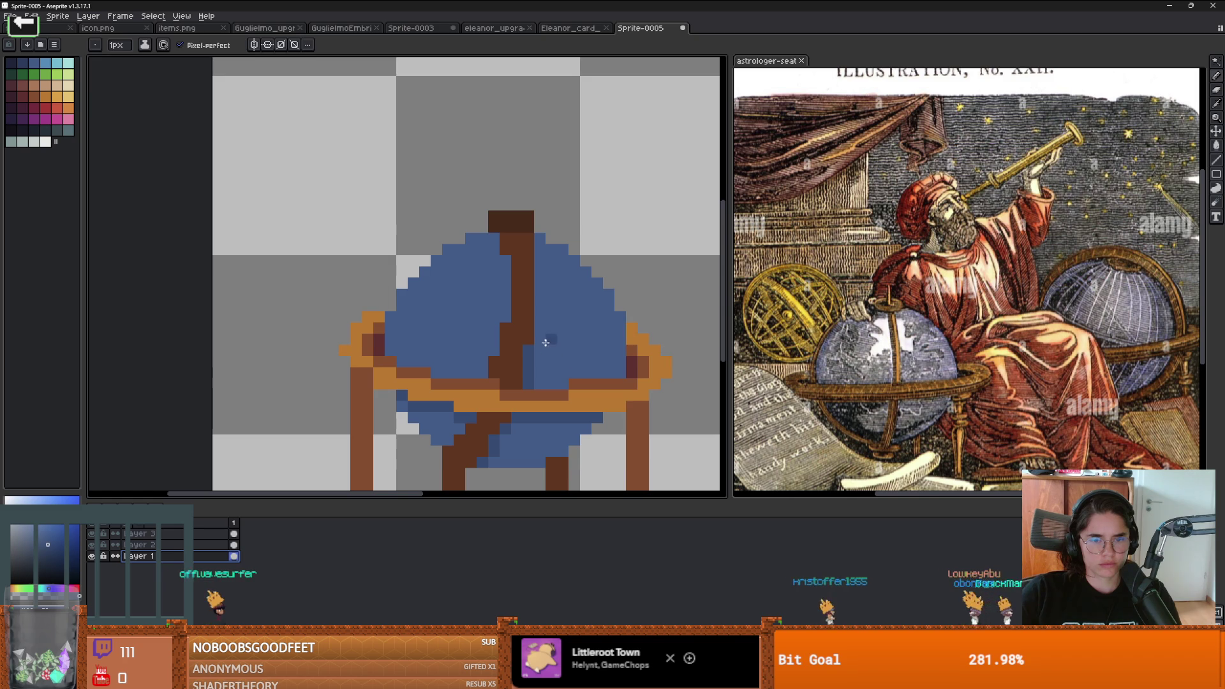
{"action": "left_click_drag", "start_coordinate": [539, 338], "coordinate": [542, 278]}
{"action": "scroll", "coordinate": [541, 243], "scroll_direction": "down", "scroll_amount": 3}
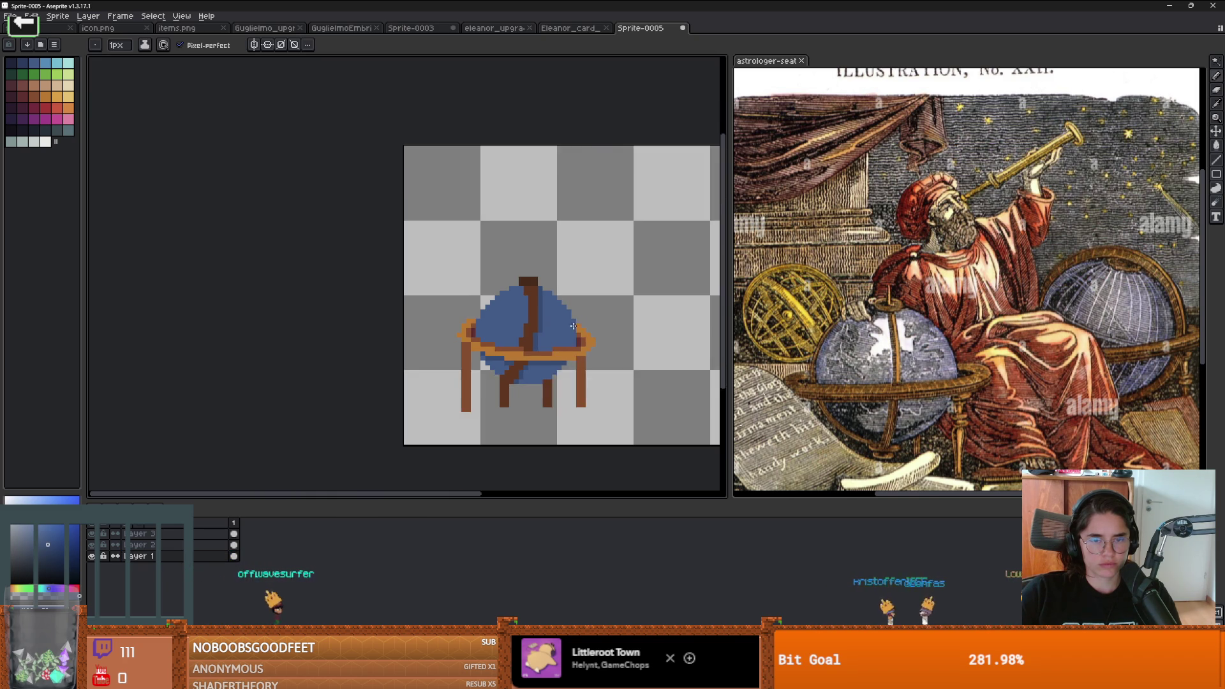
{"action": "scroll", "coordinate": [530, 312], "scroll_direction": "up", "scroll_amount": 1}
{"action": "scroll", "coordinate": [592, 328], "scroll_direction": "down", "scroll_amount": 1}
{"action": "scroll", "coordinate": [360, 354], "scroll_direction": "up", "scroll_amount": 3}
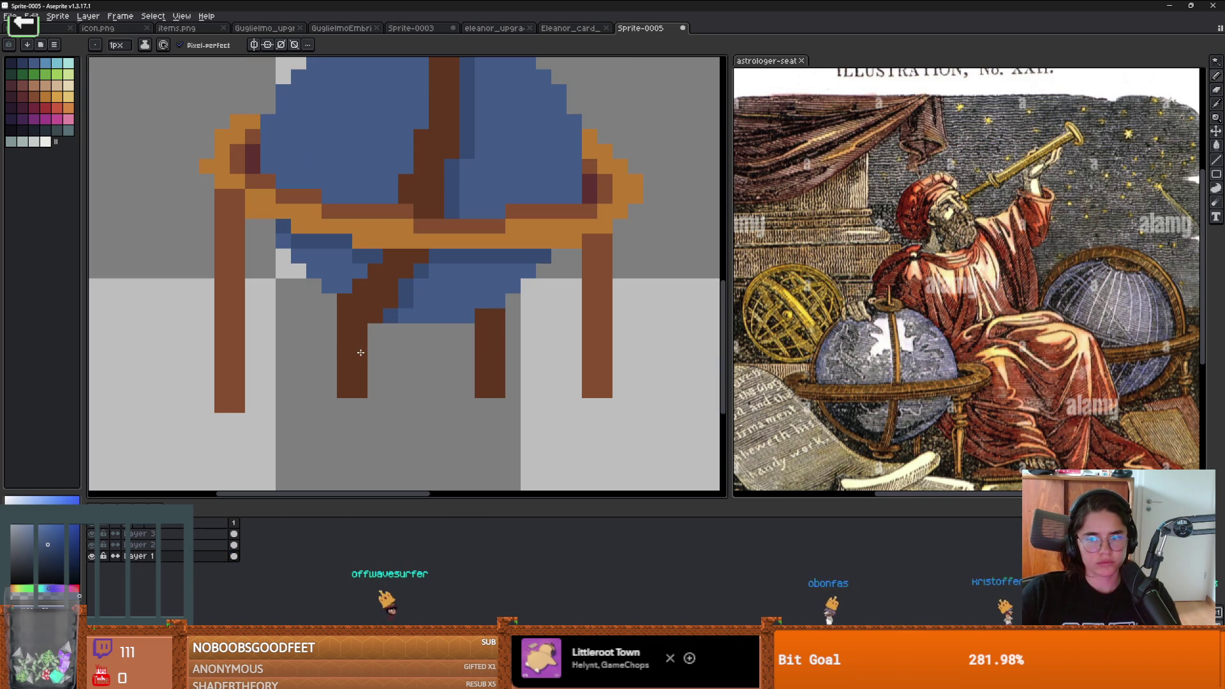
{"action": "scroll", "coordinate": [349, 349], "scroll_direction": "up", "scroll_amount": 2}
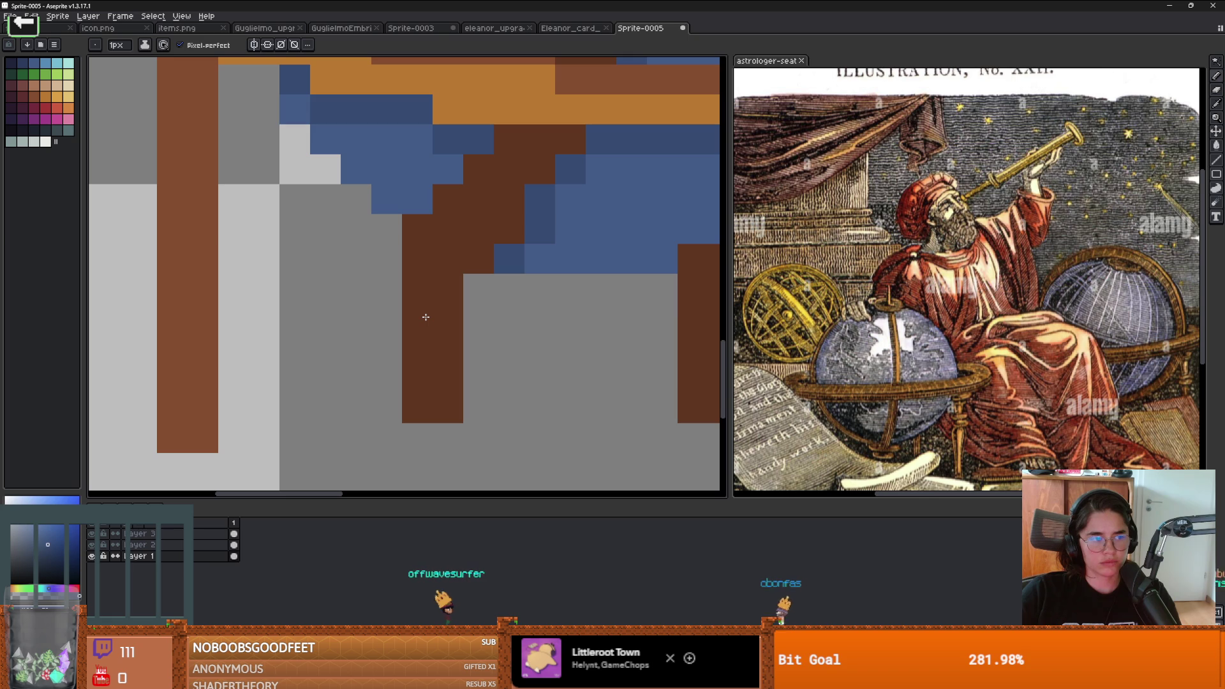
{"action": "scroll", "coordinate": [452, 323], "scroll_direction": "down", "scroll_amount": 1}
{"action": "scroll", "coordinate": [452, 322], "scroll_direction": "up", "scroll_amount": 1}
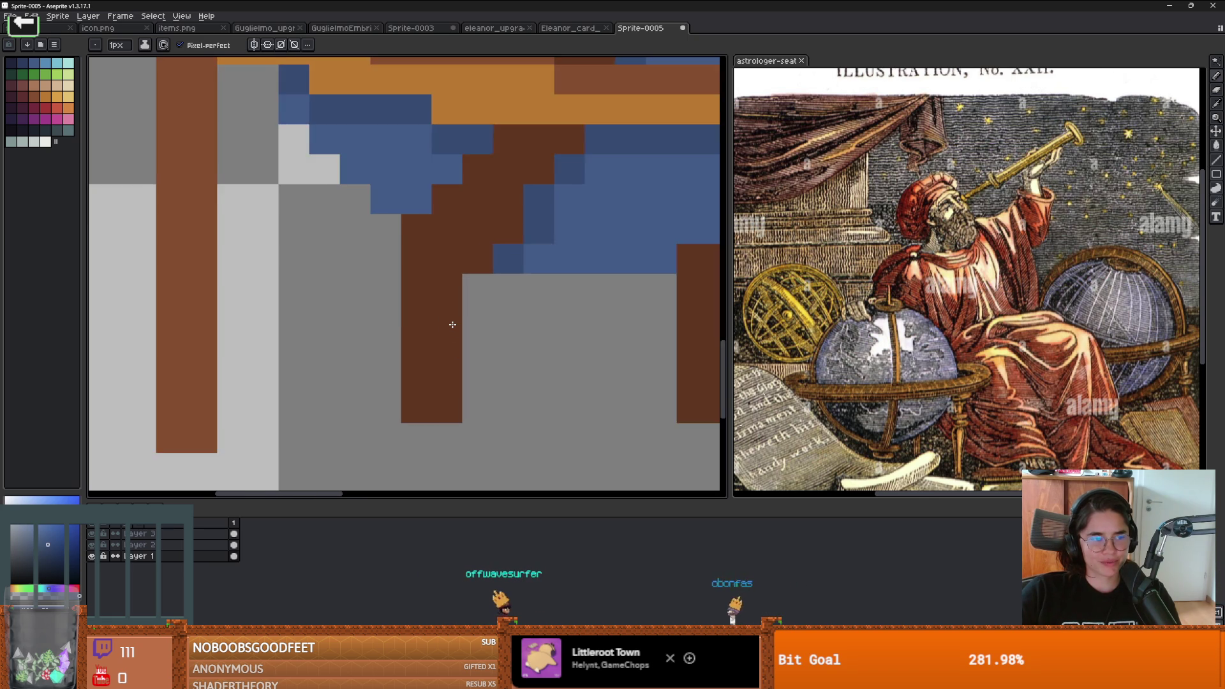
{"action": "scroll", "coordinate": [403, 312], "scroll_direction": "down", "scroll_amount": 1}
Step: On Layer 2, pick a darker brown and shade two pixels on the stand's leg
{"action": "key", "text": "alt"}
{"action": "left_click", "coordinate": [91, 544]}
{"action": "left_click", "coordinate": [91, 545]}
{"action": "left_click", "coordinate": [109, 546]}
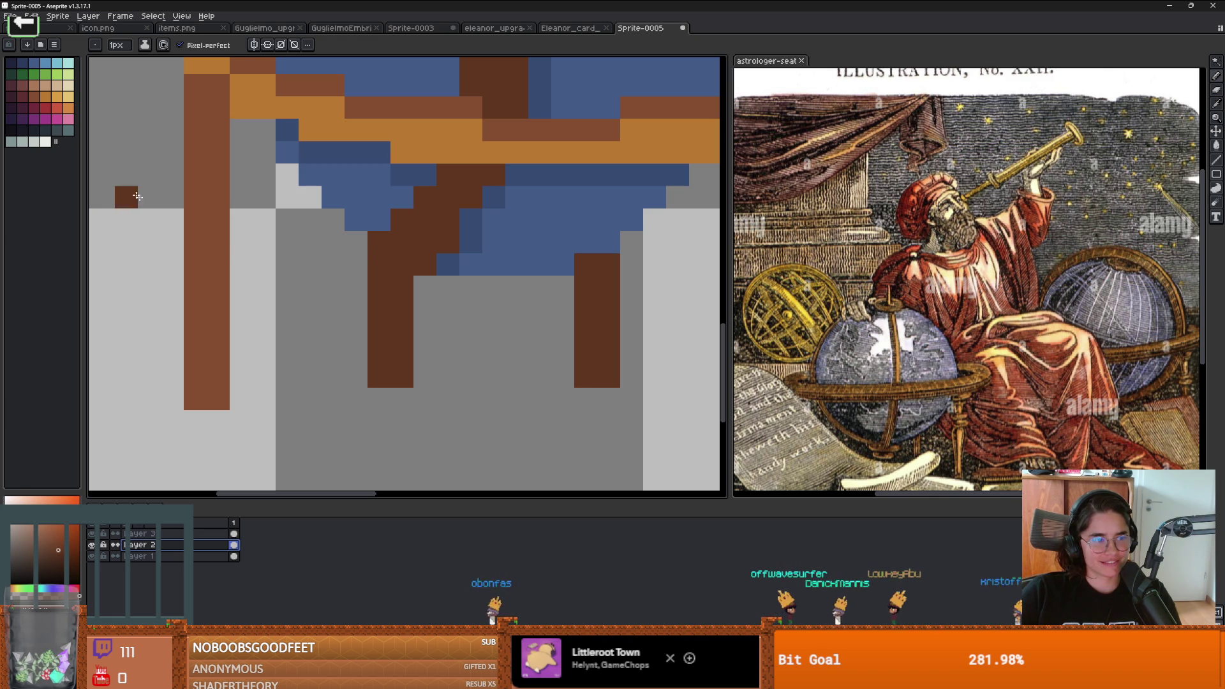
{"action": "key", "text": "i"}
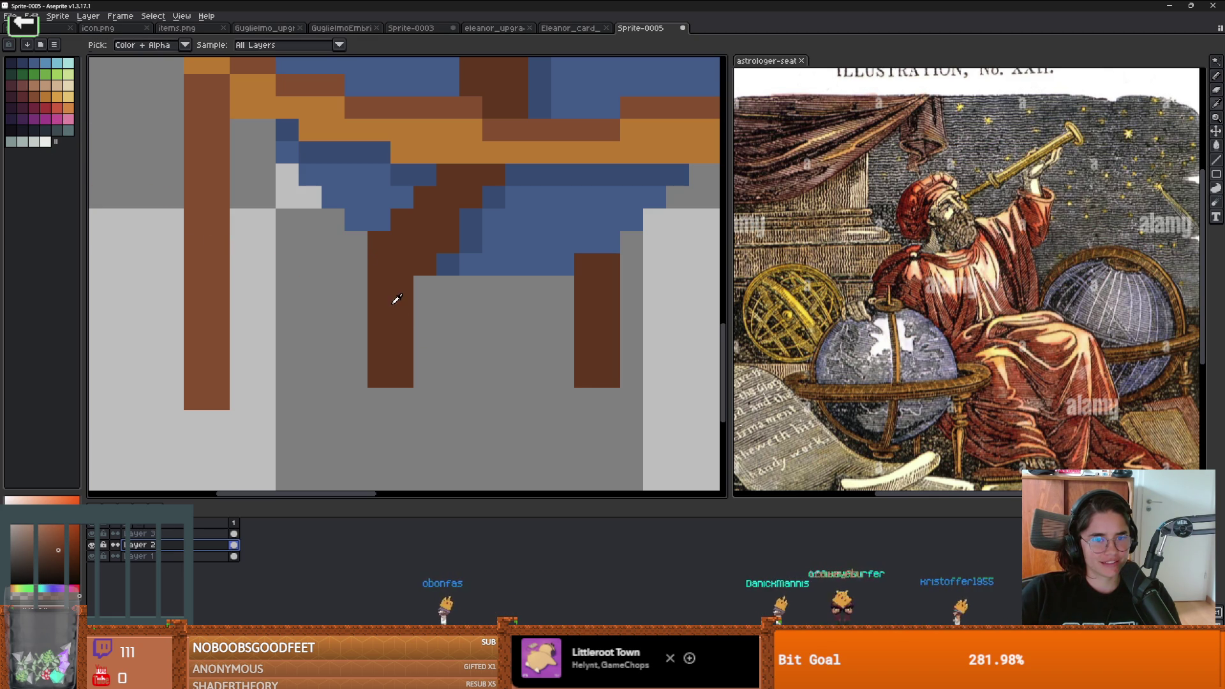
{"action": "left_click", "coordinate": [421, 255]}
{"action": "key", "text": "b"}
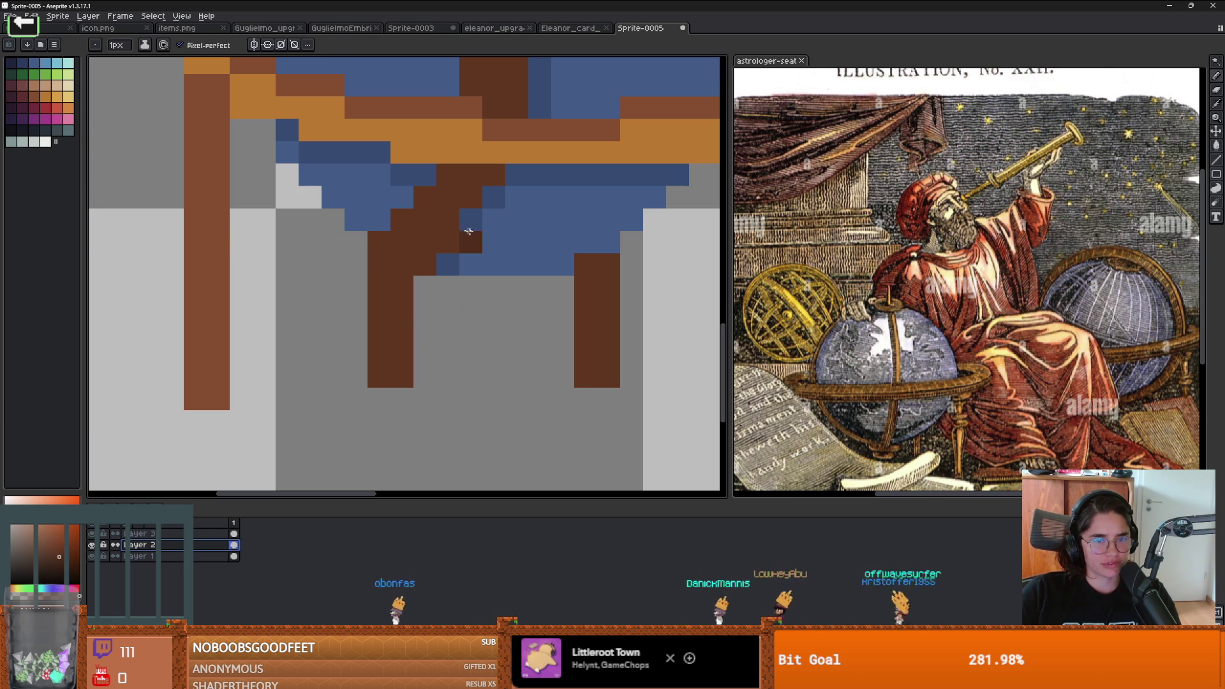
{"action": "left_click", "coordinate": [379, 286]}
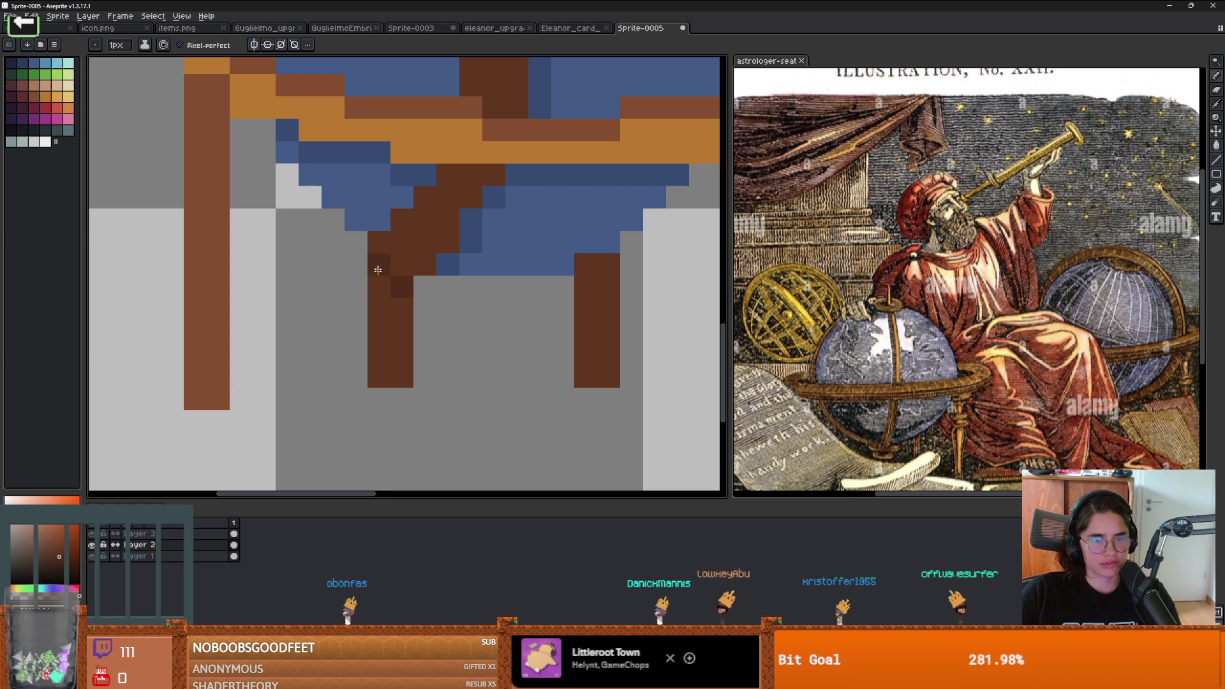
{"action": "left_click", "coordinate": [402, 301]}
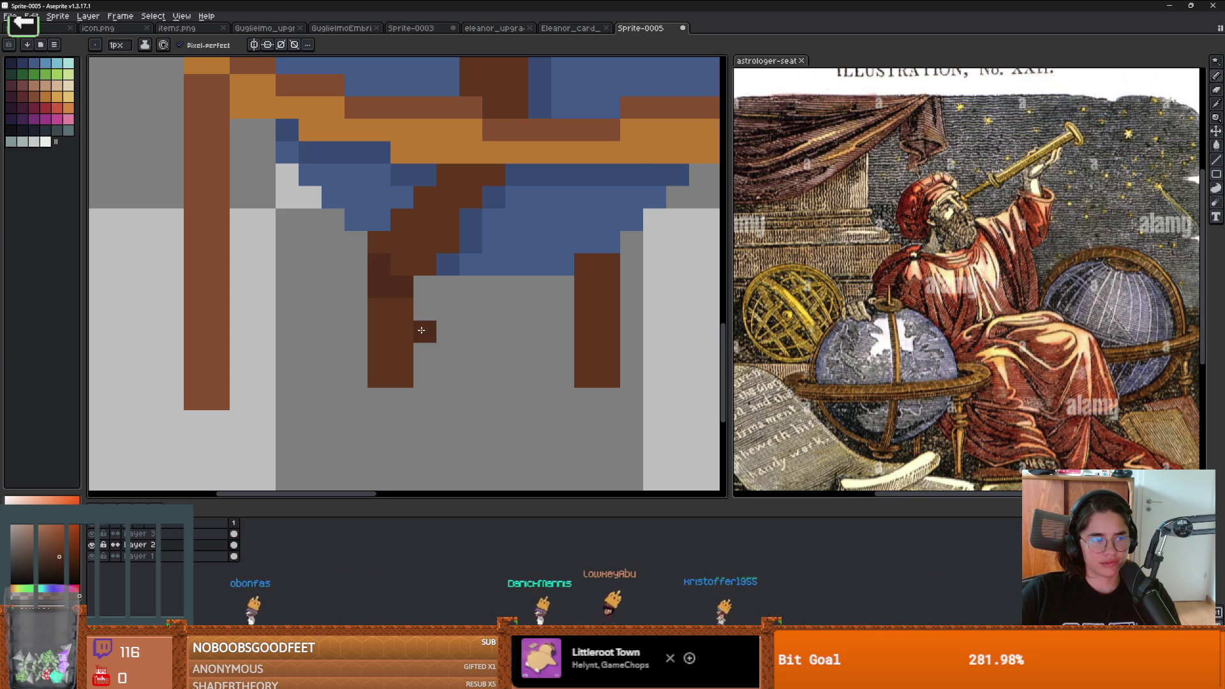
Step: Add a new empty Layer 4 directly above Layer 1
{"action": "scroll", "coordinate": [421, 329], "scroll_direction": "down", "scroll_amount": 2}
{"action": "scroll", "coordinate": [483, 341], "scroll_direction": "up", "scroll_amount": 2}
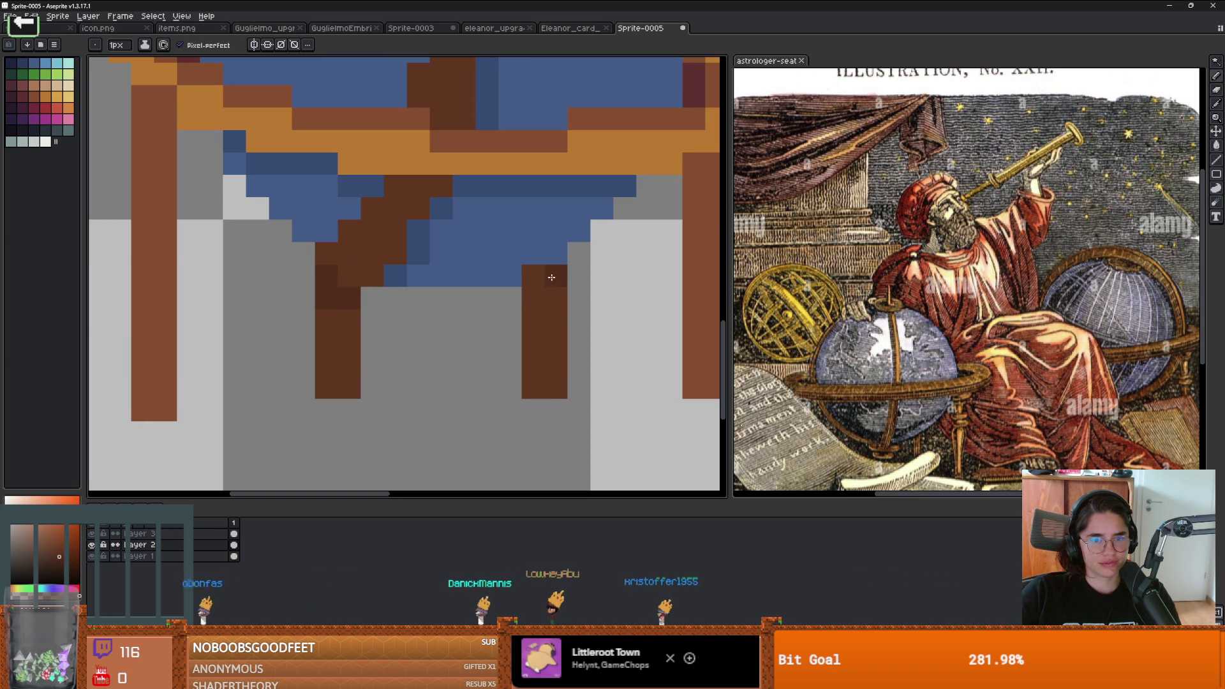
{"action": "scroll", "coordinate": [615, 291], "scroll_direction": "down", "scroll_amount": 1}
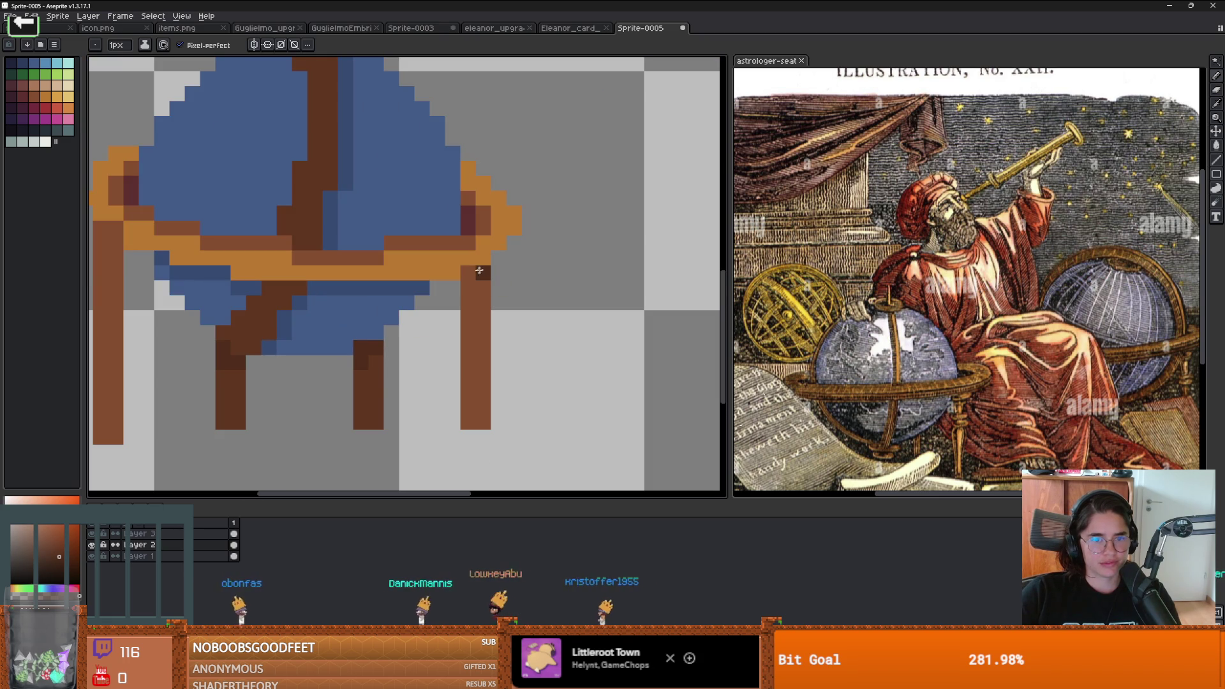
{"action": "scroll", "coordinate": [347, 359], "scroll_direction": "left", "scroll_amount": 5}
{"action": "scroll", "coordinate": [403, 233], "scroll_direction": "up", "scroll_amount": 1}
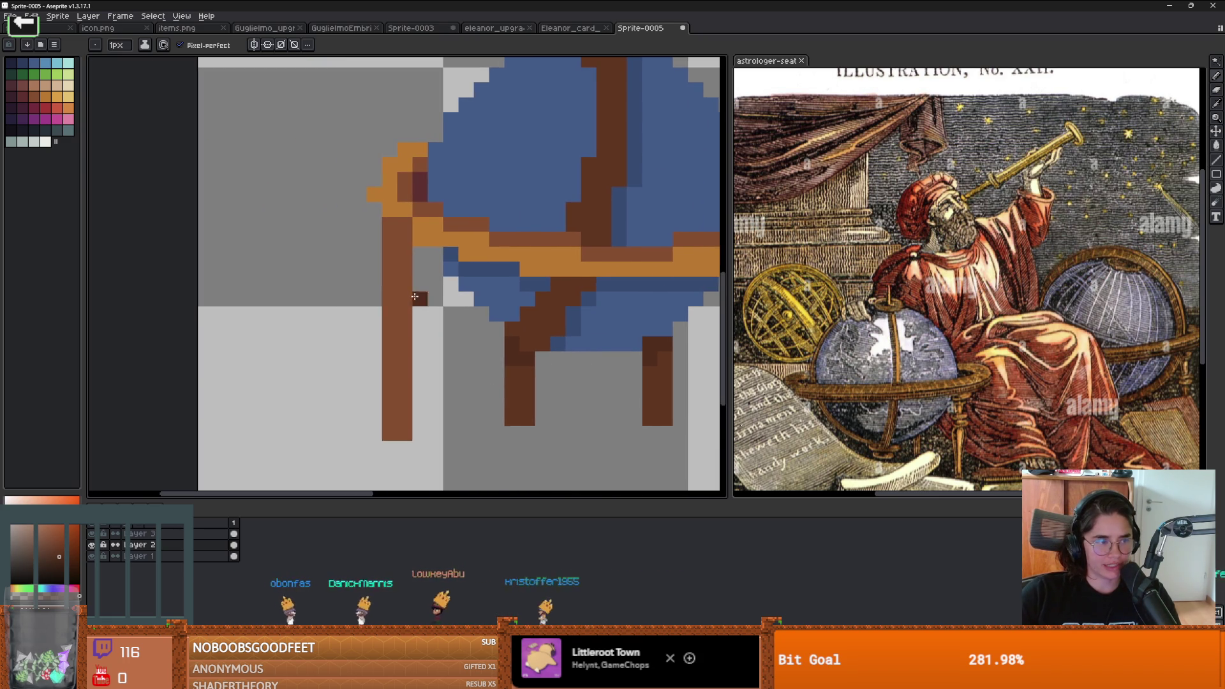
{"action": "scroll", "coordinate": [452, 271], "scroll_direction": "down", "scroll_amount": 4}
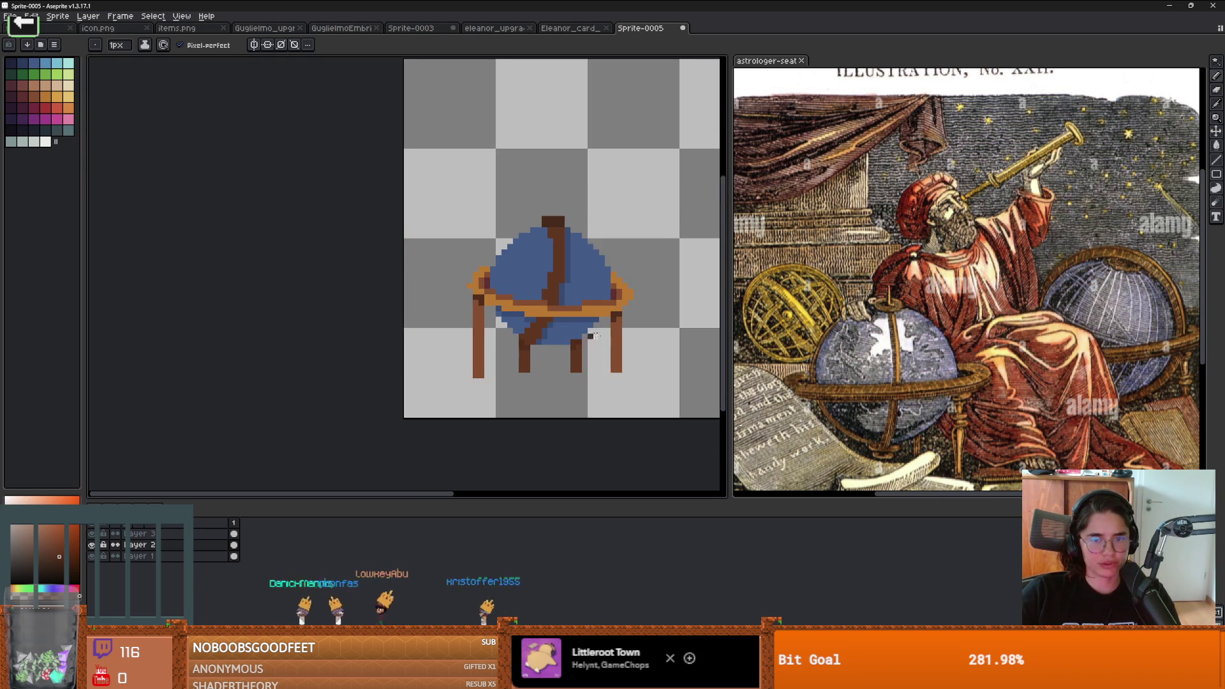
{"action": "scroll", "coordinate": [369, 281], "scroll_direction": "up", "scroll_amount": 3}
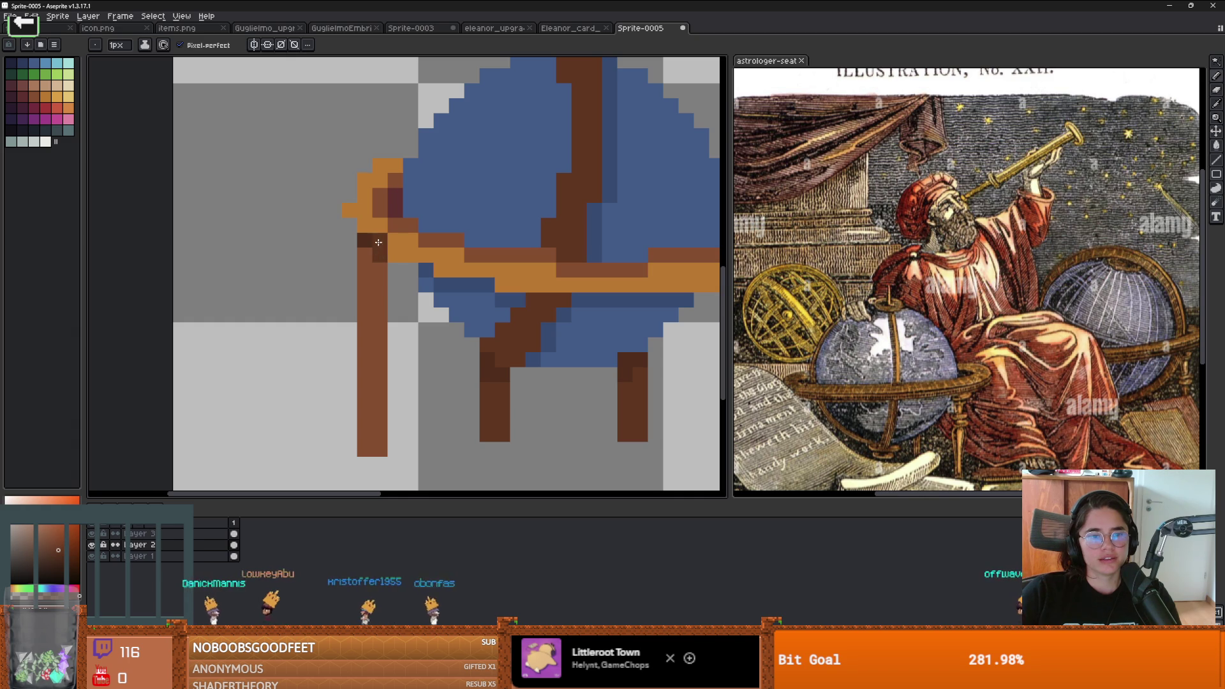
{"action": "scroll", "coordinate": [468, 313], "scroll_direction": "down", "scroll_amount": 4}
{"action": "scroll", "coordinate": [568, 355], "scroll_direction": "up", "scroll_amount": 2}
{"action": "scroll", "coordinate": [568, 355], "scroll_direction": "down", "scroll_amount": 1}
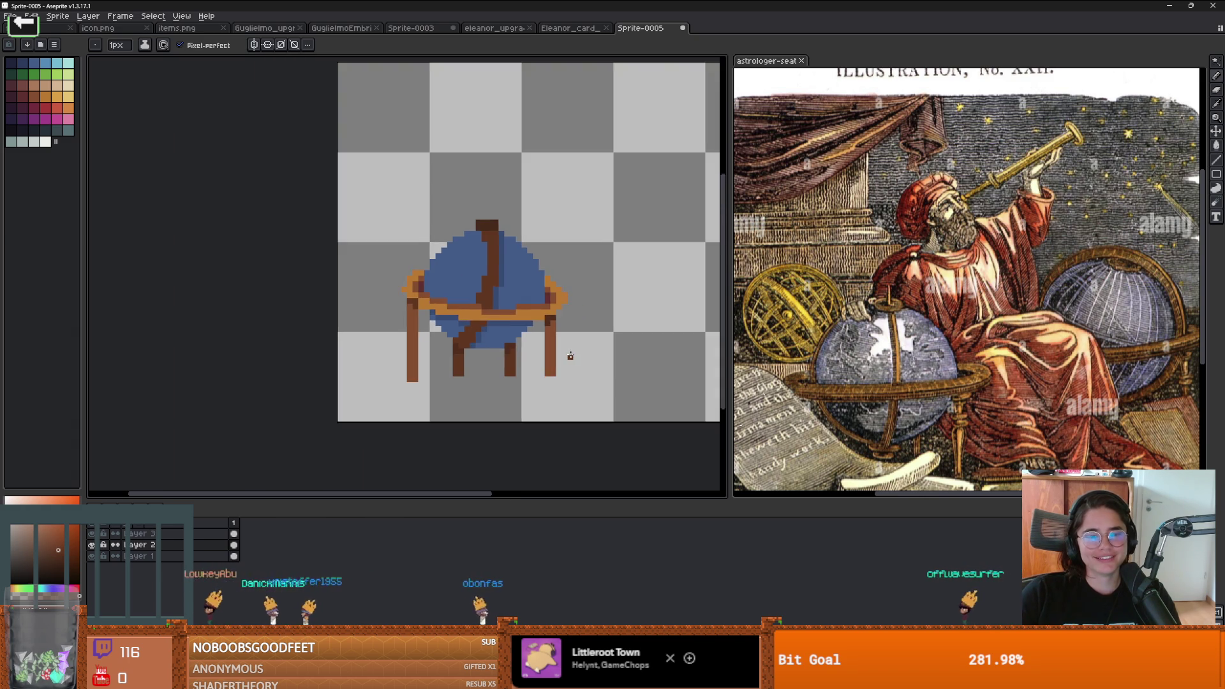
{"action": "scroll", "coordinate": [487, 336], "scroll_direction": "up", "scroll_amount": 2}
{"action": "scroll", "coordinate": [487, 336], "scroll_direction": "down", "scroll_amount": 1}
{"action": "scroll", "coordinate": [487, 336], "scroll_direction": "up", "scroll_amount": 1}
{"action": "scroll", "coordinate": [491, 335], "scroll_direction": "down", "scroll_amount": 3}
{"action": "scroll", "coordinate": [498, 334], "scroll_direction": "up", "scroll_amount": 1}
{"action": "scroll", "coordinate": [504, 332], "scroll_direction": "up", "scroll_amount": 2}
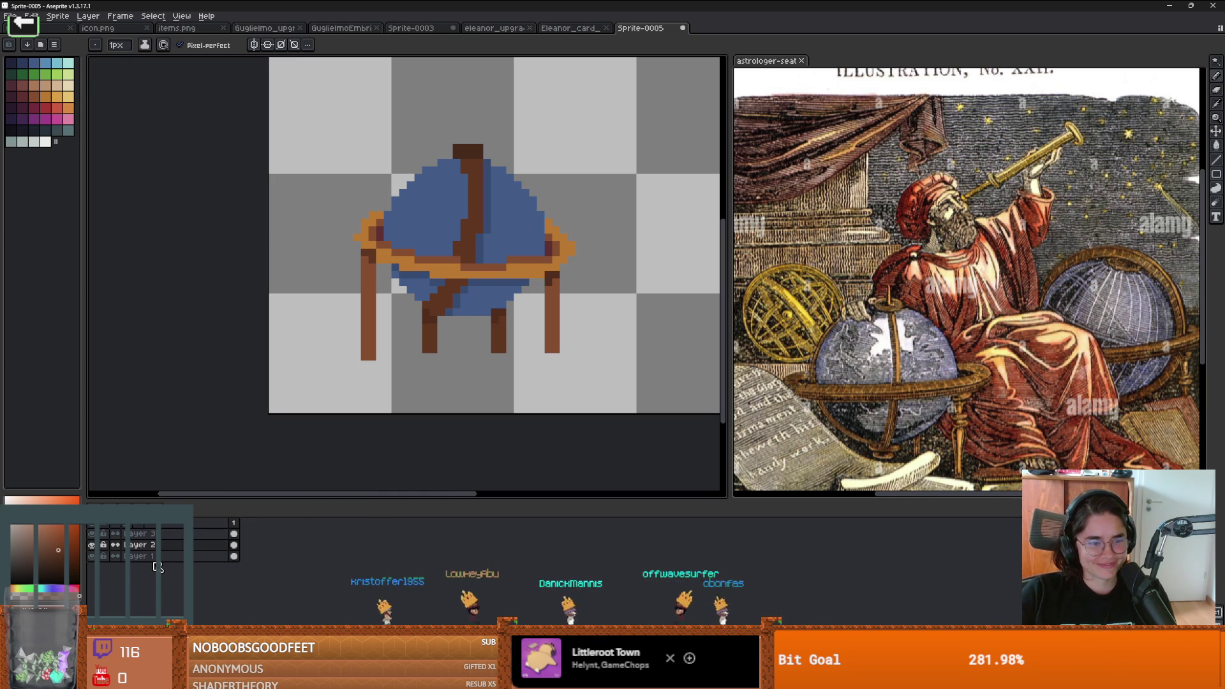
{"action": "left_click", "coordinate": [173, 557]}
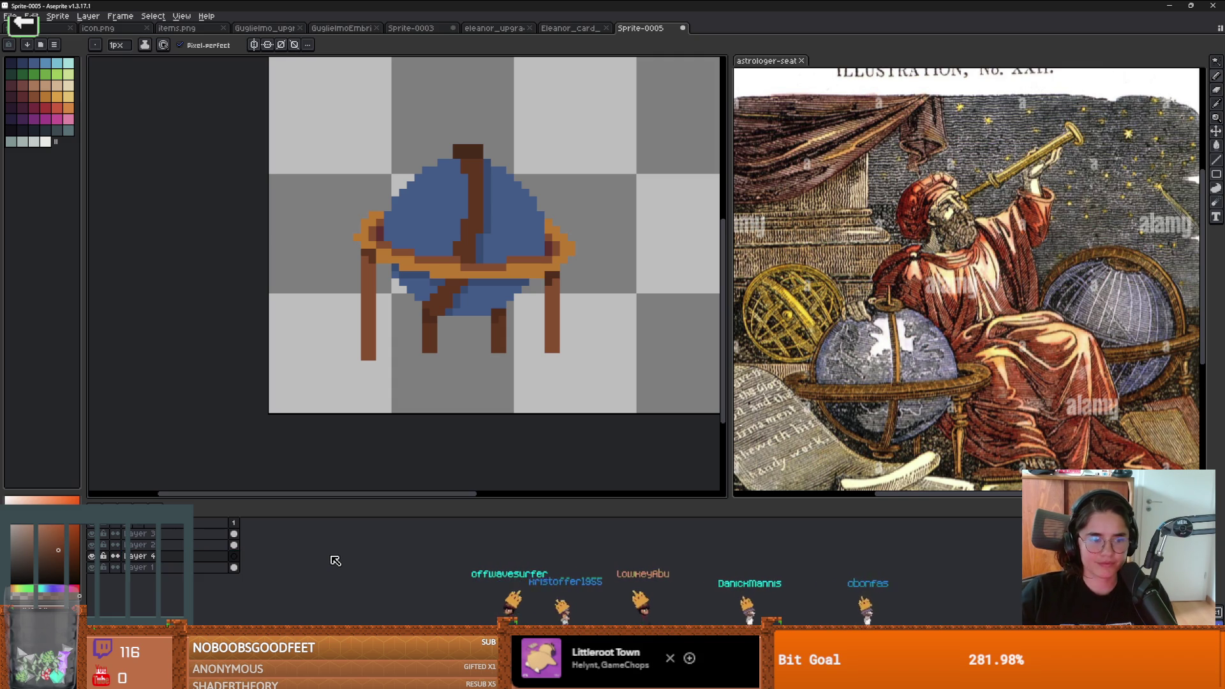
{"action": "key", "text": "shift+n"}
Step: Magic-wand select the blue globe on Layer 1, then make Layer 4 active
{"action": "left_click", "coordinate": [182, 565]}
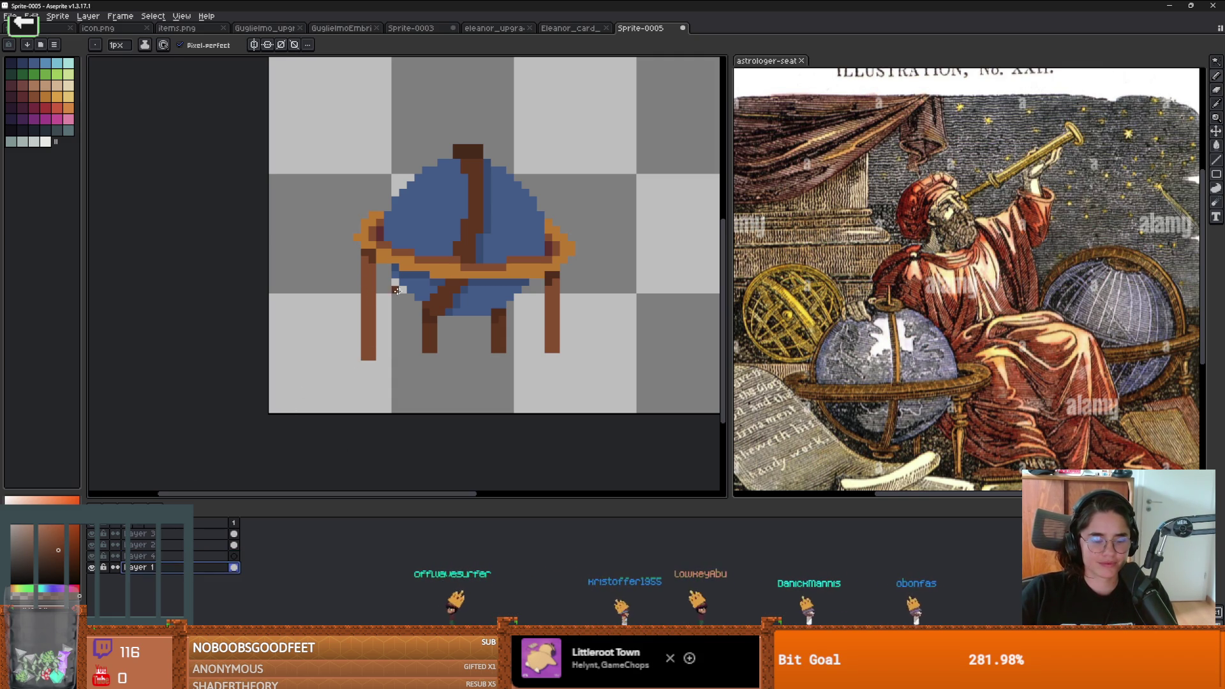
{"action": "key", "text": "w"}
{"action": "left_click", "coordinate": [434, 211]}
{"action": "key", "text": "alt+Up"}
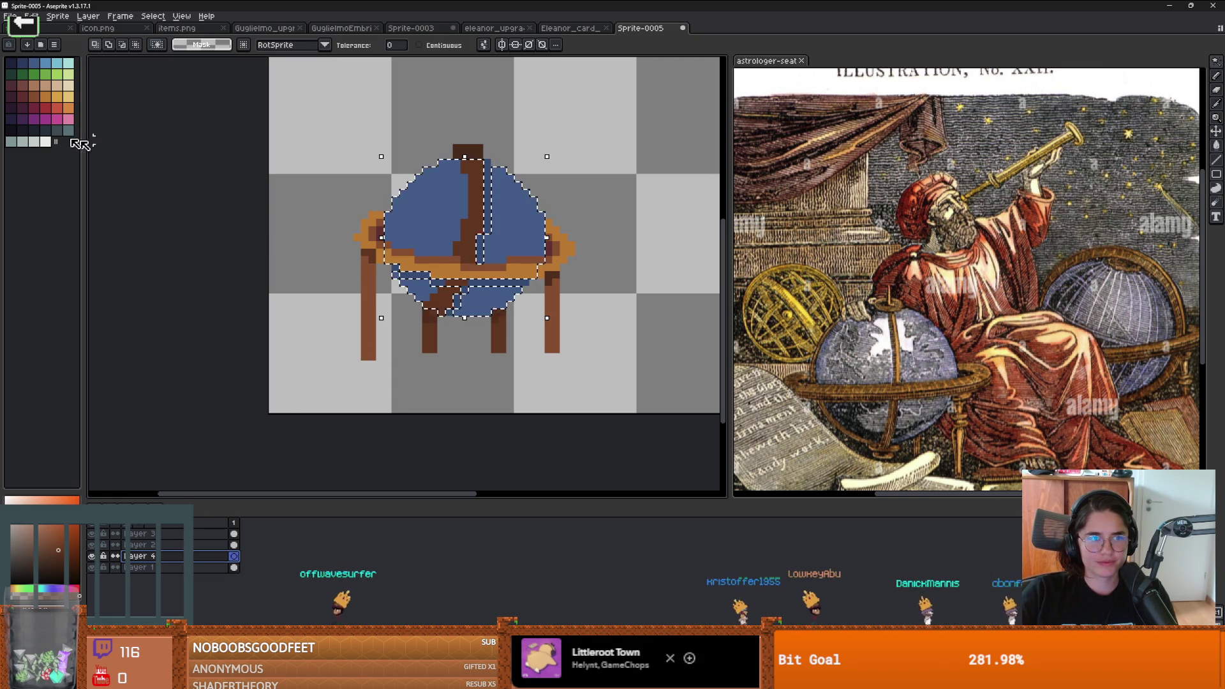
Step: Inside the globe selection, paint a grey-teal patch and dark horizontal stripes with a 2 px pencil
{"action": "left_click", "coordinate": [57, 63]}
{"action": "key", "text": "b"}
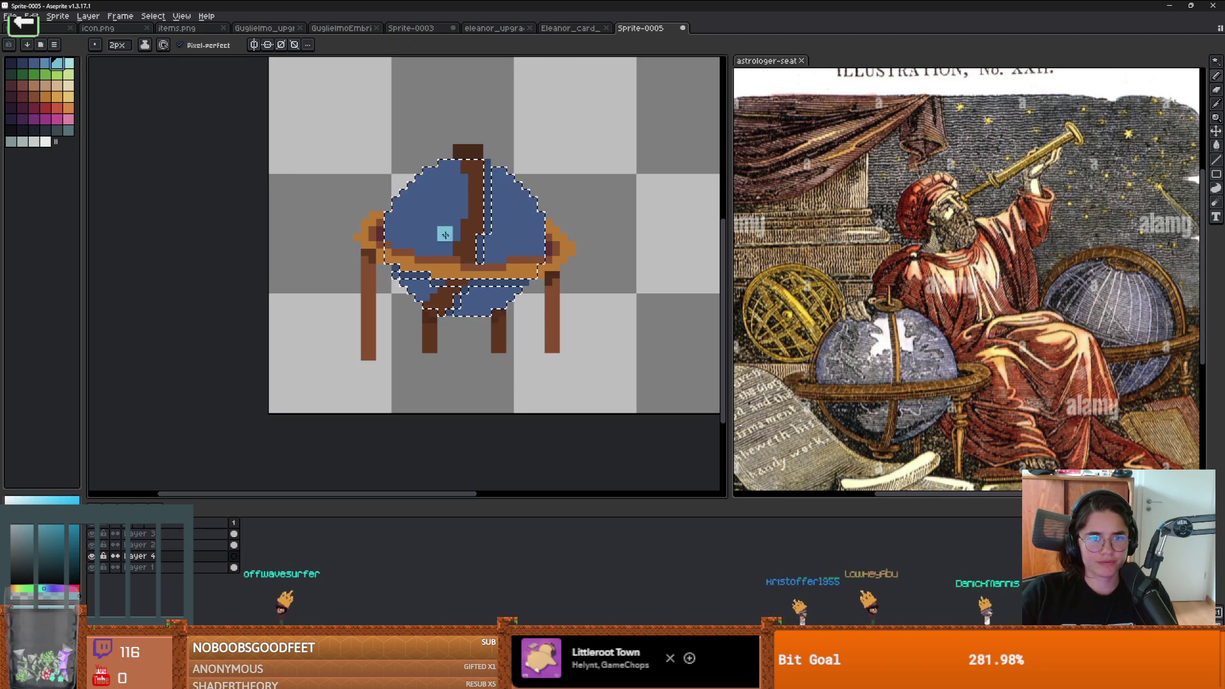
{"action": "left_click_drag", "start_coordinate": [465, 193], "coordinate": [445, 207]}
{"action": "key", "text": "ctrl+z"}
{"action": "key", "text": "ctrl+z"}
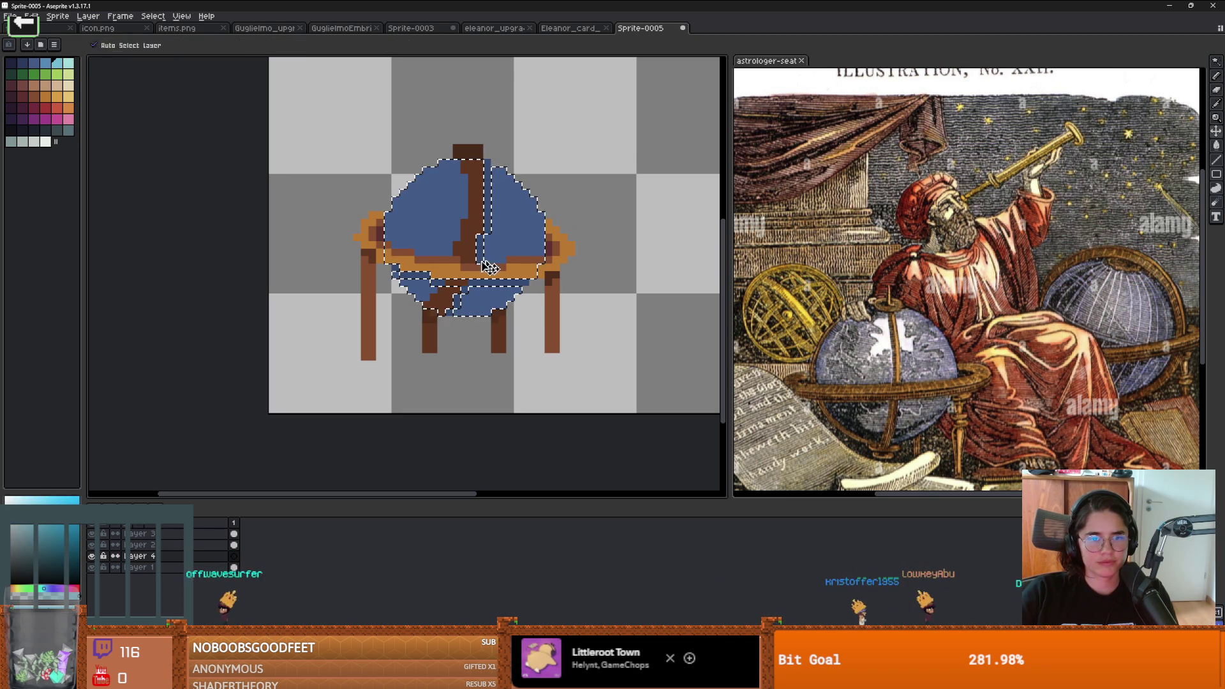
{"action": "left_click", "coordinate": [26, 546]}
{"action": "left_click_drag", "start_coordinate": [462, 201], "coordinate": [439, 216]}
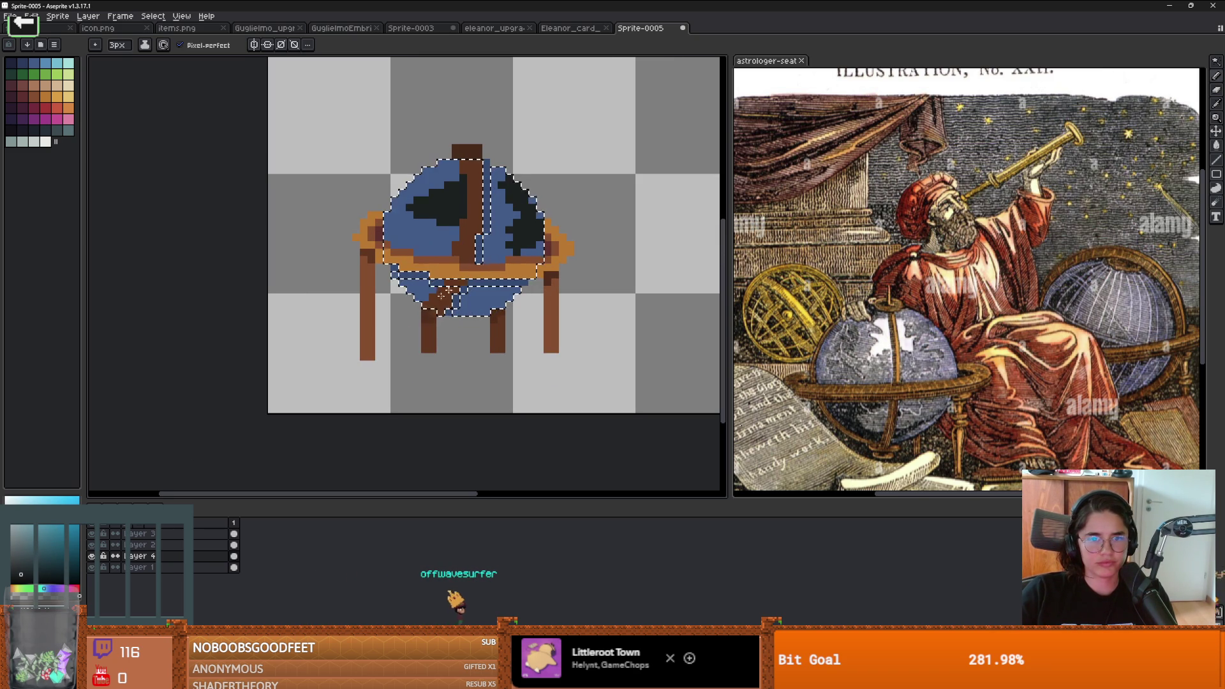
{"action": "left_click_drag", "start_coordinate": [577, 214], "coordinate": [533, 231]}
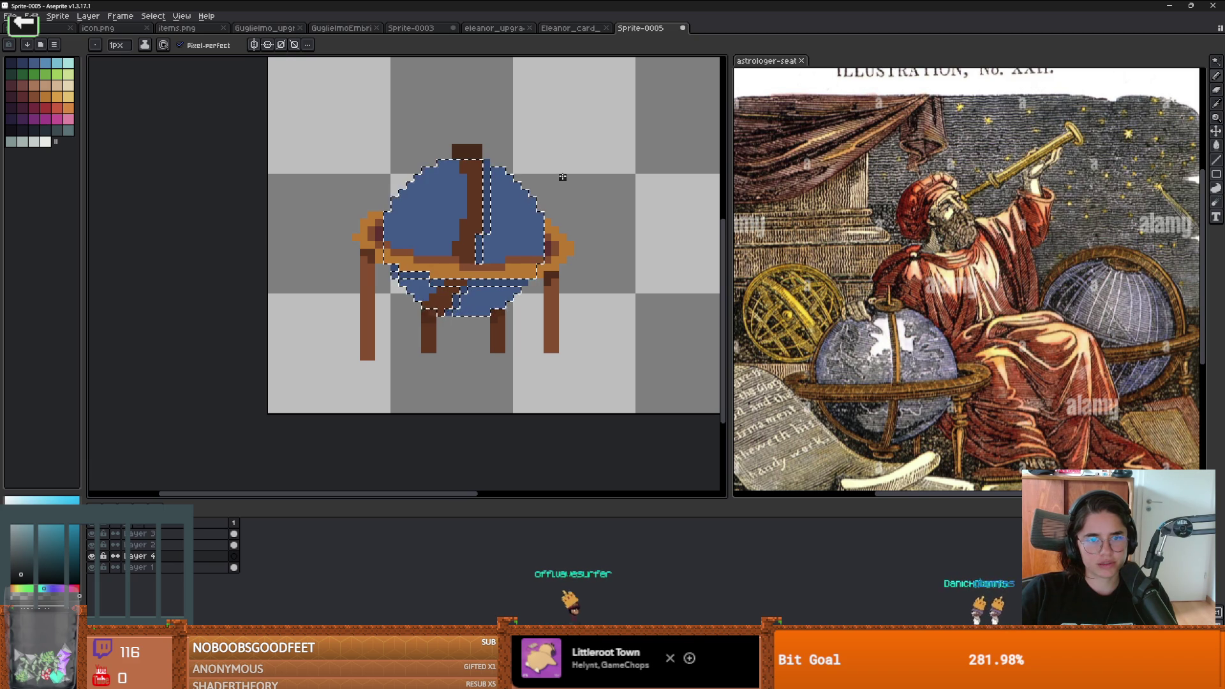
{"action": "left_click_drag", "start_coordinate": [513, 250], "coordinate": [482, 203]}
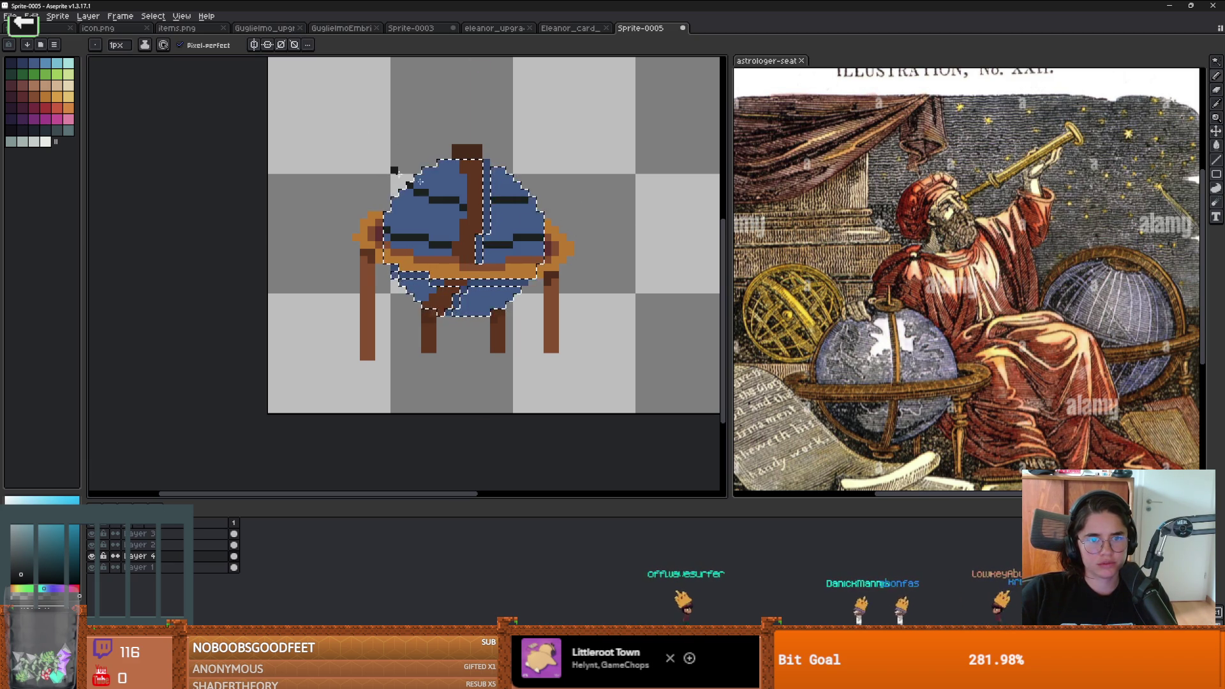
{"action": "mouse_move", "coordinate": [354, 239]}
{"action": "left_mouse_down"}
{"action": "mouse_move", "coordinate": [590, 158]}
{"action": "mouse_move", "coordinate": [561, 213]}
{"action": "mouse_move", "coordinate": [375, 195]}
{"action": "left_mouse_up"}
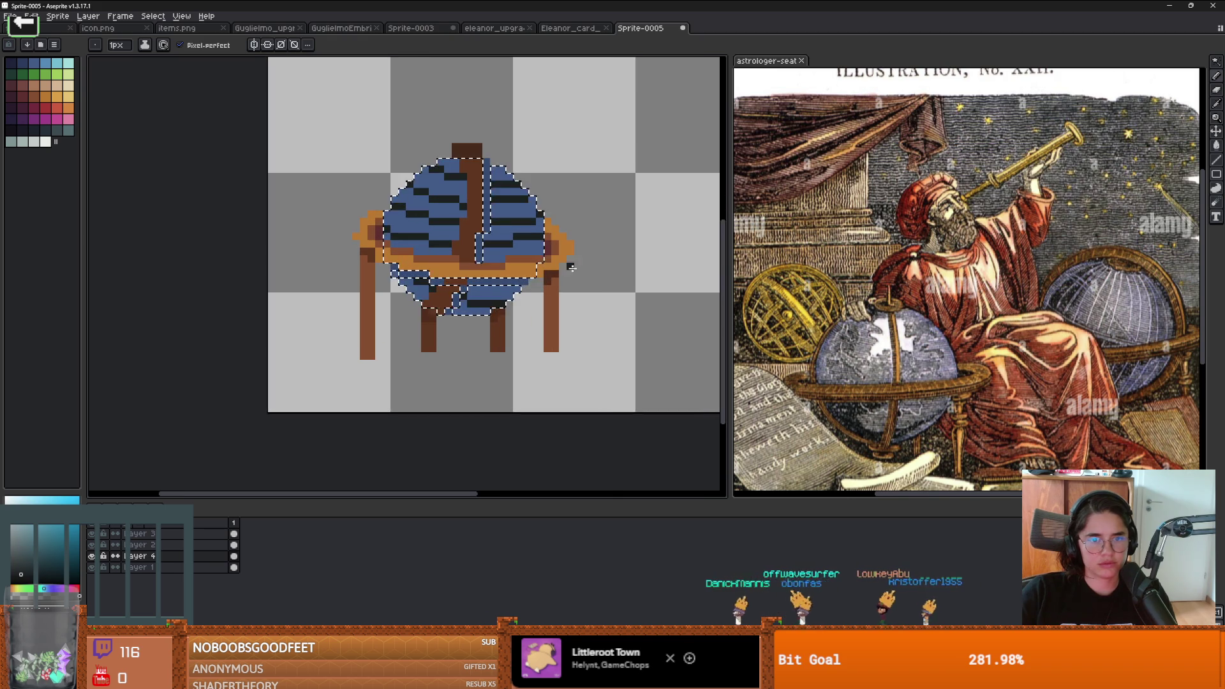
{"action": "scroll", "coordinate": [499, 254], "scroll_direction": "down", "scroll_amount": 1}
{"action": "scroll", "coordinate": [463, 241], "scroll_direction": "up", "scroll_amount": 3}
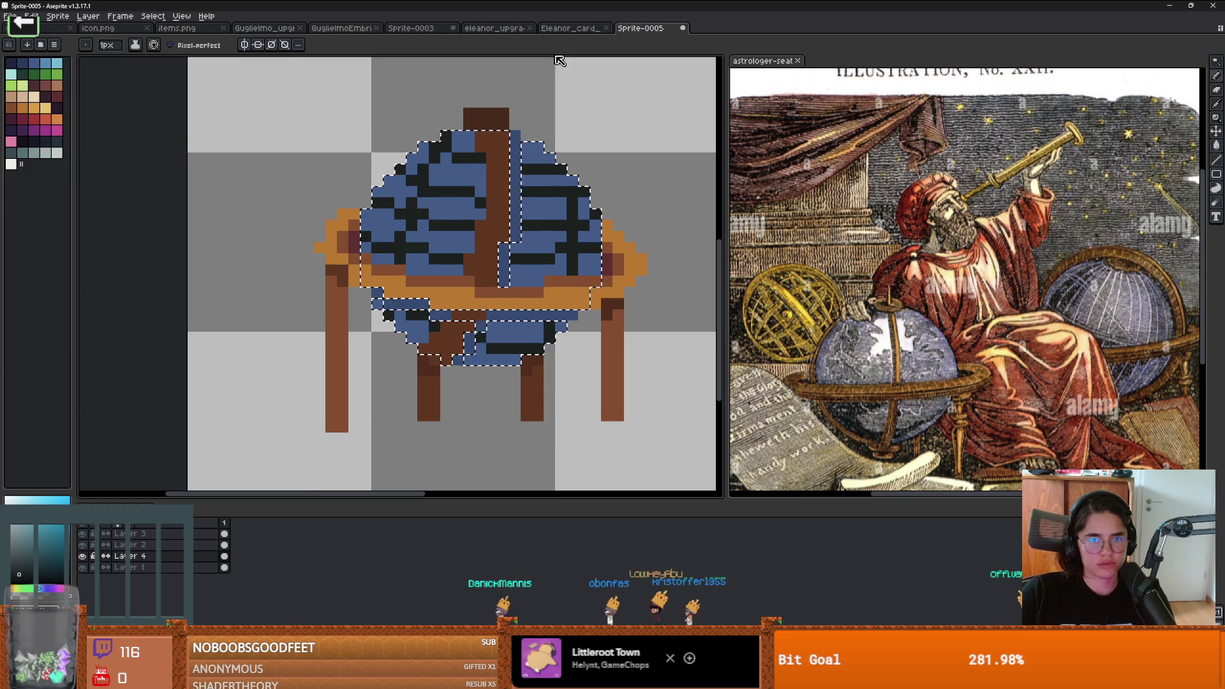
{"action": "scroll", "coordinate": [563, 215], "scroll_direction": "down", "scroll_amount": 1}
{"action": "scroll", "coordinate": [561, 183], "scroll_direction": "up", "scroll_amount": 1}
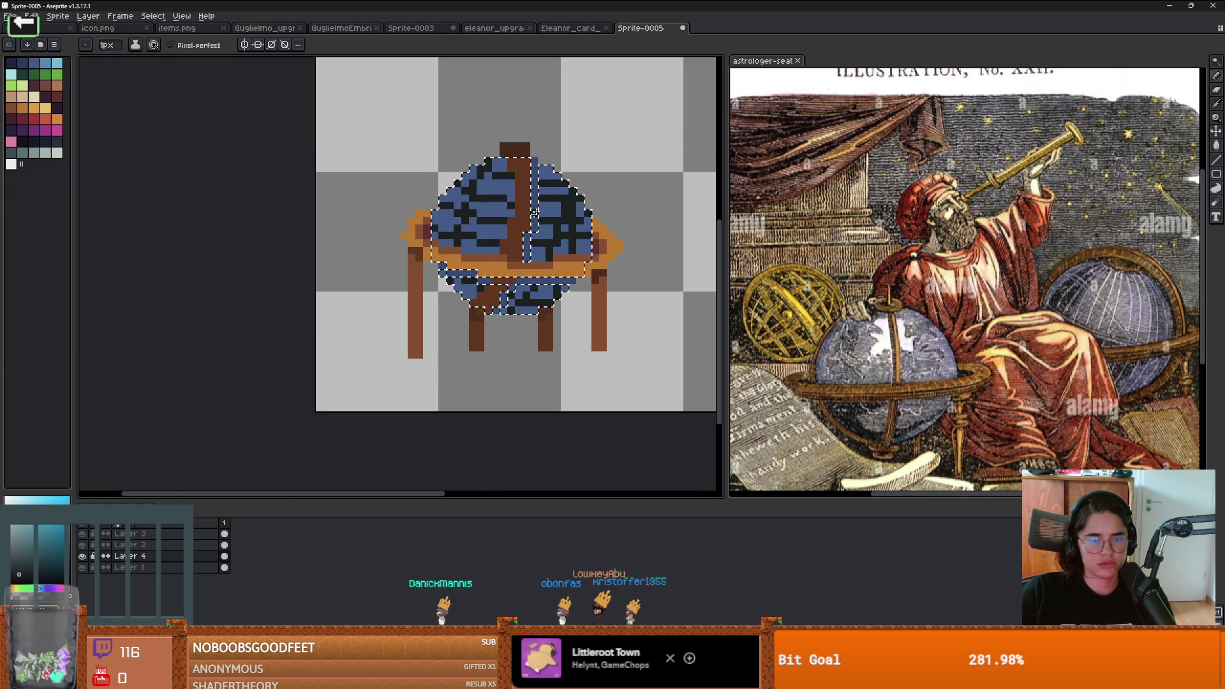
{"action": "scroll", "coordinate": [596, 181], "scroll_direction": "down", "scroll_amount": 1}
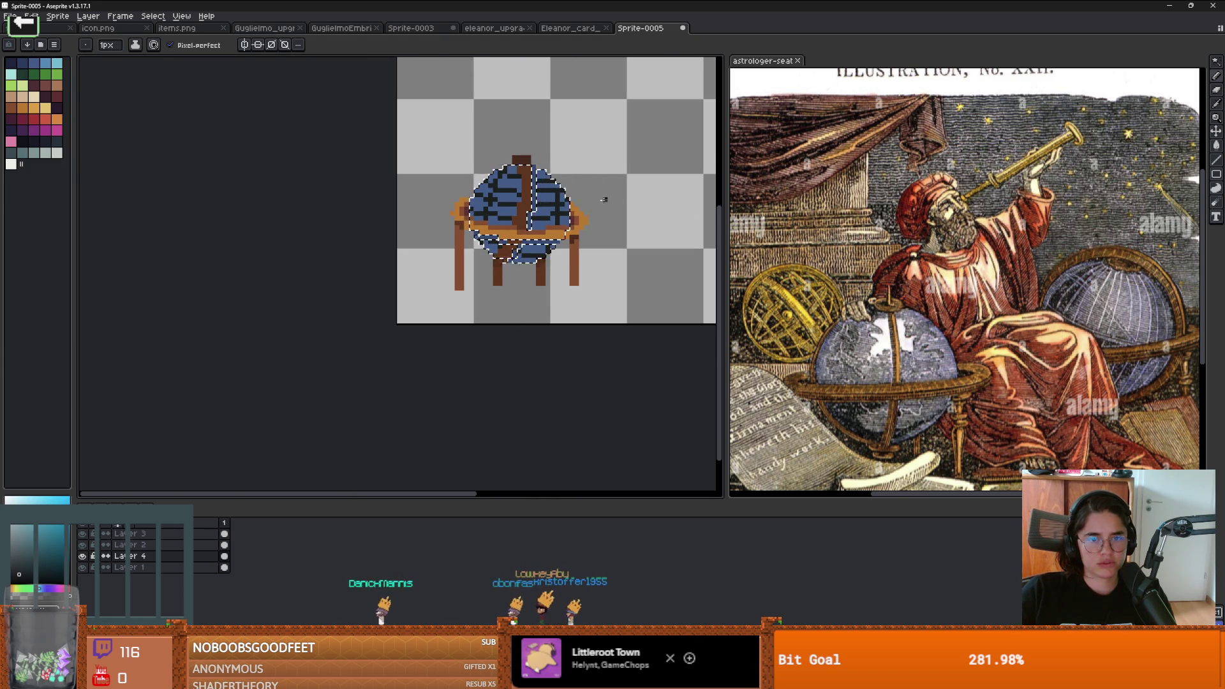
{"action": "scroll", "coordinate": [604, 200], "scroll_direction": "right", "scroll_amount": 1}
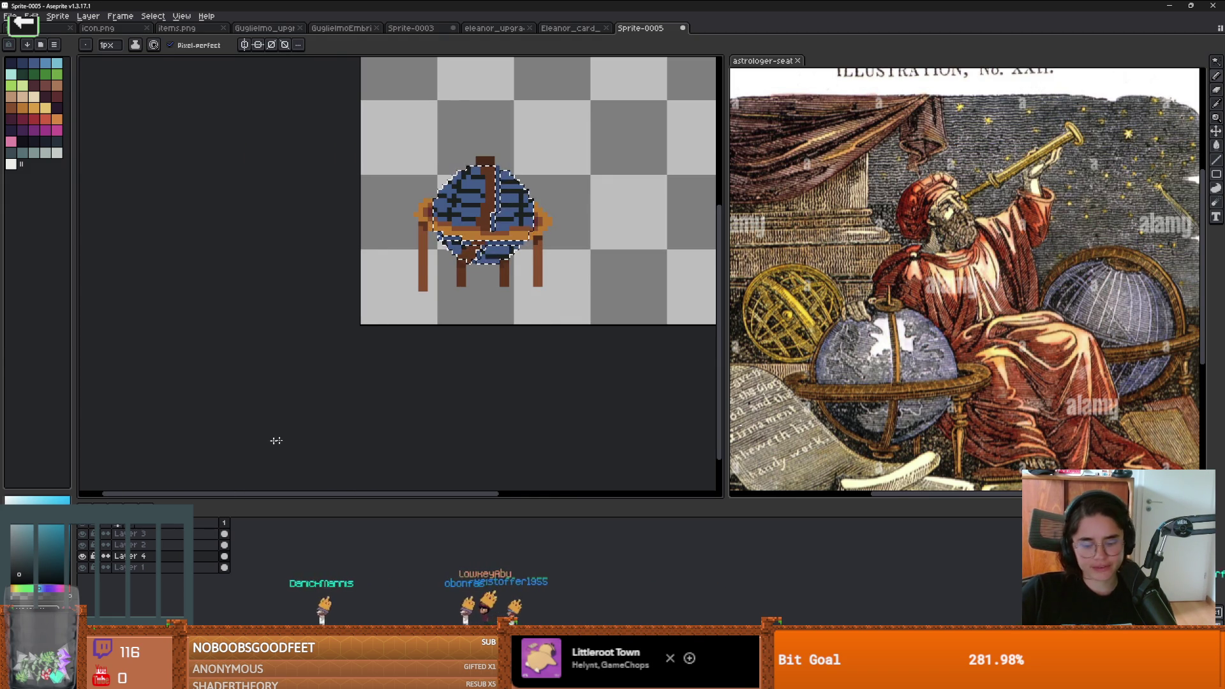
Step: Deselect and pencil a black outline along the globe's upper-left, right, bottom and lower-left edges
{"action": "key", "text": "m"}
{"action": "scroll", "coordinate": [423, 271], "scroll_direction": "down", "scroll_amount": 1}
{"action": "scroll", "coordinate": [423, 271], "scroll_direction": "up", "scroll_amount": 3}
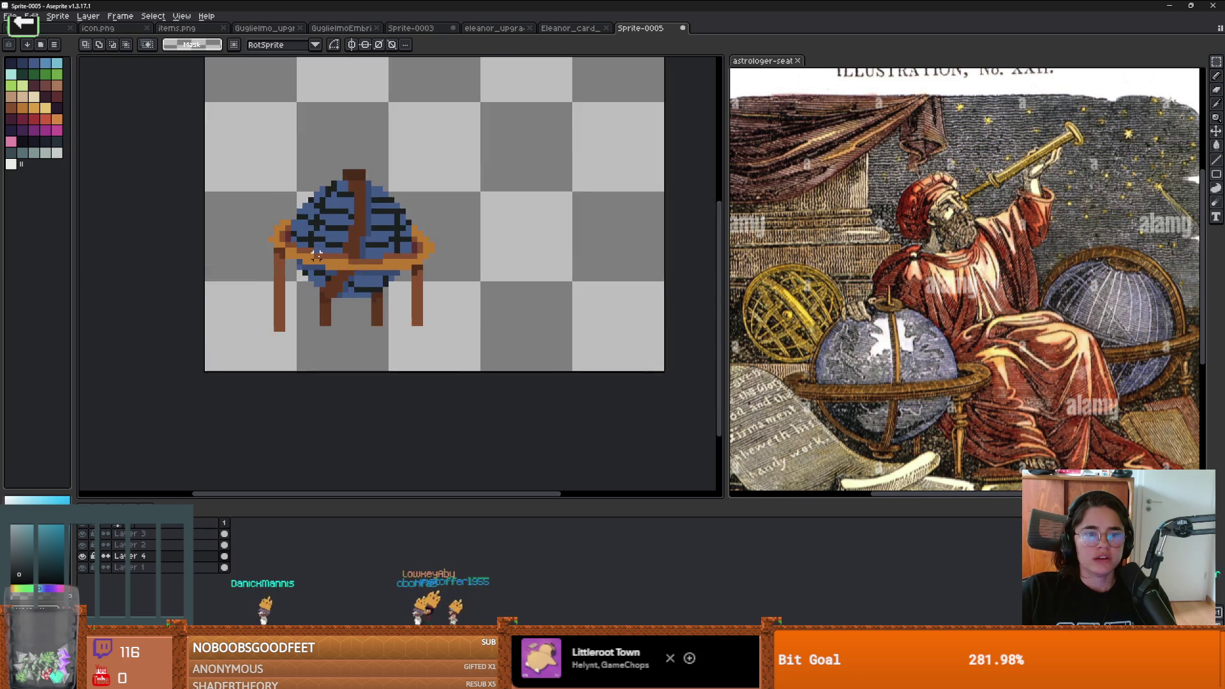
{"action": "scroll", "coordinate": [341, 168], "scroll_direction": "up", "scroll_amount": 1}
{"action": "key", "text": "b"}
{"action": "left_click_drag", "start_coordinate": [325, 200], "coordinate": [325, 214]}
{"action": "left_click_drag", "start_coordinate": [341, 167], "coordinate": [400, 111]}
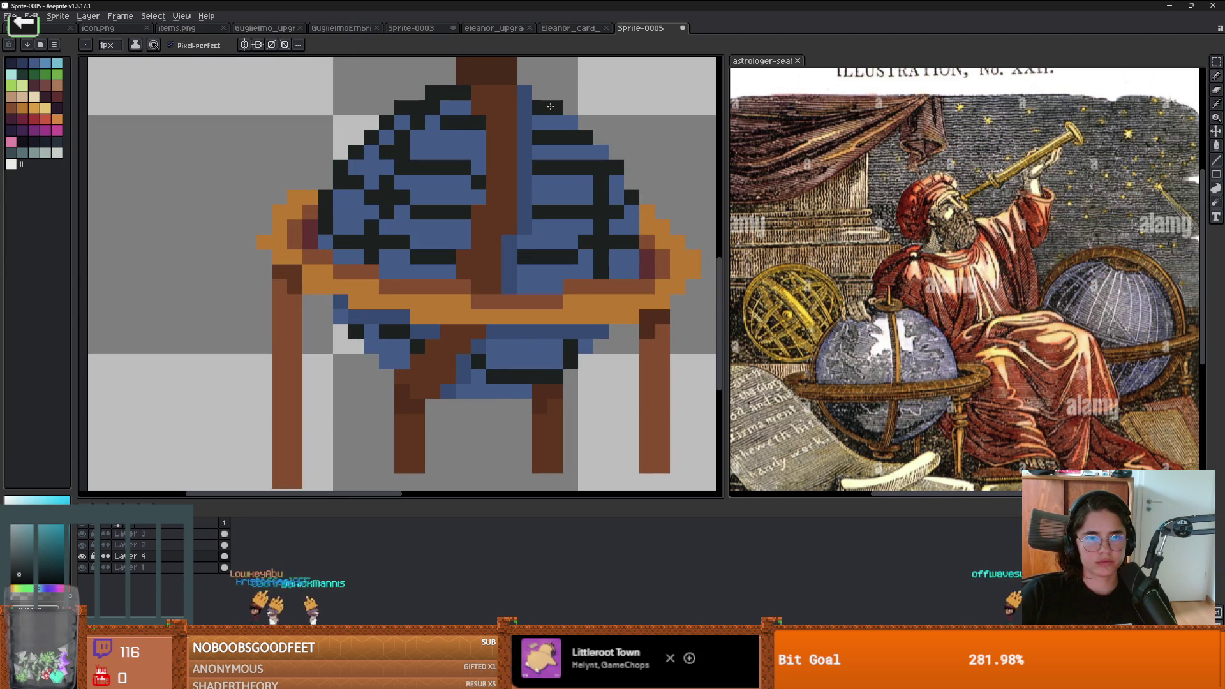
{"action": "left_click", "coordinate": [609, 163]}
{"action": "left_click_drag", "start_coordinate": [637, 215], "coordinate": [631, 249]}
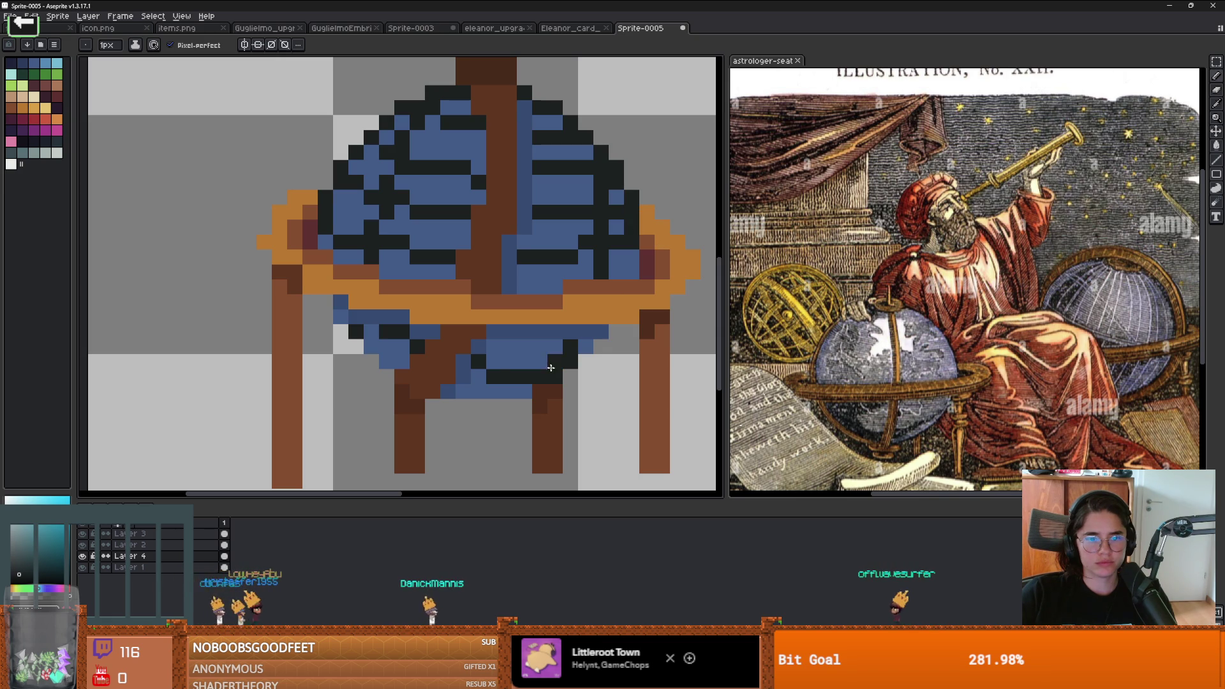
{"action": "left_click_drag", "start_coordinate": [529, 390], "coordinate": [447, 391]}
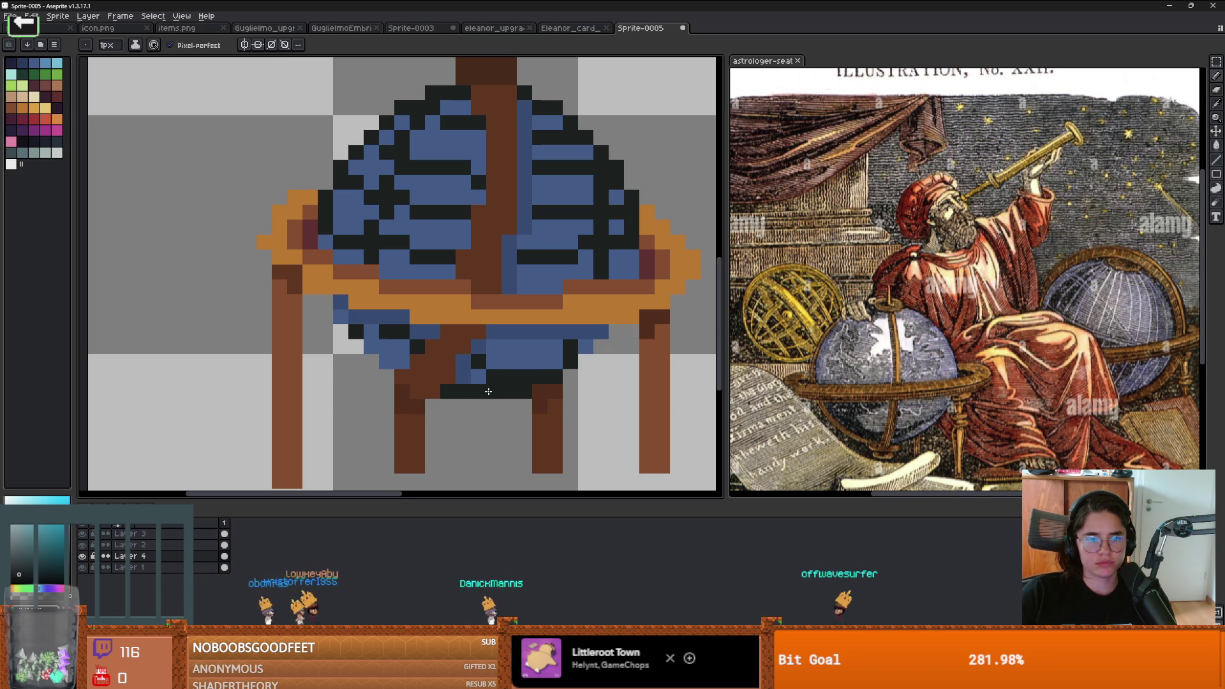
{"action": "left_click_drag", "start_coordinate": [324, 302], "coordinate": [371, 345]}
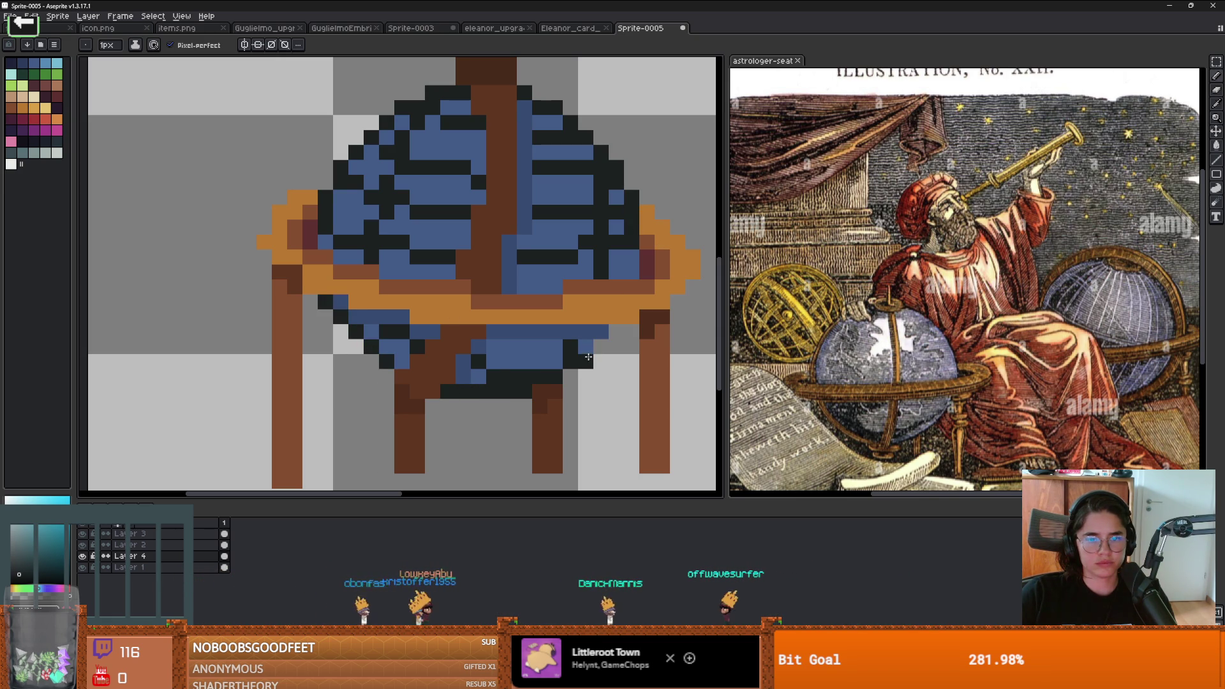
{"action": "scroll", "coordinate": [651, 364], "scroll_direction": "down", "scroll_amount": 3}
{"action": "scroll", "coordinate": [651, 363], "scroll_direction": "up", "scroll_amount": 2}
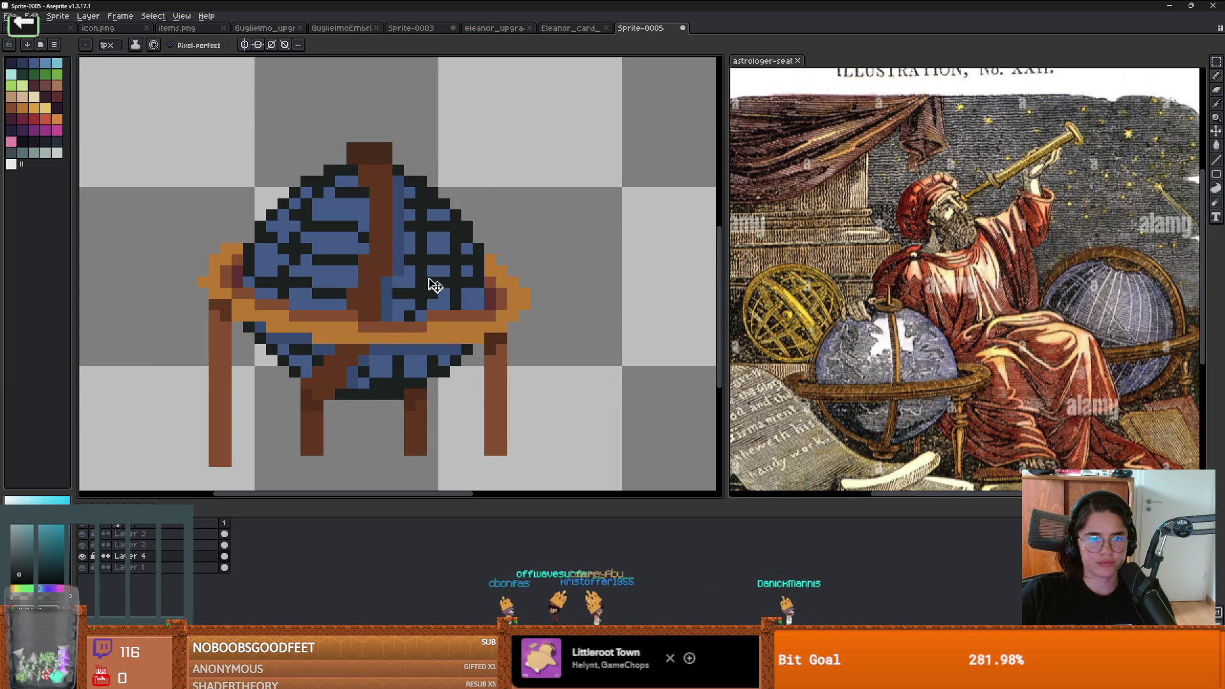
Step: Try pasting the stripe pattern onto the globe, undo it, and zoom around to inspect
{"action": "key", "text": "ctrl+v"}
{"action": "key", "text": "Return"}
{"action": "key", "text": "ctrl+z"}
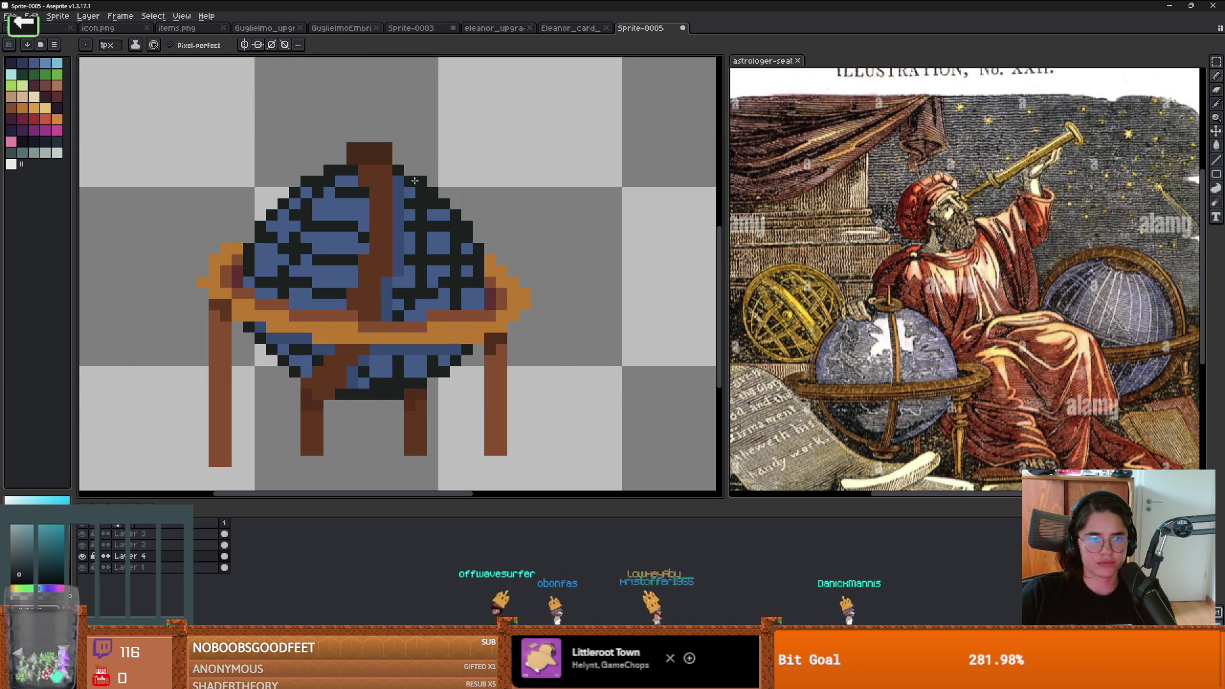
{"action": "scroll", "coordinate": [446, 287], "scroll_direction": "down", "scroll_amount": 3}
{"action": "scroll", "coordinate": [477, 324], "scroll_direction": "up", "scroll_amount": 1}
{"action": "scroll", "coordinate": [352, 296], "scroll_direction": "up", "scroll_amount": 1}
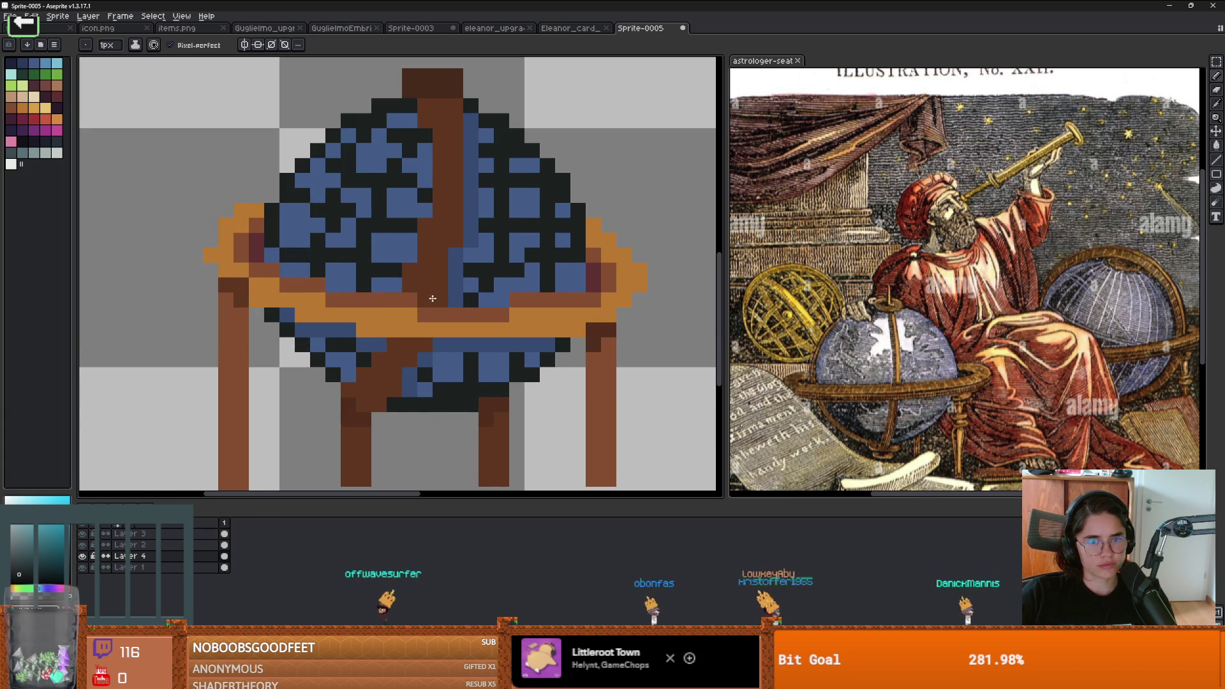
{"action": "scroll", "coordinate": [510, 262], "scroll_direction": "up", "scroll_amount": 2}
{"action": "scroll", "coordinate": [494, 224], "scroll_direction": "down", "scroll_amount": 1}
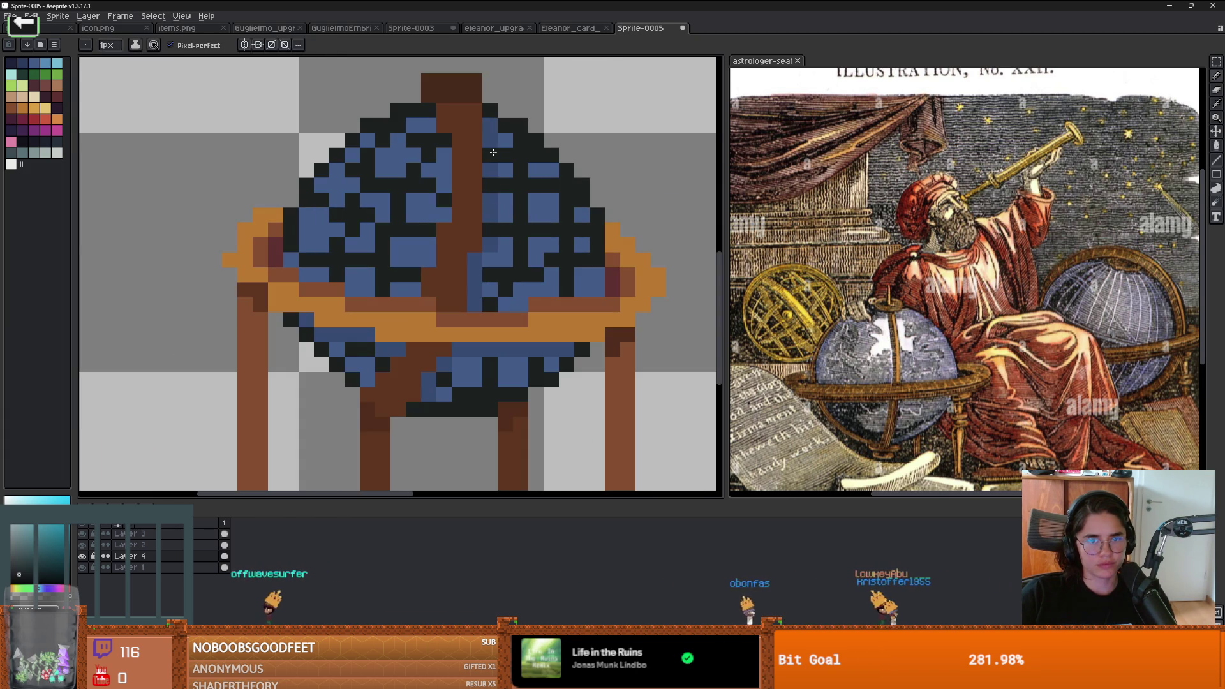
{"action": "scroll", "coordinate": [507, 267], "scroll_direction": "down", "scroll_amount": 1}
{"action": "scroll", "coordinate": [498, 262], "scroll_direction": "up", "scroll_amount": 2}
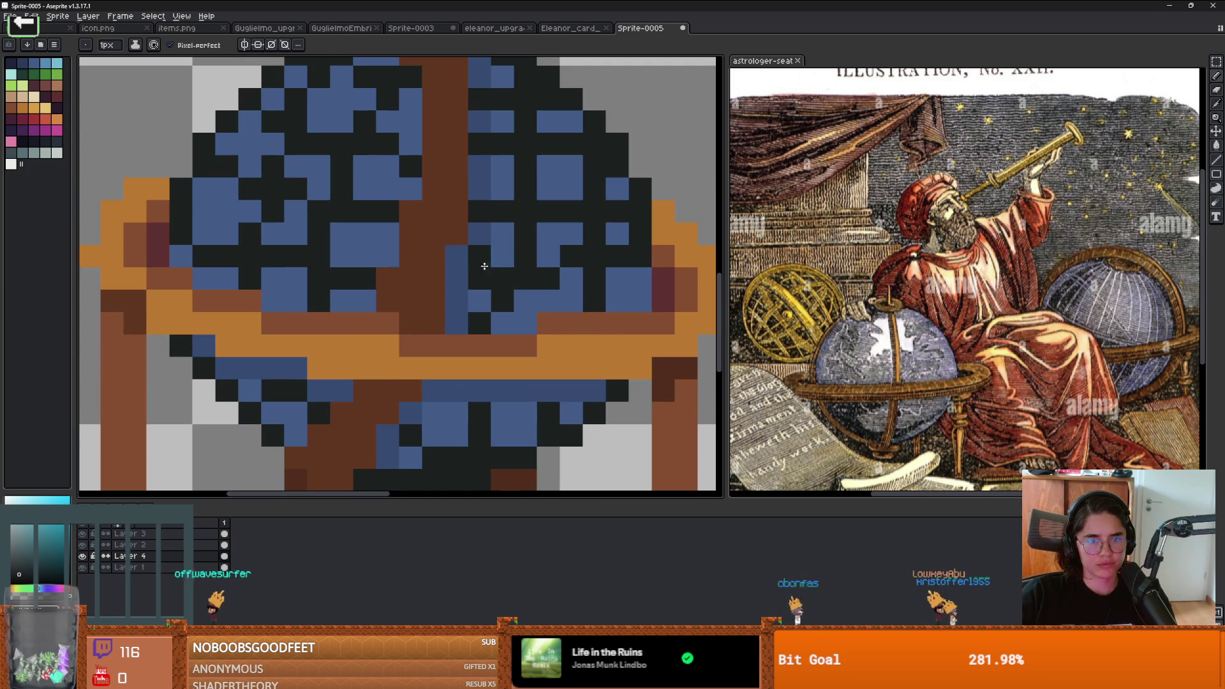
{"action": "scroll", "coordinate": [504, 319], "scroll_direction": "down", "scroll_amount": 3}
{"action": "scroll", "coordinate": [510, 331], "scroll_direction": "down", "scroll_amount": 1}
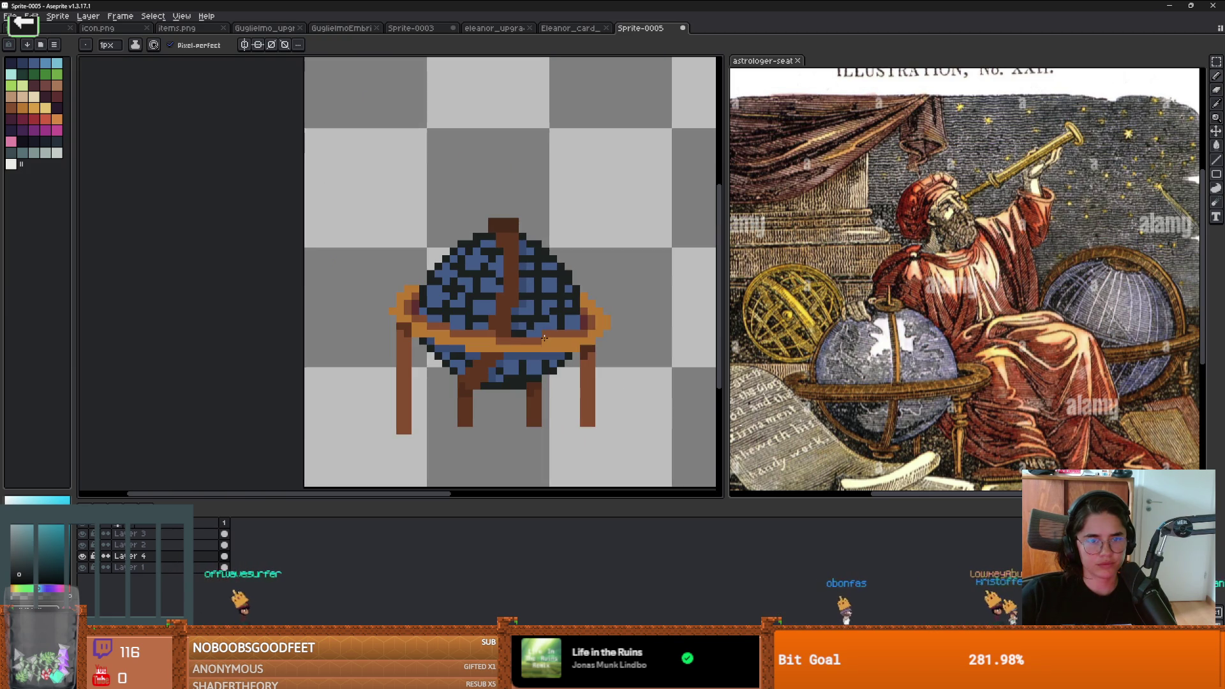
{"action": "scroll", "coordinate": [446, 316], "scroll_direction": "up", "scroll_amount": 1}
{"action": "scroll", "coordinate": [421, 319], "scroll_direction": "down", "scroll_amount": 2}
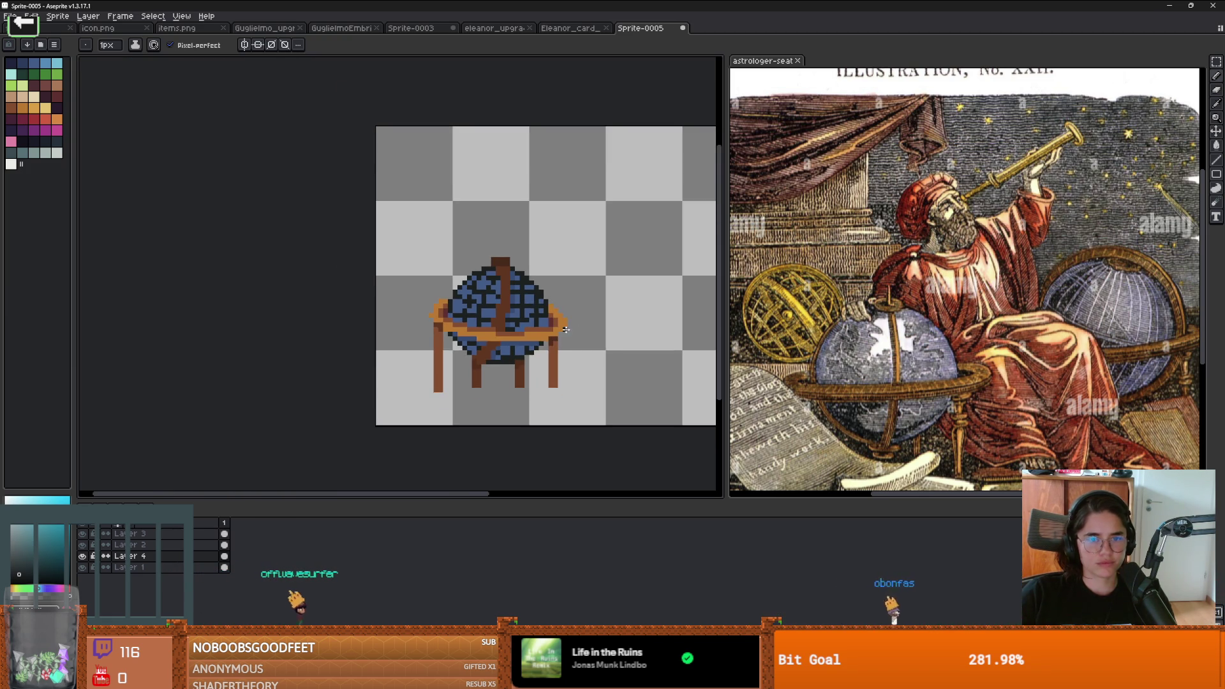
{"action": "scroll", "coordinate": [395, 322], "scroll_direction": "up", "scroll_amount": 1}
{"action": "scroll", "coordinate": [387, 322], "scroll_direction": "down", "scroll_amount": 1}
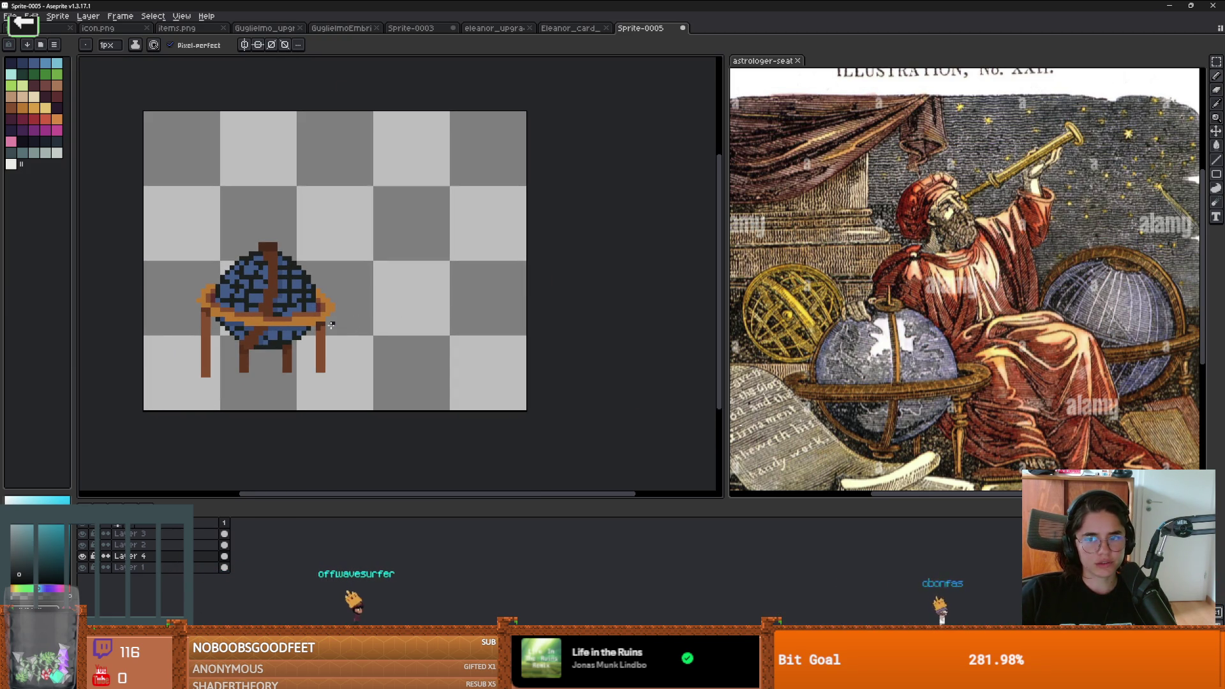
{"action": "scroll", "coordinate": [338, 300], "scroll_direction": "up", "scroll_amount": 1}
{"action": "scroll", "coordinate": [434, 285], "scroll_direction": "down", "scroll_amount": 1}
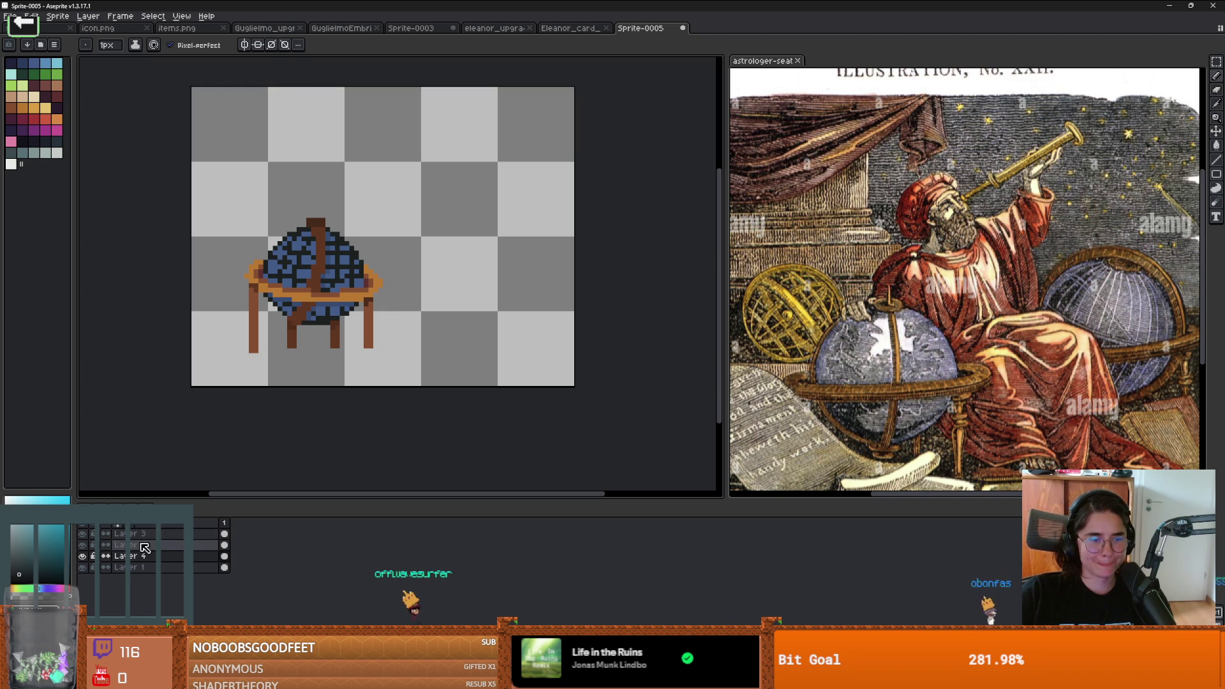
Step: Toggle a layer's visibility to check the globe, then select Layer 4 and pick dark navy
{"action": "left_click", "coordinate": [131, 567]}
{"action": "scroll", "coordinate": [383, 331], "scroll_direction": "down", "scroll_amount": 2}
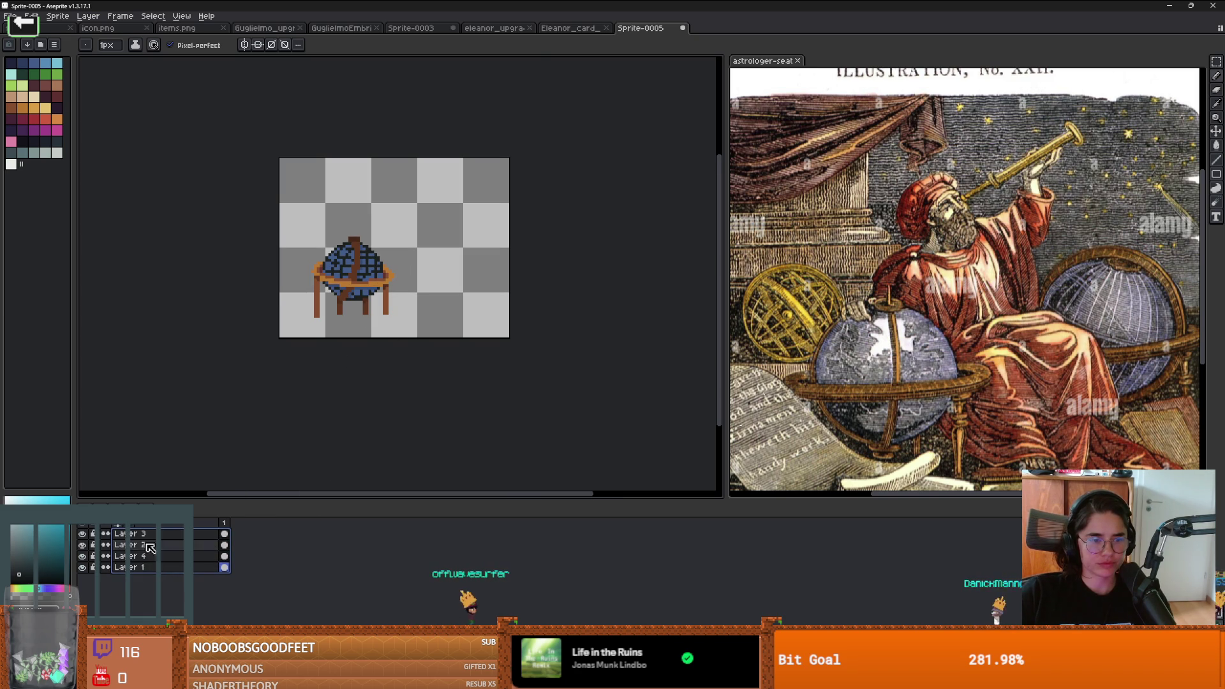
{"action": "left_click", "coordinate": [82, 556]}
{"action": "left_click", "coordinate": [82, 556]}
{"action": "scroll", "coordinate": [374, 264], "scroll_direction": "up", "scroll_amount": 1}
{"action": "scroll", "coordinate": [315, 316], "scroll_direction": "up", "scroll_amount": 1}
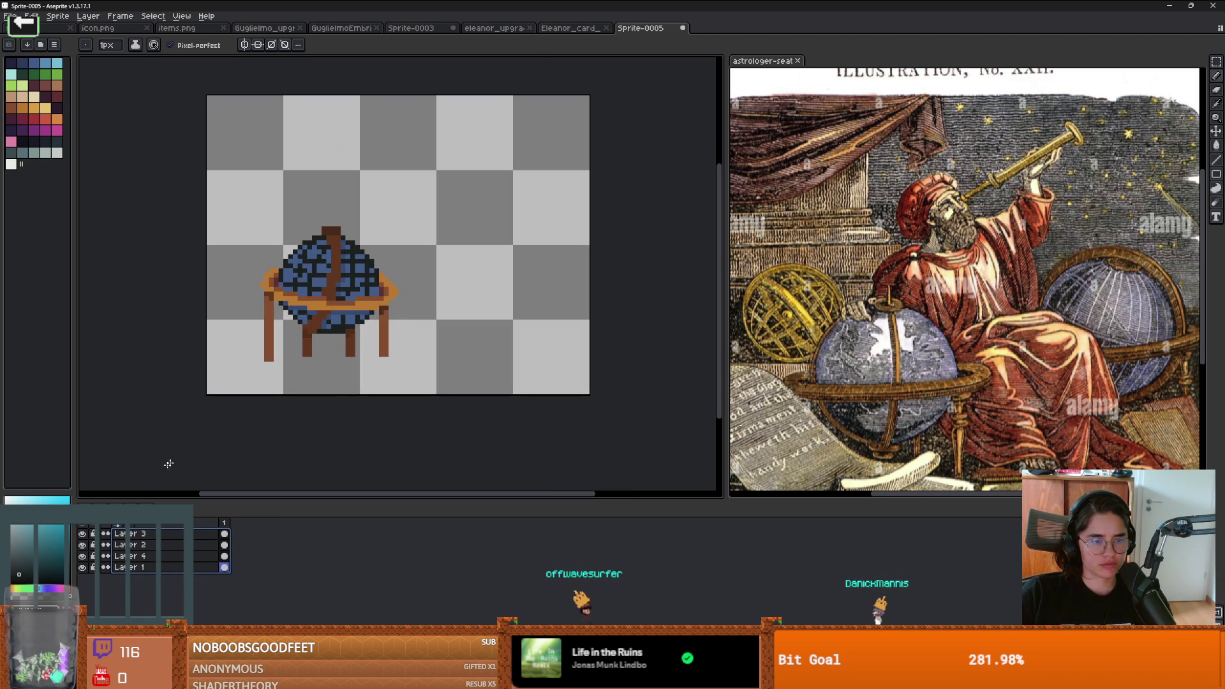
{"action": "left_click", "coordinate": [137, 557]}
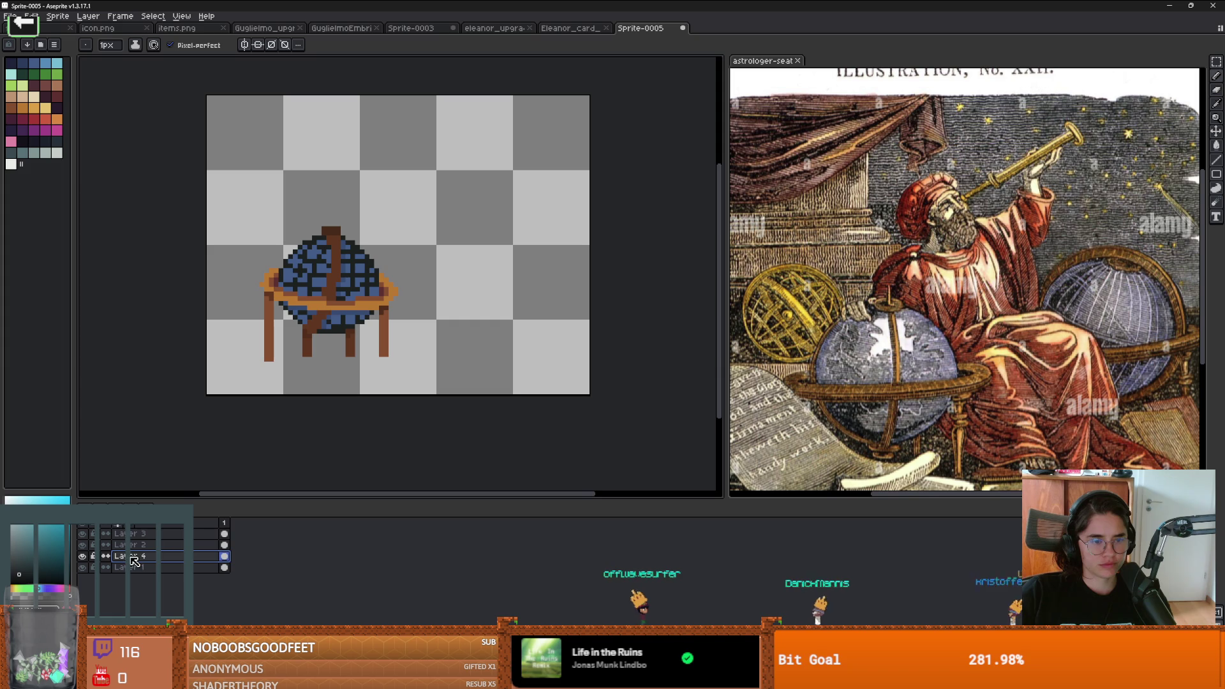
{"action": "left_click", "coordinate": [310, 271], "text": "alt"}
Step: Paint-bucket the globe's black grid lines with dark navy, then return to the Pencil
{"action": "key", "text": "g"}
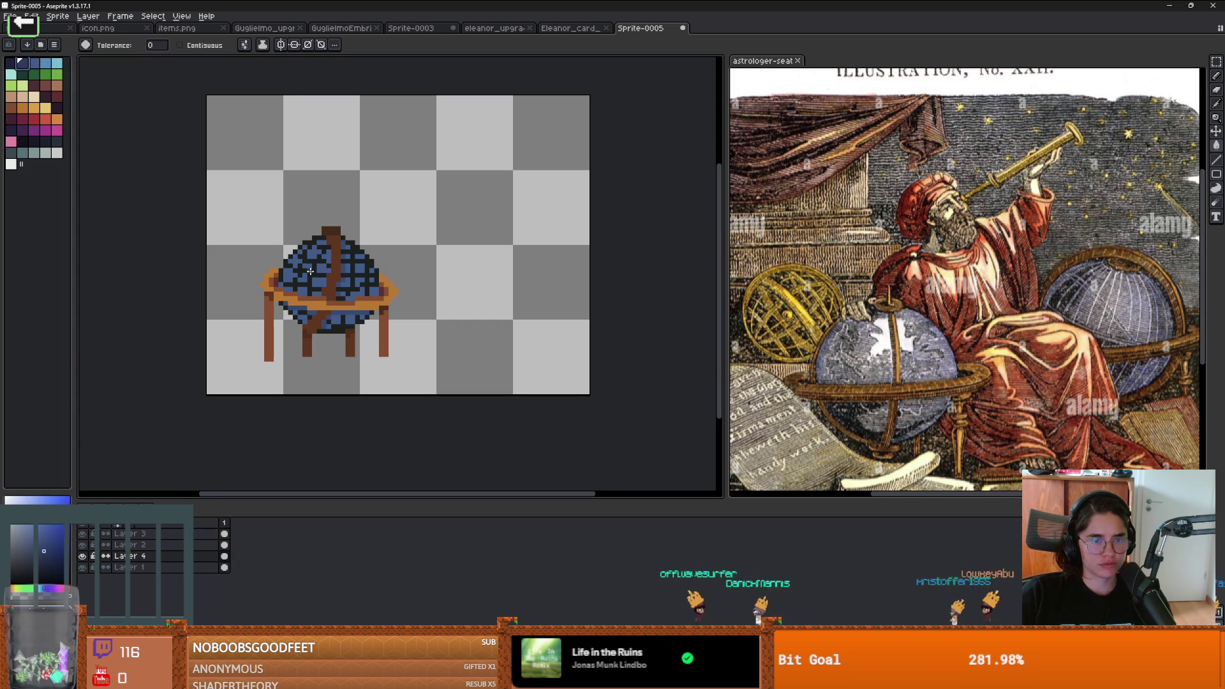
{"action": "left_click", "coordinate": [310, 272]}
{"action": "mouse_move", "coordinate": [403, 326]}
{"action": "left_mouse_down"}
{"action": "mouse_move", "coordinate": [415, 328]}
{"action": "mouse_move", "coordinate": [345, 330]}
{"action": "mouse_move", "coordinate": [304, 286]}
{"action": "mouse_move", "coordinate": [405, 319]}
{"action": "left_mouse_up"}
{"action": "scroll", "coordinate": [345, 329], "scroll_direction": "down", "scroll_amount": 1}
{"action": "scroll", "coordinate": [414, 301], "scroll_direction": "up", "scroll_amount": 1}
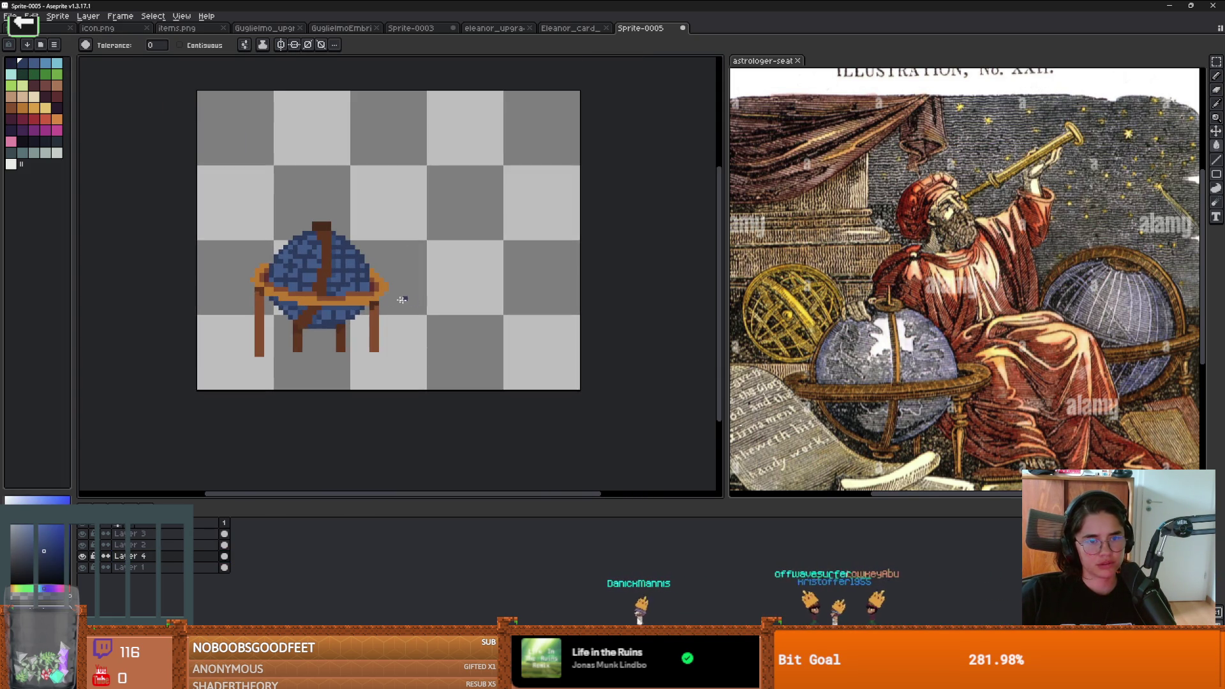
{"action": "scroll", "coordinate": [395, 296], "scroll_direction": "up", "scroll_amount": 2}
{"action": "scroll", "coordinate": [344, 281], "scroll_direction": "up", "scroll_amount": 2}
{"action": "key", "text": "b"}
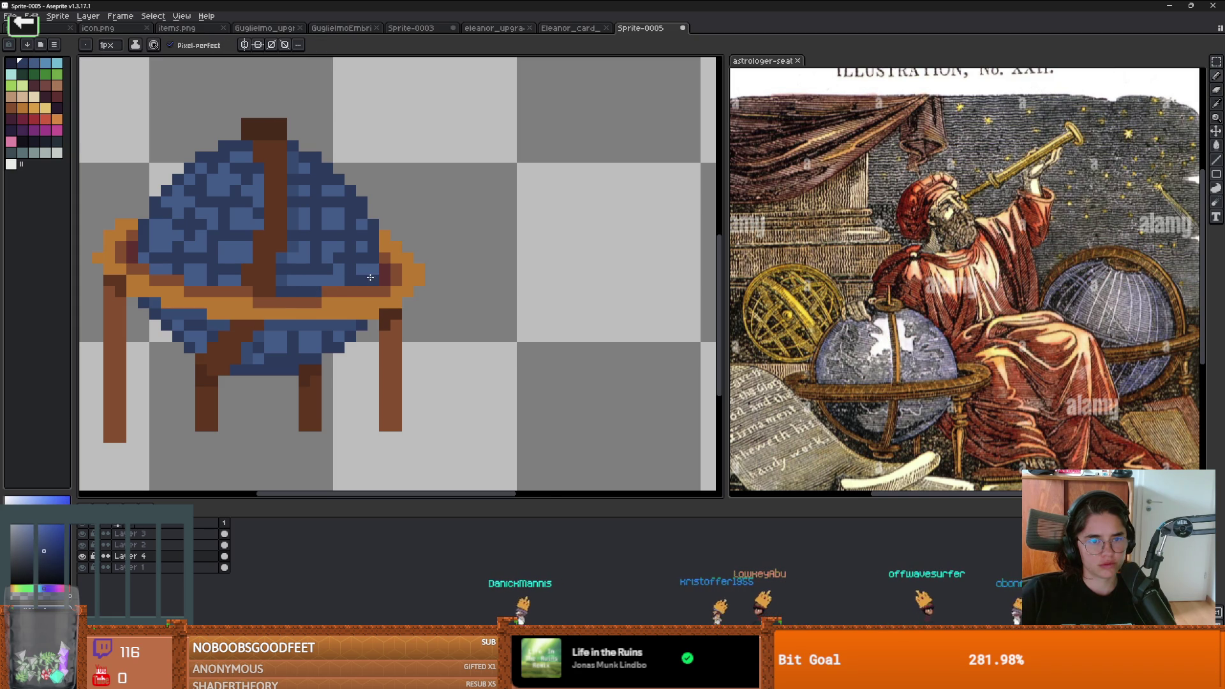
{"action": "scroll", "coordinate": [446, 309], "scroll_direction": "down", "scroll_amount": 2}
{"action": "scroll", "coordinate": [413, 297], "scroll_direction": "up", "scroll_amount": 2}
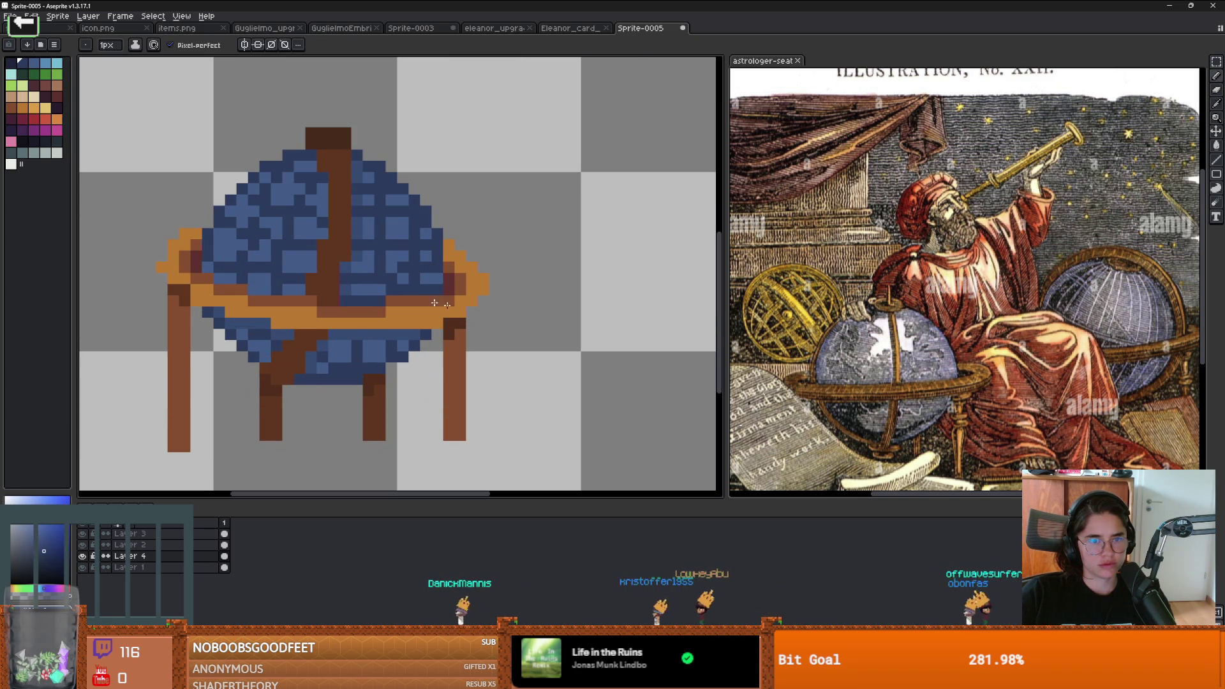
{"action": "scroll", "coordinate": [414, 297], "scroll_direction": "down", "scroll_amount": 2}
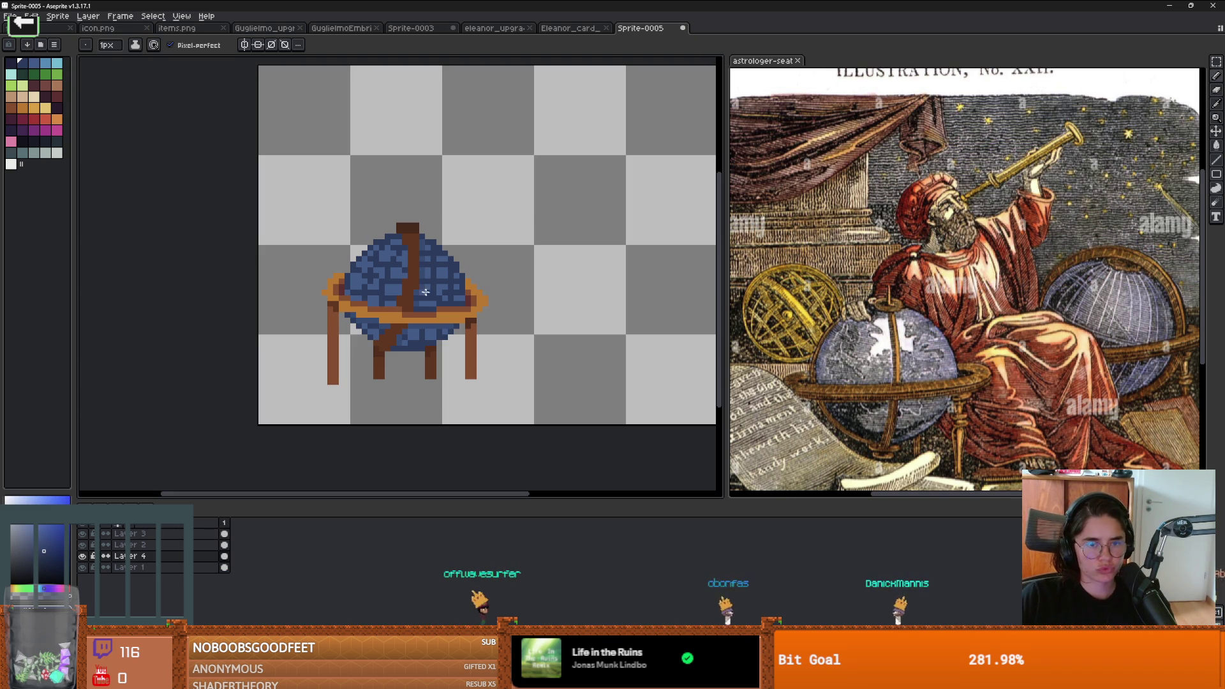
Step: Drag the splitter between canvas and reference image rightward to widen the sprite editor
{"action": "scroll", "coordinate": [421, 335], "scroll_direction": "up", "scroll_amount": 2}
{"action": "scroll", "coordinate": [446, 342], "scroll_direction": "down", "scroll_amount": 1}
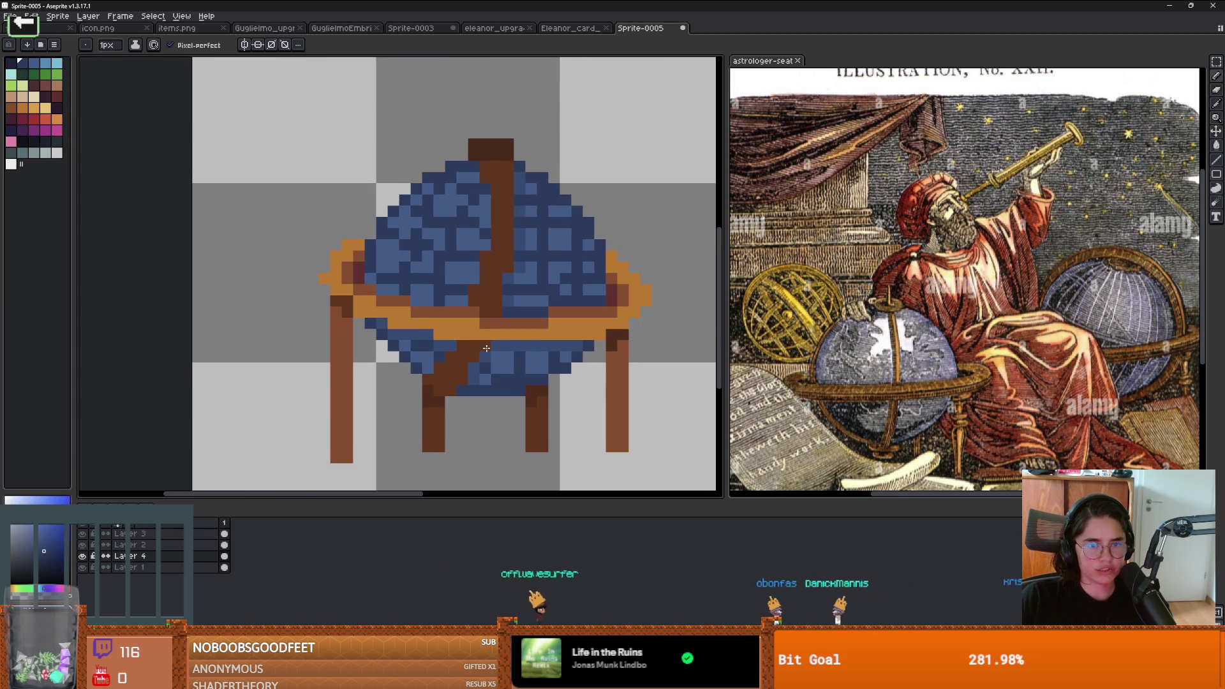
{"action": "scroll", "coordinate": [478, 348], "scroll_direction": "up", "scroll_amount": 1}
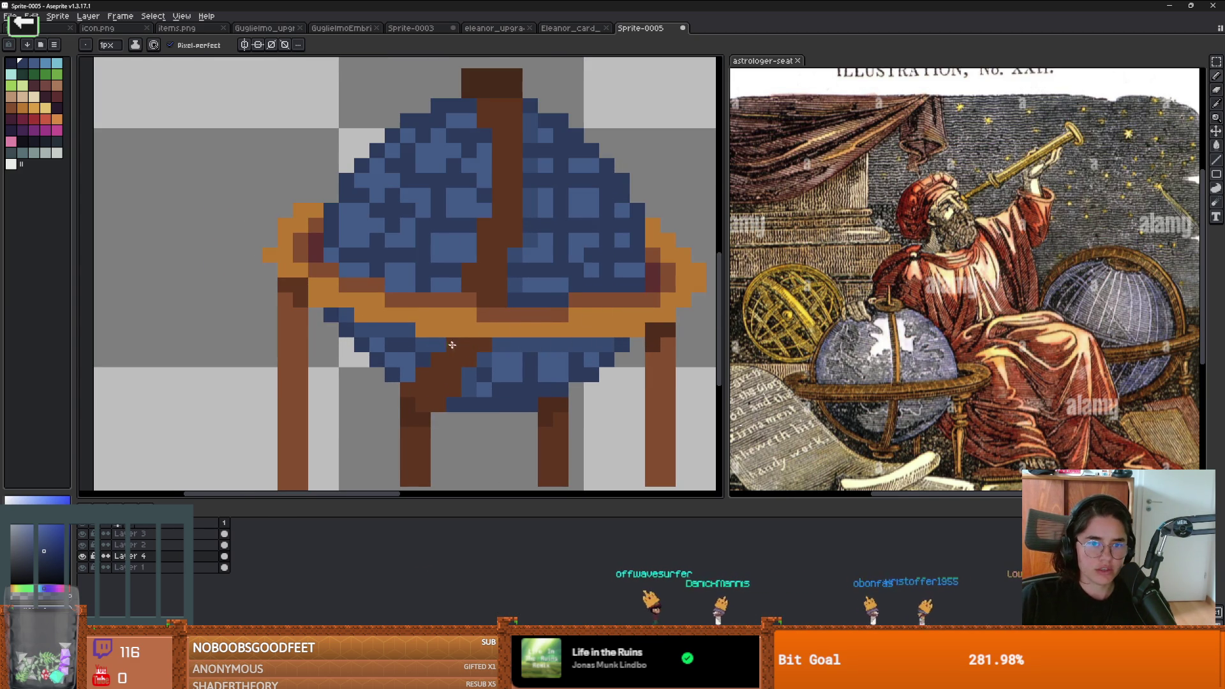
{"action": "scroll", "coordinate": [455, 347], "scroll_direction": "down", "scroll_amount": 1}
{"action": "scroll", "coordinate": [450, 339], "scroll_direction": "up", "scroll_amount": 1}
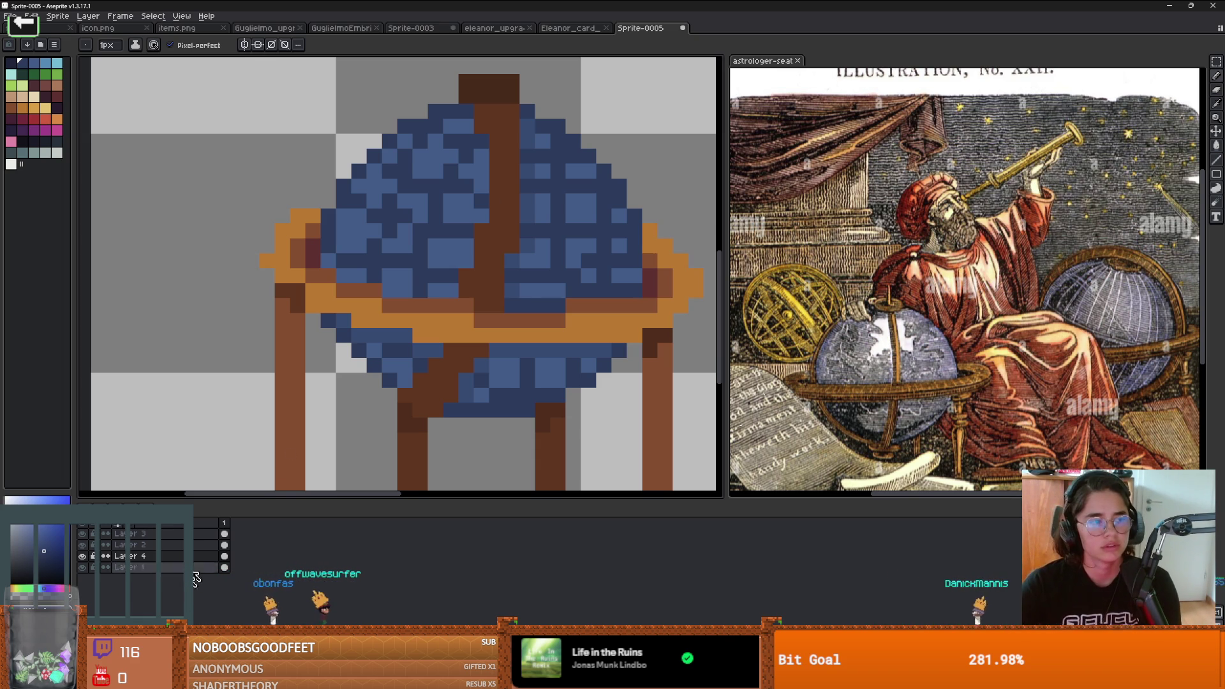
{"action": "key", "text": "super+w"}
{"action": "key", "text": "super+w"}
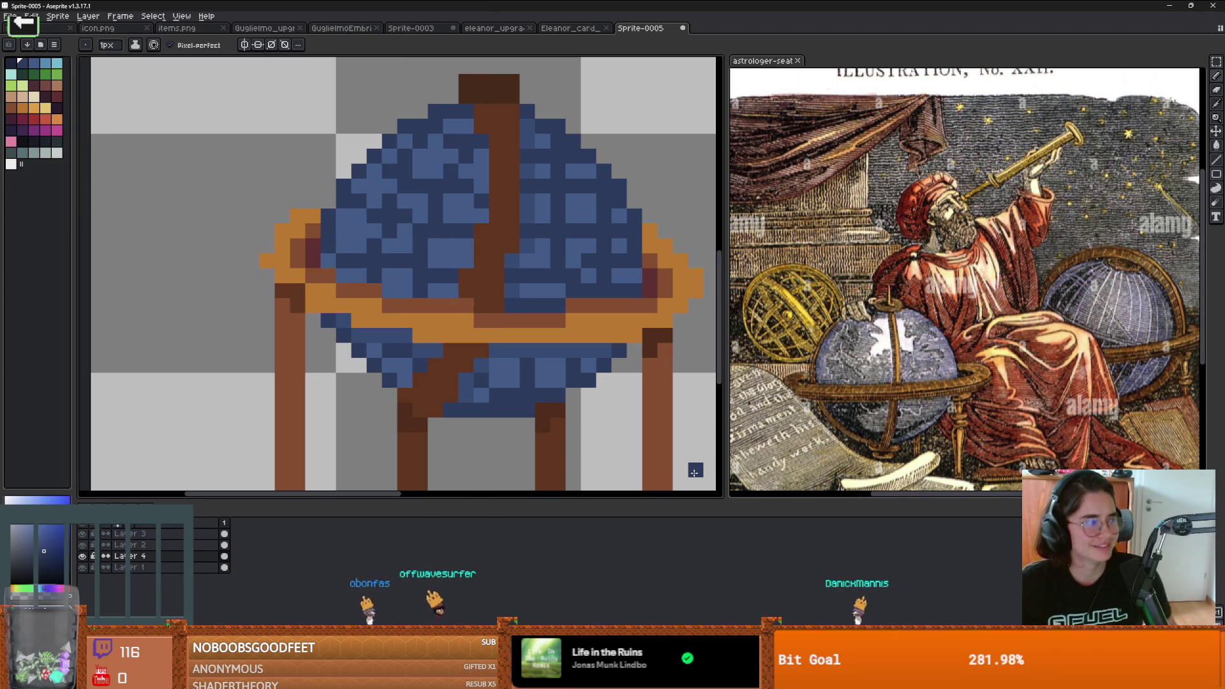
{"action": "left_click_drag", "start_coordinate": [720, 319], "coordinate": [805, 319]}
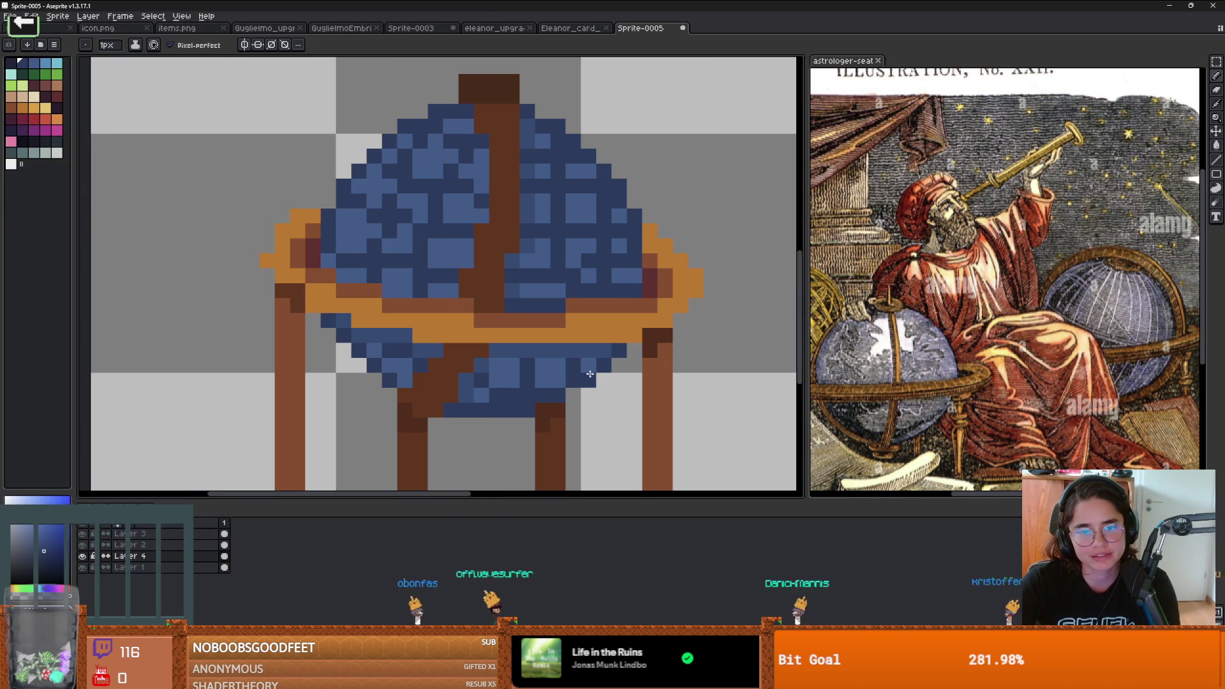
Step: Put the globe layers from Layer 3 into a new group renamed Globe
{"action": "scroll", "coordinate": [557, 361], "scroll_direction": "down", "scroll_amount": 5}
{"action": "left_click_drag", "start_coordinate": [557, 361], "coordinate": [475, 351]}
{"action": "scroll", "coordinate": [476, 351], "scroll_direction": "up", "scroll_amount": 1}
{"action": "left_click", "coordinate": [183, 534]}
{"action": "right_click", "coordinate": [182, 535]}
{"action": "mouse_move", "coordinate": [231, 555]}
{"action": "left_click", "coordinate": [293, 560]}
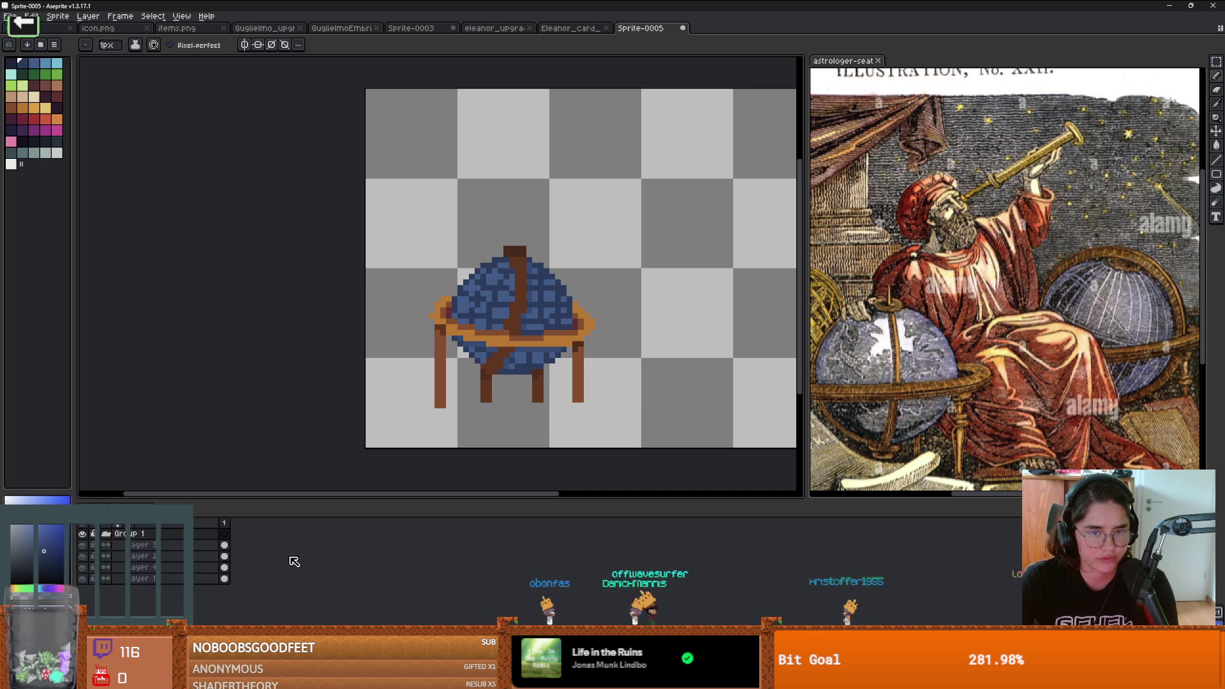
{"action": "double_click", "coordinate": [164, 535]}
{"action": "type", "text": "Globe"}
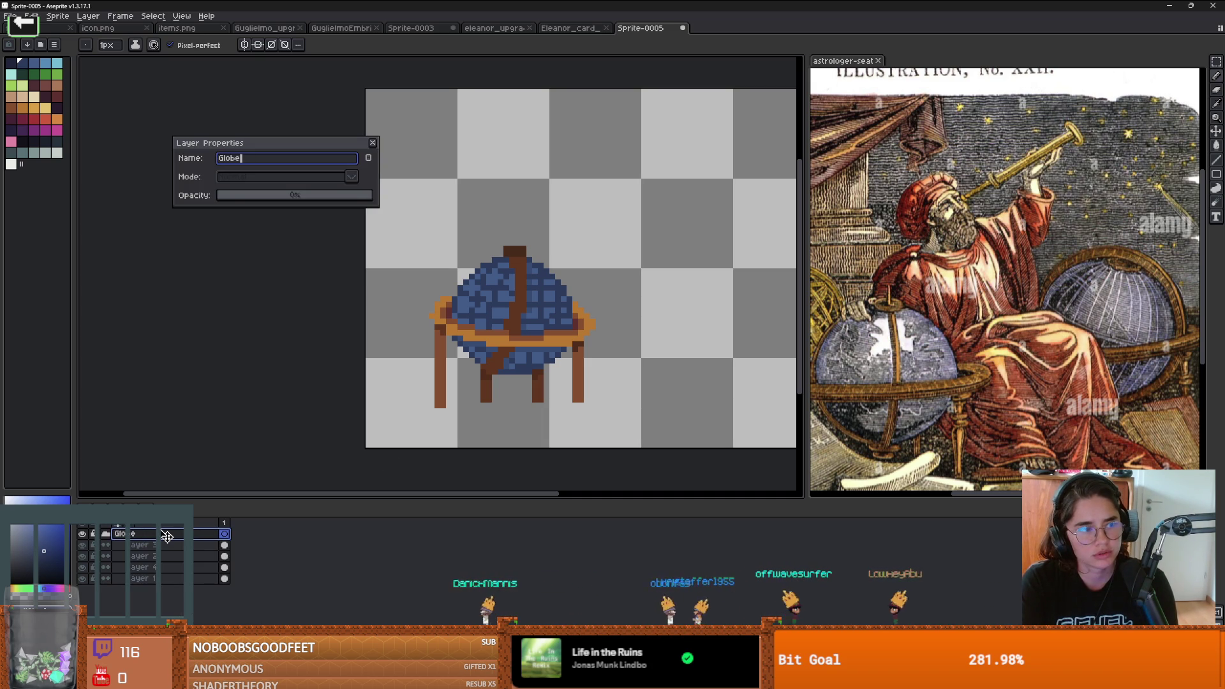
{"action": "key", "text": "Return"}
Step: Collapse the Globe group, add Layer 5 above it, and widen the palette panel
{"action": "left_click", "coordinate": [110, 535]}
{"action": "key", "text": "shift+n"}
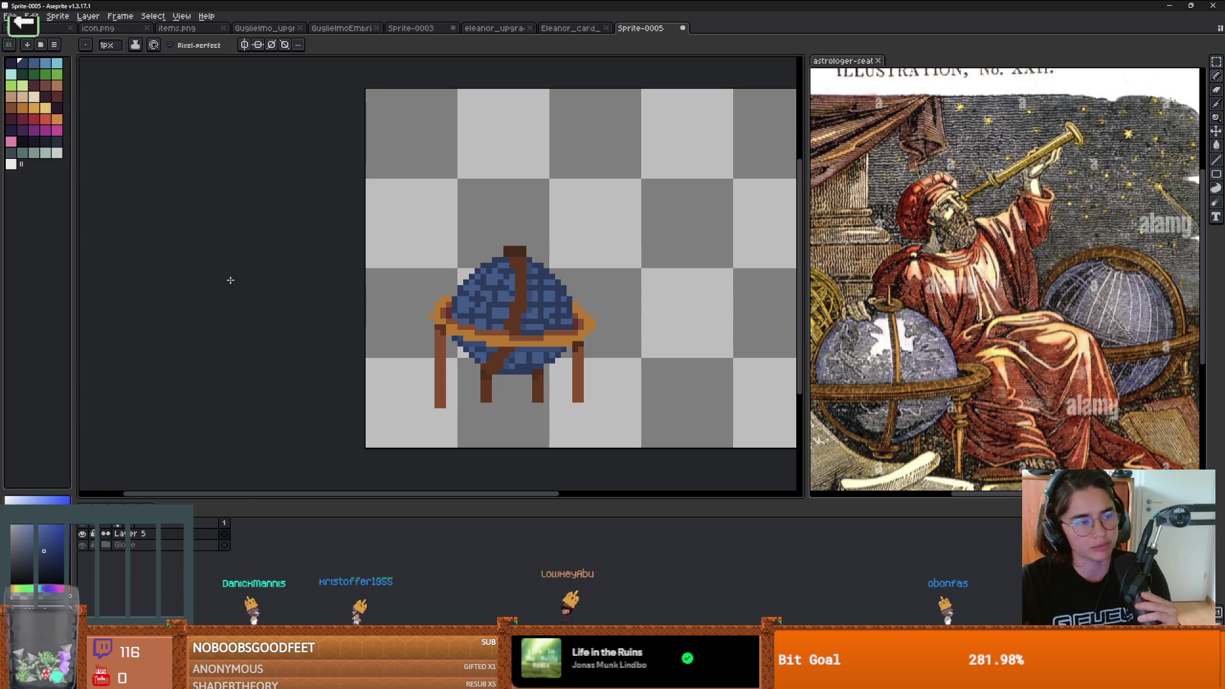
{"action": "left_click_drag", "start_coordinate": [77, 129], "coordinate": [85, 131]}
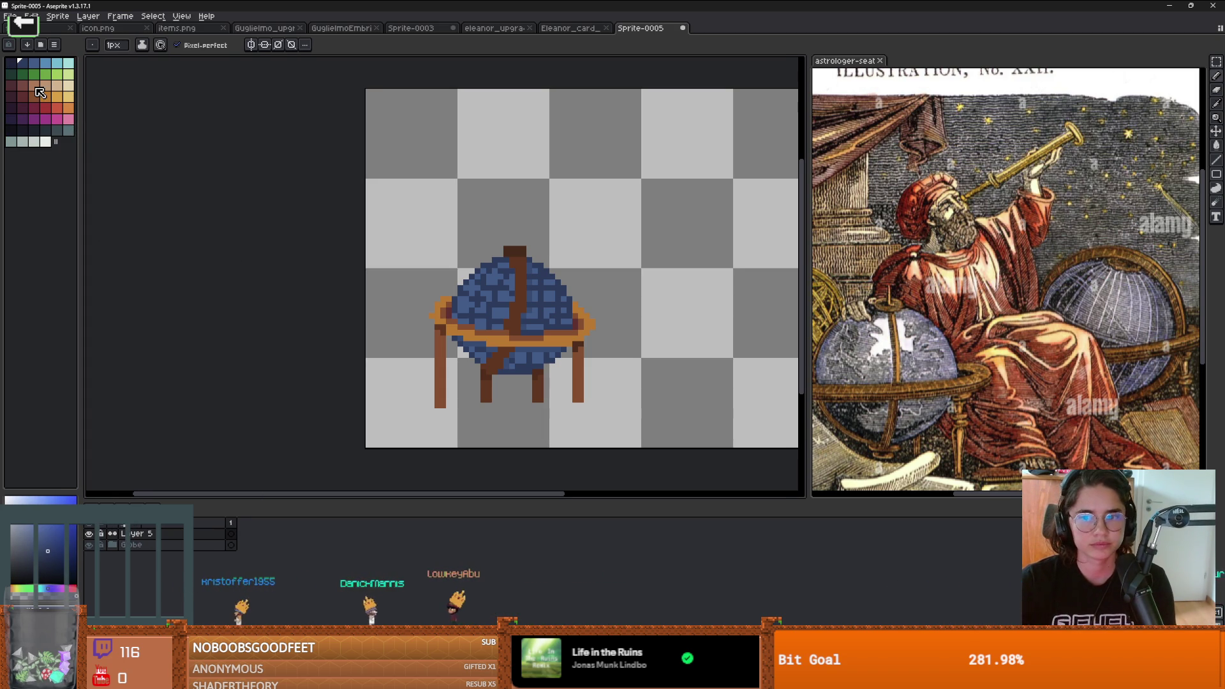
Step: Paint a salmon face shape at the globe's top-left and shade it darker salmon with a 1 px brush
{"action": "left_click", "coordinate": [40, 92]}
{"action": "left_click", "coordinate": [485, 258]}
{"action": "scroll", "coordinate": [484, 259], "scroll_direction": "up", "scroll_amount": 2}
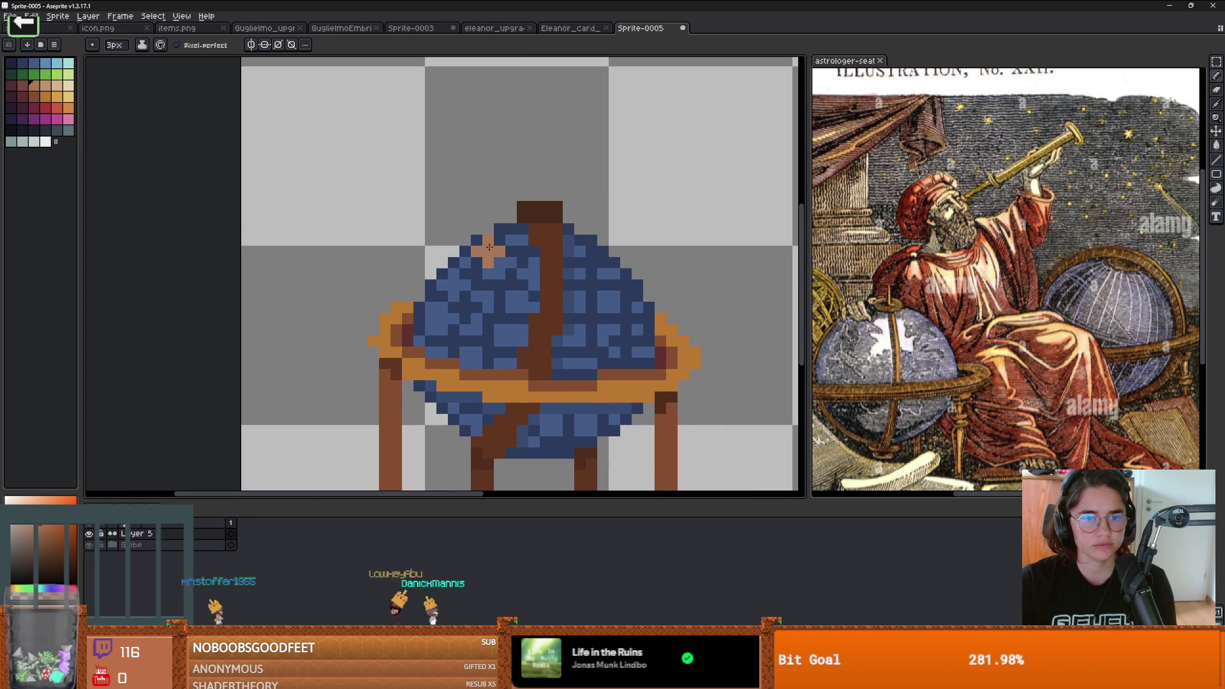
{"action": "scroll", "coordinate": [459, 271], "scroll_direction": "down", "scroll_amount": 2}
{"action": "key", "text": "minus"}
{"action": "key", "text": "minus"}
{"action": "scroll", "coordinate": [477, 280], "scroll_direction": "up", "scroll_amount": 3}
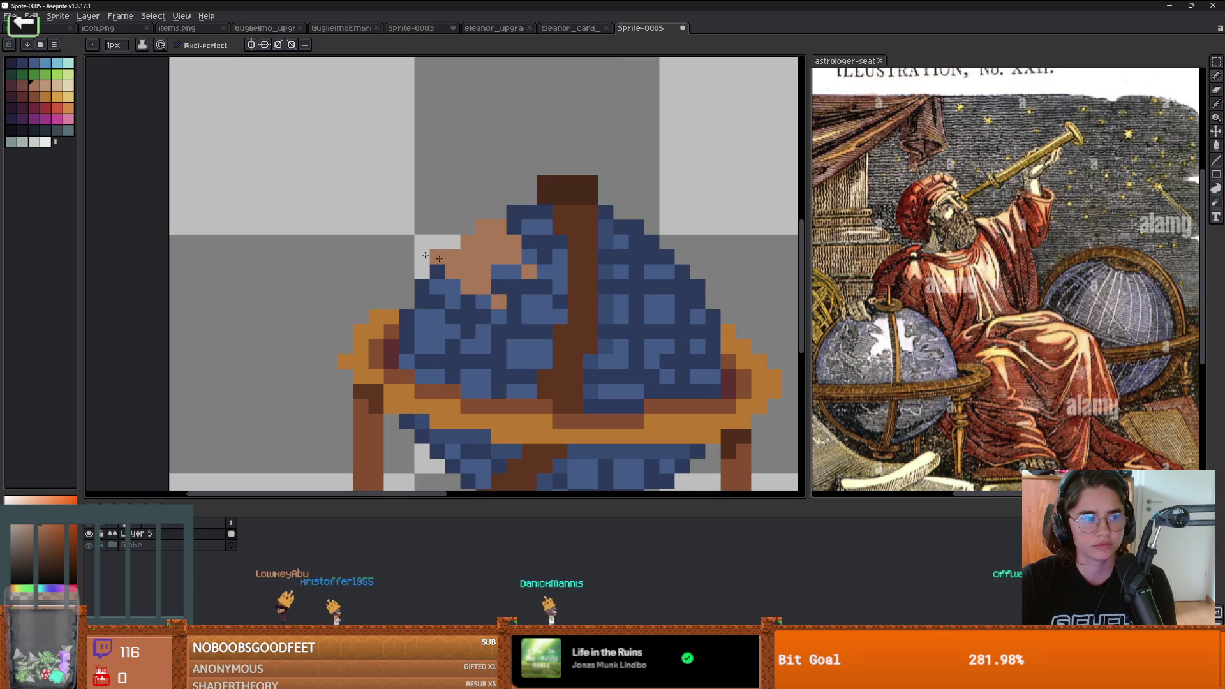
{"action": "left_click", "coordinate": [44, 534]}
{"action": "left_click", "coordinate": [499, 271]}
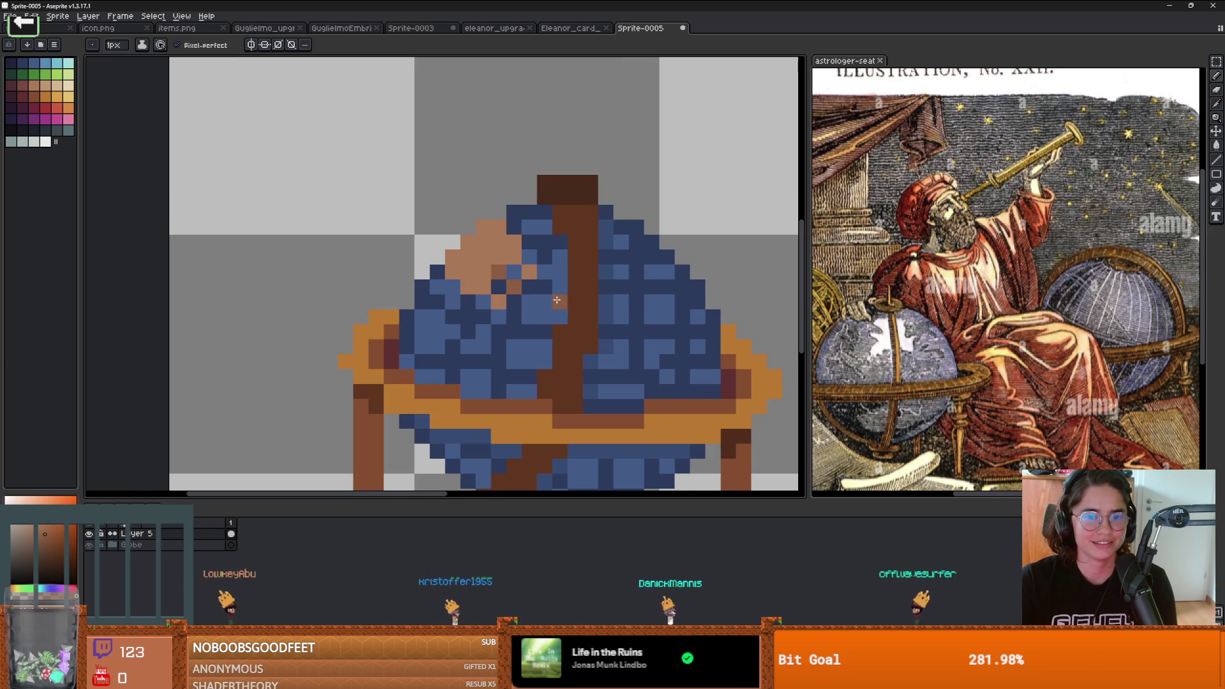
{"action": "left_click_drag", "start_coordinate": [475, 311], "coordinate": [502, 331]}
{"action": "left_click", "coordinate": [495, 321]}
{"action": "left_click", "coordinate": [502, 331]}
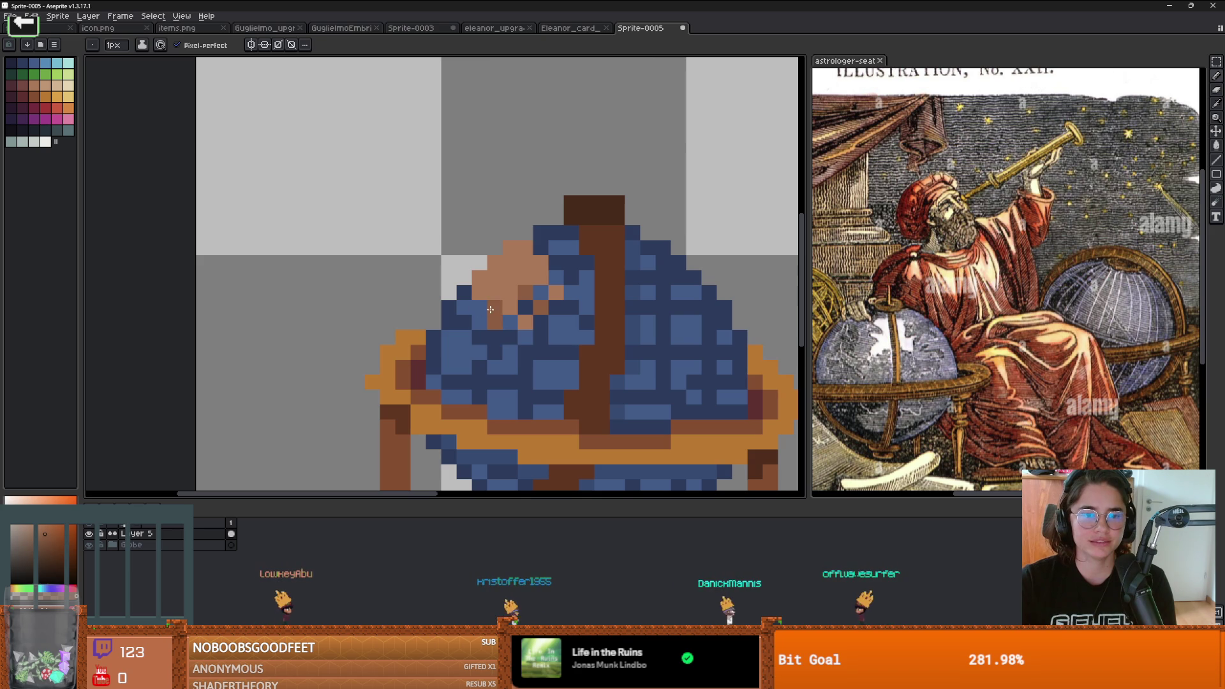
{"action": "scroll", "coordinate": [562, 337], "scroll_direction": "down", "scroll_amount": 4}
{"action": "scroll", "coordinate": [562, 337], "scroll_direction": "up", "scroll_amount": 4}
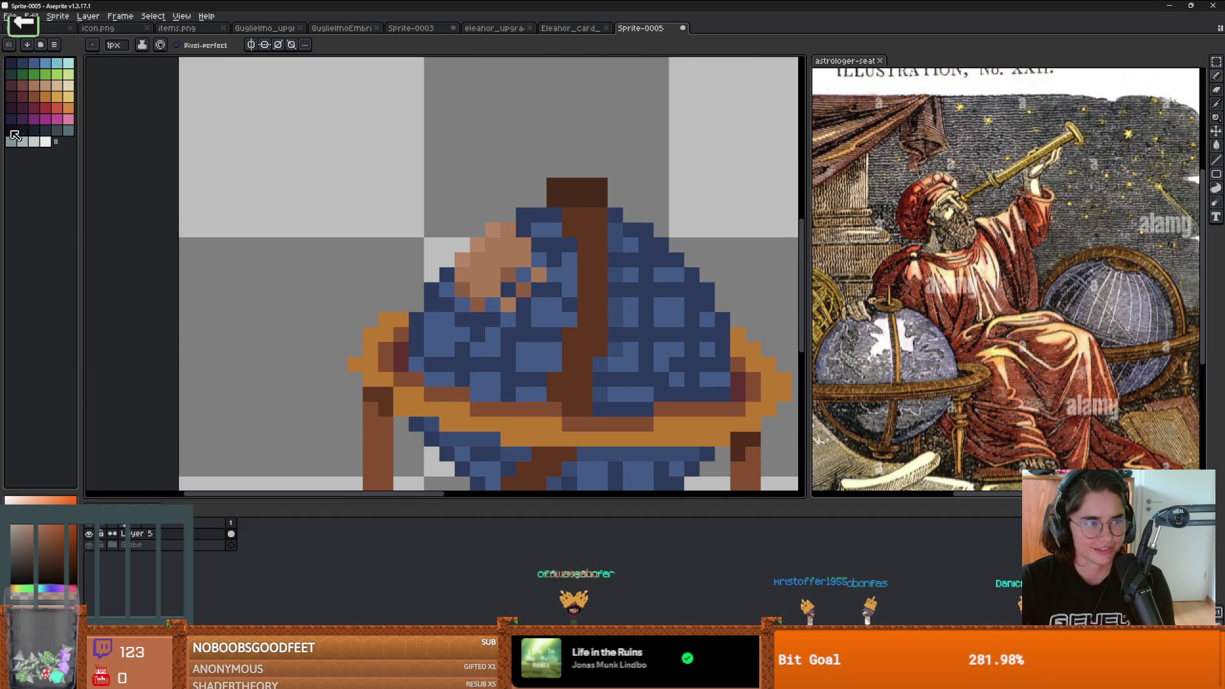
Step: Outline the salmon face in near-black pixels along its lower, right and upper-left edges
{"action": "left_click", "coordinate": [11, 130]}
{"action": "scroll", "coordinate": [530, 302], "scroll_direction": "up", "scroll_amount": 1}
{"action": "left_click", "coordinate": [408, 275]}
{"action": "left_click", "coordinate": [429, 305]}
{"action": "left_click", "coordinate": [452, 327]}
{"action": "left_click", "coordinate": [475, 305]}
{"action": "left_click", "coordinate": [498, 327]}
{"action": "left_click", "coordinate": [518, 304]}
{"action": "left_click", "coordinate": [497, 283]}
{"action": "left_click", "coordinate": [521, 260]}
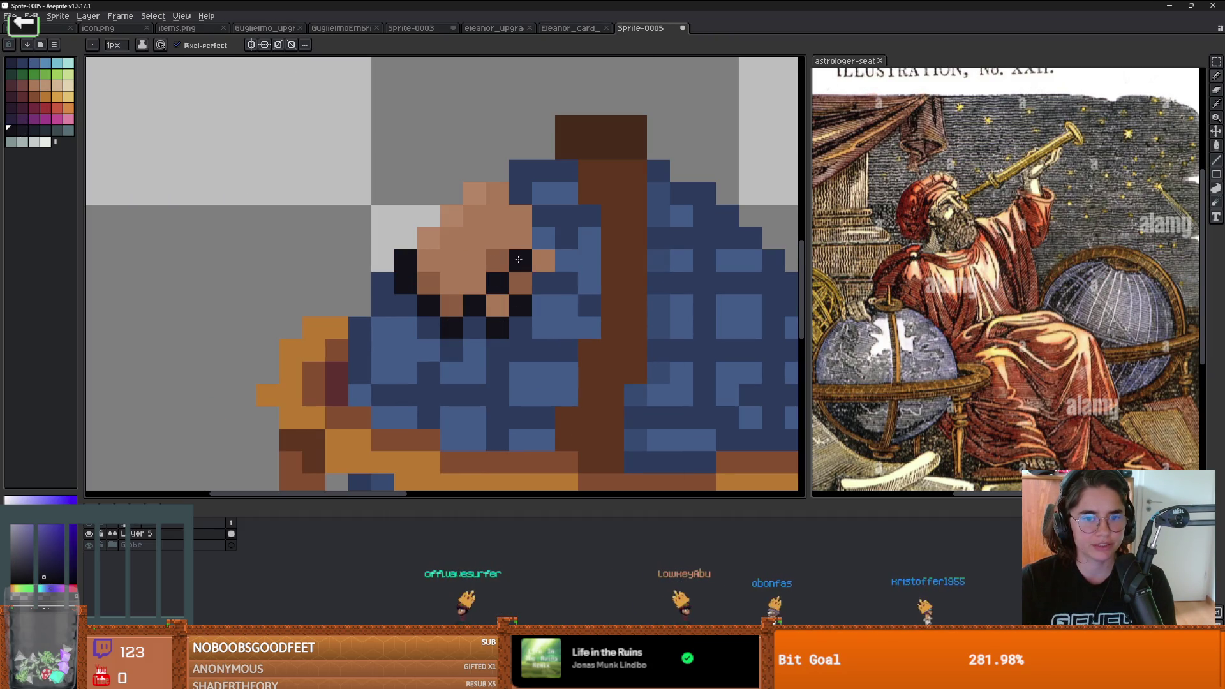
{"action": "left_click", "coordinate": [544, 283]}
{"action": "left_click", "coordinate": [566, 260]}
{"action": "left_click", "coordinate": [543, 238]}
{"action": "left_click", "coordinate": [544, 216]}
{"action": "left_click", "coordinate": [521, 193]}
{"action": "left_click", "coordinate": [475, 171]}
{"action": "left_click", "coordinate": [452, 193]}
{"action": "left_click", "coordinate": [428, 216]}
{"action": "scroll", "coordinate": [409, 236], "scroll_direction": "down", "scroll_amount": 3}
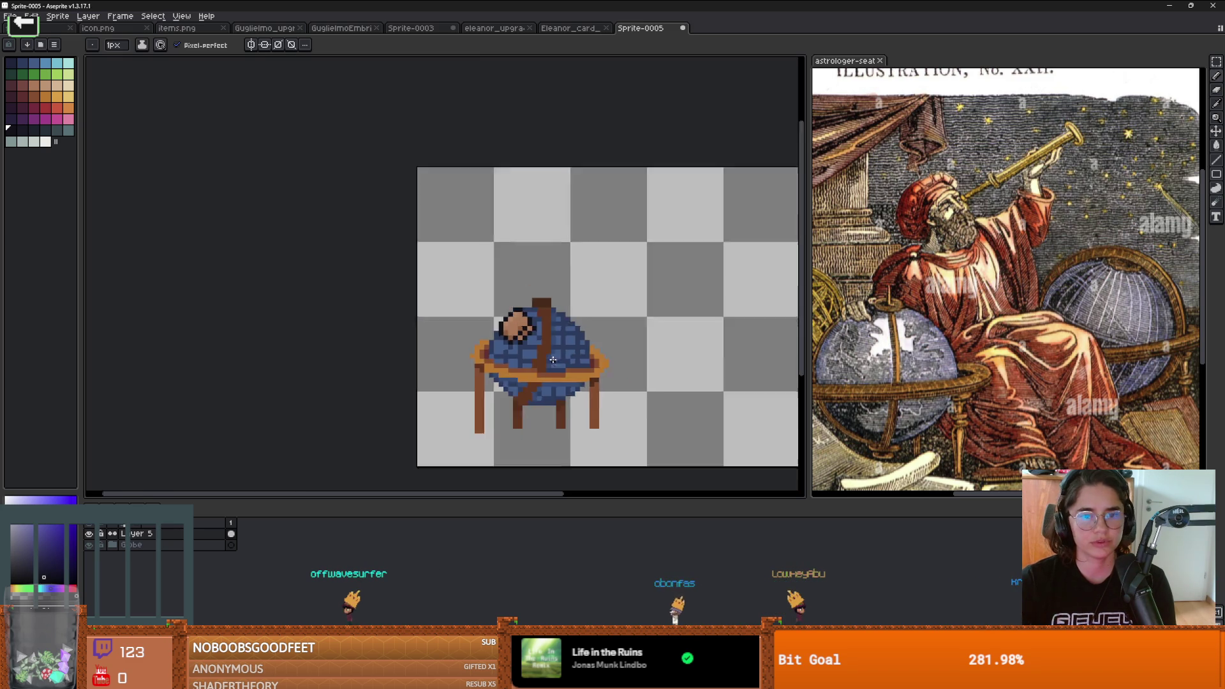
{"action": "scroll", "coordinate": [552, 344], "scroll_direction": "up", "scroll_amount": 4}
Step: Recolour a few pixels on the brown hand dark red, restoring one to black
{"action": "left_click", "coordinate": [552, 343]}
{"action": "key", "text": "alt"}
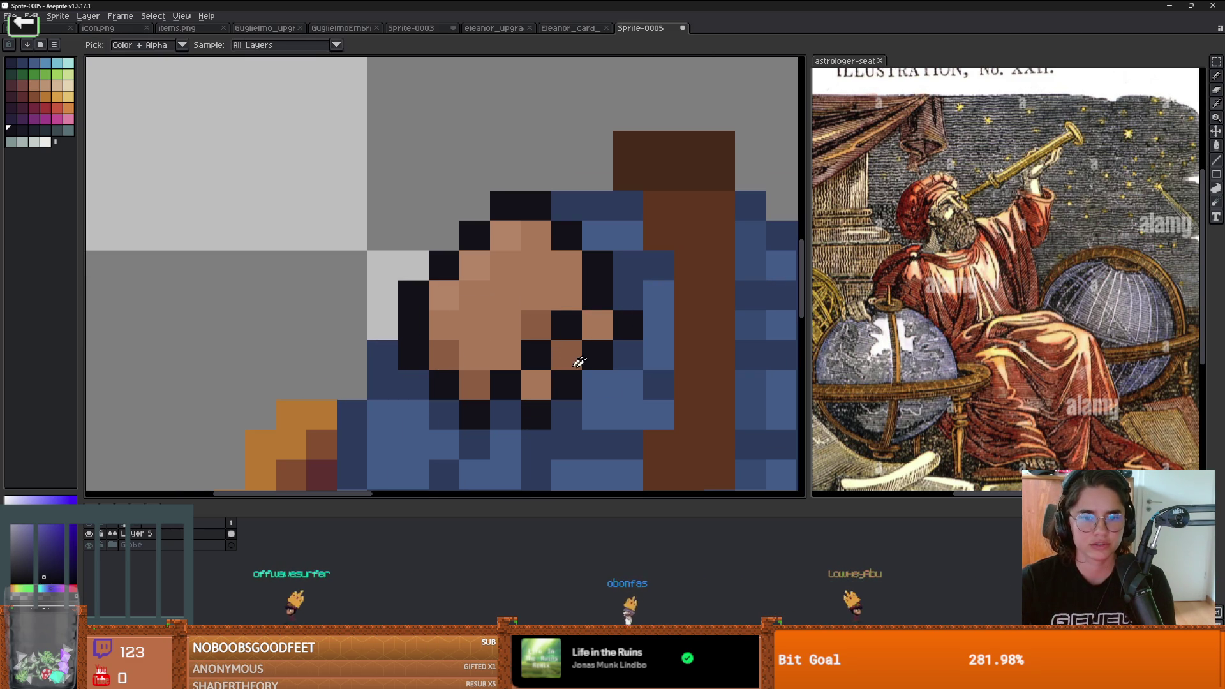
{"action": "scroll", "coordinate": [376, 280], "scroll_direction": "down", "scroll_amount": 2}
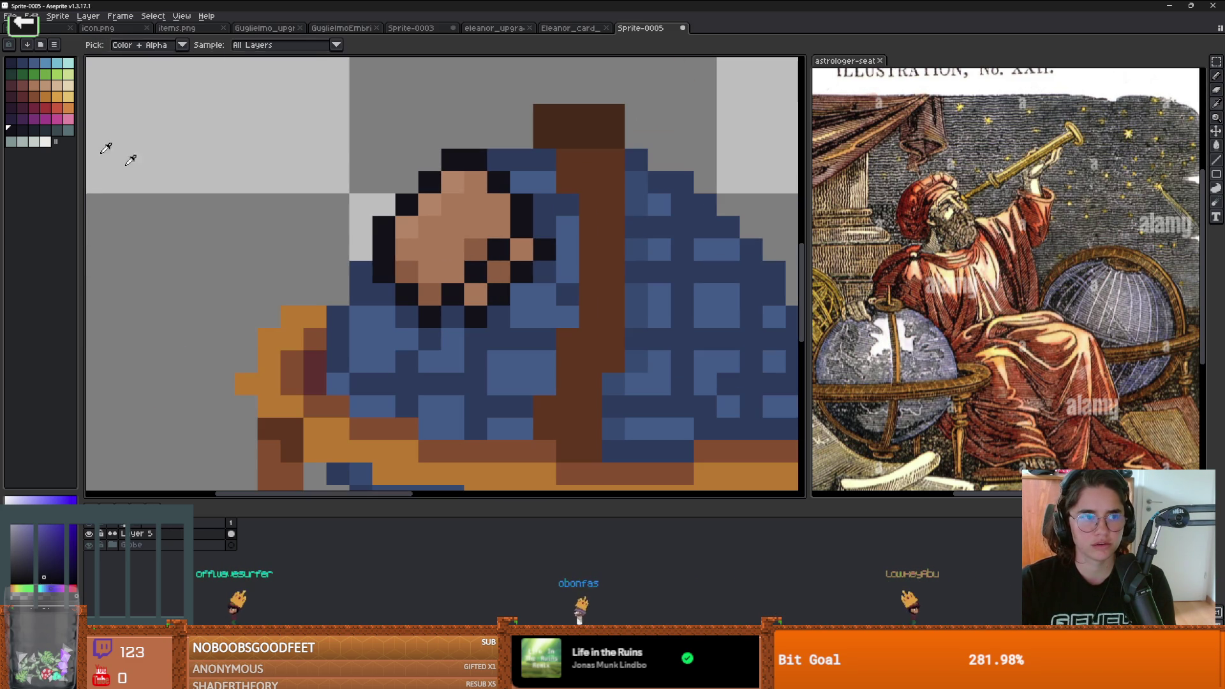
{"action": "left_click", "coordinate": [24, 100]}
{"action": "left_click", "coordinate": [497, 295]}
{"action": "left_click", "coordinate": [475, 272]}
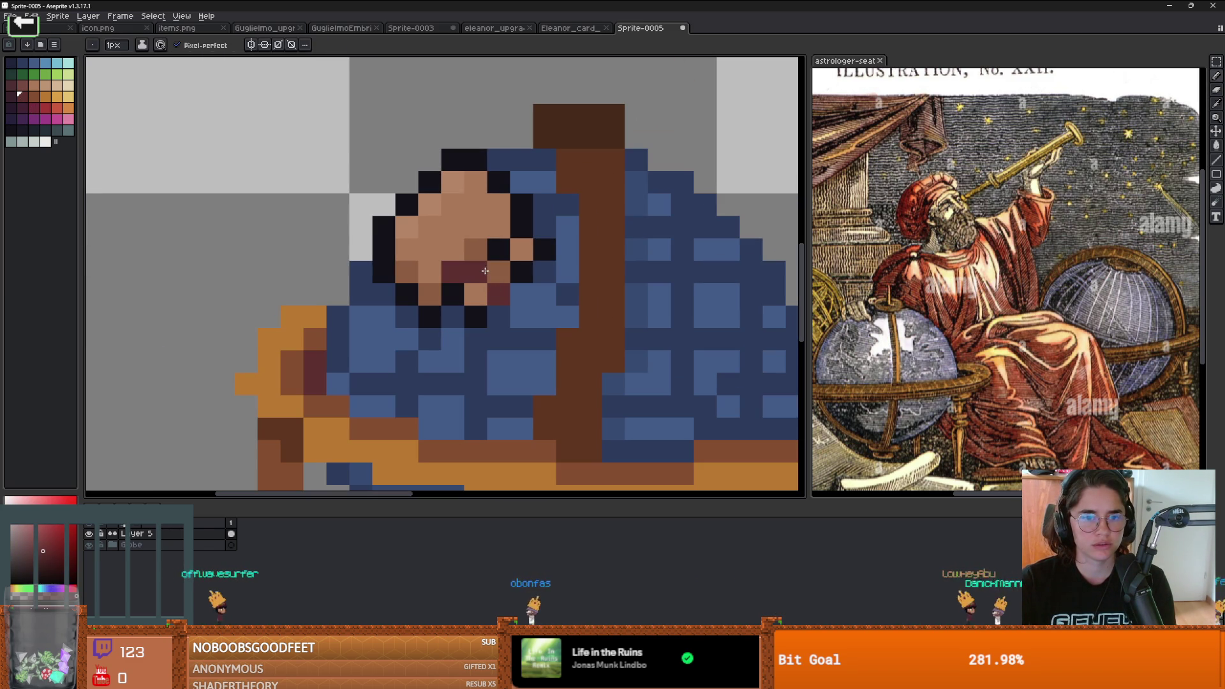
{"action": "right_click", "coordinate": [478, 319]}
{"action": "left_click", "coordinate": [447, 297]}
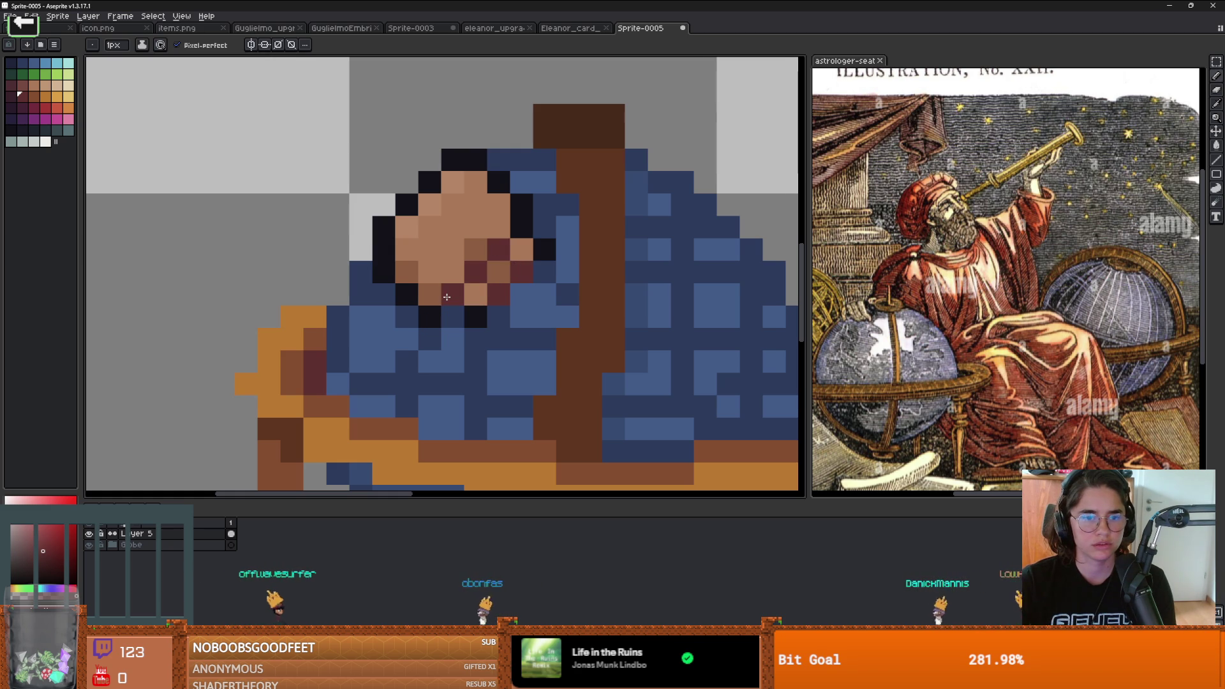
{"action": "scroll", "coordinate": [411, 293], "scroll_direction": "down", "scroll_amount": 4}
{"action": "scroll", "coordinate": [447, 300], "scroll_direction": "up", "scroll_amount": 2}
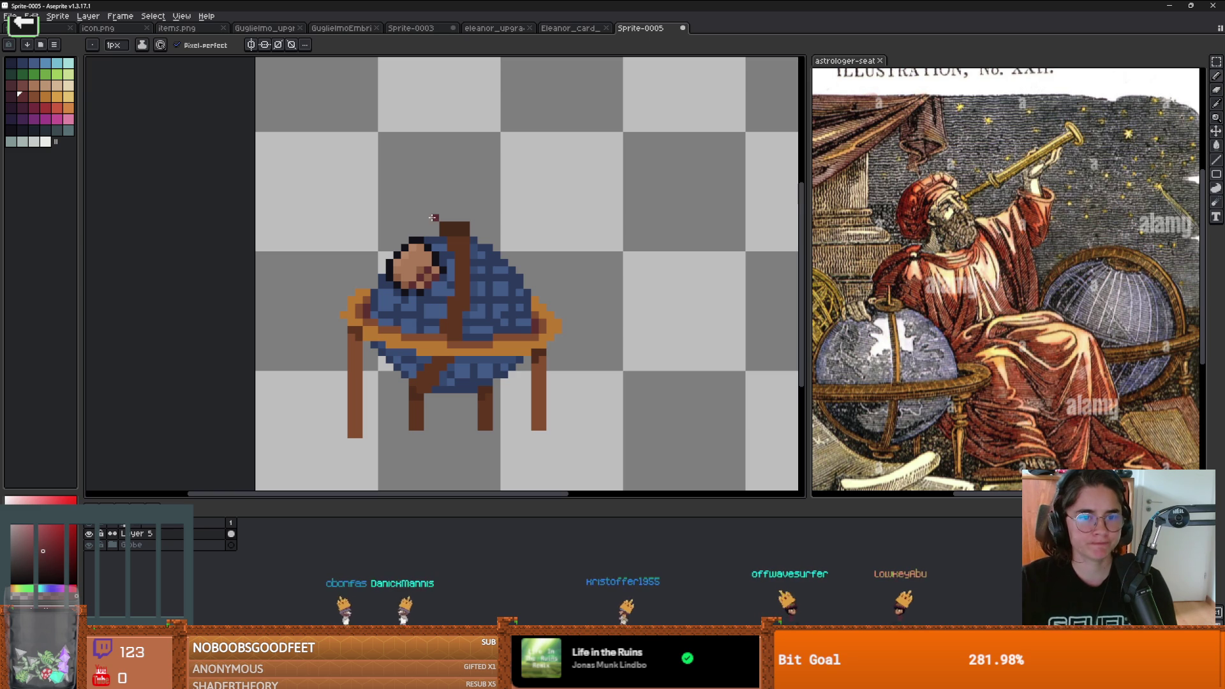
Step: Add a new empty Layer 6 above Layer 5
{"action": "scroll", "coordinate": [470, 290], "scroll_direction": "down", "scroll_amount": 1}
{"action": "scroll", "coordinate": [391, 269], "scroll_direction": "up", "scroll_amount": 3}
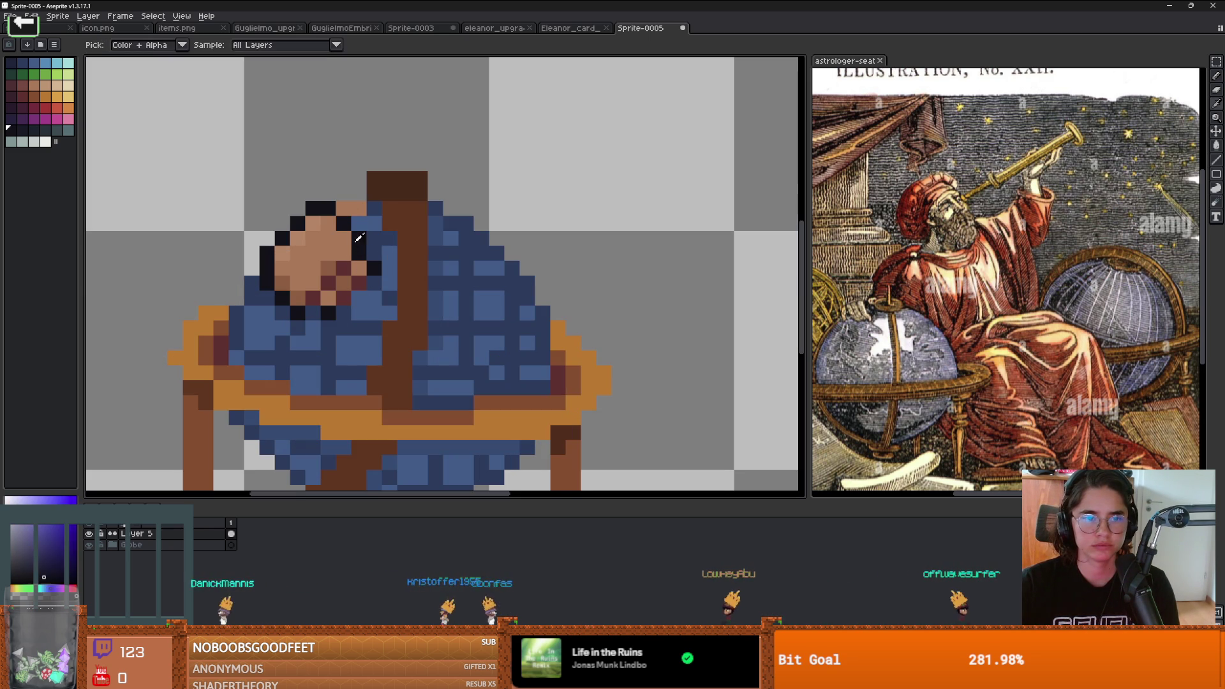
{"action": "scroll", "coordinate": [491, 268], "scroll_direction": "down", "scroll_amount": 3}
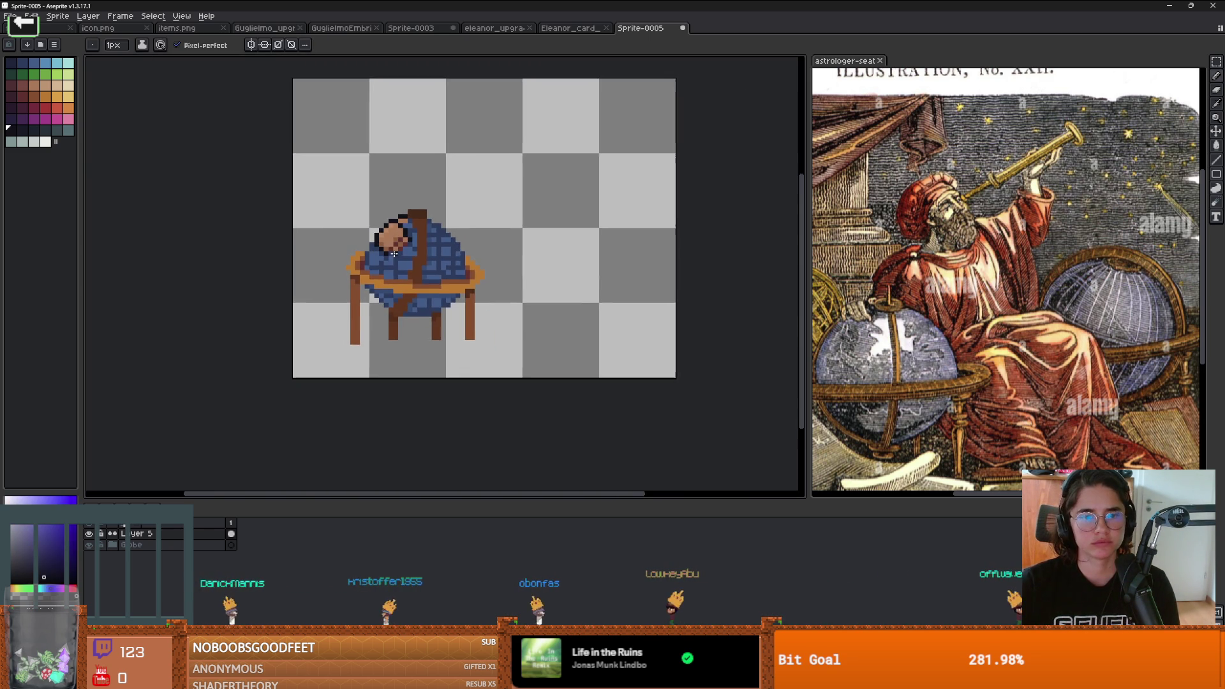
{"action": "scroll", "coordinate": [446, 262], "scroll_direction": "up", "scroll_amount": 1}
{"action": "scroll", "coordinate": [304, 244], "scroll_direction": "down", "scroll_amount": 1}
{"action": "scroll", "coordinate": [304, 245], "scroll_direction": "left", "scroll_amount": 2}
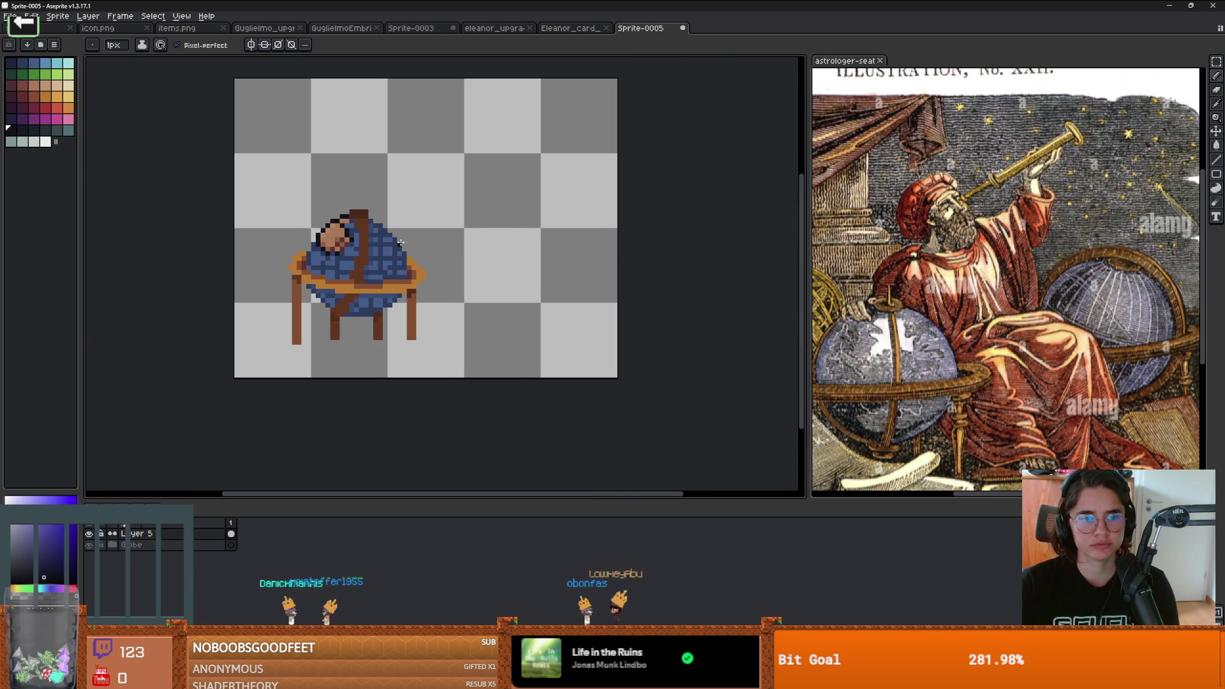
{"action": "key", "text": "shift+n"}
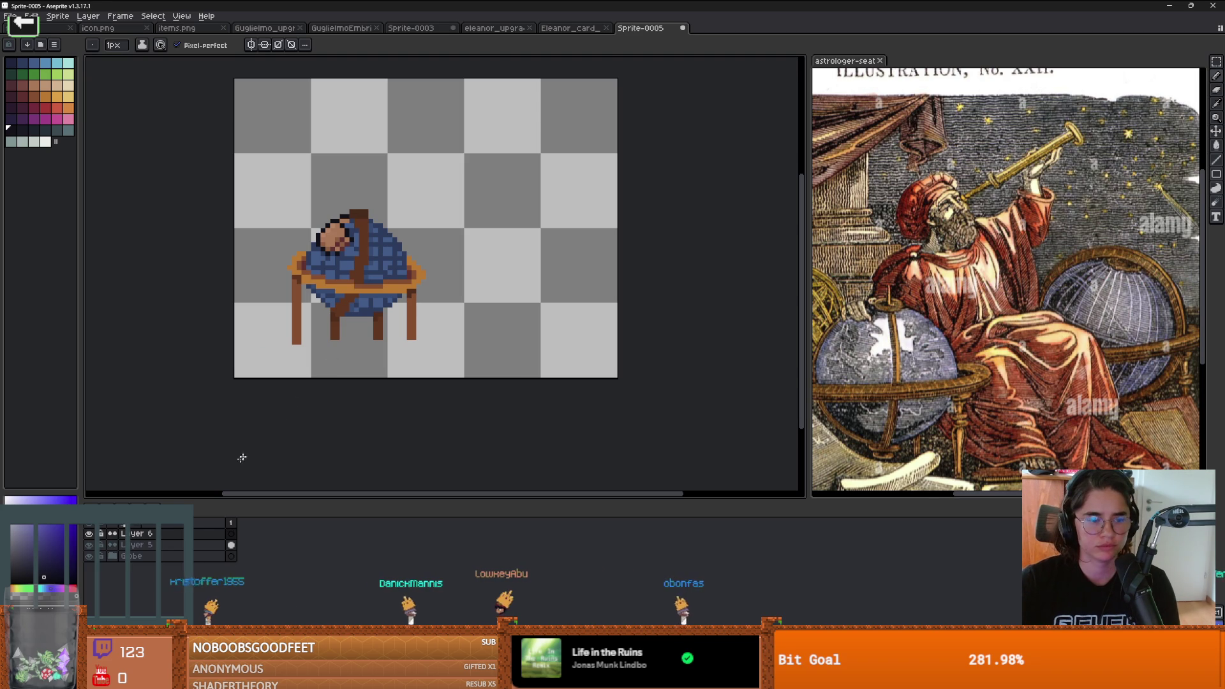
Step: Move Layer 6 below the Globe layer and paint a skin-brown blob above the globe desk
{"action": "left_click_drag", "start_coordinate": [242, 542], "coordinate": [236, 562]}
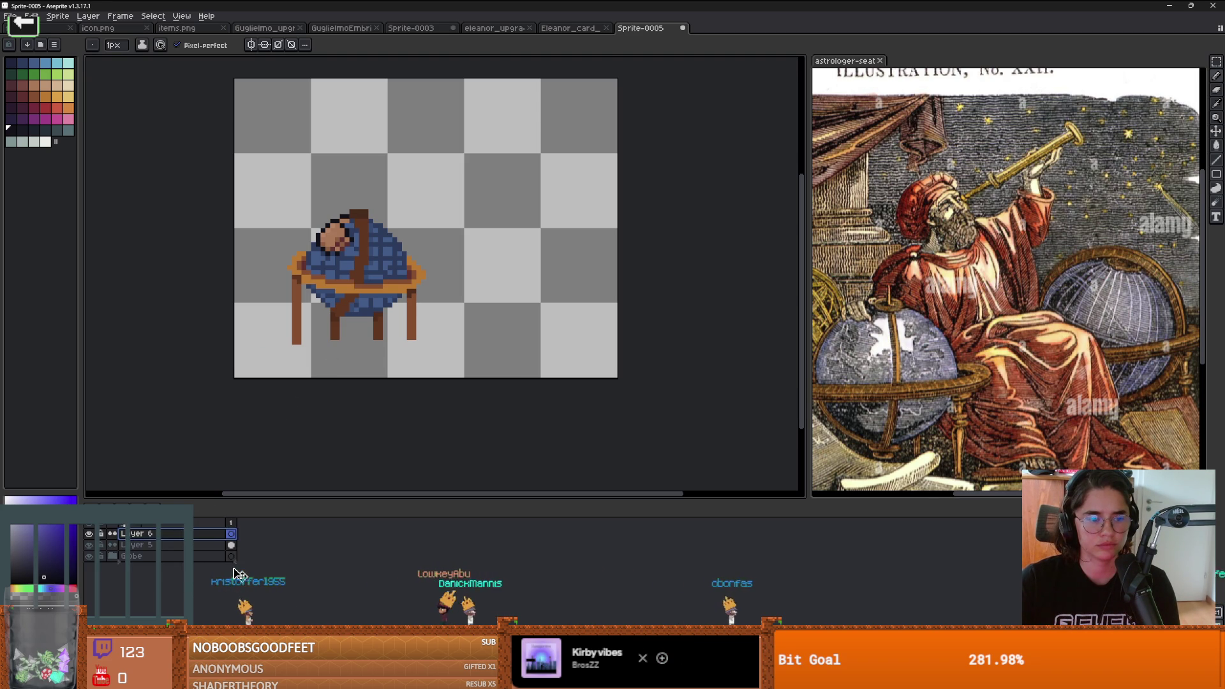
{"action": "scroll", "coordinate": [423, 166], "scroll_direction": "up", "scroll_amount": 1}
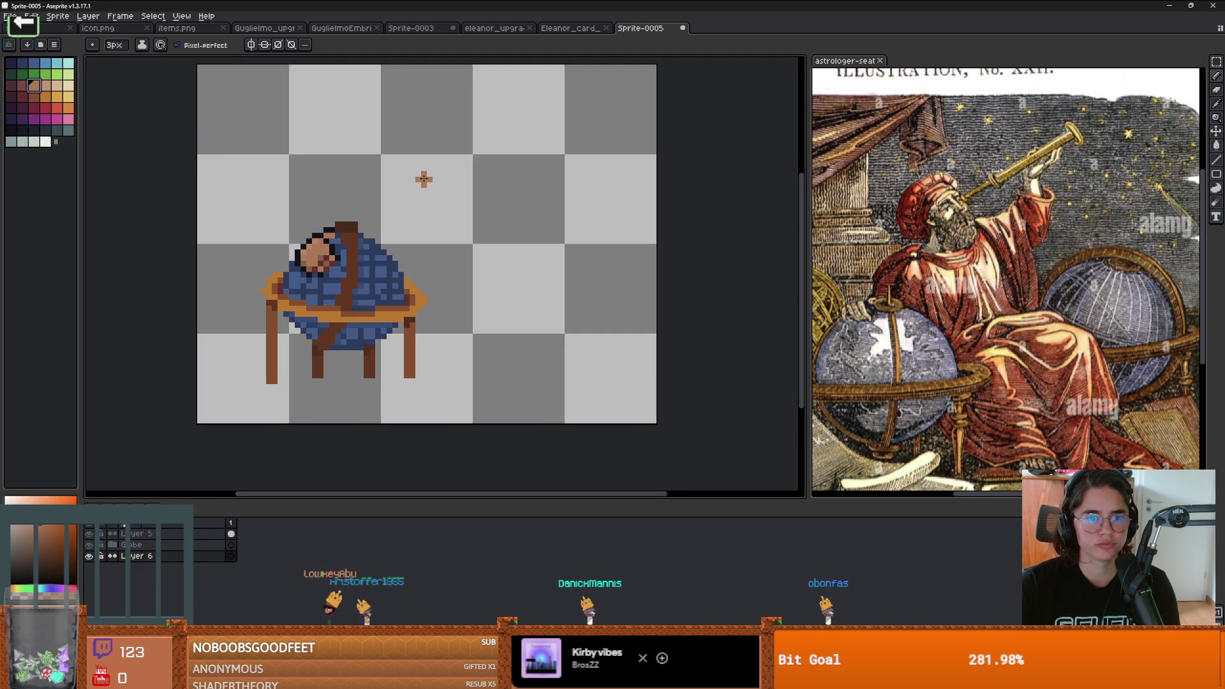
{"action": "left_click_drag", "start_coordinate": [412, 135], "coordinate": [417, 144]}
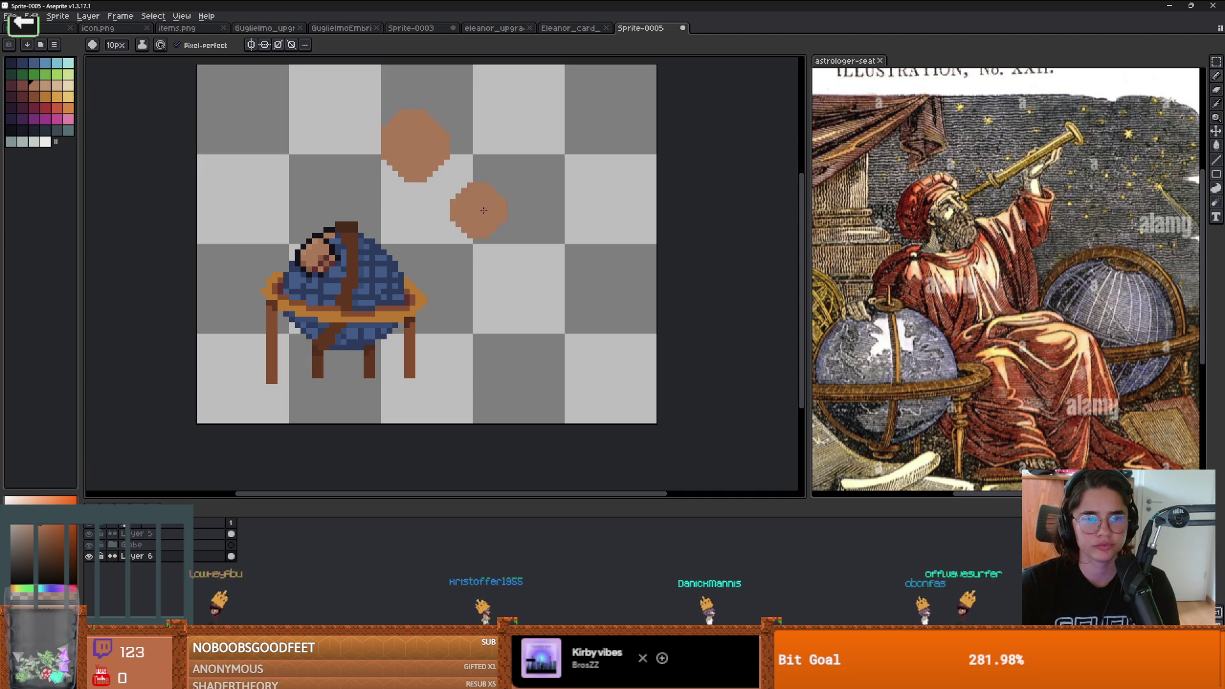
Step: Select the brown blob with the rectangular marquee, shift it lower, and deselect
{"action": "key", "text": "m"}
{"action": "left_click_drag", "start_coordinate": [491, 207], "coordinate": [338, 84]}
{"action": "left_click_drag", "start_coordinate": [422, 158], "coordinate": [418, 181]}
{"action": "key", "text": "ctrl+d"}
Step: Widen the canvas to the right with Canvas Size
{"action": "key", "text": "ctrl+alt+c"}
{"action": "left_click_drag", "start_coordinate": [657, 245], "coordinate": [755, 240]}
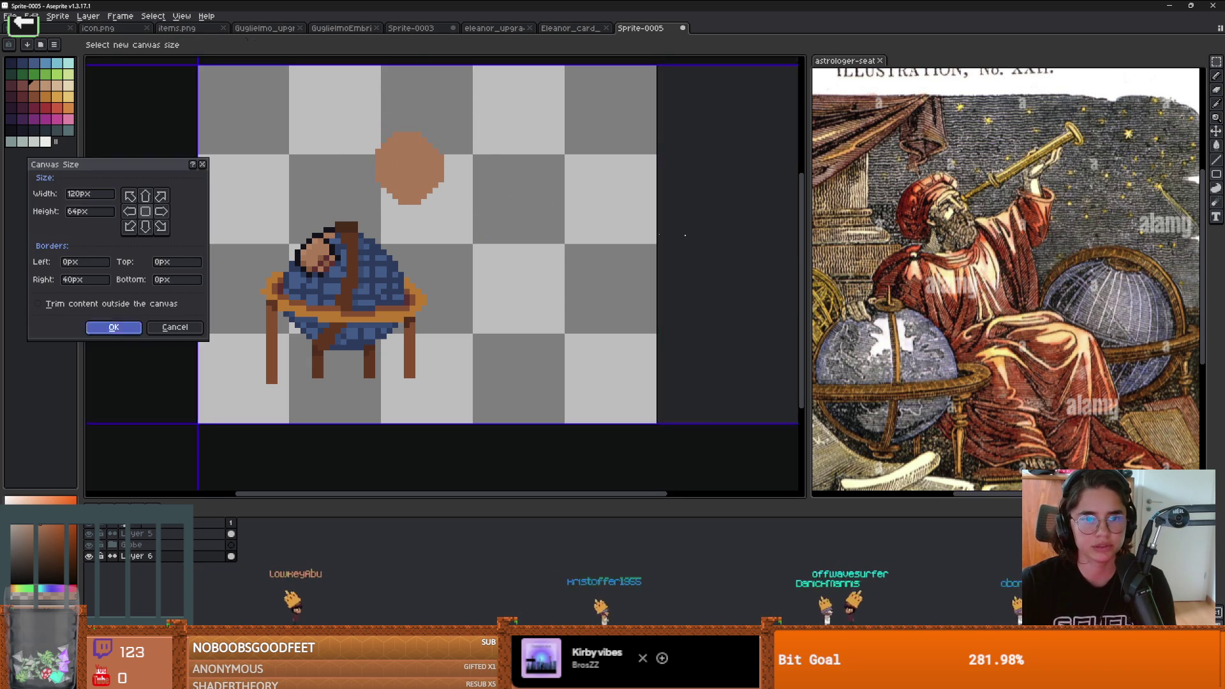
{"action": "key", "text": "Return"}
Step: Go to Sprite-0003 and select and copy the whole crowned figure
{"action": "left_click", "coordinate": [494, 28]}
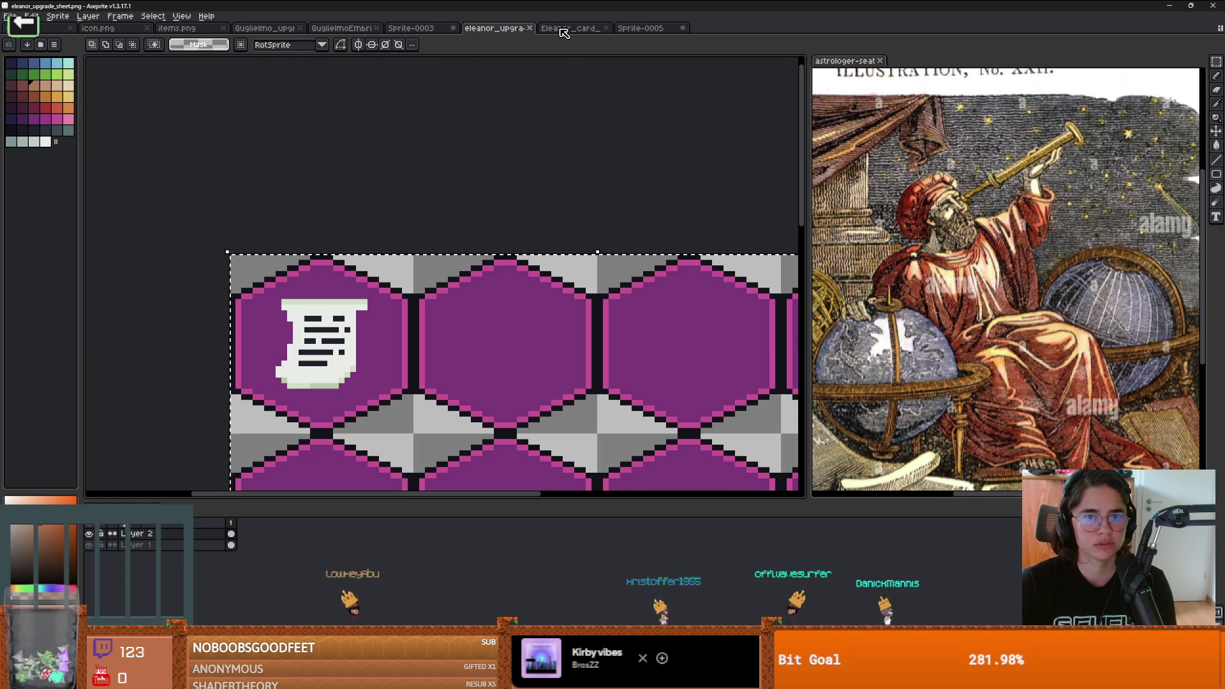
{"action": "key", "text": "ctrl+Tab"}
{"action": "key", "text": "ctrl+shift+Tab"}
{"action": "key", "text": "ctrl+shift+Tab"}
{"action": "key", "text": "ctrl+a"}
Step: Paste the crowned figure into Sprite-0005 and place it right of the globe desk
{"action": "left_click", "coordinate": [647, 28]}
{"action": "key", "text": "ctrl+v"}
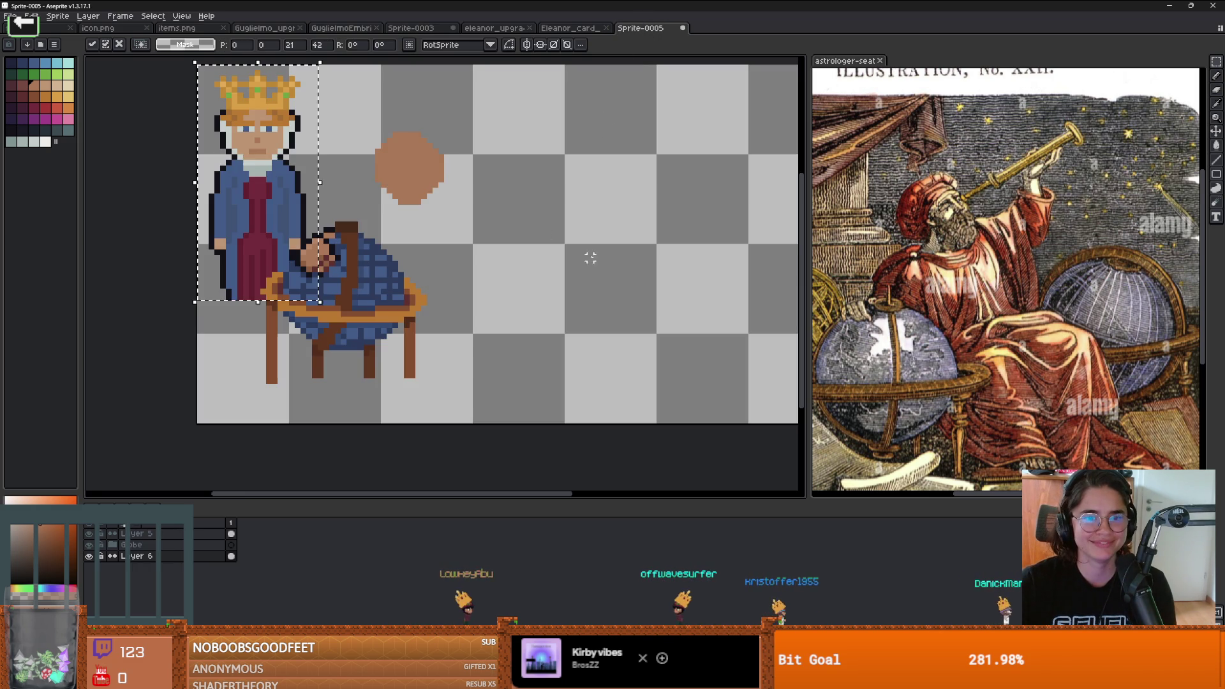
{"action": "mouse_move", "coordinate": [314, 192]}
{"action": "left_mouse_down"}
{"action": "mouse_move", "coordinate": [771, 280]}
{"action": "mouse_move", "coordinate": [700, 258]}
{"action": "mouse_move", "coordinate": [657, 273]}
{"action": "left_mouse_up"}
{"action": "key", "text": "Return"}
{"action": "scroll", "coordinate": [319, 169], "scroll_direction": "up", "scroll_amount": 2}
{"action": "scroll", "coordinate": [428, 221], "scroll_direction": "down", "scroll_amount": 2}
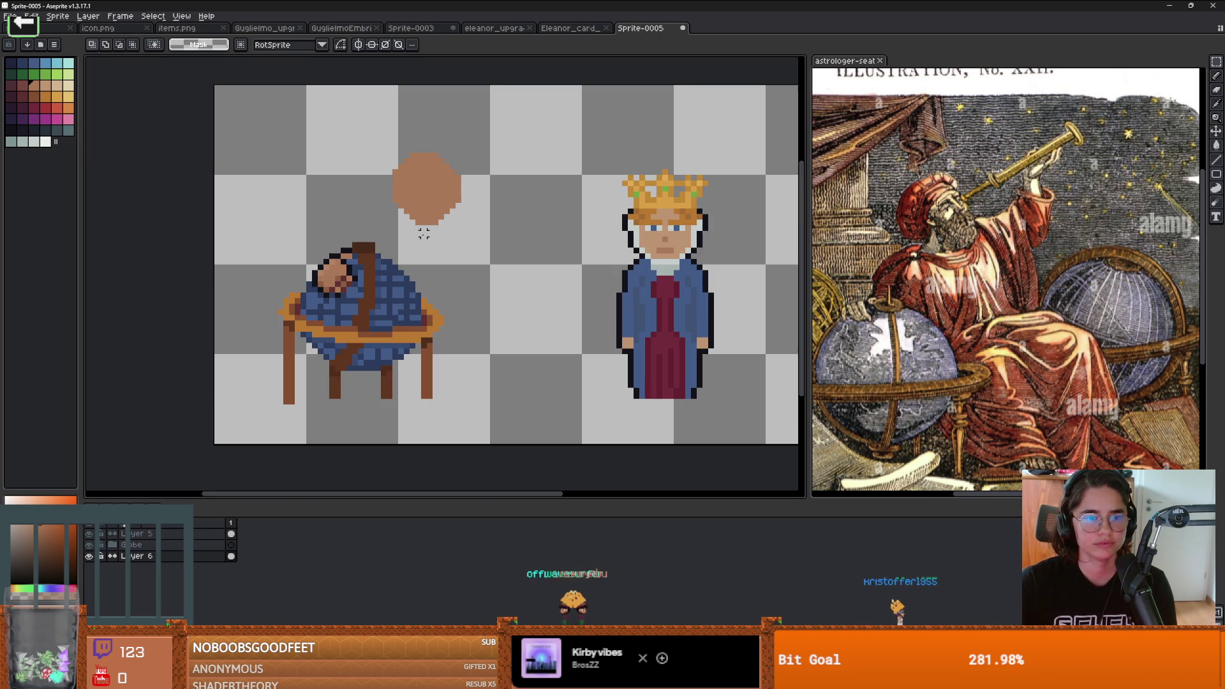
Step: Pan the view left and reapply an adjusted canvas size
{"action": "key", "text": "b"}
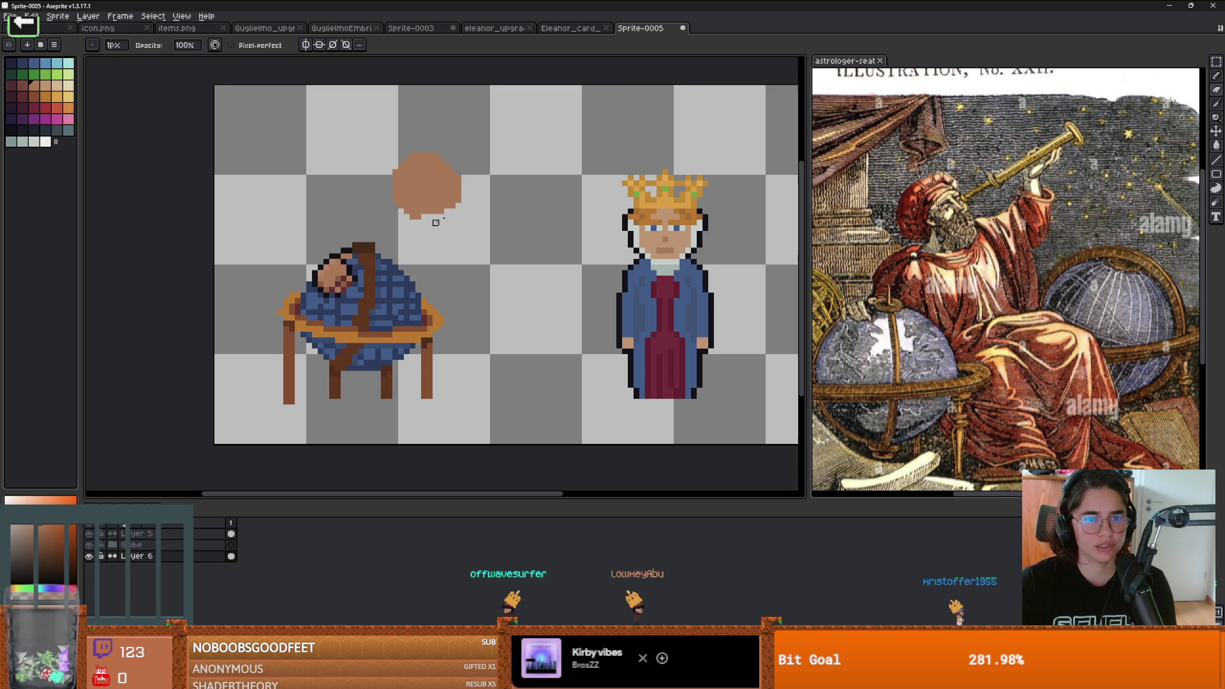
{"action": "scroll", "coordinate": [470, 160], "scroll_direction": "up", "scroll_amount": 2}
{"action": "scroll", "coordinate": [453, 210], "scroll_direction": "down", "scroll_amount": 1}
{"action": "left_click_drag", "start_coordinate": [441, 185], "coordinate": [383, 186]}
{"action": "scroll", "coordinate": [383, 186], "scroll_direction": "down", "scroll_amount": 2}
{"action": "key", "text": "ctrl+alt+c"}
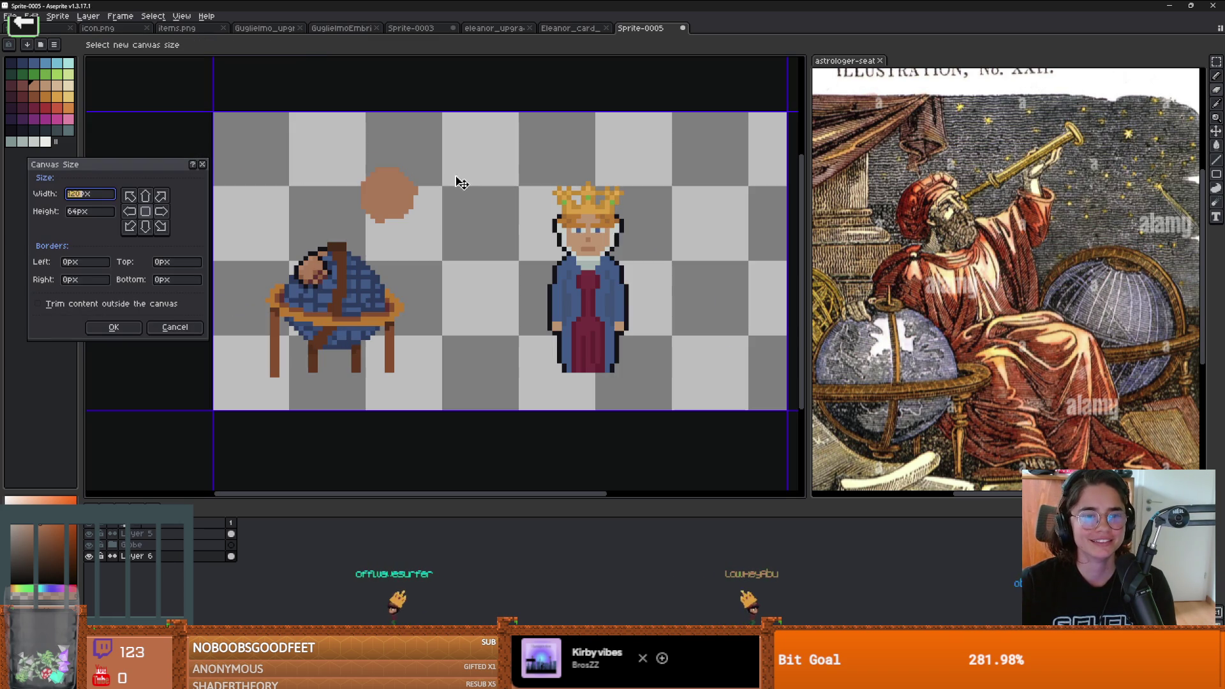
{"action": "key", "text": "Return"}
Step: Choose the dark maroon swatch for the beard
{"action": "scroll", "coordinate": [382, 266], "scroll_direction": "up", "scroll_amount": 2}
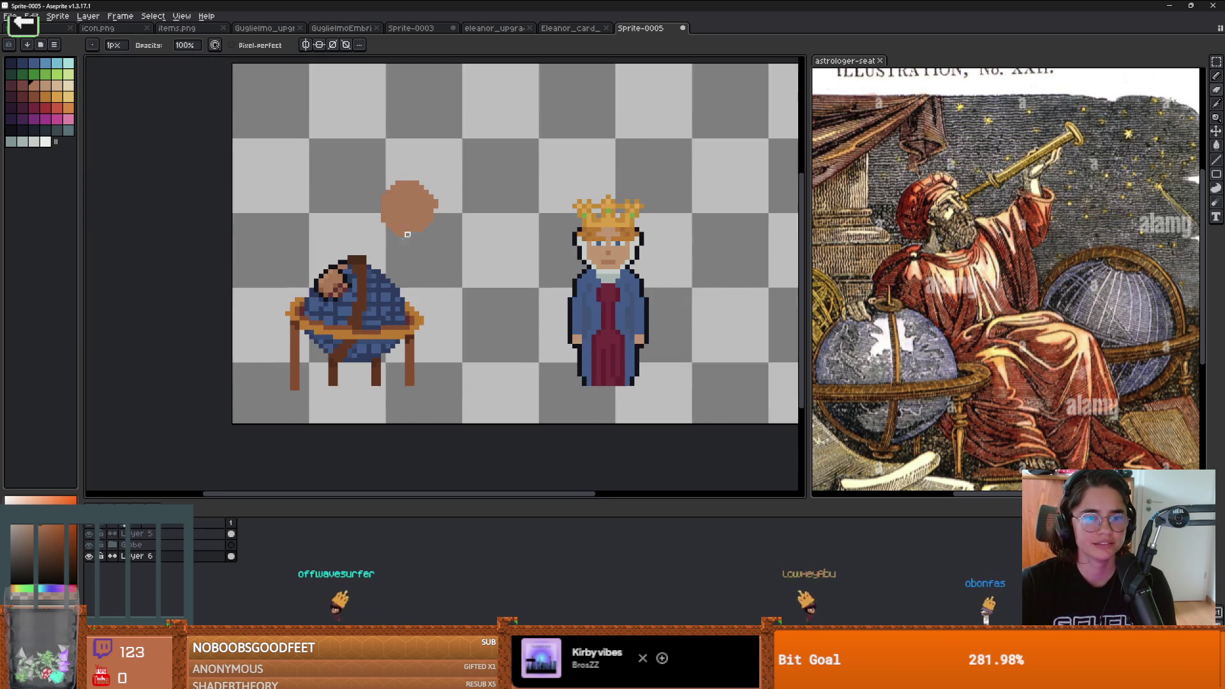
{"action": "scroll", "coordinate": [369, 218], "scroll_direction": "down", "scroll_amount": 1}
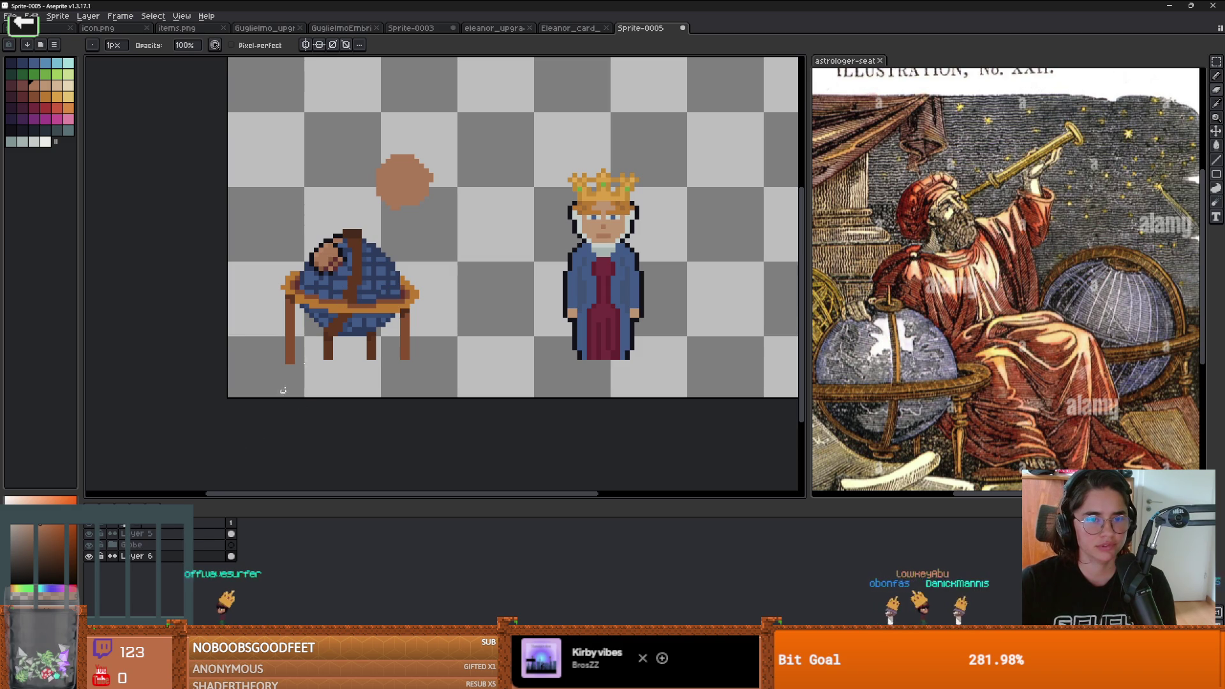
{"action": "scroll", "coordinate": [402, 181], "scroll_direction": "up", "scroll_amount": 2}
{"action": "left_click", "coordinate": [23, 96]}
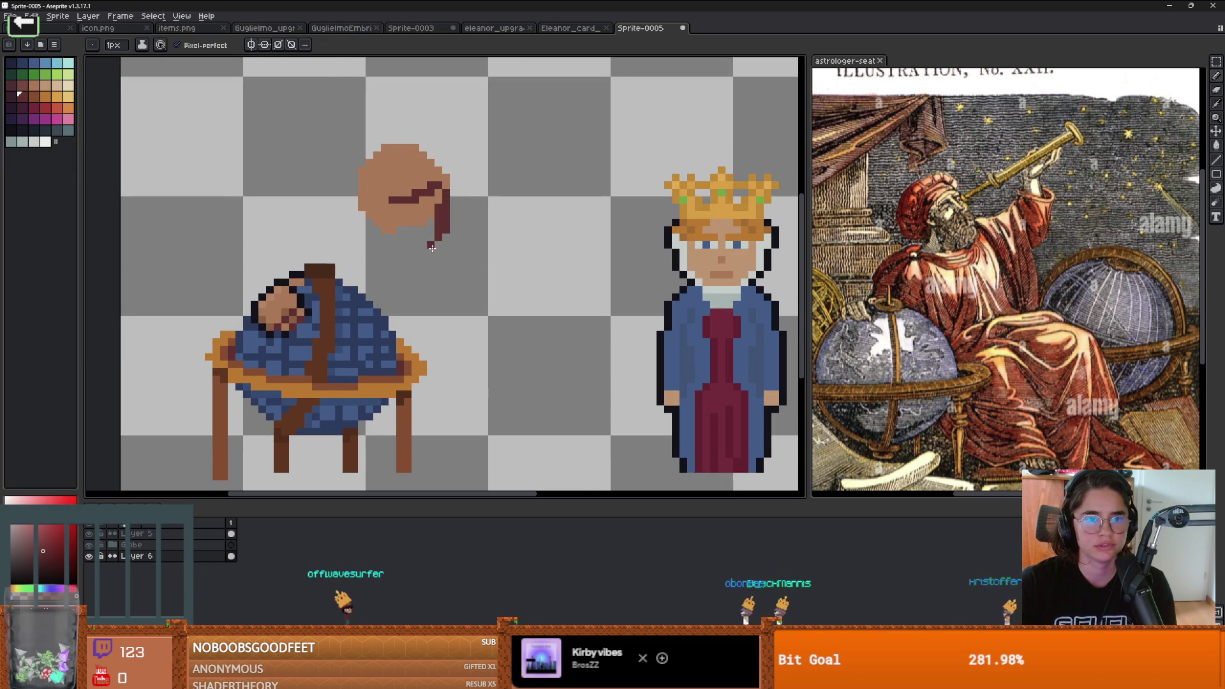
Step: Outline the blob's lower-left edge in maroon and fill the beard gaps
{"action": "left_click_drag", "start_coordinate": [420, 248], "coordinate": [386, 210]}
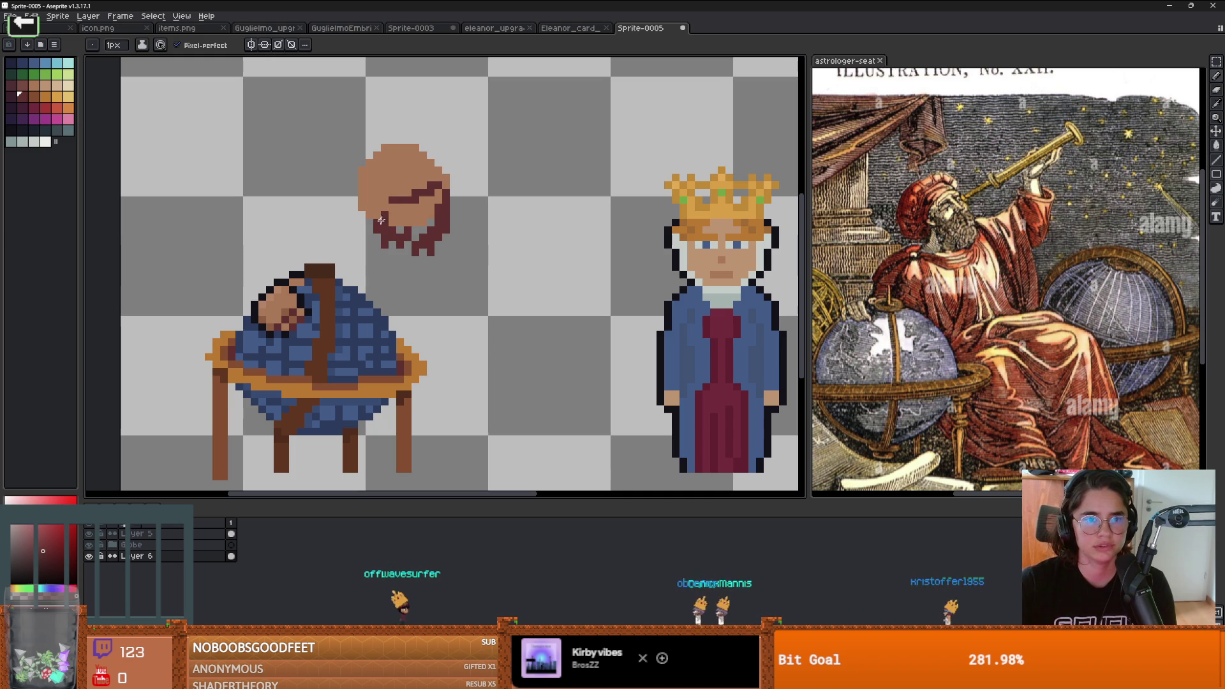
{"action": "scroll", "coordinate": [405, 198], "scroll_direction": "up", "scroll_amount": 1}
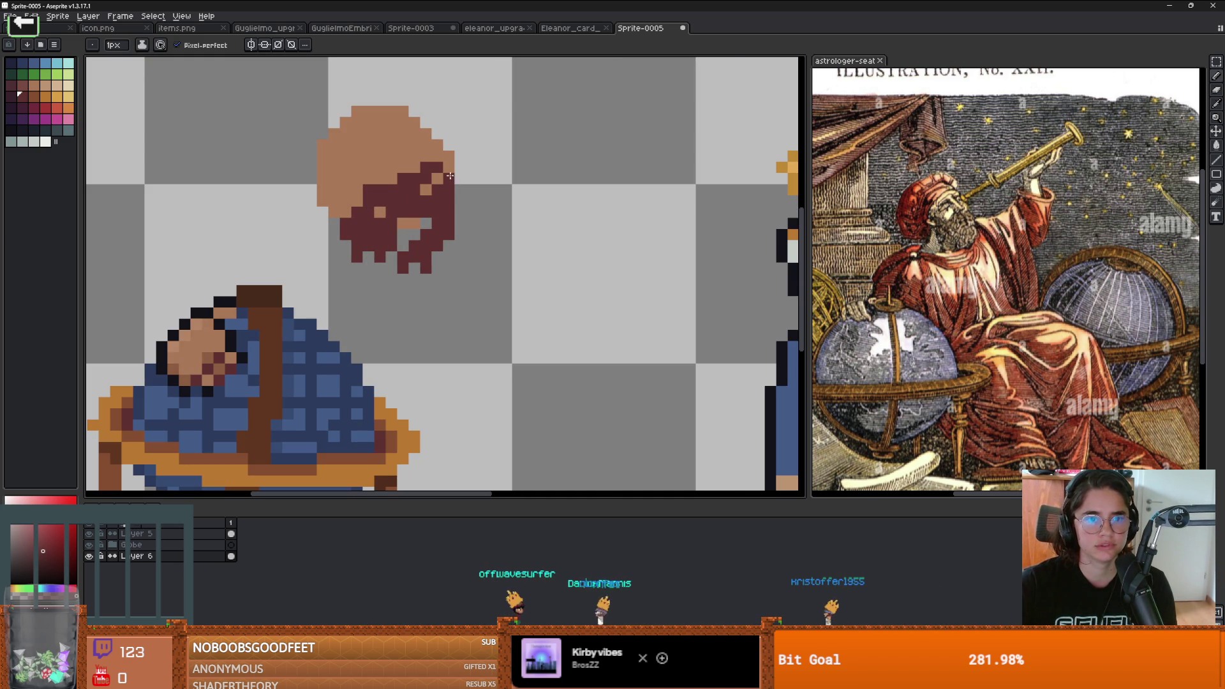
{"action": "left_click_drag", "start_coordinate": [383, 216], "coordinate": [411, 238]}
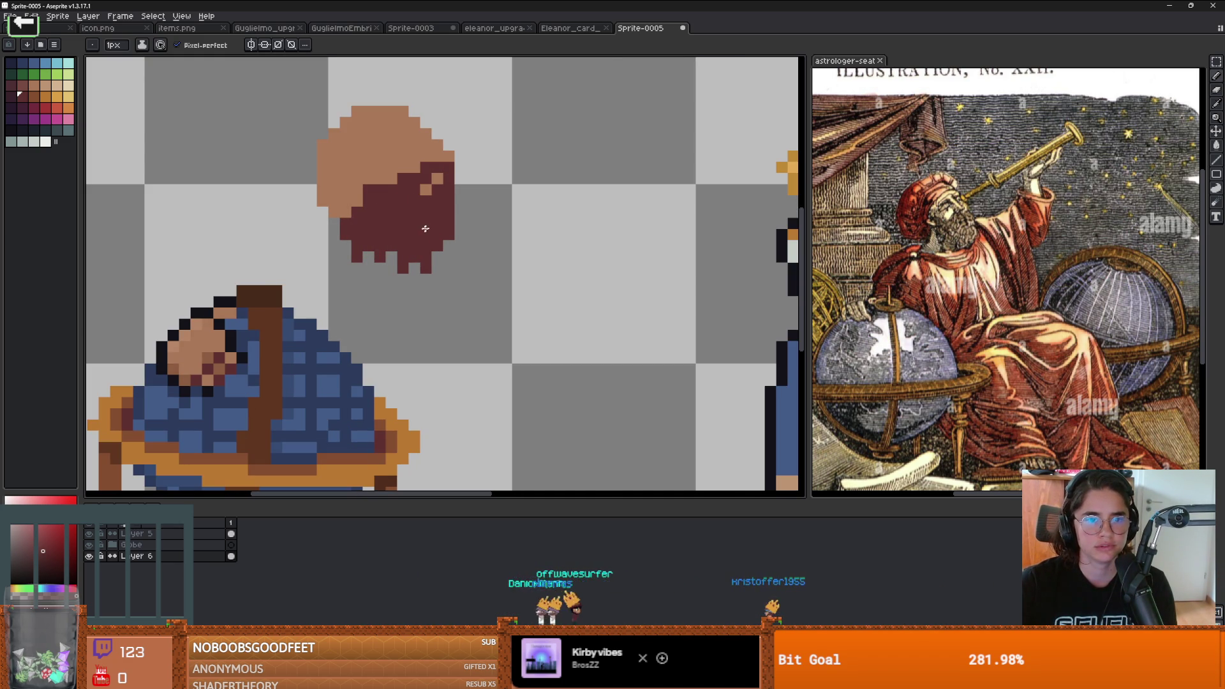
{"action": "scroll", "coordinate": [426, 228], "scroll_direction": "down", "scroll_amount": 3}
{"action": "scroll", "coordinate": [391, 182], "scroll_direction": "up", "scroll_amount": 2}
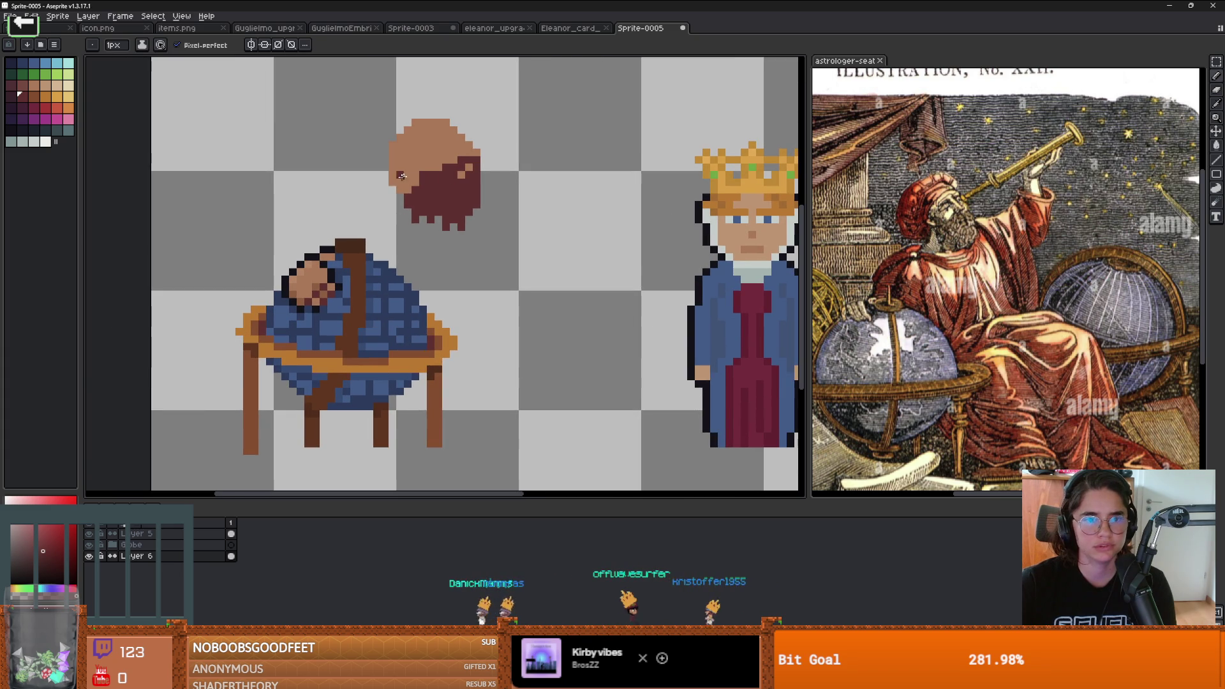
Step: Try the paint bucket with light brown skin, then return to the maroon pencil
{"action": "left_click", "coordinate": [440, 140], "text": "alt"}
{"action": "key", "text": "g"}
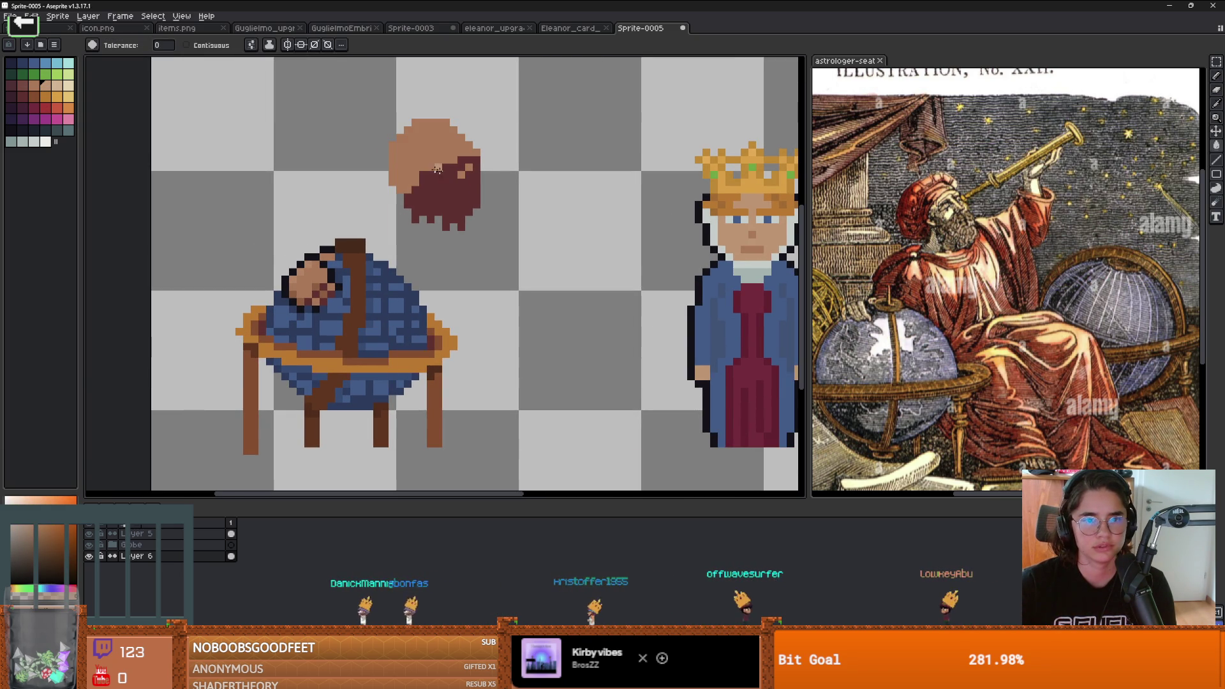
{"action": "left_click", "coordinate": [34, 107]}
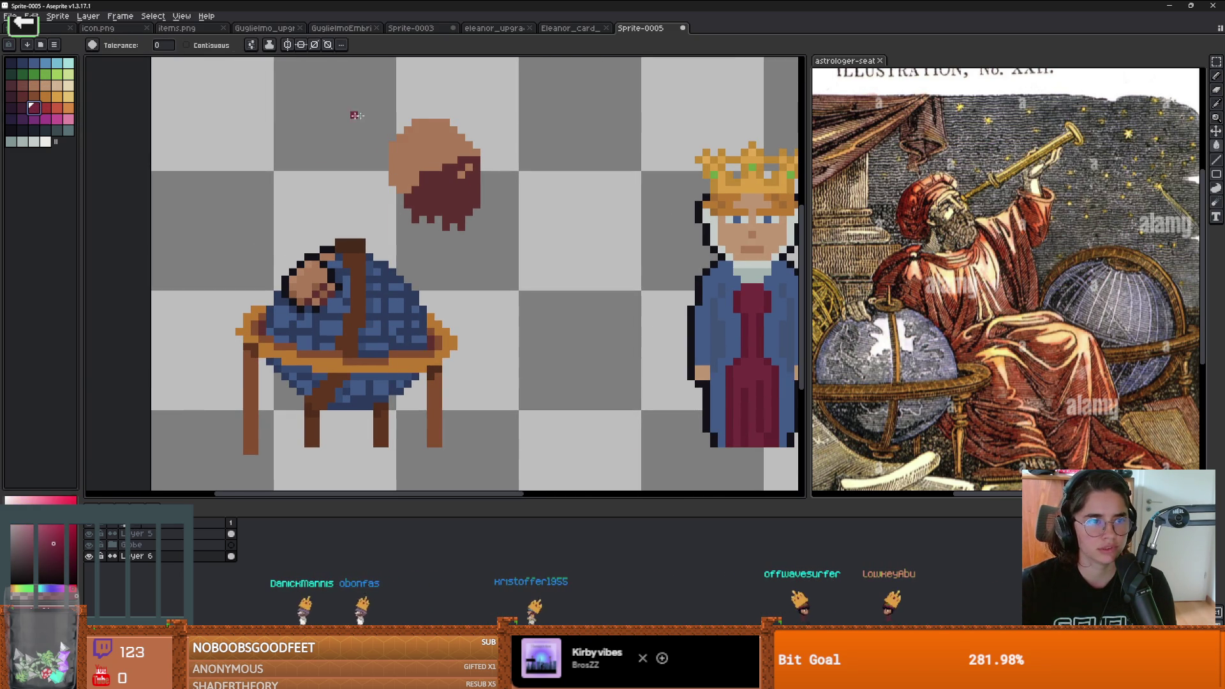
{"action": "key", "text": "b"}
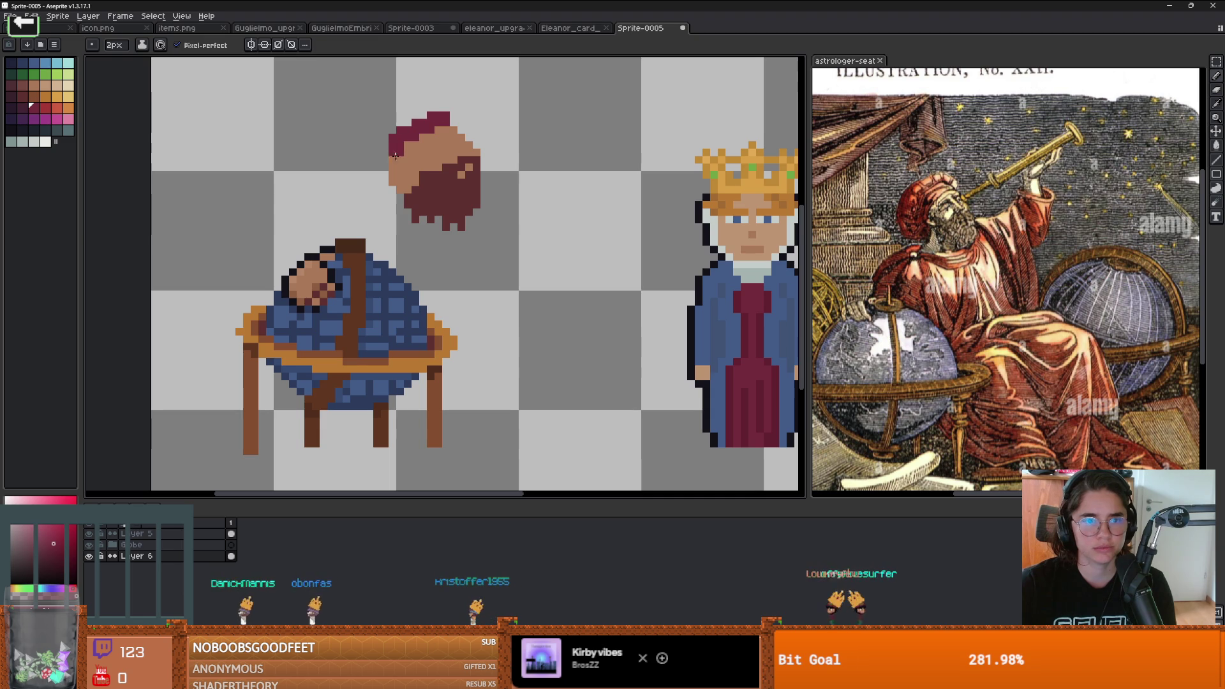
Step: Add a maroon block on the hair edge at the top of the head
{"action": "scroll", "coordinate": [393, 177], "scroll_direction": "up", "scroll_amount": 2}
{"action": "left_click", "coordinate": [421, 185]}
{"action": "scroll", "coordinate": [426, 197], "scroll_direction": "up", "scroll_amount": 1}
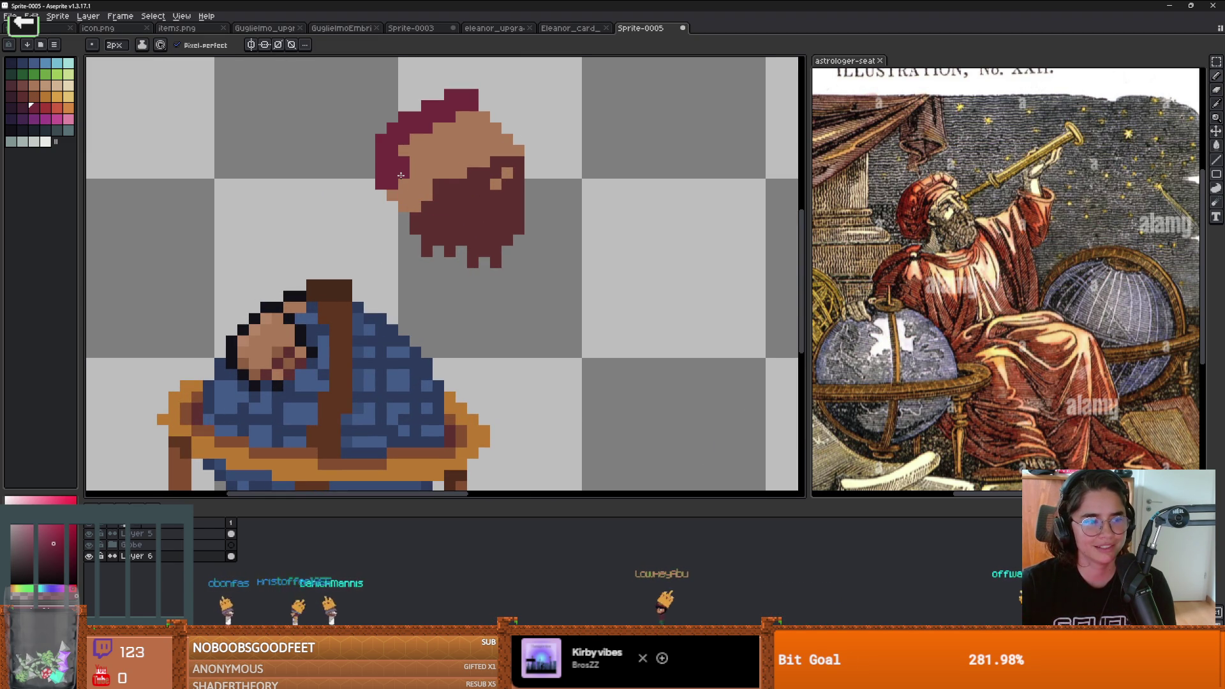
{"action": "scroll", "coordinate": [403, 173], "scroll_direction": "down", "scroll_amount": 2}
{"action": "scroll", "coordinate": [446, 185], "scroll_direction": "up", "scroll_amount": 2}
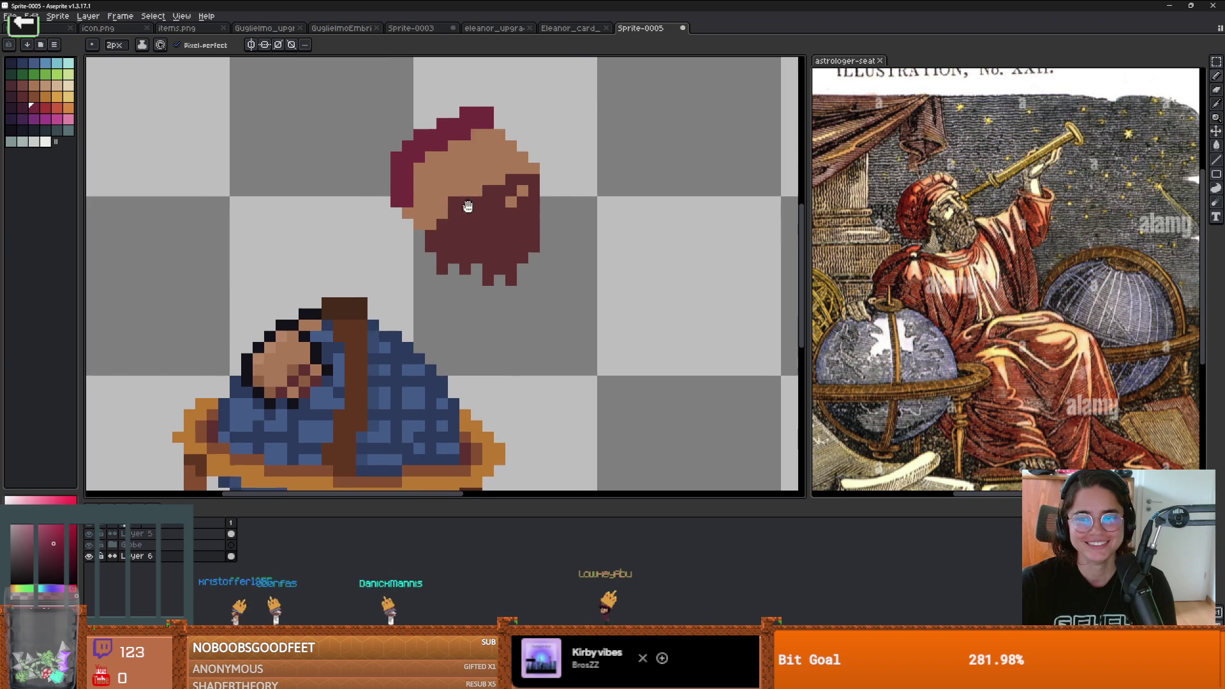
Step: Pick a darker purple and repaint the hood's top row with the pencil
{"action": "key", "text": "i"}
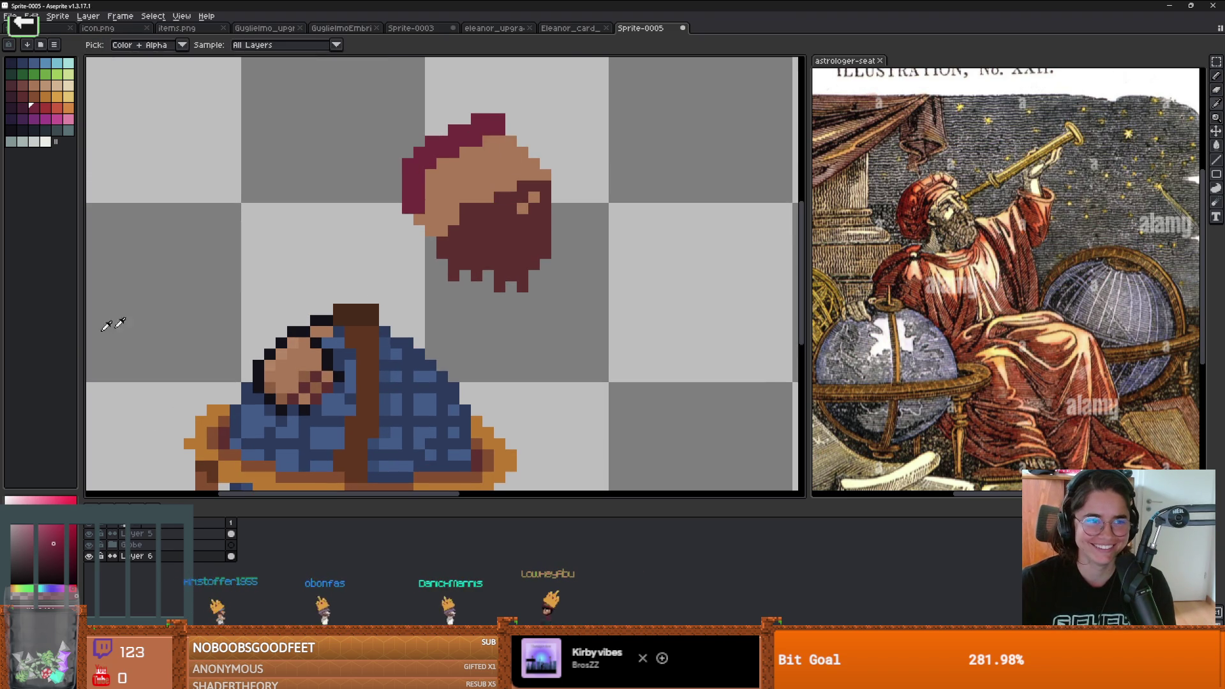
{"action": "left_click", "coordinate": [24, 108]}
{"action": "key", "text": "b"}
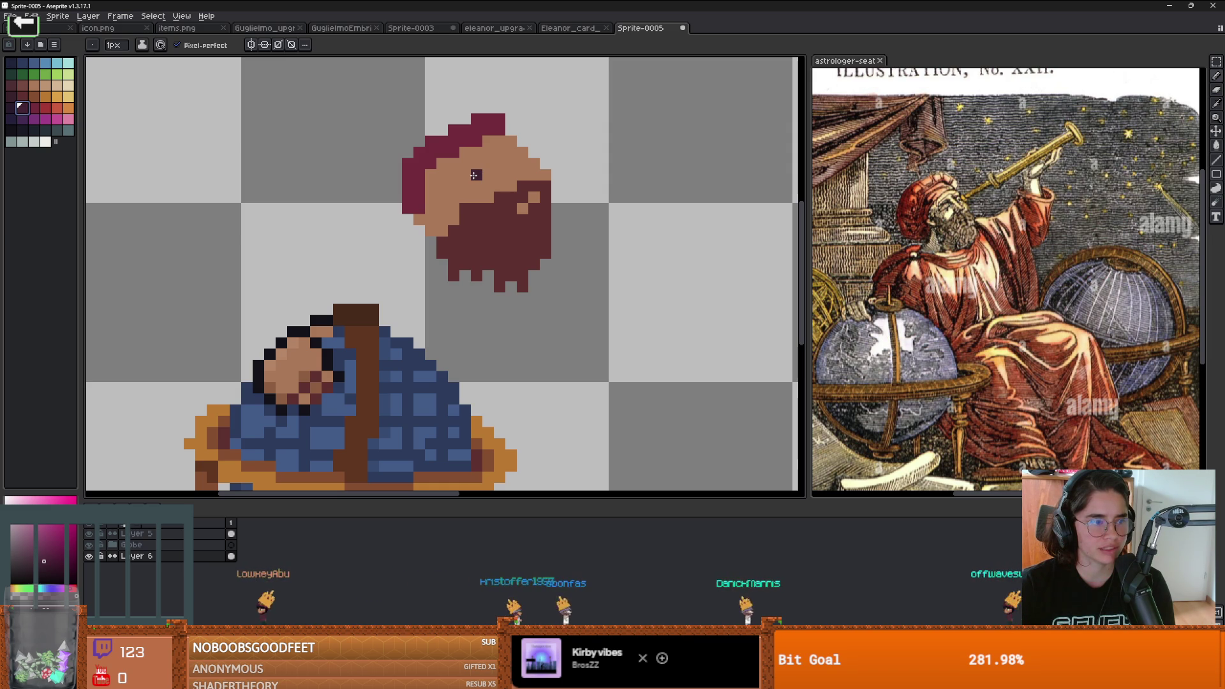
{"action": "mouse_move", "coordinate": [495, 123]}
{"action": "left_mouse_down"}
{"action": "mouse_move", "coordinate": [458, 129]}
{"action": "mouse_move", "coordinate": [404, 189]}
{"action": "mouse_move", "coordinate": [470, 194]}
{"action": "left_mouse_up"}
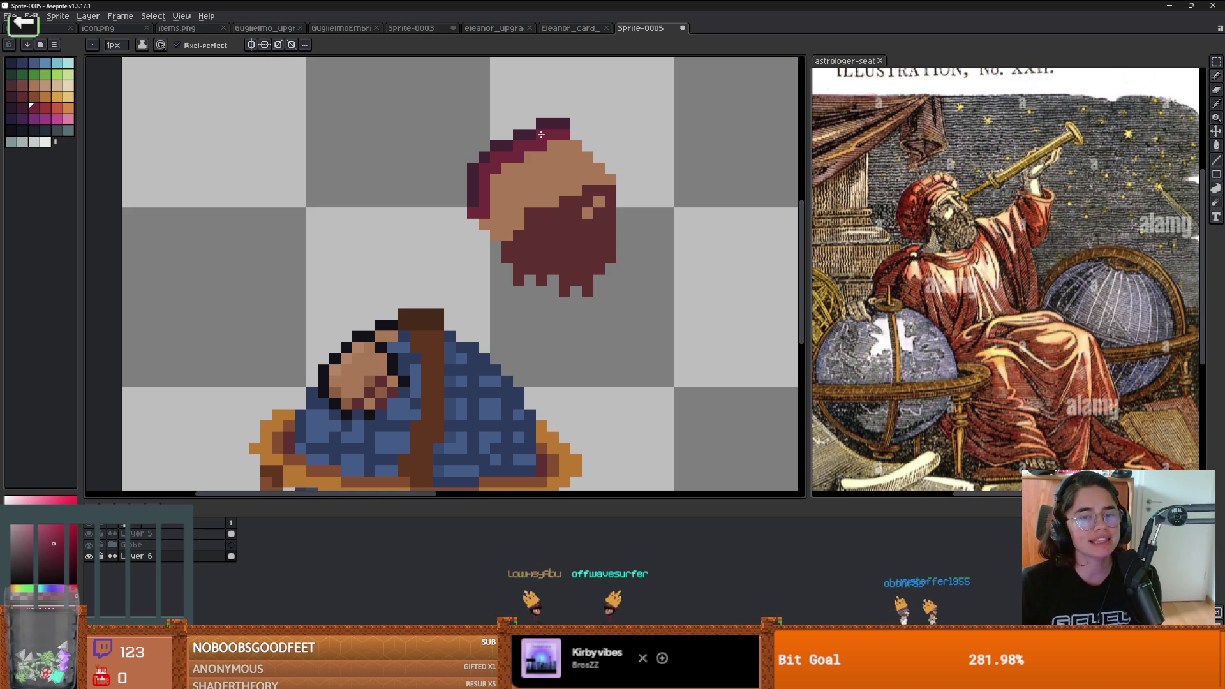
{"action": "scroll", "coordinate": [500, 154], "scroll_direction": "down", "scroll_amount": 2}
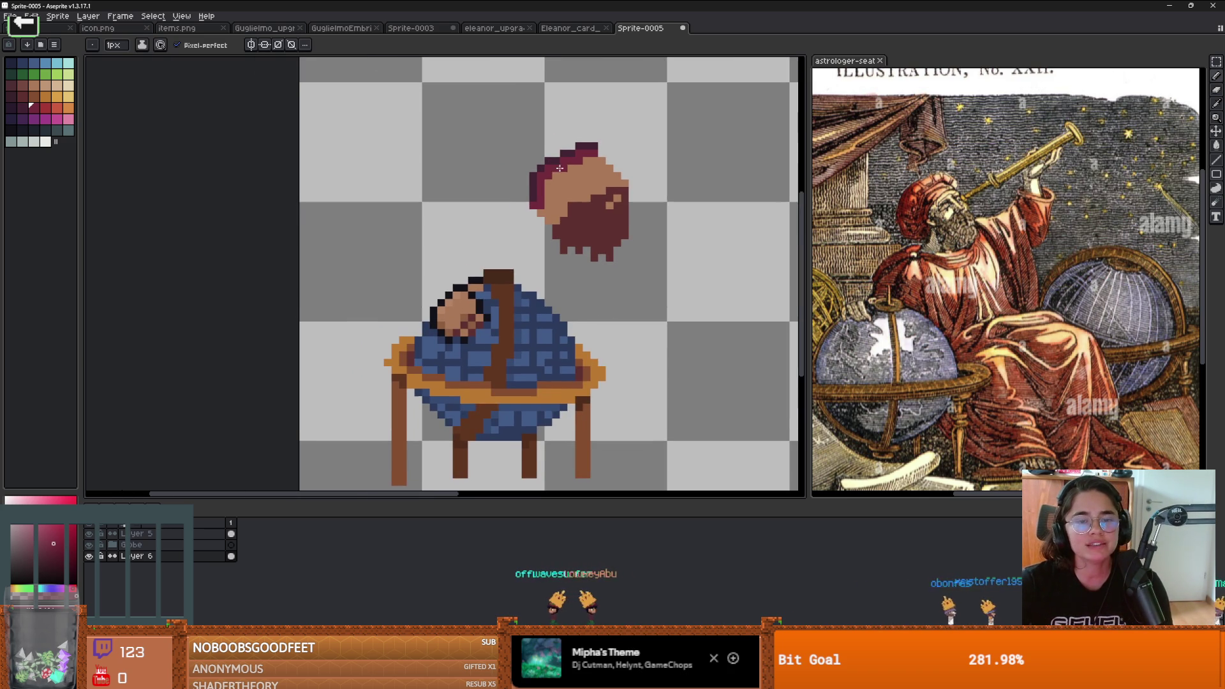
{"action": "scroll", "coordinate": [294, 162], "scroll_direction": "left", "scroll_amount": 1}
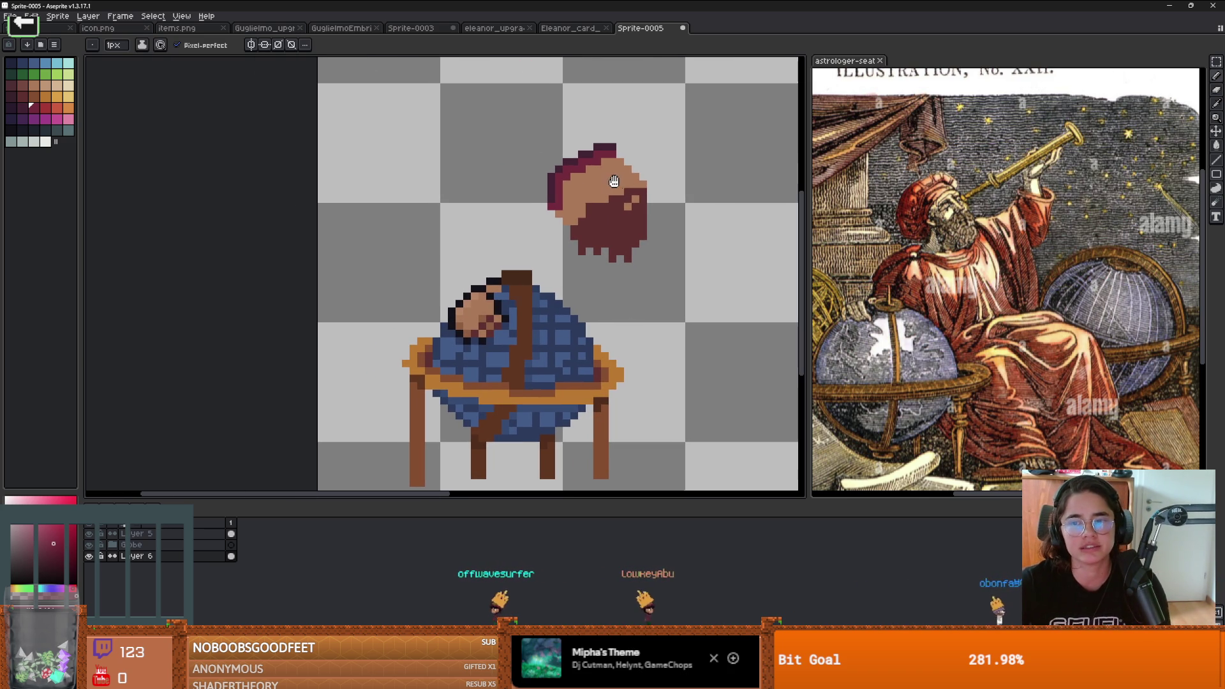
{"action": "left_click", "coordinate": [51, 109]}
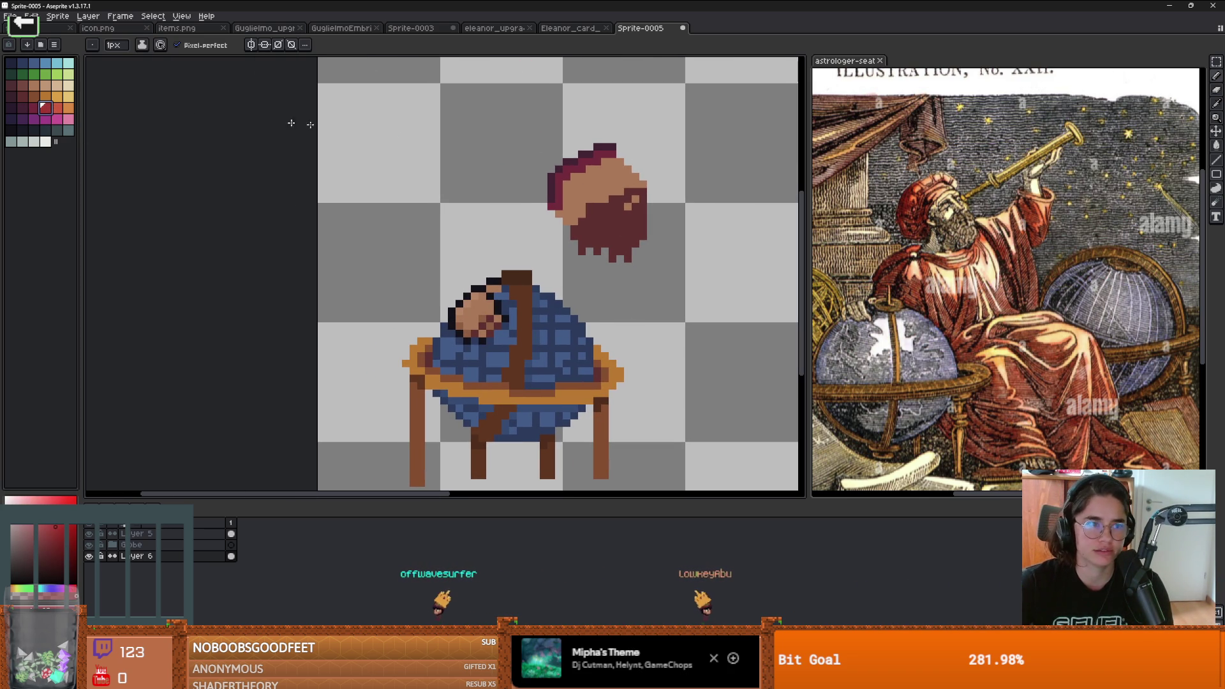
Step: Switch to dark maroon for the hood outline, then paint tan skin pixels below the beard
{"action": "scroll", "coordinate": [544, 145], "scroll_direction": "up", "scroll_amount": 2}
{"action": "left_click", "coordinate": [656, 161], "text": "alt"}
{"action": "scroll", "coordinate": [654, 171], "scroll_direction": "down", "scroll_amount": 1}
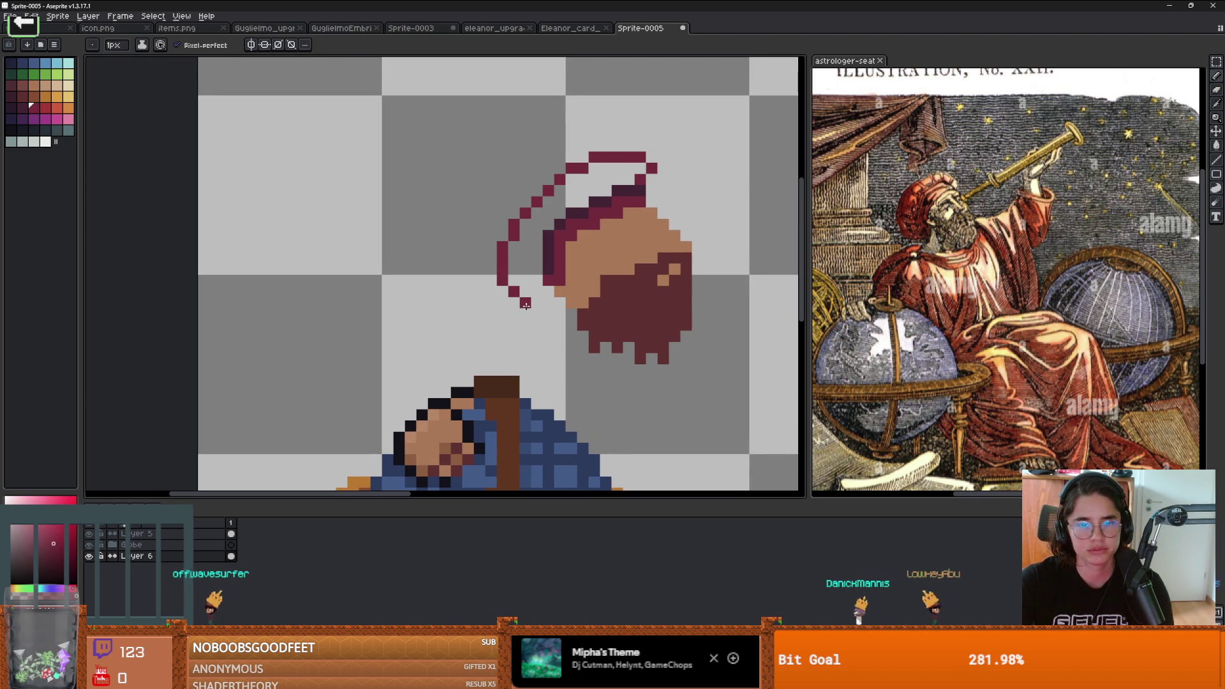
{"action": "left_click", "coordinate": [574, 297], "text": "alt"}
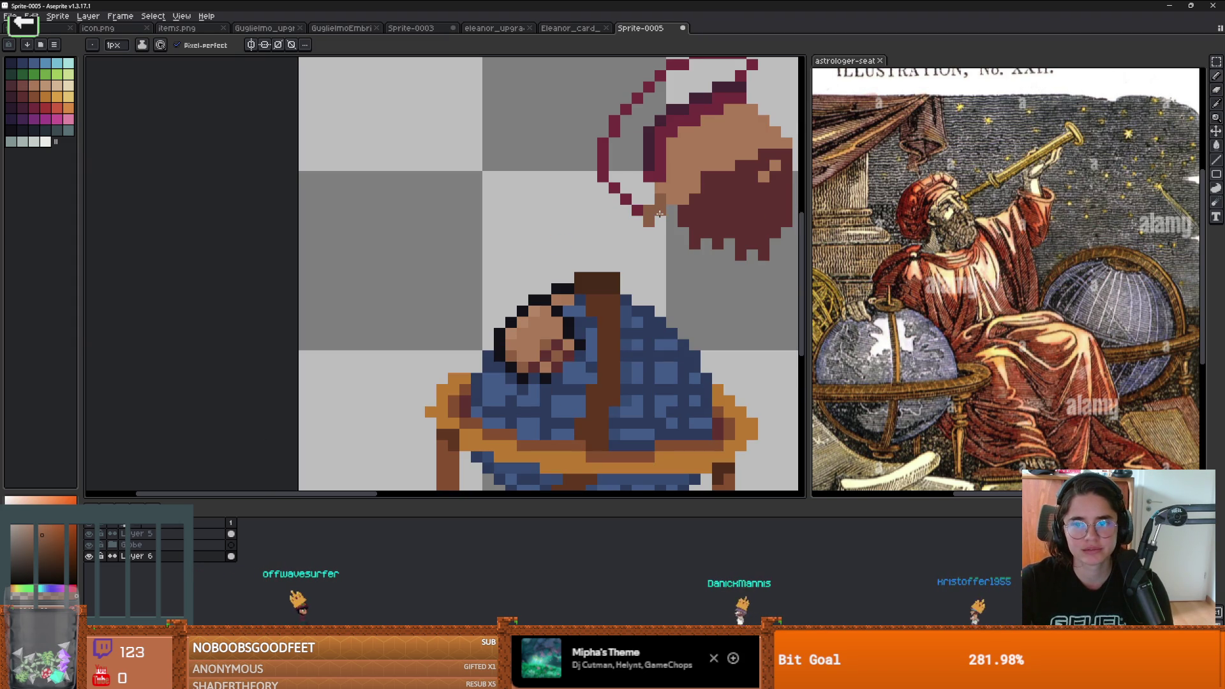
{"action": "key", "text": "ctrl+z"}
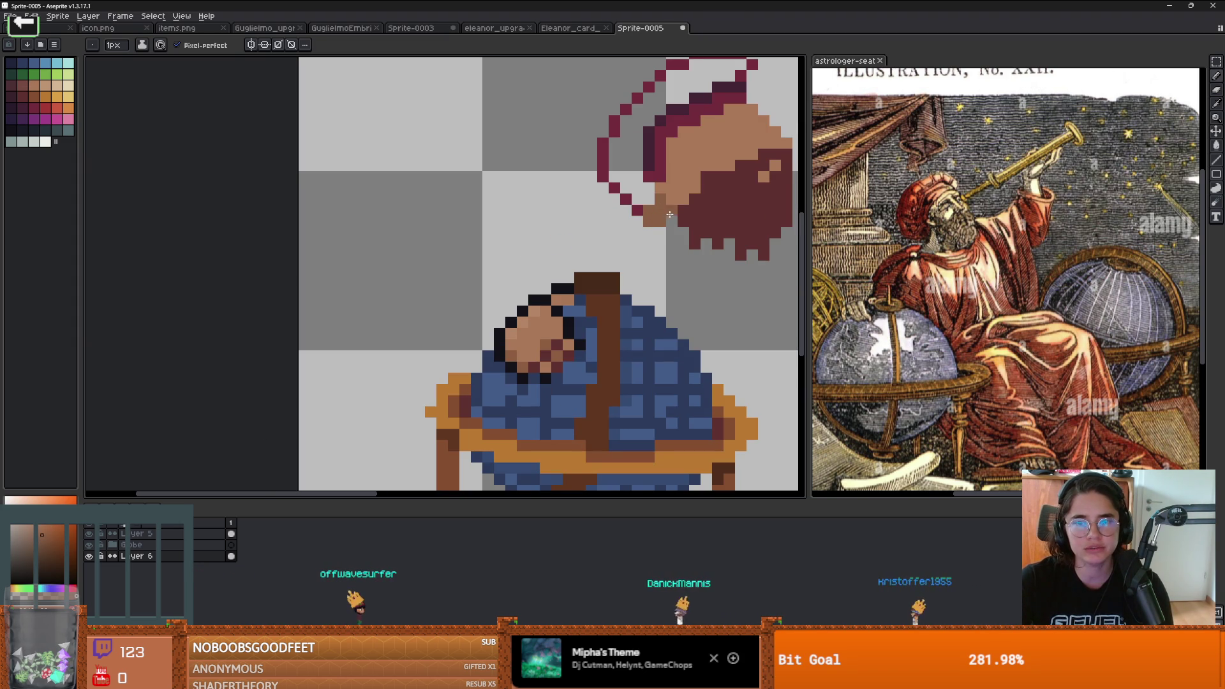
{"action": "left_click_drag", "start_coordinate": [649, 262], "coordinate": [688, 255]}
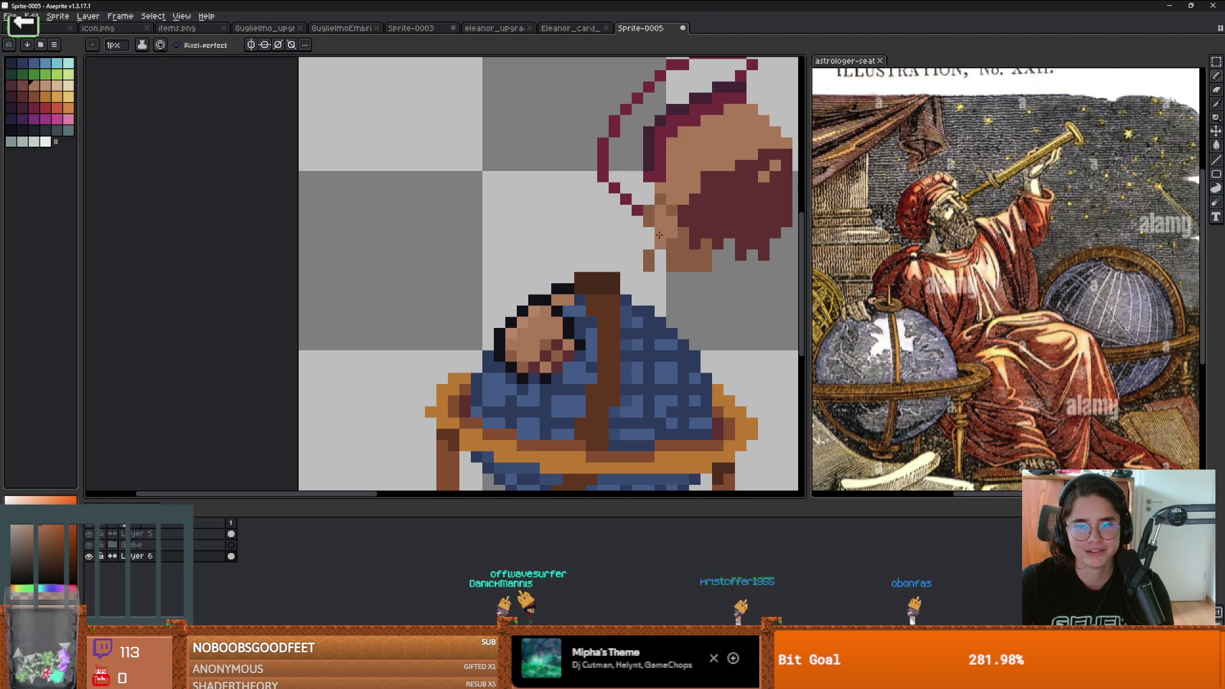
{"action": "scroll", "coordinate": [676, 248], "scroll_direction": "down", "scroll_amount": 2}
{"action": "scroll", "coordinate": [514, 248], "scroll_direction": "up", "scroll_amount": 2}
Step: Erase stray pixels and sample the hood's dark maroon for filling
{"action": "key", "text": "e"}
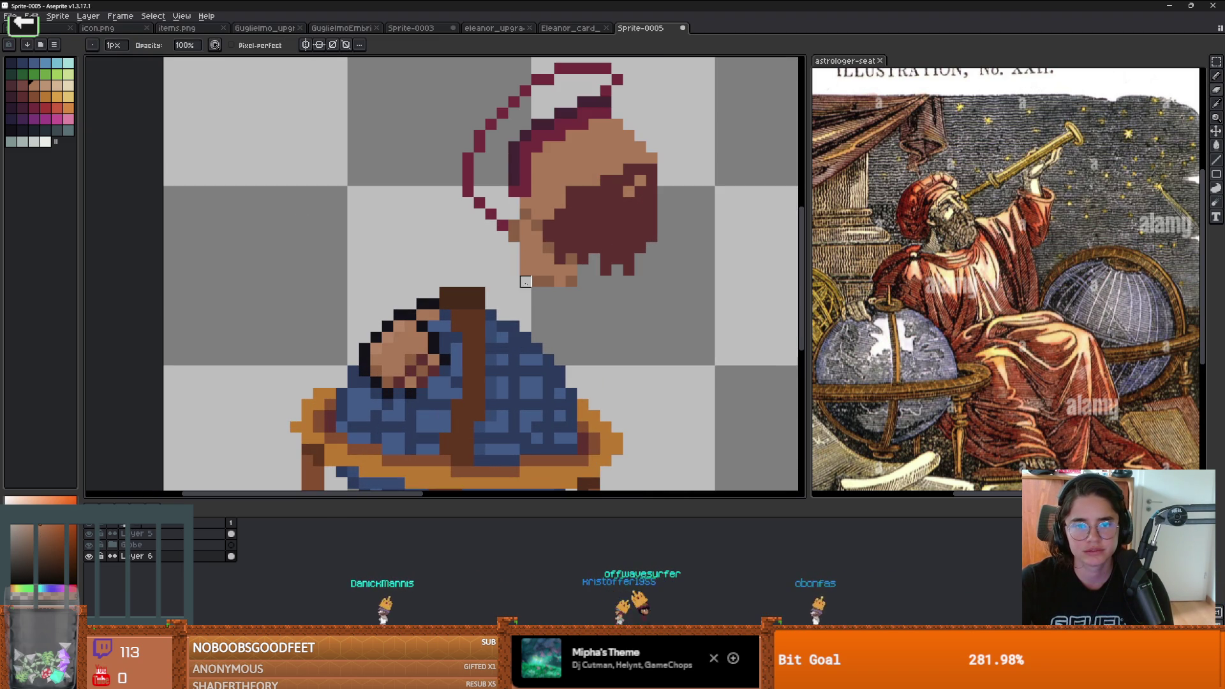
{"action": "scroll", "coordinate": [571, 282], "scroll_direction": "down", "scroll_amount": 2}
{"action": "scroll", "coordinate": [606, 288], "scroll_direction": "up", "scroll_amount": 1}
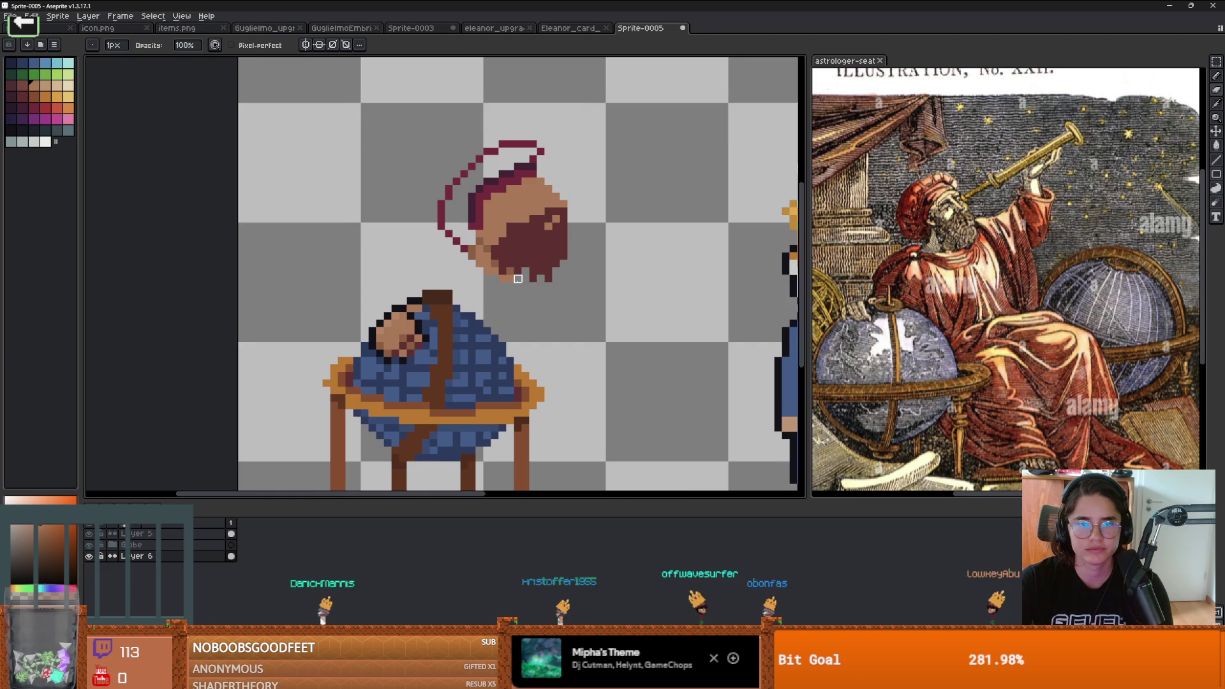
{"action": "scroll", "coordinate": [612, 283], "scroll_direction": "down", "scroll_amount": 1}
{"action": "scroll", "coordinate": [625, 280], "scroll_direction": "up", "scroll_amount": 2}
{"action": "left_click", "coordinate": [606, 271], "text": "alt"}
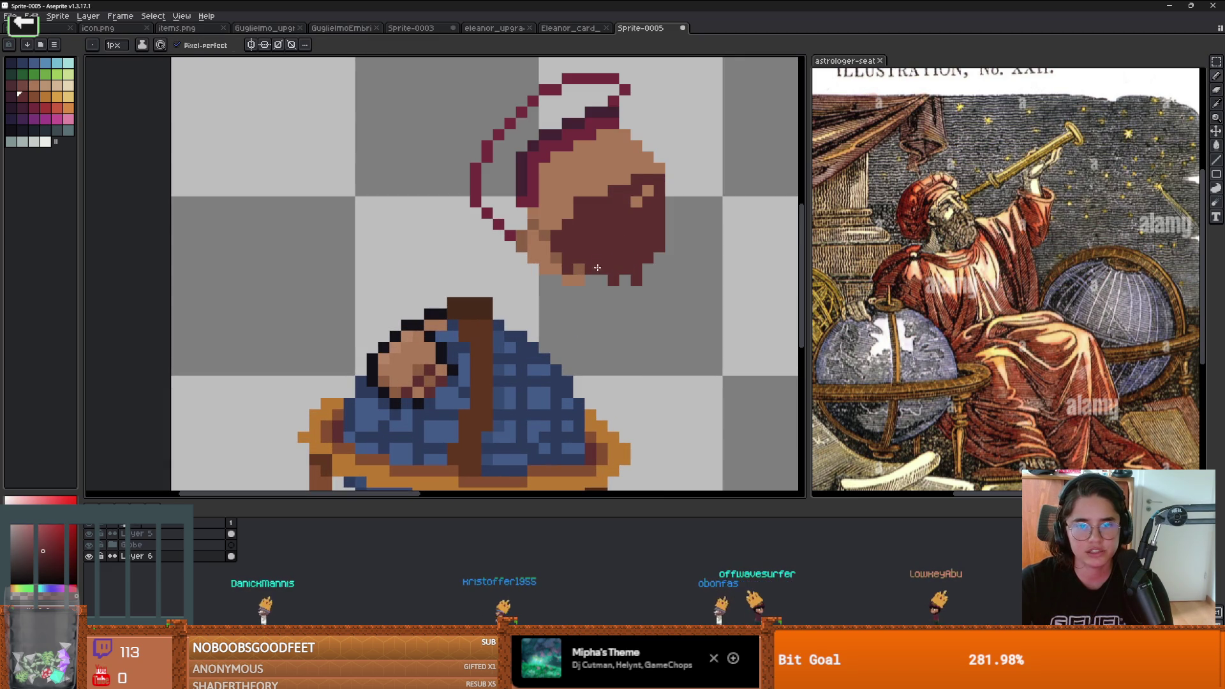
{"action": "scroll", "coordinate": [574, 268], "scroll_direction": "down", "scroll_amount": 4}
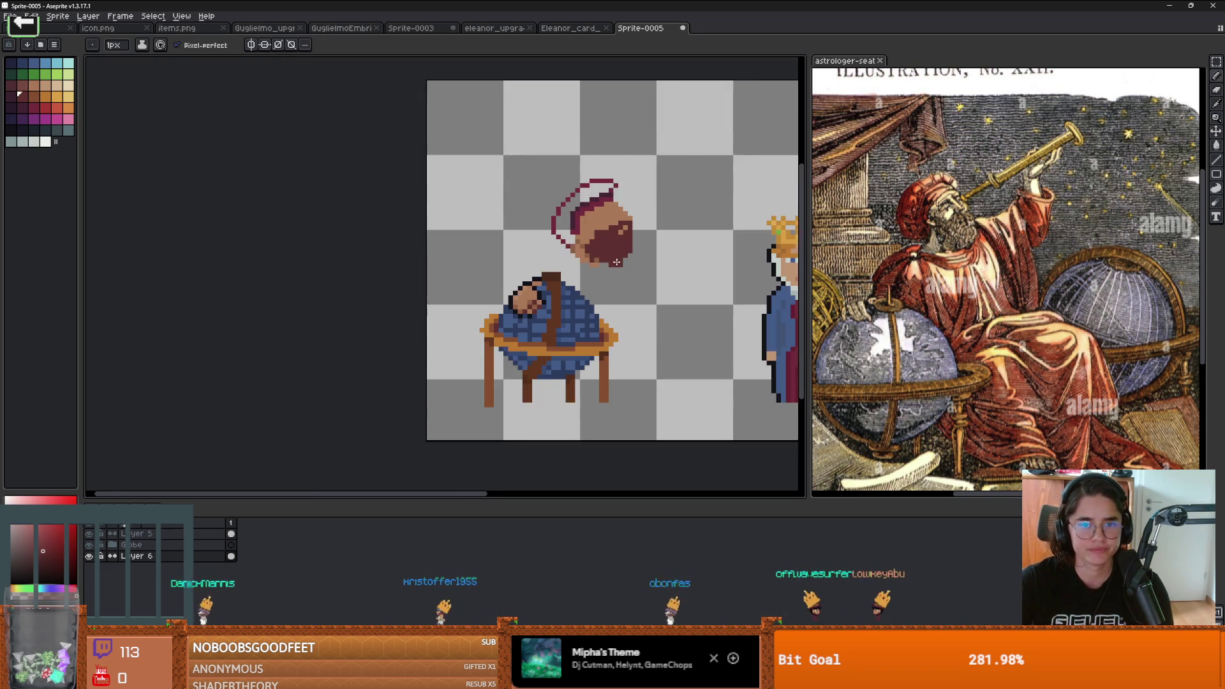
{"action": "scroll", "coordinate": [498, 175], "scroll_direction": "up", "scroll_amount": 3}
{"action": "left_click", "coordinate": [507, 196], "text": "alt"}
Step: Fill the hood outline with maroon, undoing fills that leaked into the background
{"action": "left_click", "coordinate": [504, 199]}
{"action": "key", "text": "ctrl+z"}
{"action": "key", "text": "g"}
{"action": "left_click", "coordinate": [440, 121]}
{"action": "key", "text": "ctrl+z"}
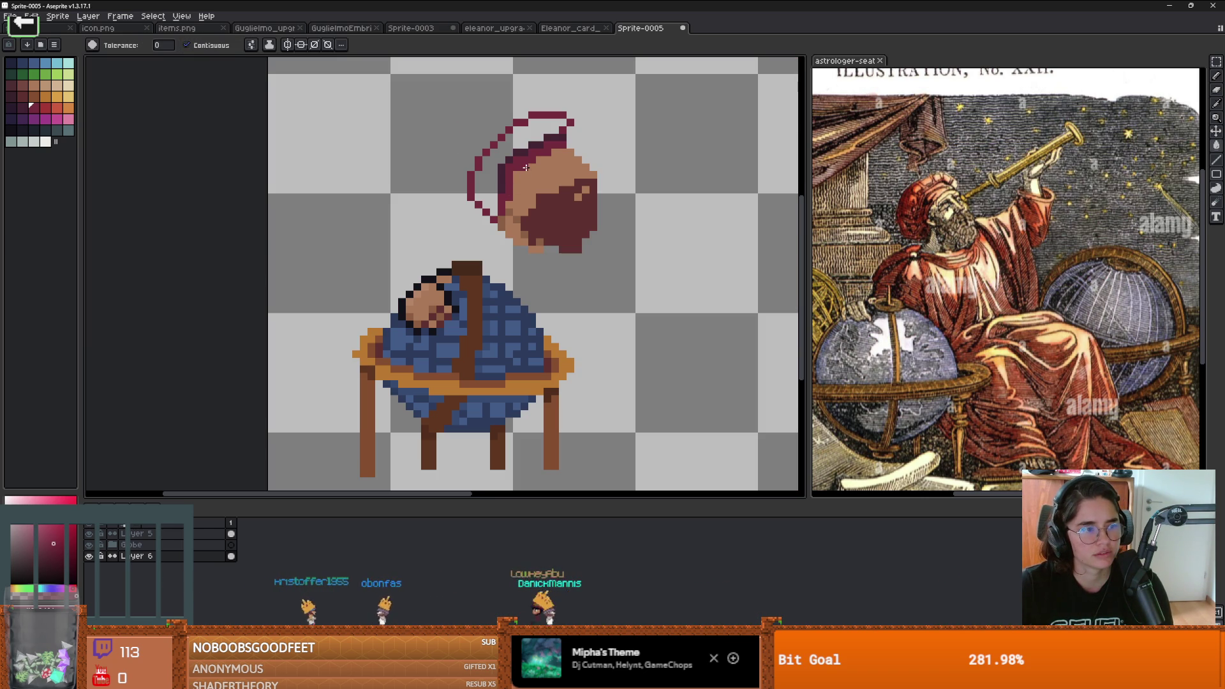
{"action": "left_click", "coordinate": [526, 167]}
{"action": "scroll", "coordinate": [525, 167], "scroll_direction": "up", "scroll_amount": 3}
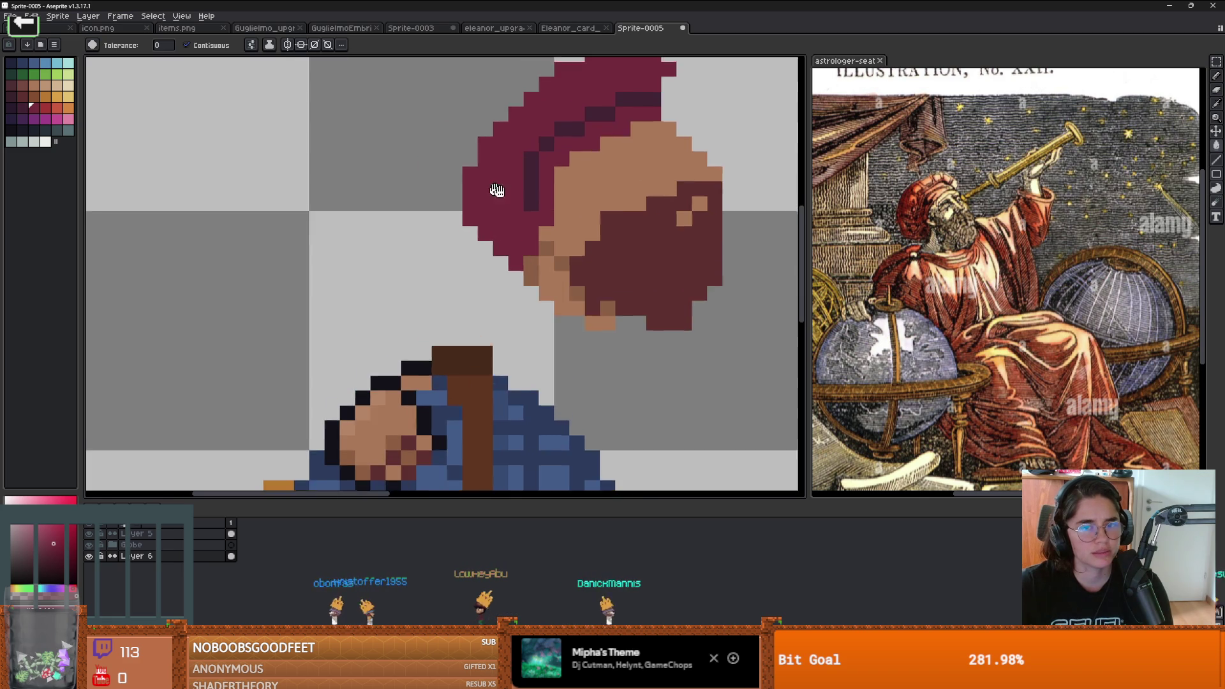
Step: Extend the hood's top edge with maroon pixels and trim the excess with the eraser
{"action": "key", "text": "b"}
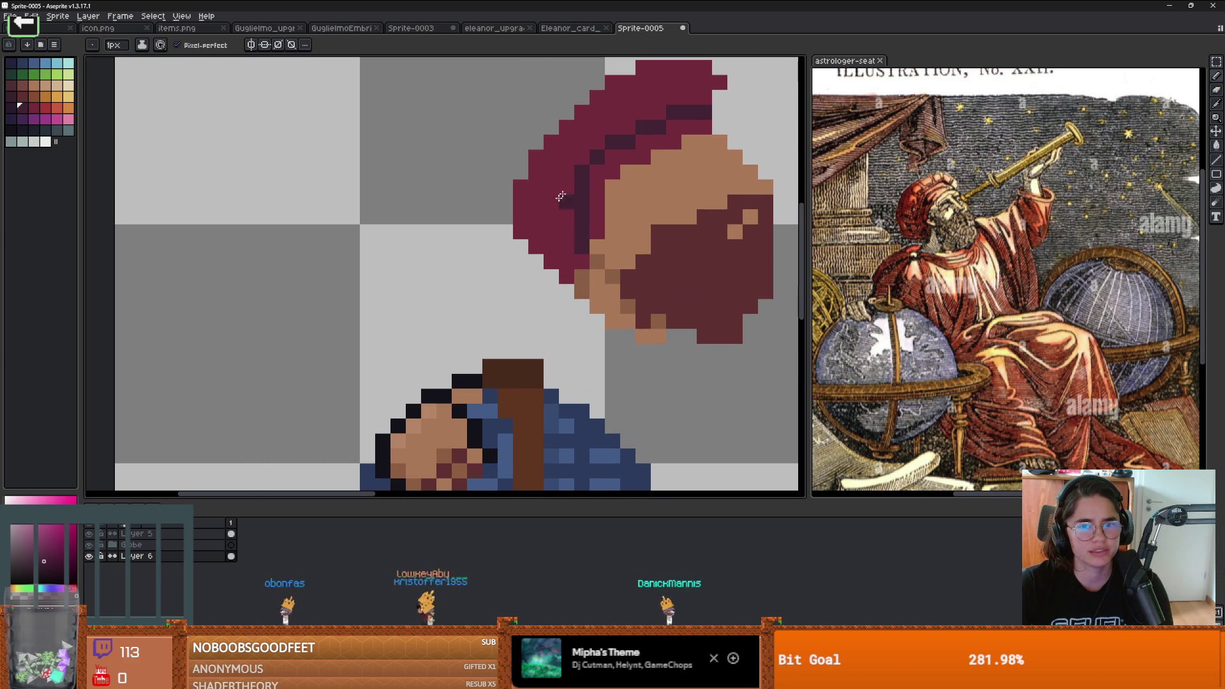
{"action": "scroll", "coordinate": [552, 206], "scroll_direction": "down", "scroll_amount": 1}
{"action": "left_click", "coordinate": [620, 148], "text": "alt"}
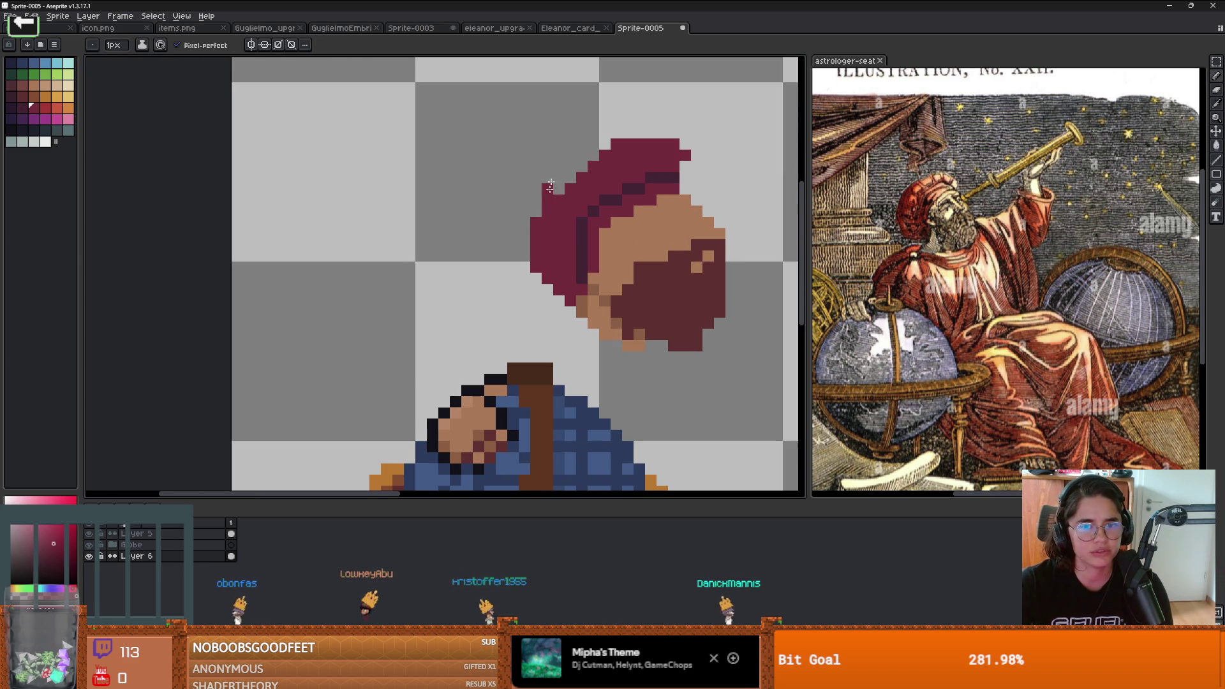
{"action": "left_click_drag", "start_coordinate": [637, 136], "coordinate": [595, 136]}
{"action": "scroll", "coordinate": [648, 133], "scroll_direction": "down", "scroll_amount": 2}
{"action": "scroll", "coordinate": [614, 239], "scroll_direction": "up", "scroll_amount": 2}
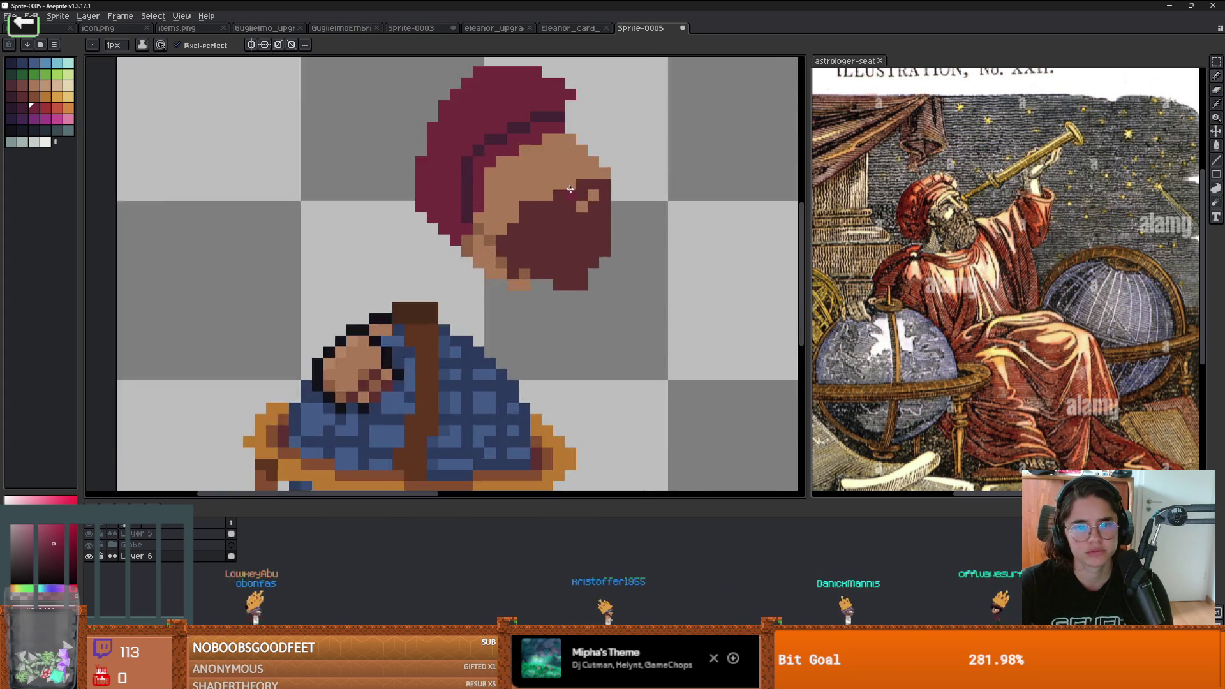
{"action": "key", "text": "e"}
{"action": "mouse_move", "coordinate": [616, 184]}
{"action": "left_mouse_down"}
{"action": "mouse_move", "coordinate": [563, 160]}
{"action": "mouse_move", "coordinate": [504, 171]}
{"action": "left_mouse_up"}
{"action": "scroll", "coordinate": [484, 172], "scroll_direction": "down", "scroll_amount": 2}
{"action": "scroll", "coordinate": [517, 192], "scroll_direction": "up", "scroll_amount": 2}
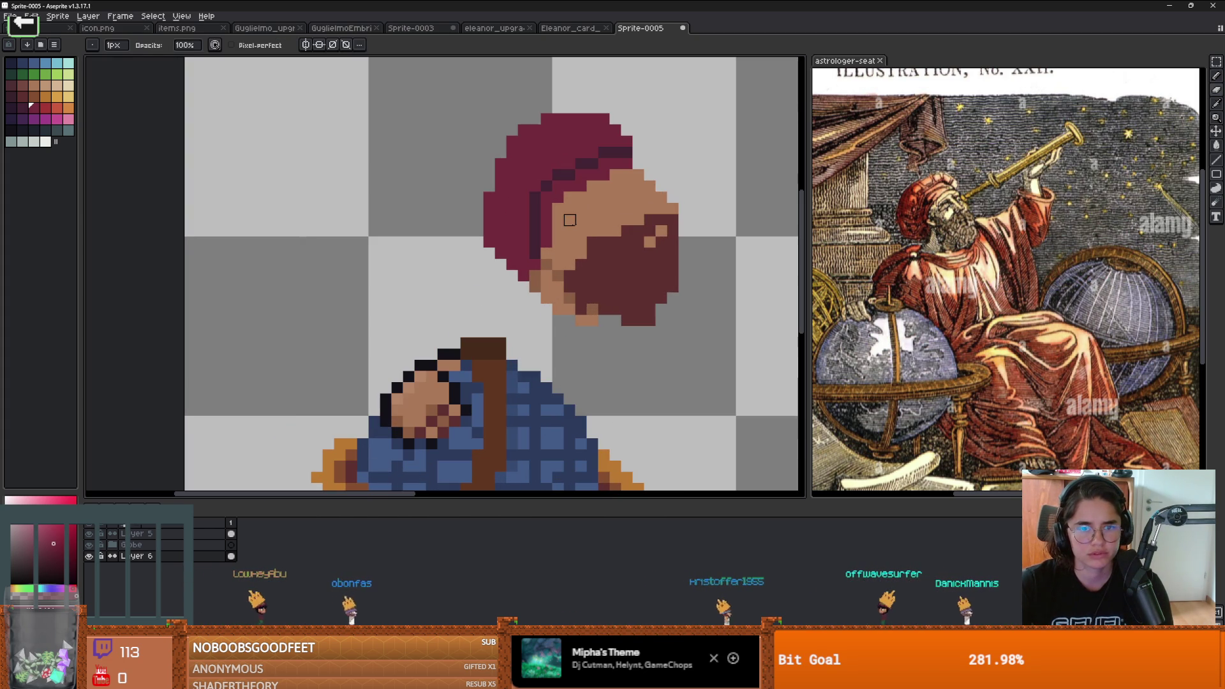
Step: Sample the dark hood colour and place dark pixels on the face
{"action": "key", "text": "i"}
{"action": "left_click", "coordinate": [528, 201]}
{"action": "key", "text": "b"}
{"action": "left_click", "coordinate": [577, 204]}
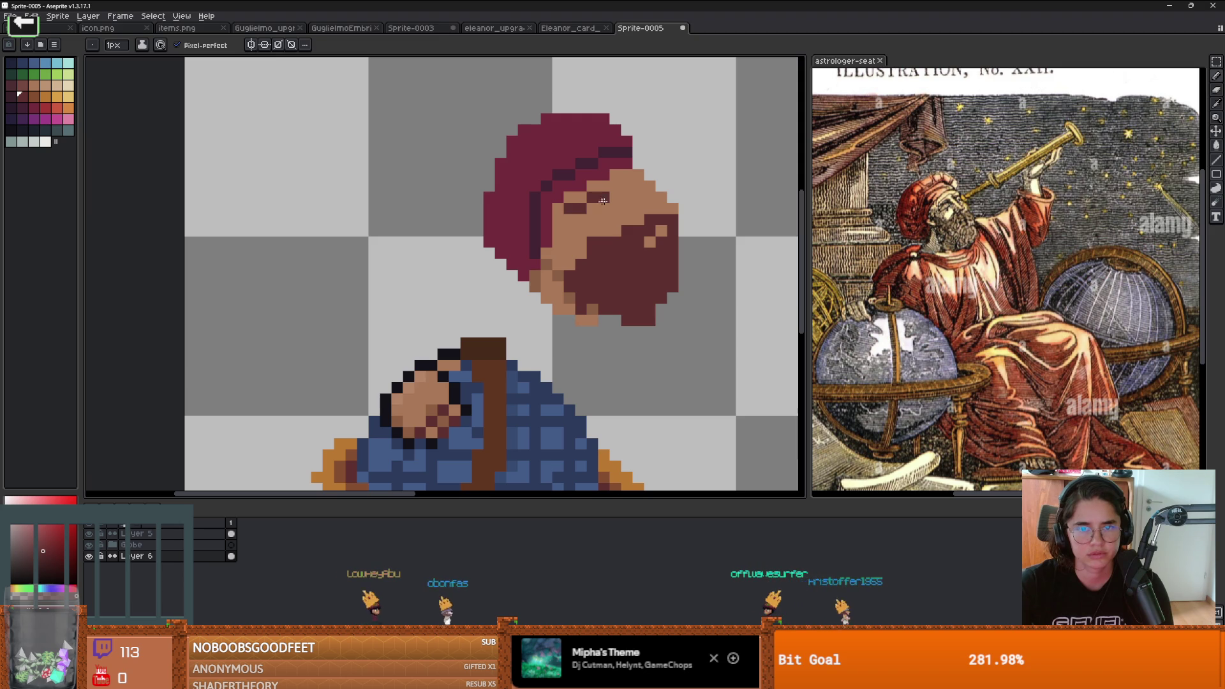
Step: Draw dark brow pixels under the hood, then undo a trial navy fill on the face
{"action": "left_click_drag", "start_coordinate": [638, 186], "coordinate": [623, 187]}
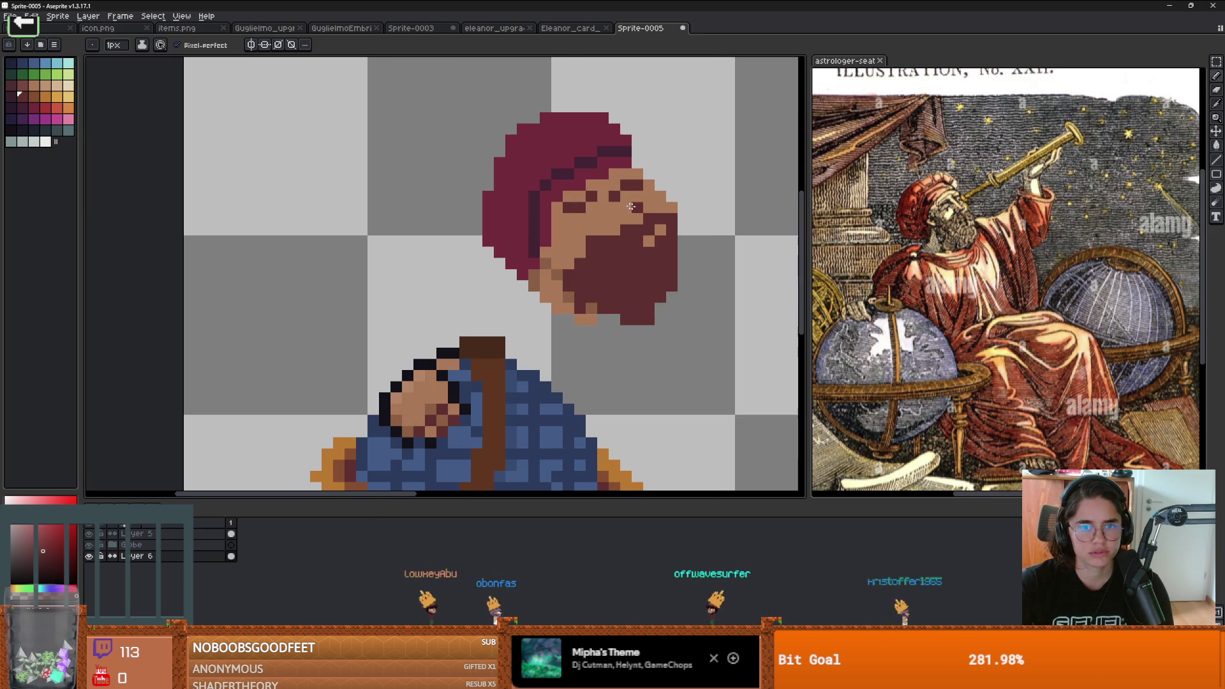
{"action": "key", "text": "g"}
{"action": "left_click", "coordinate": [622, 197], "text": "alt"}
{"action": "left_click", "coordinate": [633, 196]}
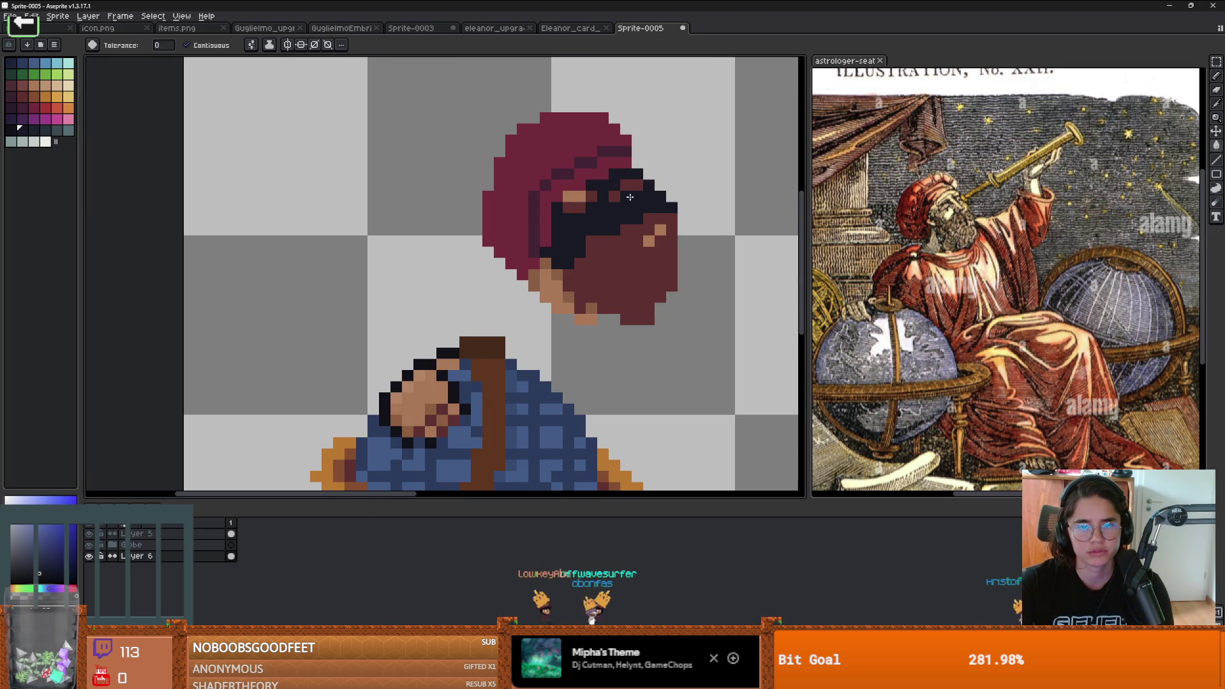
{"action": "key", "text": "v"}
{"action": "key", "text": "b"}
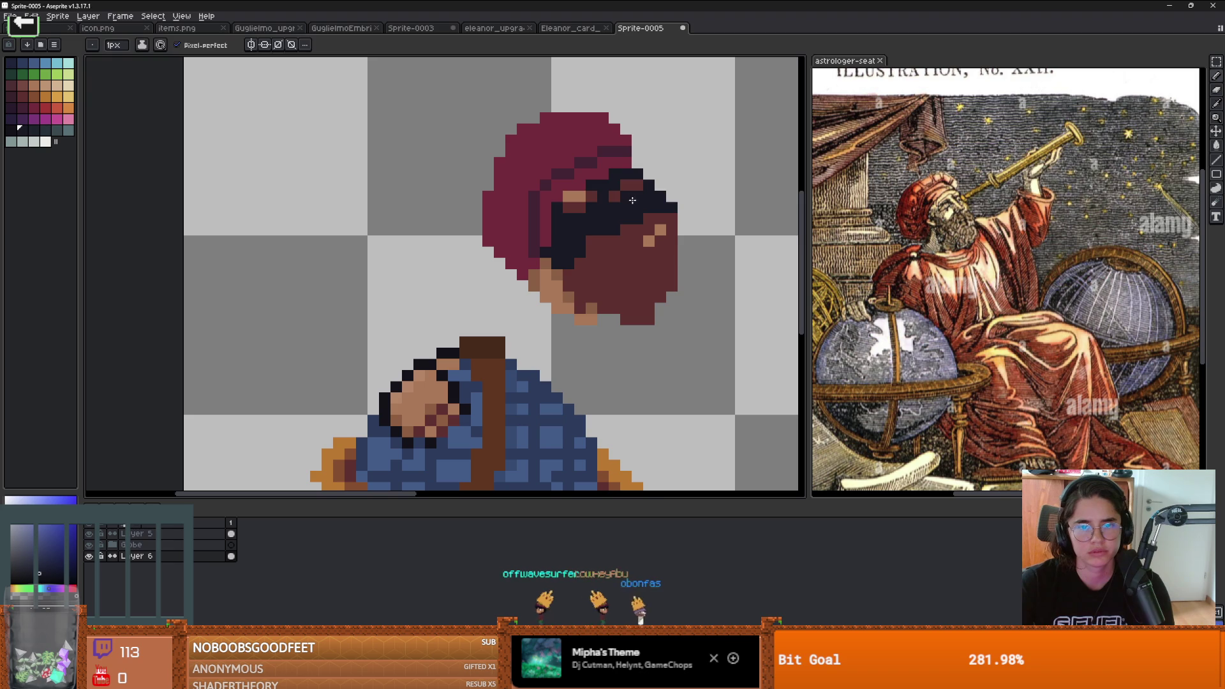
{"action": "key", "text": "ctrl+z"}
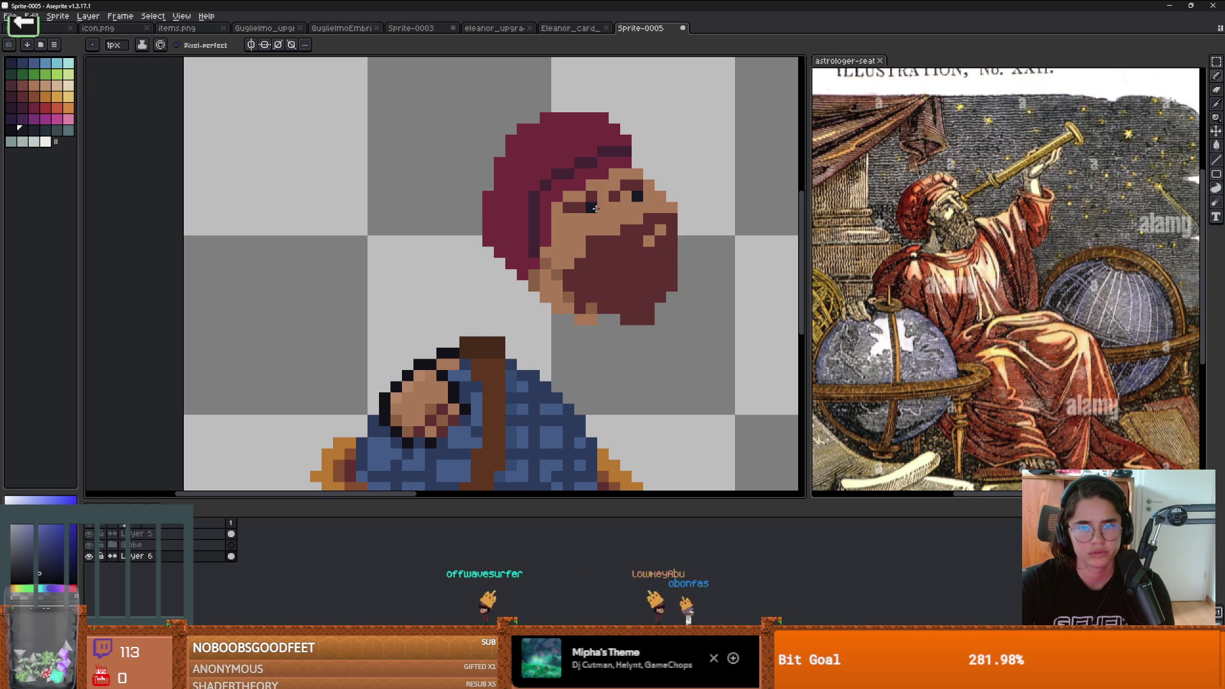
Step: Add a white eye highlight pixel with dark pupil pixels beside it
{"action": "left_click", "coordinate": [635, 204], "text": "alt"}
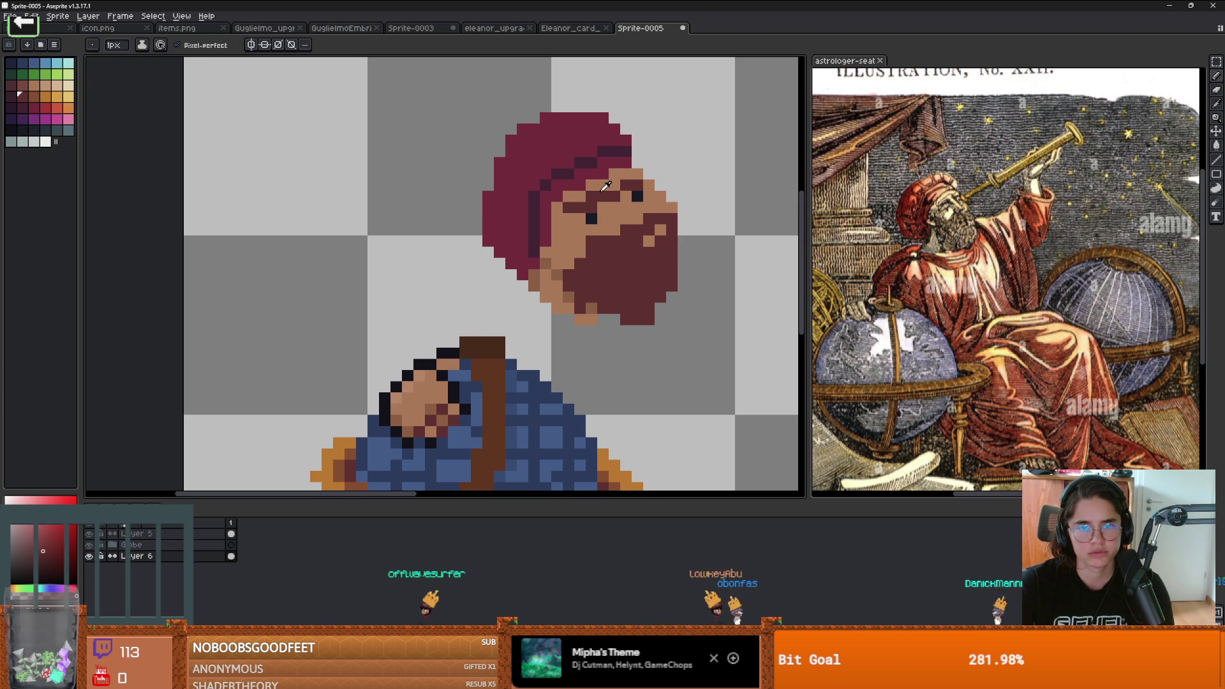
{"action": "scroll", "coordinate": [635, 204], "scroll_direction": "up", "scroll_amount": 1}
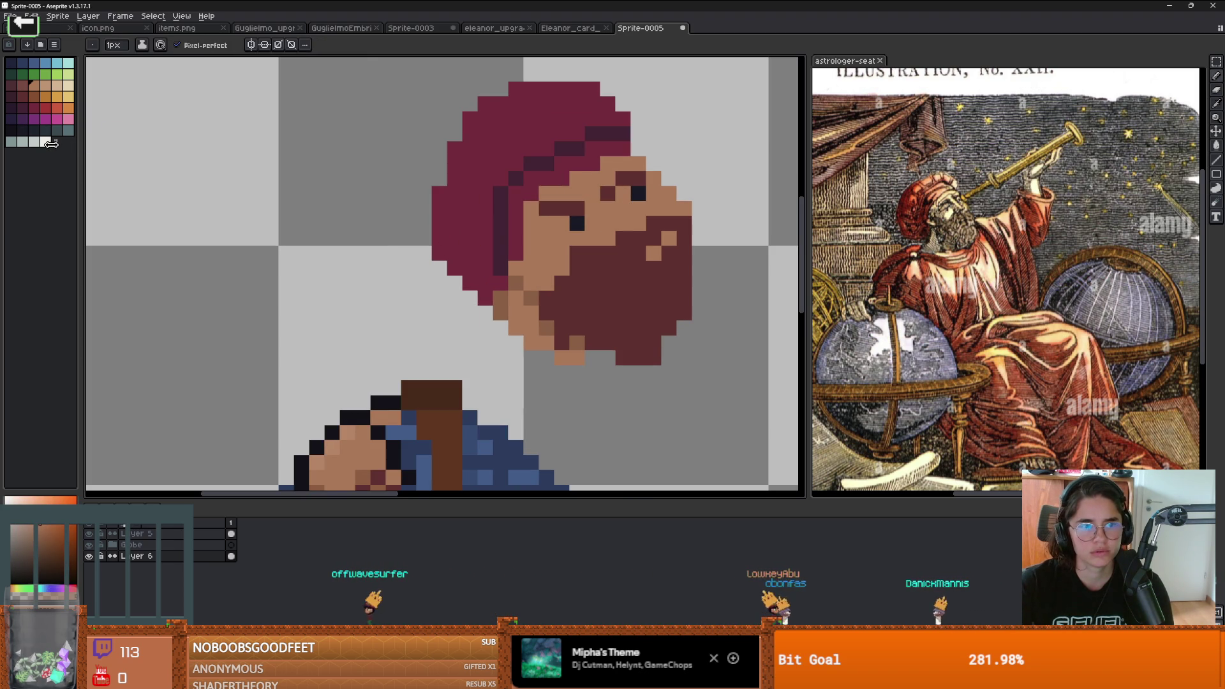
{"action": "left_click", "coordinate": [45, 142]}
{"action": "left_click", "coordinate": [502, 222]}
{"action": "left_click", "coordinate": [561, 222]}
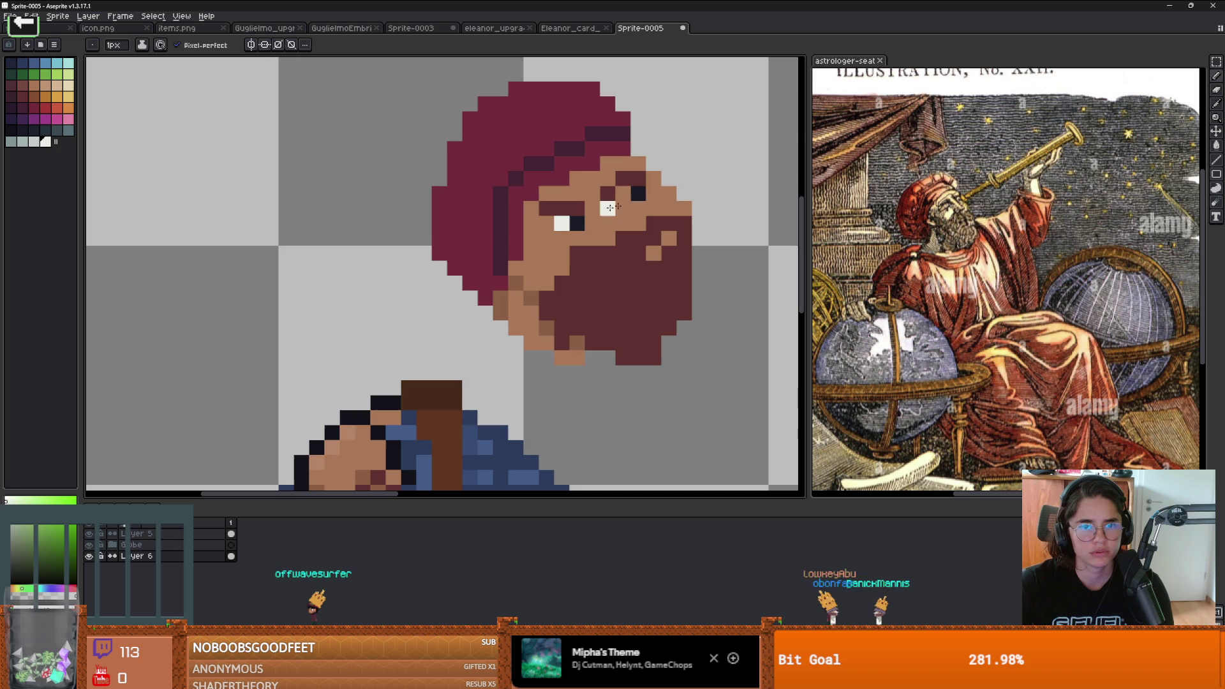
{"action": "scroll", "coordinate": [622, 196], "scroll_direction": "down", "scroll_amount": 3}
{"action": "scroll", "coordinate": [471, 236], "scroll_direction": "up", "scroll_amount": 3}
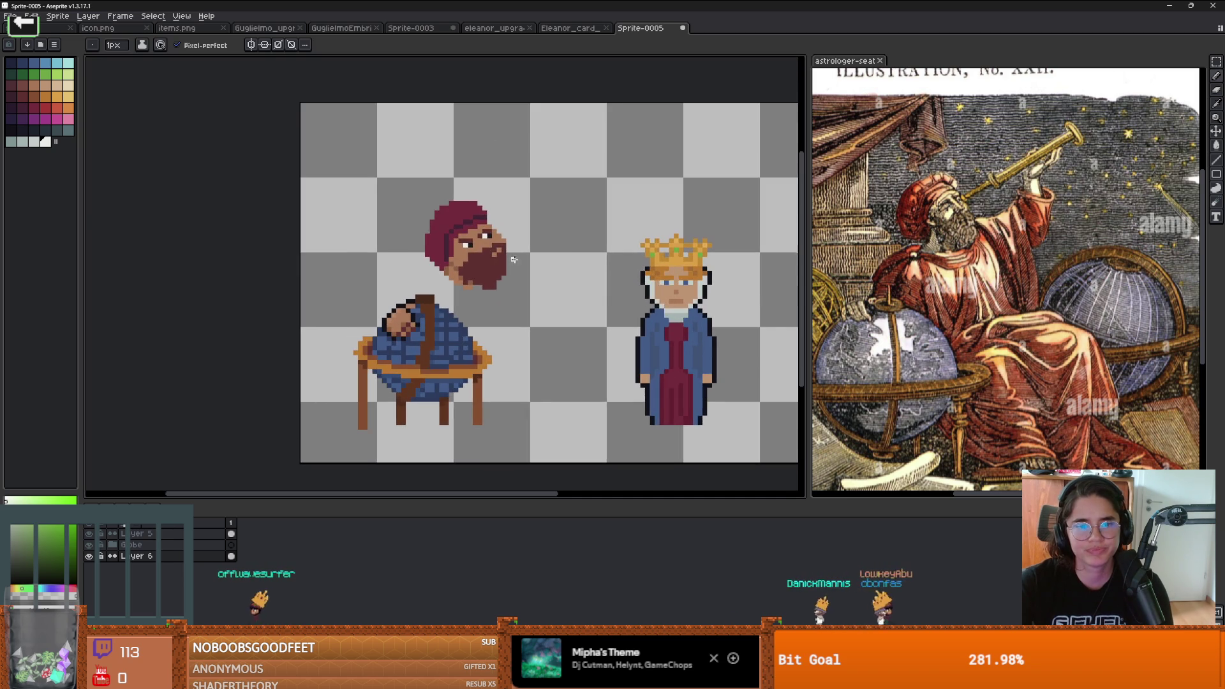
{"action": "left_click", "coordinate": [472, 227], "text": "alt"}
{"action": "left_click", "coordinate": [471, 236]}
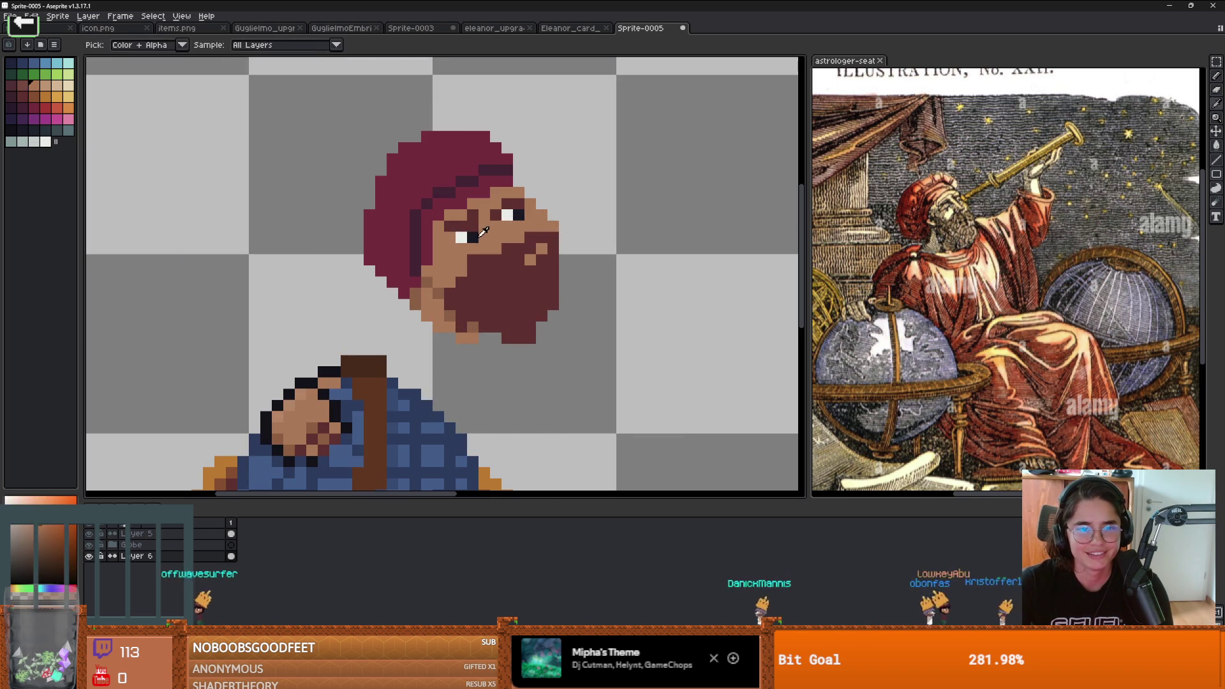
Step: Sample skin-brown and dark red colours from the astrologer's face and hood
{"action": "left_click", "coordinate": [483, 228], "text": "alt"}
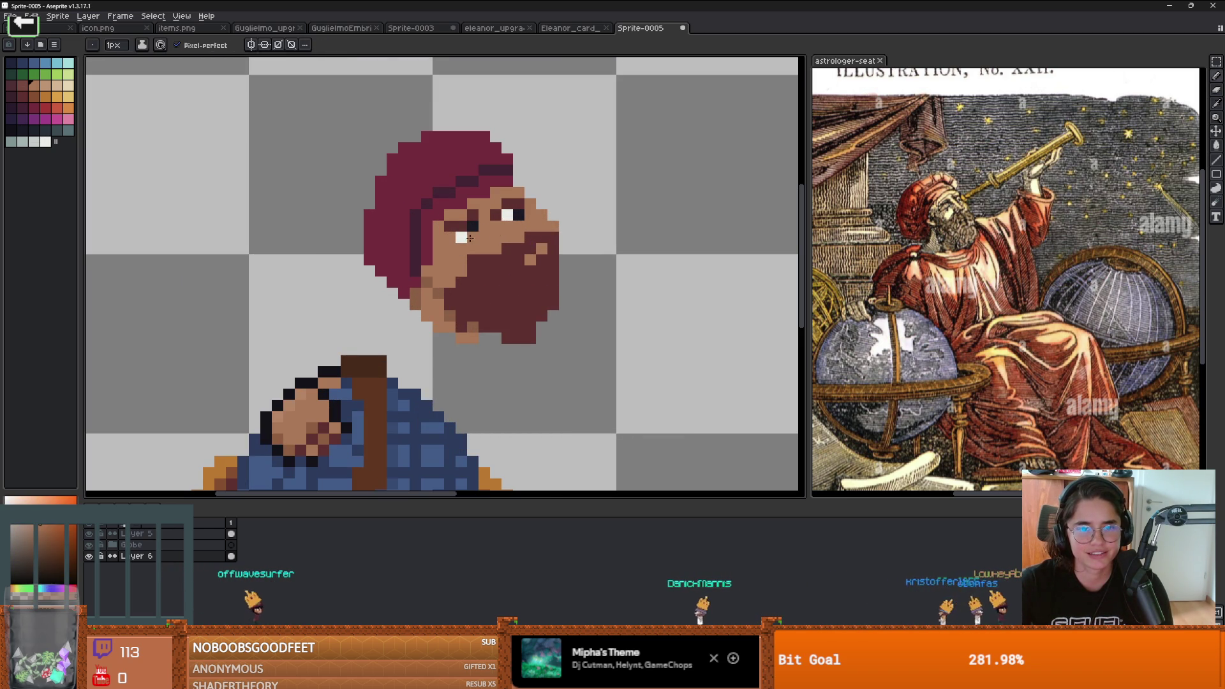
{"action": "scroll", "coordinate": [527, 245], "scroll_direction": "down", "scroll_amount": 2}
{"action": "scroll", "coordinate": [517, 243], "scroll_direction": "up", "scroll_amount": 2}
{"action": "key", "text": "alt"}
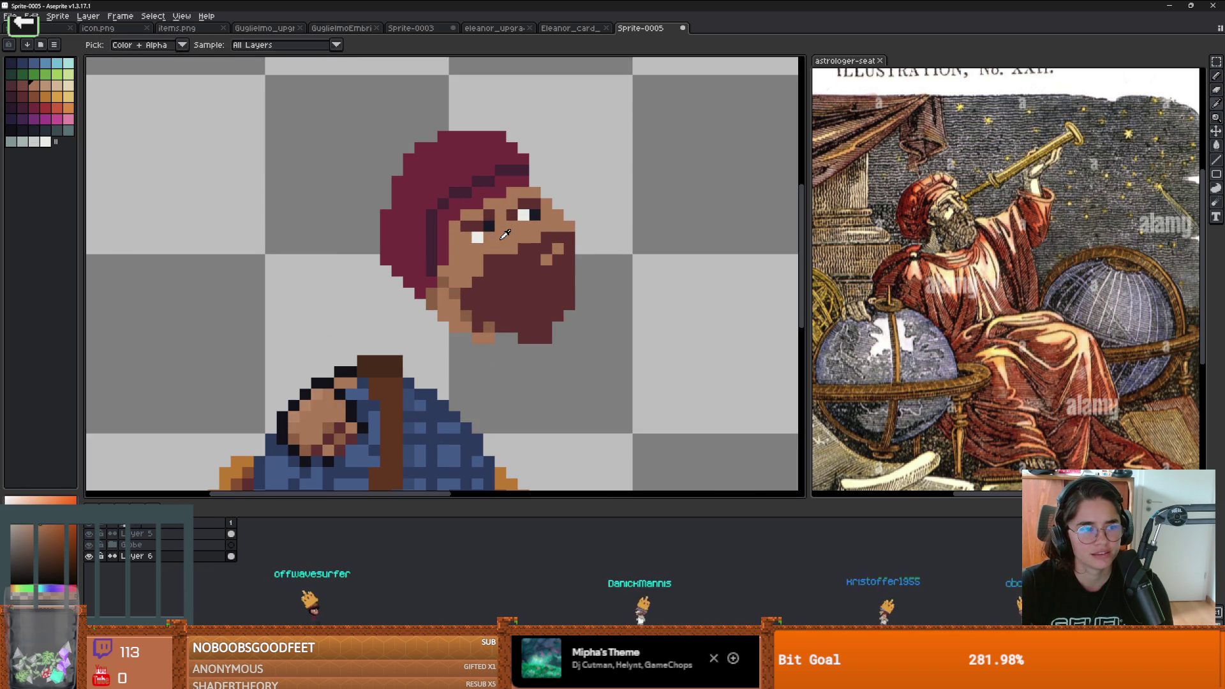
{"action": "left_click", "coordinate": [502, 239], "text": "alt"}
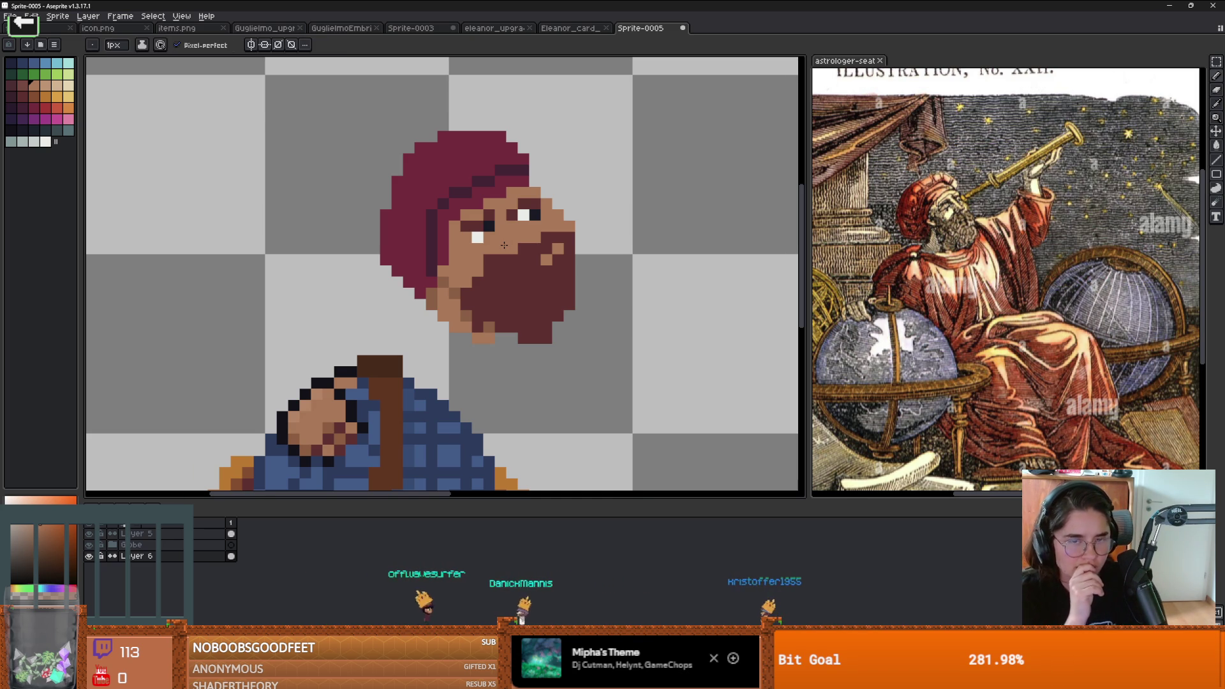
{"action": "scroll", "coordinate": [505, 240], "scroll_direction": "up", "scroll_amount": 1}
{"action": "key", "text": "alt"}
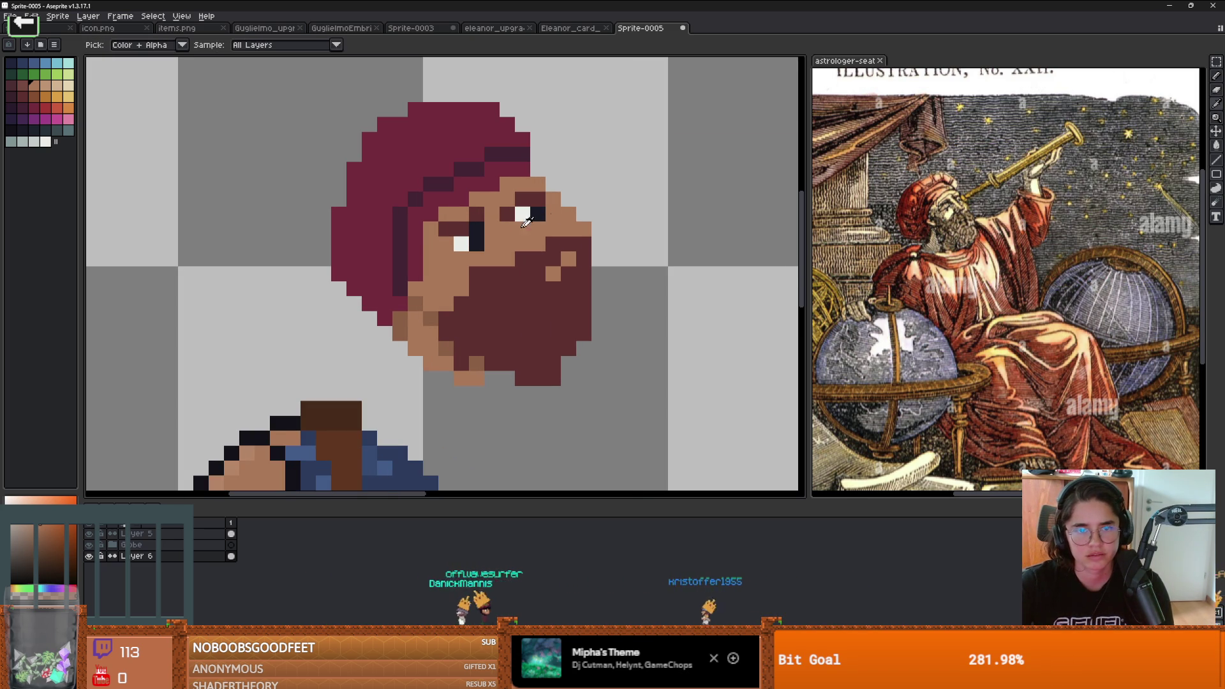
{"action": "scroll", "coordinate": [589, 234], "scroll_direction": "down", "scroll_amount": 3}
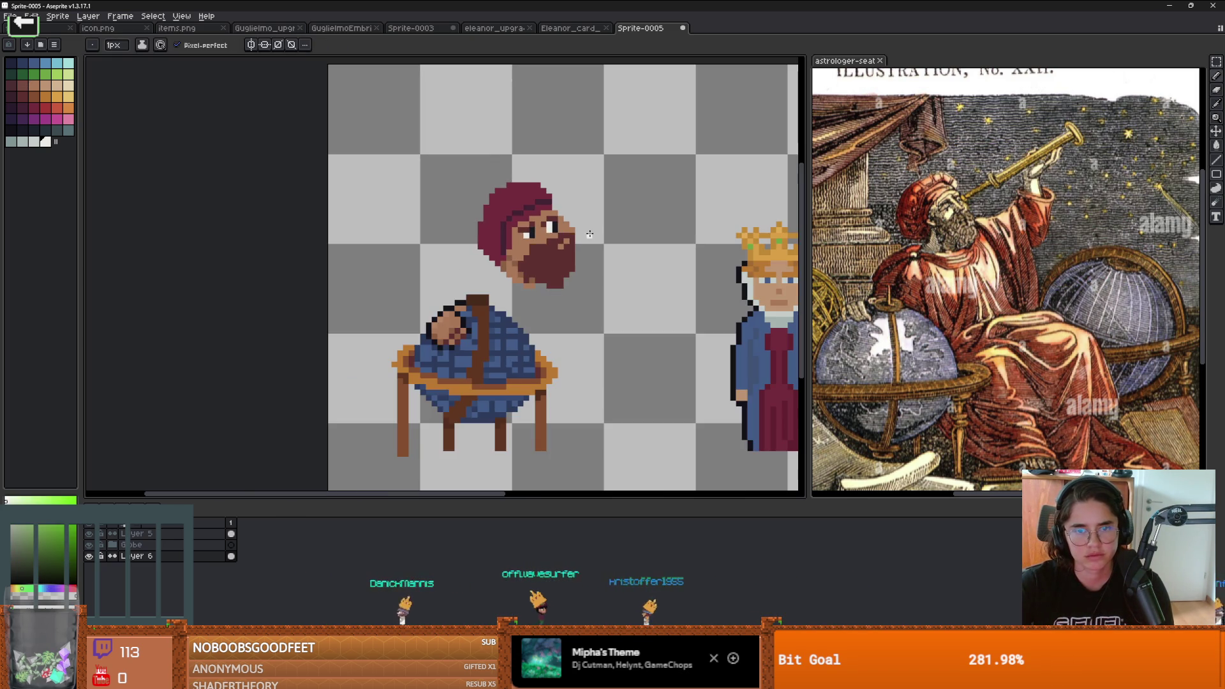
{"action": "scroll", "coordinate": [589, 234], "scroll_direction": "up", "scroll_amount": 3}
{"action": "left_click", "coordinate": [558, 194], "text": "alt"}
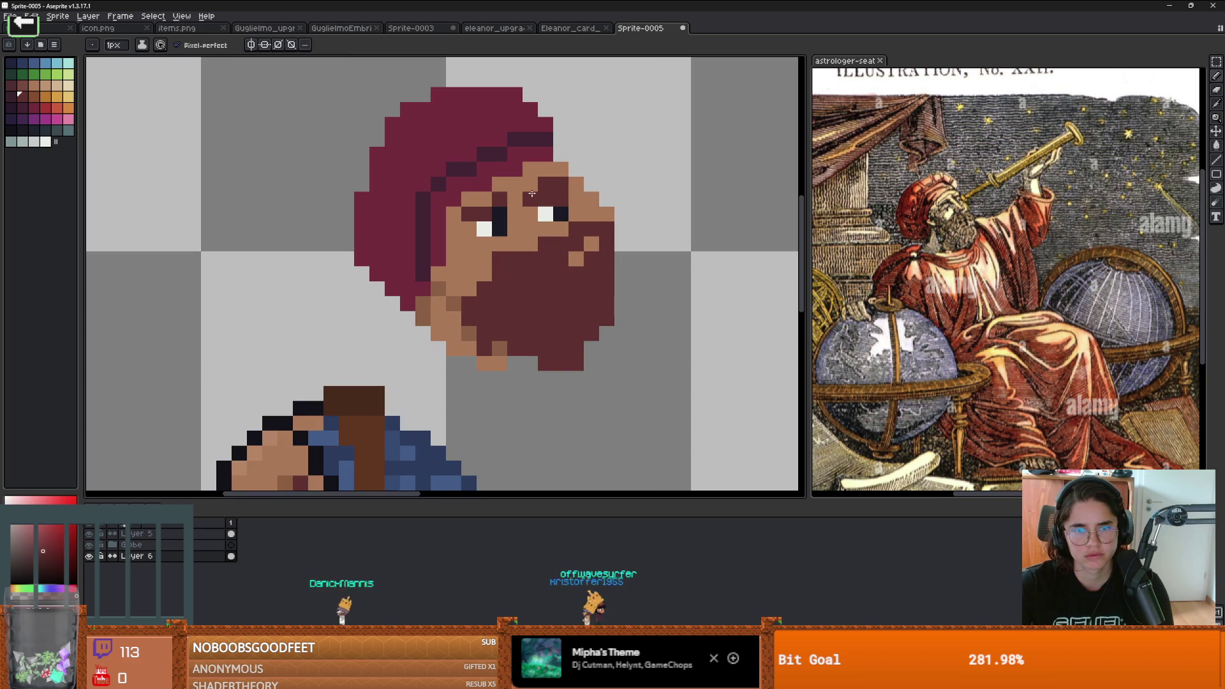
{"action": "scroll", "coordinate": [547, 217], "scroll_direction": "down", "scroll_amount": 2}
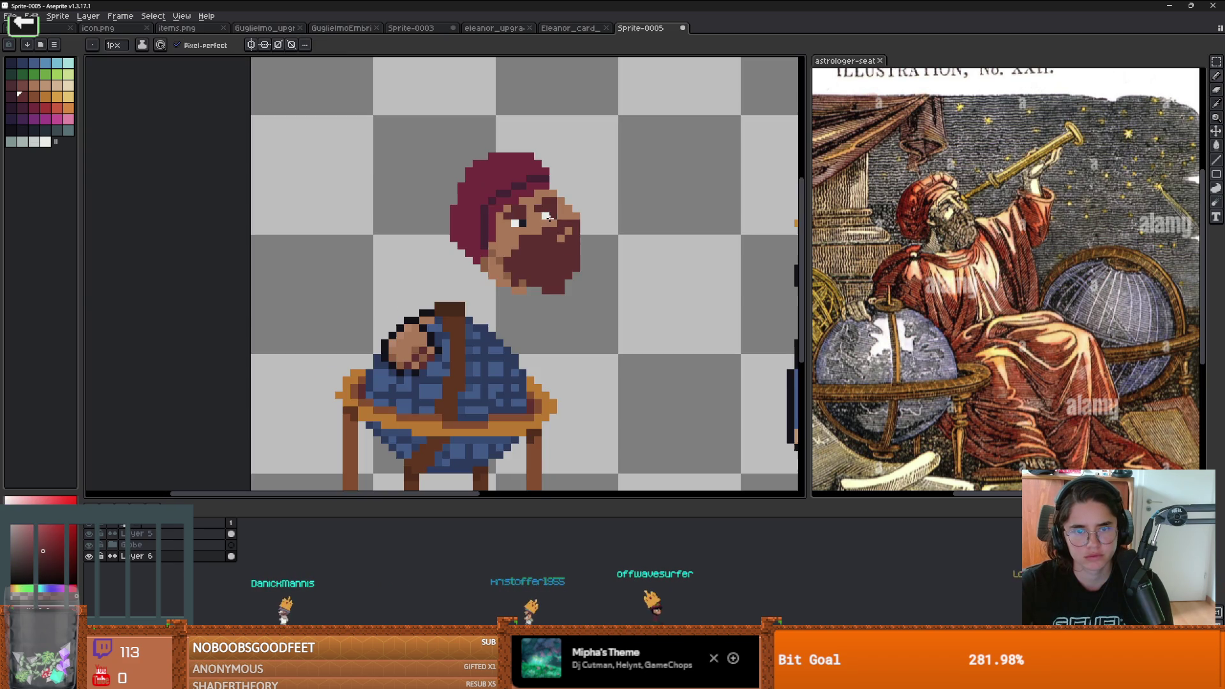
{"action": "scroll", "coordinate": [587, 222], "scroll_direction": "down", "scroll_amount": 1}
{"action": "scroll", "coordinate": [562, 255], "scroll_direction": "up", "scroll_amount": 1}
{"action": "scroll", "coordinate": [529, 287], "scroll_direction": "down", "scroll_amount": 2}
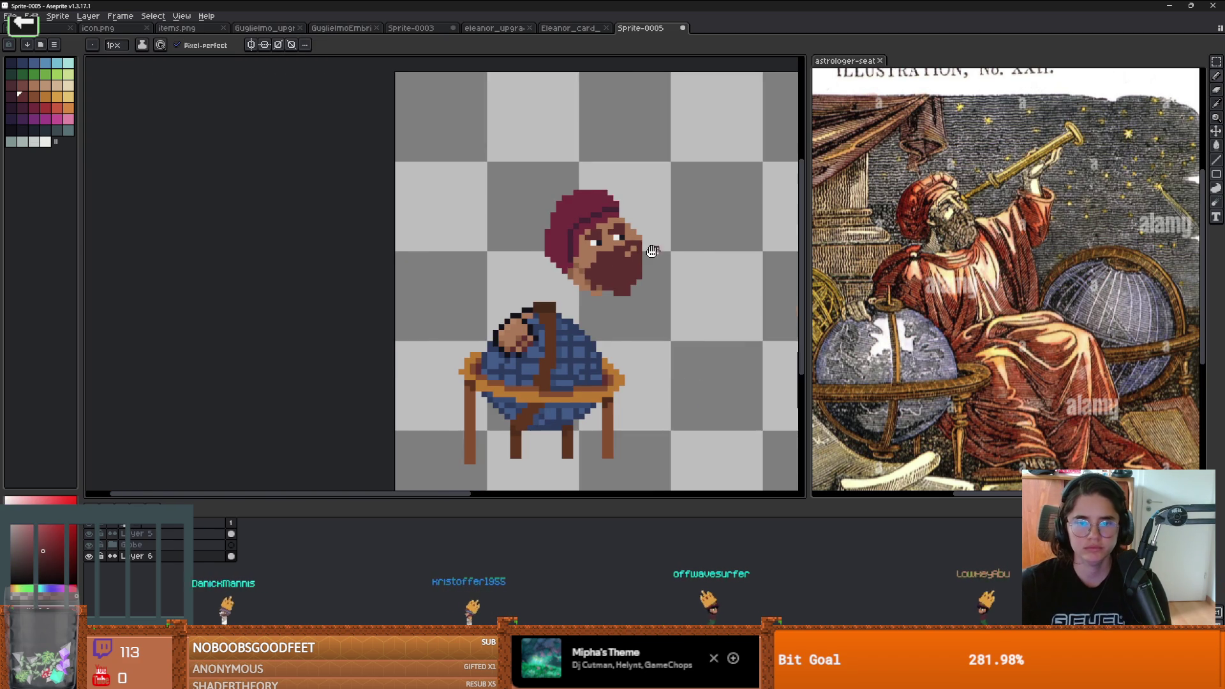
{"action": "scroll", "coordinate": [502, 326], "scroll_direction": "up", "scroll_amount": 1}
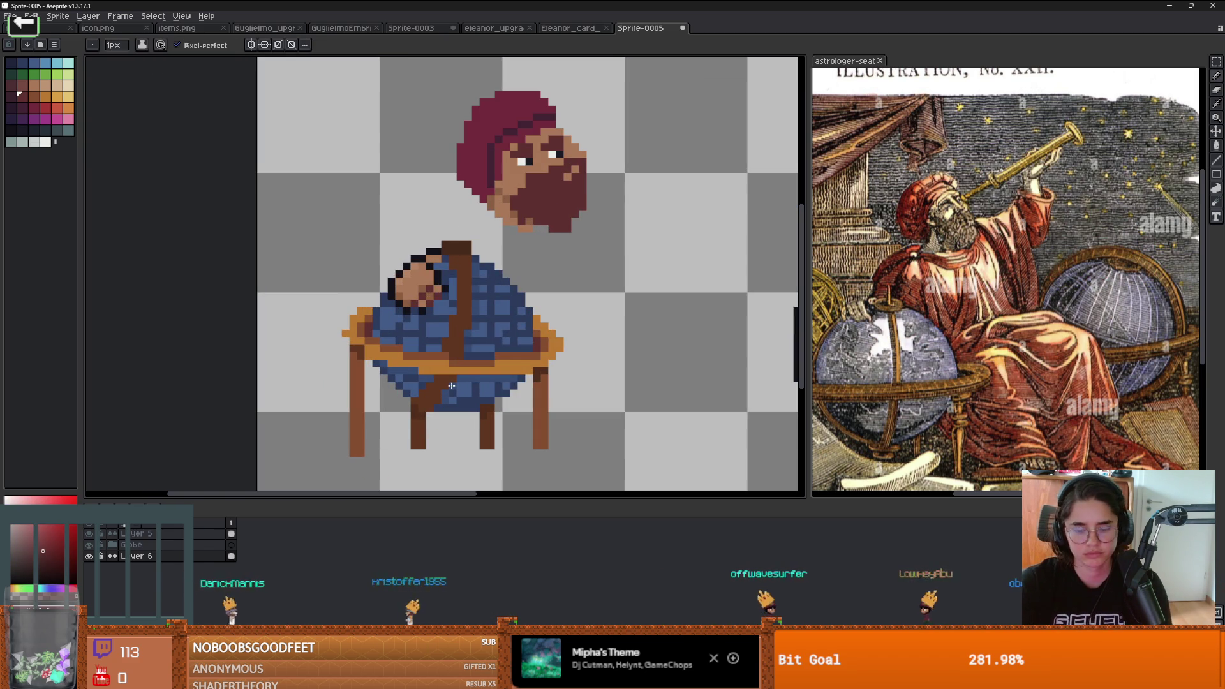
Step: Add Layer 7 with the hood's crimson sampled, and move it below Layer 6
{"action": "key", "text": "shift+n"}
{"action": "key", "text": "i"}
{"action": "left_click", "coordinate": [489, 123]}
{"action": "key", "text": "b"}
{"action": "mouse_move", "coordinate": [539, 246]}
{"action": "left_mouse_down"}
{"action": "mouse_move", "coordinate": [498, 239]}
{"action": "mouse_move", "coordinate": [549, 256]}
{"action": "mouse_move", "coordinate": [594, 230]}
{"action": "mouse_move", "coordinate": [581, 291]}
{"action": "left_mouse_up"}
{"action": "key", "text": "ctrl+z"}
{"action": "key", "text": "ctrl+z"}
{"action": "key", "text": "ctrl+z"}
{"action": "left_click", "coordinate": [234, 557]}
{"action": "left_click_drag", "start_coordinate": [237, 564], "coordinate": [237, 570]}
Step: Paint a large crimson robe body under the head with an arm raised upper right
{"action": "left_click_drag", "start_coordinate": [598, 266], "coordinate": [500, 235]}
{"action": "mouse_move", "coordinate": [577, 237]}
{"action": "left_mouse_down"}
{"action": "mouse_move", "coordinate": [649, 189]}
{"action": "mouse_move", "coordinate": [629, 245]}
{"action": "left_mouse_up"}
{"action": "scroll", "coordinate": [467, 237], "scroll_direction": "down", "scroll_amount": 2}
{"action": "scroll", "coordinate": [468, 237], "scroll_direction": "up", "scroll_amount": 1}
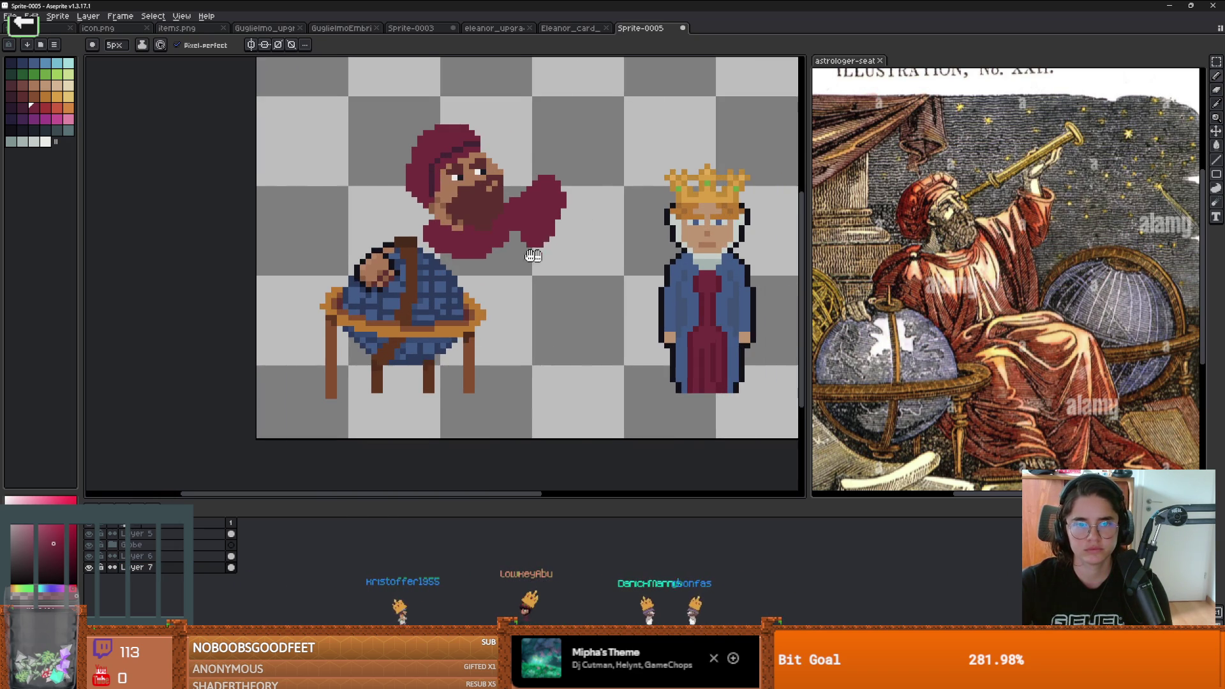
{"action": "mouse_move", "coordinate": [472, 249]}
{"action": "left_mouse_down"}
{"action": "mouse_move", "coordinate": [491, 278]}
{"action": "mouse_move", "coordinate": [478, 290]}
{"action": "mouse_move", "coordinate": [532, 316]}
{"action": "mouse_move", "coordinate": [543, 300]}
{"action": "mouse_move", "coordinate": [501, 363]}
{"action": "mouse_move", "coordinate": [456, 319]}
{"action": "mouse_move", "coordinate": [434, 262]}
{"action": "left_mouse_up"}
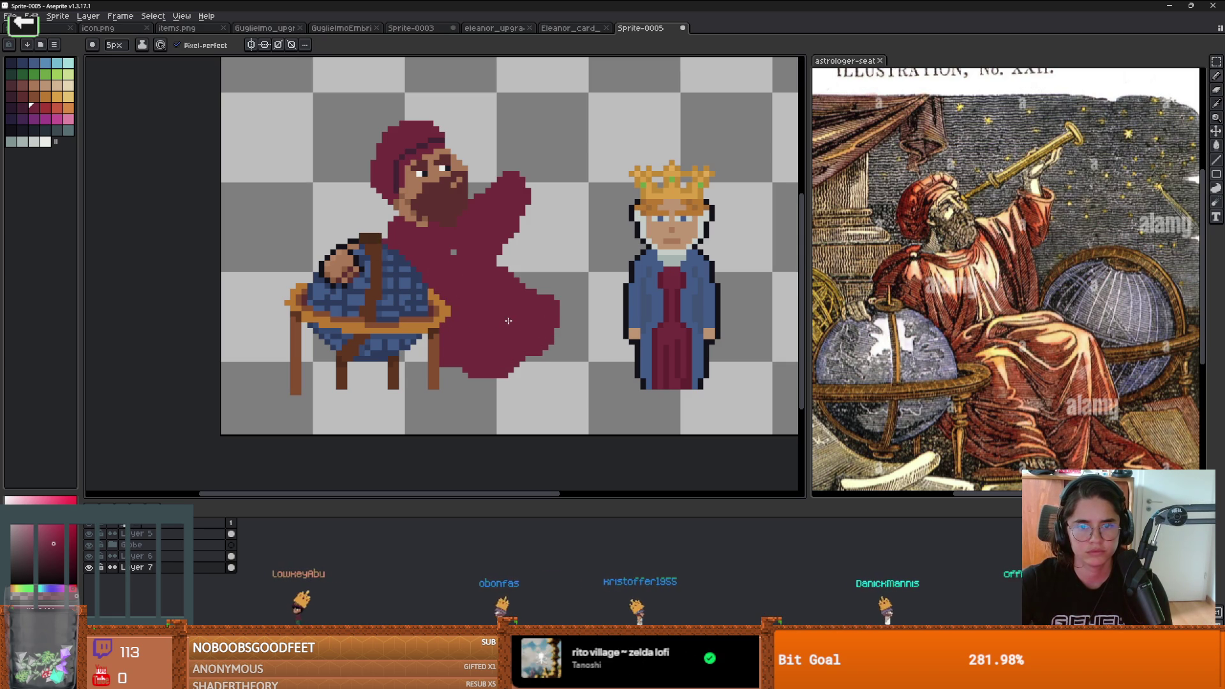
Step: Extend the robe down past the table's right leg and enlarge the raised sleeve
{"action": "scroll", "coordinate": [433, 281], "scroll_direction": "up", "scroll_amount": 2}
{"action": "scroll", "coordinate": [452, 351], "scroll_direction": "down", "scroll_amount": 3}
{"action": "scroll", "coordinate": [452, 352], "scroll_direction": "up", "scroll_amount": 1}
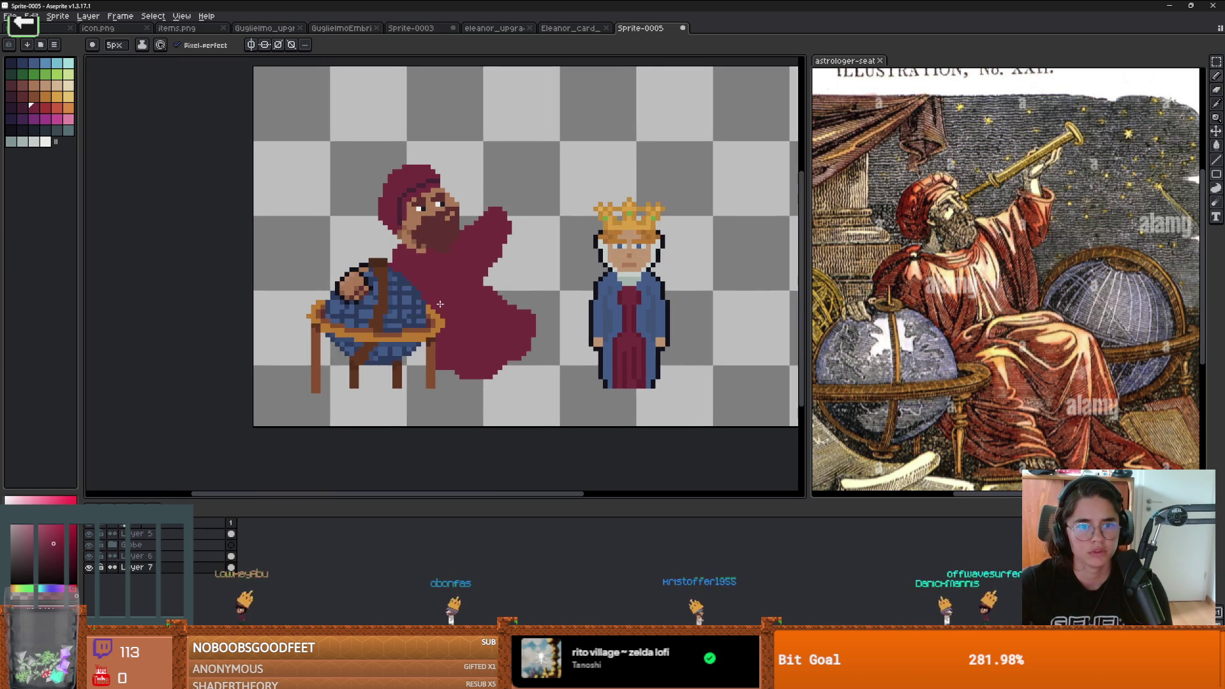
{"action": "scroll", "coordinate": [453, 351], "scroll_direction": "up", "scroll_amount": 1}
{"action": "scroll", "coordinate": [498, 319], "scroll_direction": "down", "scroll_amount": 1}
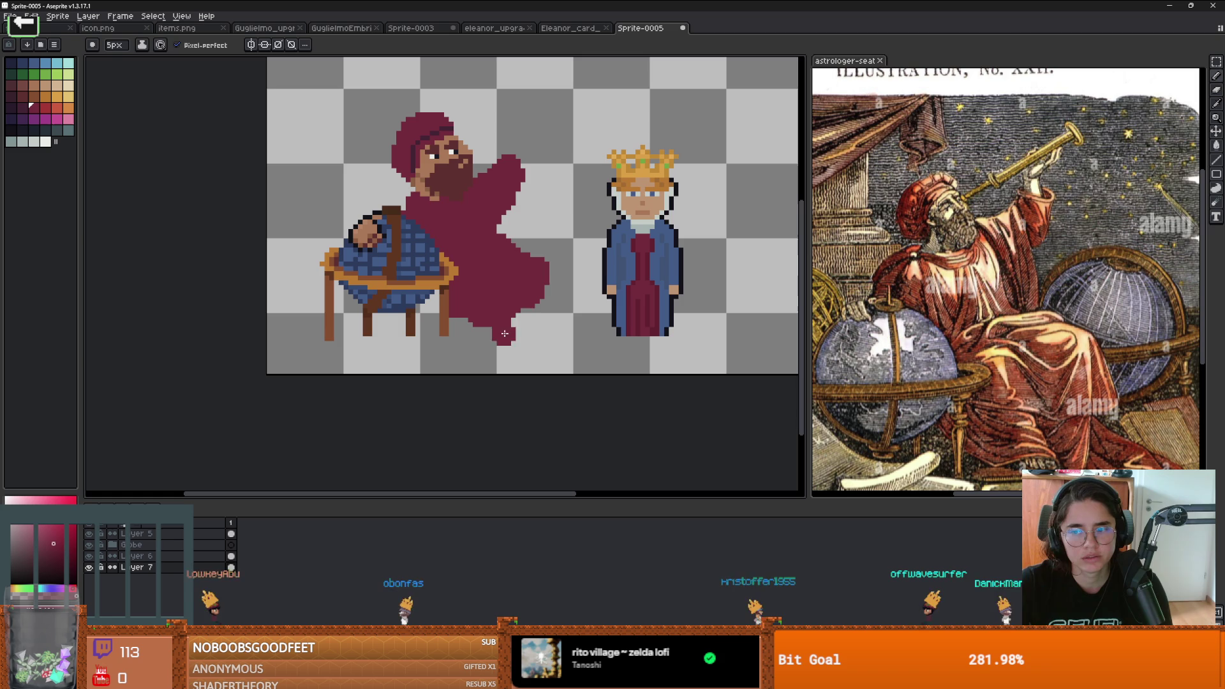
{"action": "left_click_drag", "start_coordinate": [520, 306], "coordinate": [445, 291]}
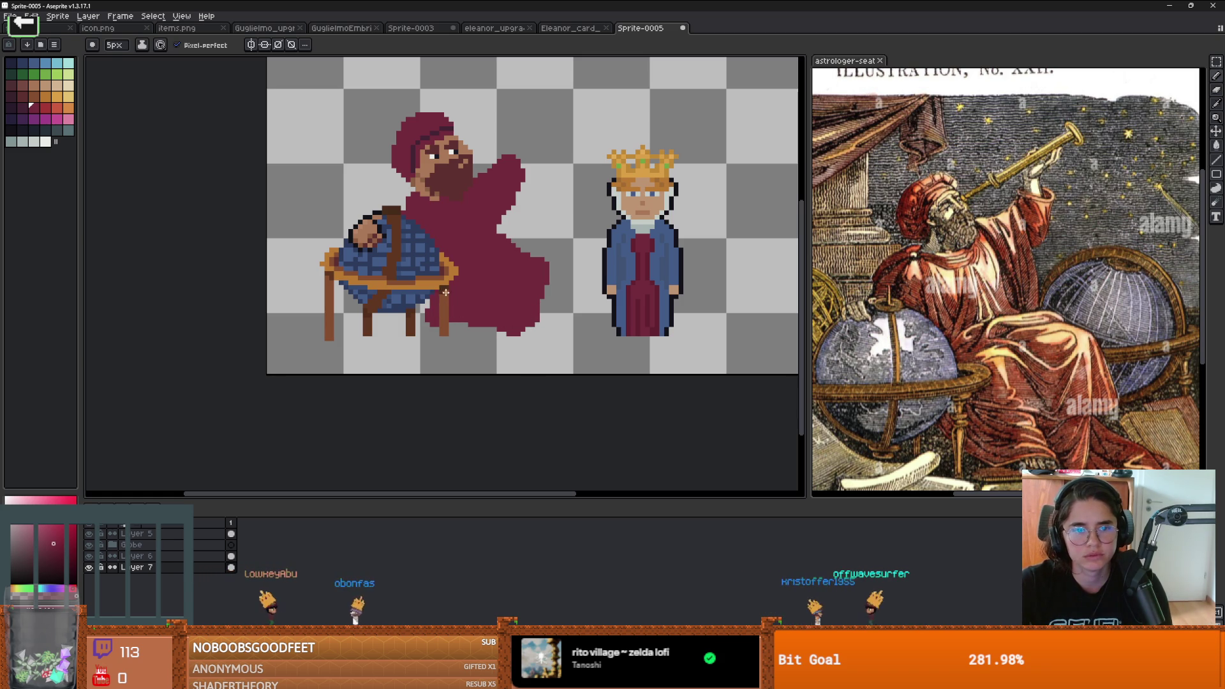
{"action": "scroll", "coordinate": [446, 279], "scroll_direction": "up", "scroll_amount": 1}
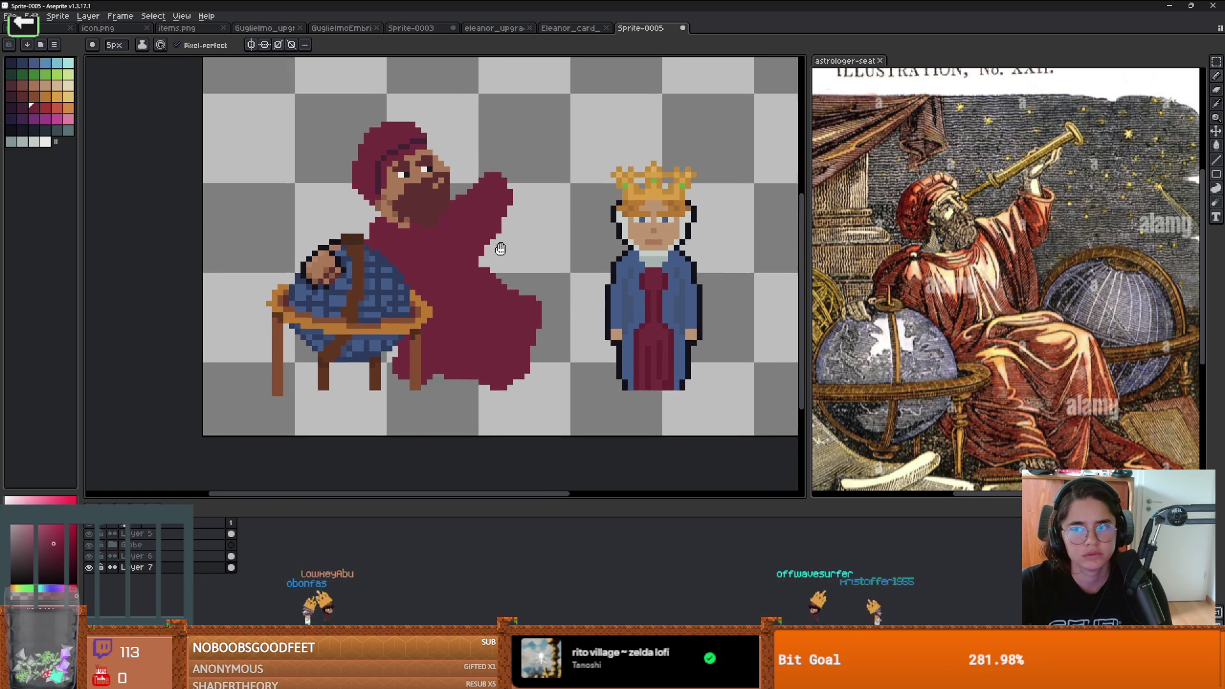
{"action": "mouse_move", "coordinate": [498, 204]}
{"action": "left_mouse_down"}
{"action": "mouse_move", "coordinate": [523, 174]}
{"action": "mouse_move", "coordinate": [517, 201]}
{"action": "mouse_move", "coordinate": [478, 179]}
{"action": "mouse_move", "coordinate": [465, 259]}
{"action": "left_mouse_up"}
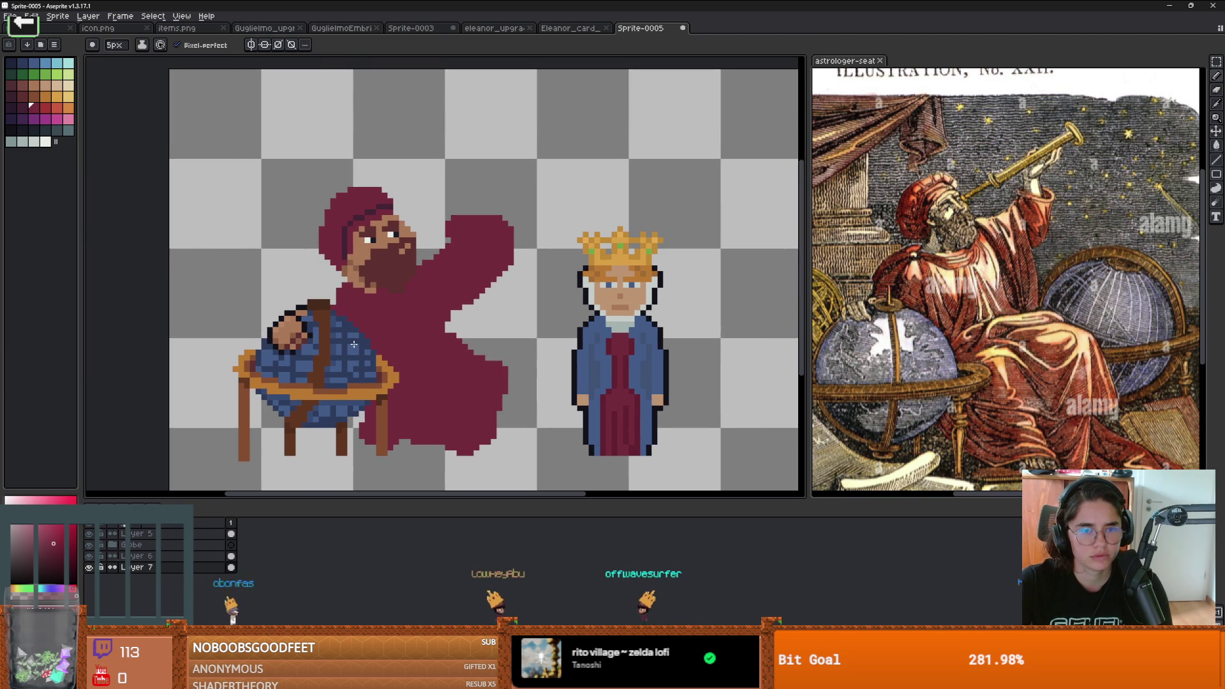
{"action": "left_click", "coordinate": [56, 96]}
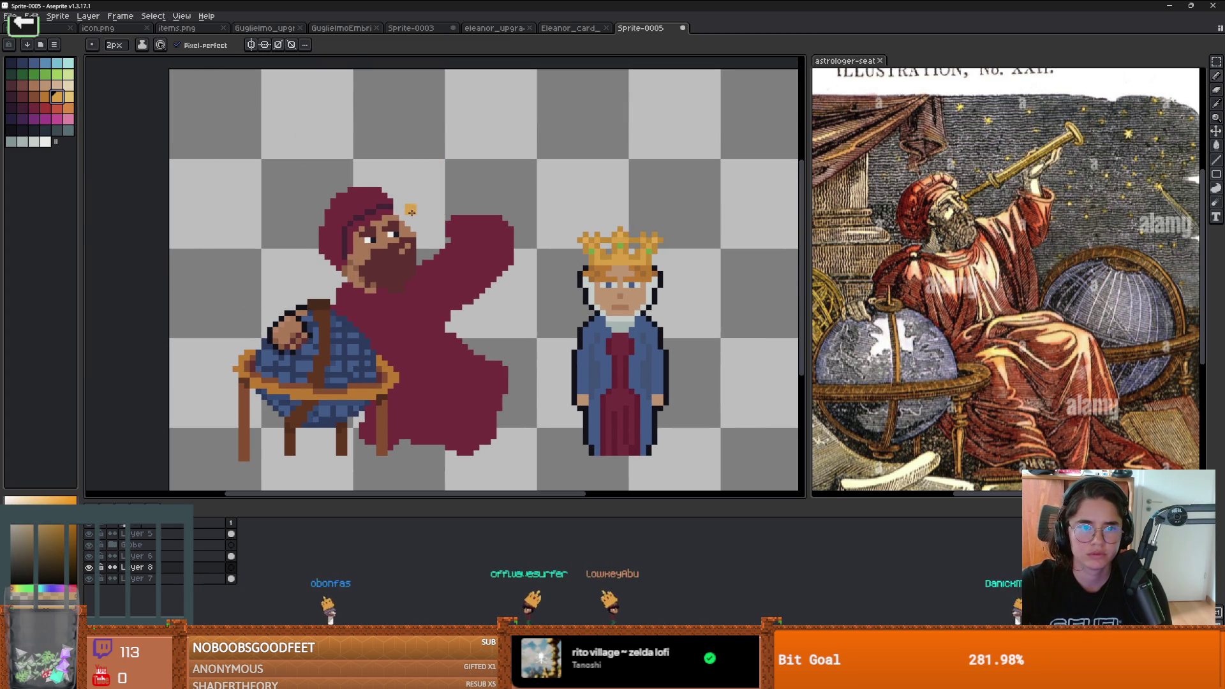
Step: Set the pencil to 3 px and move Layer 8 to the top of the stack
{"action": "key", "text": "plus"}
{"action": "key", "text": "plus"}
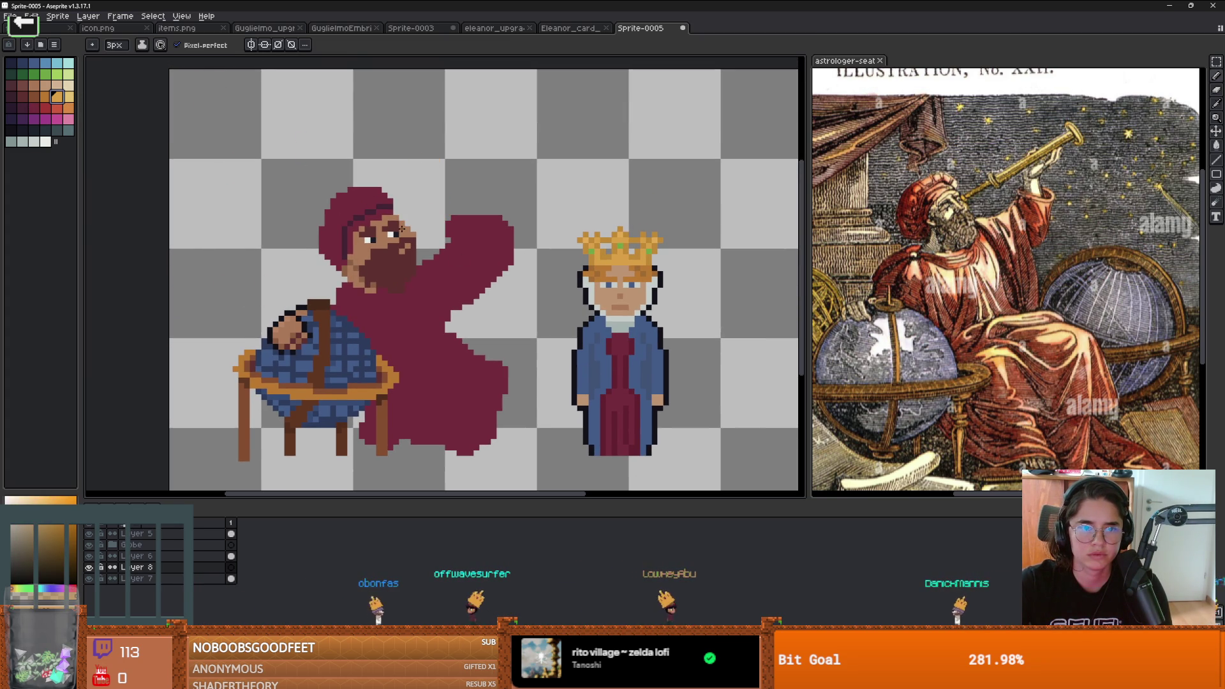
{"action": "left_click", "coordinate": [232, 567]}
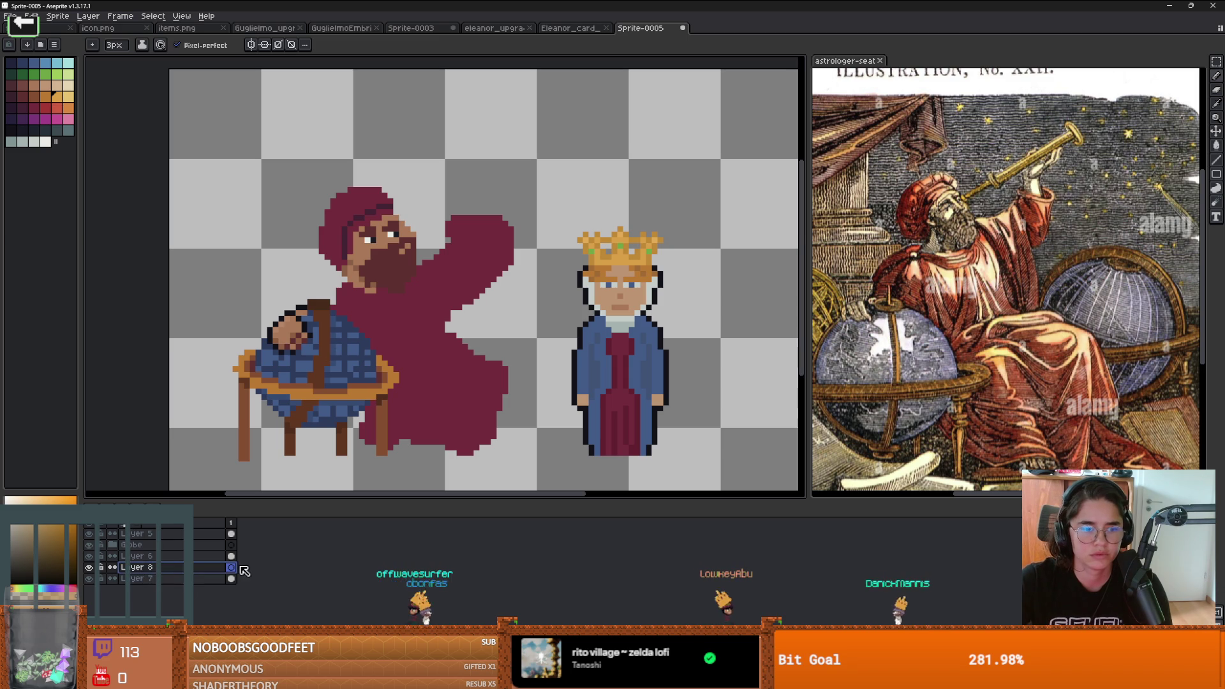
{"action": "left_click_drag", "start_coordinate": [236, 566], "coordinate": [233, 533]}
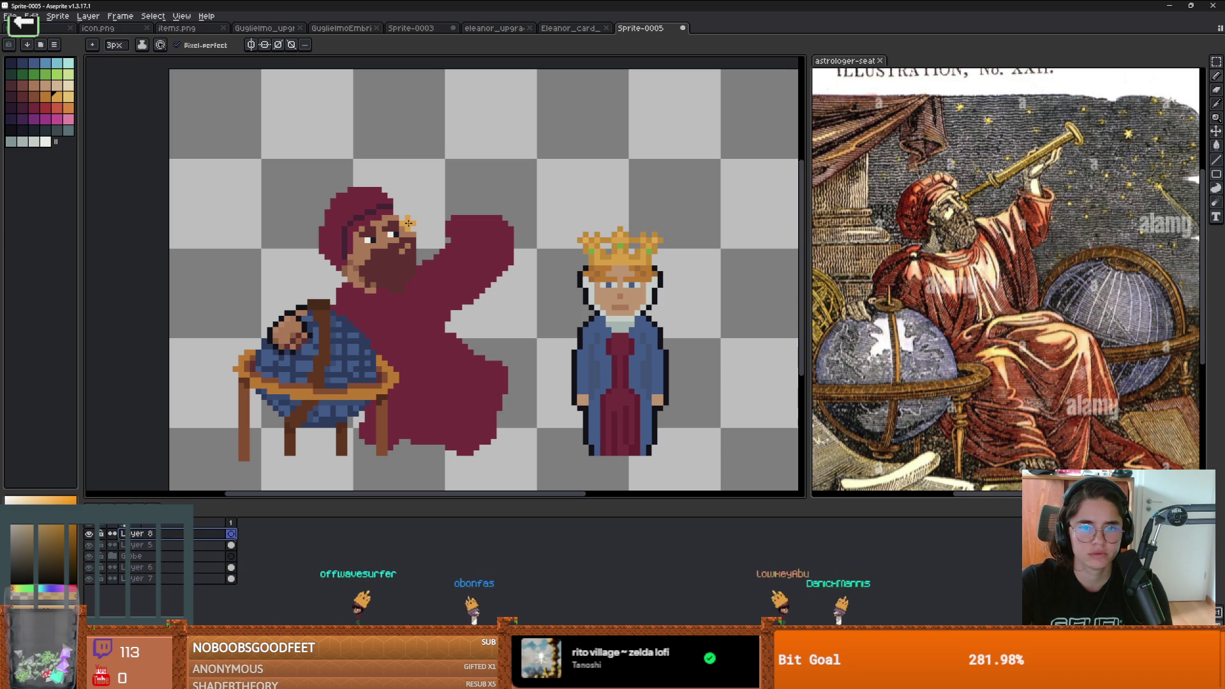
Step: Draw the golden telescope rising from the astrologer's eye toward the upper right
{"action": "mouse_move", "coordinate": [481, 170]}
{"action": "left_mouse_down"}
{"action": "mouse_move", "coordinate": [502, 159]}
{"action": "mouse_move", "coordinate": [492, 135]}
{"action": "left_mouse_up"}
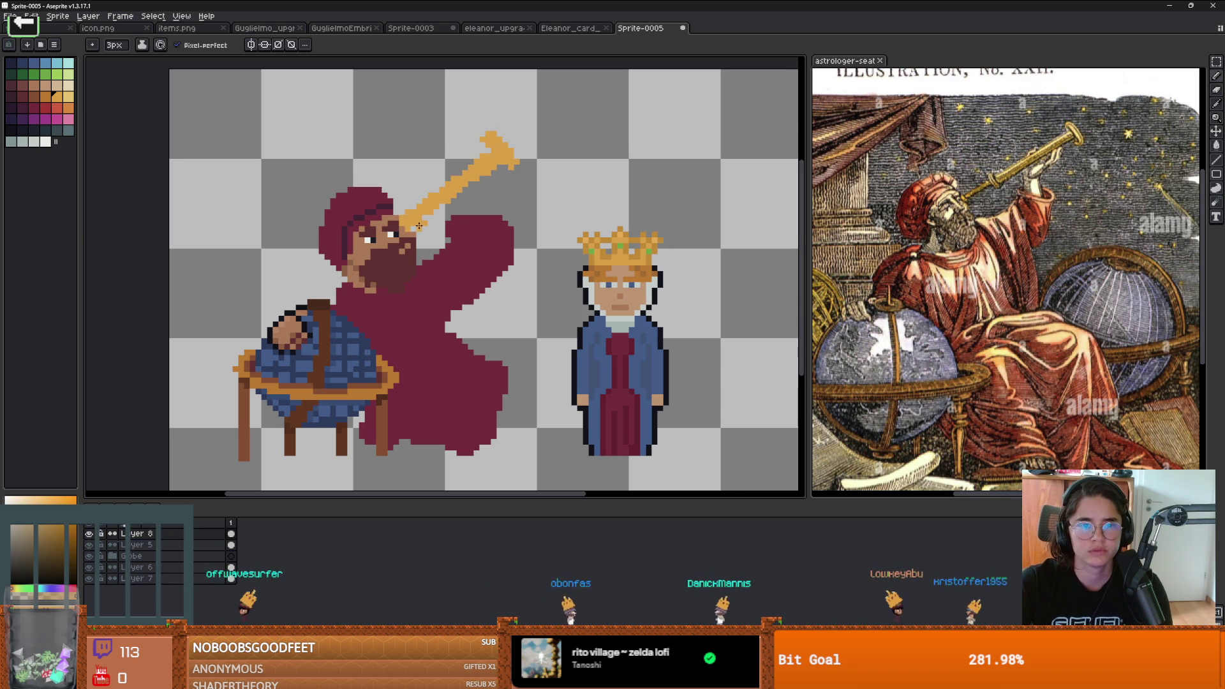
{"action": "scroll", "coordinate": [407, 219], "scroll_direction": "up", "scroll_amount": 1}
{"action": "key", "text": "i"}
{"action": "key", "text": "b"}
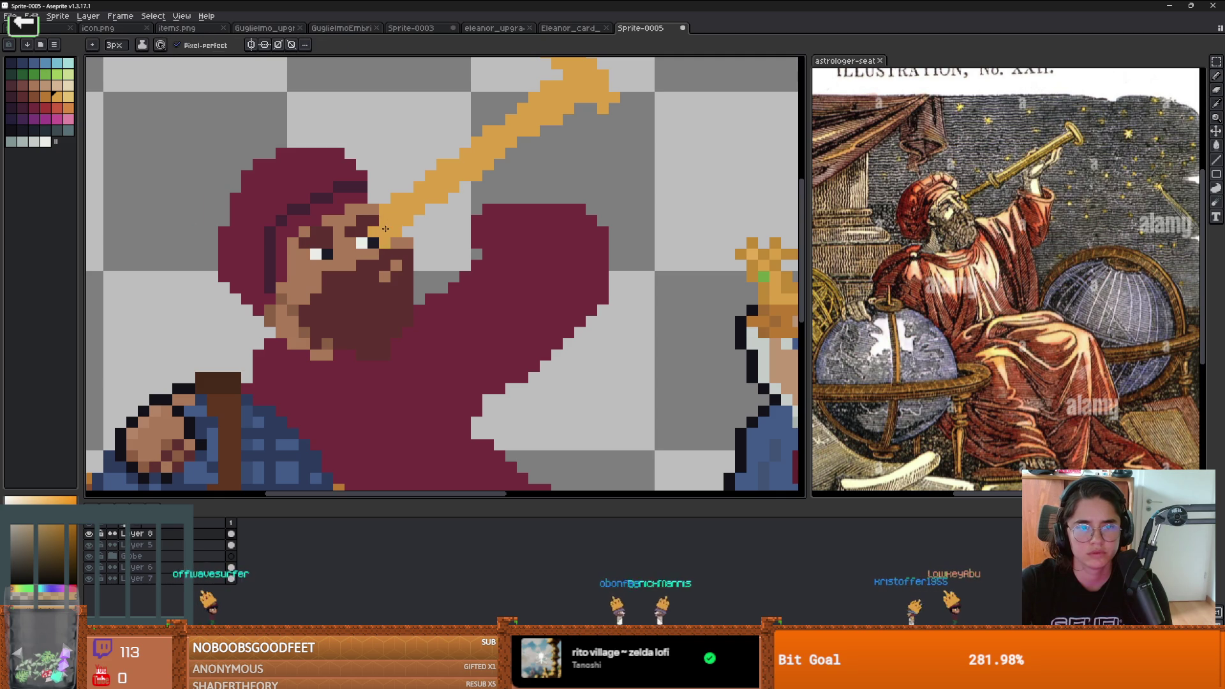
{"action": "scroll", "coordinate": [389, 223], "scroll_direction": "down", "scroll_amount": 3}
{"action": "scroll", "coordinate": [385, 232], "scroll_direction": "up", "scroll_amount": 2}
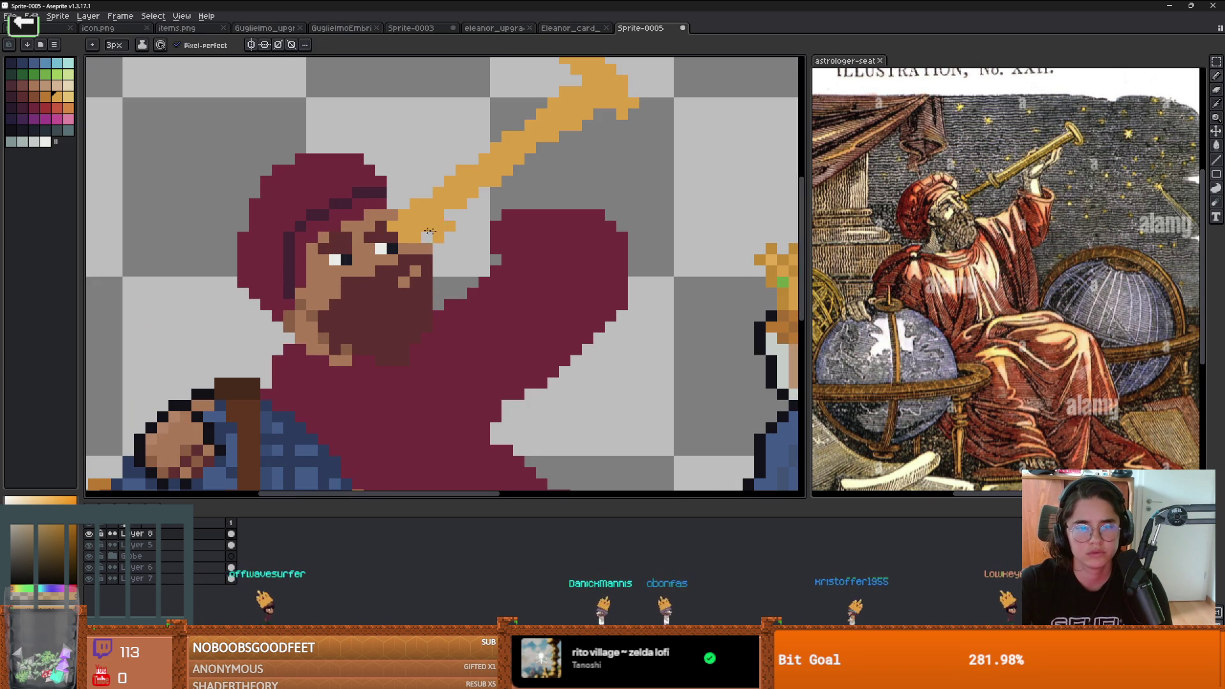
{"action": "scroll", "coordinate": [511, 209], "scroll_direction": "down", "scroll_amount": 1}
{"action": "key", "text": "ctrl+alt+c"}
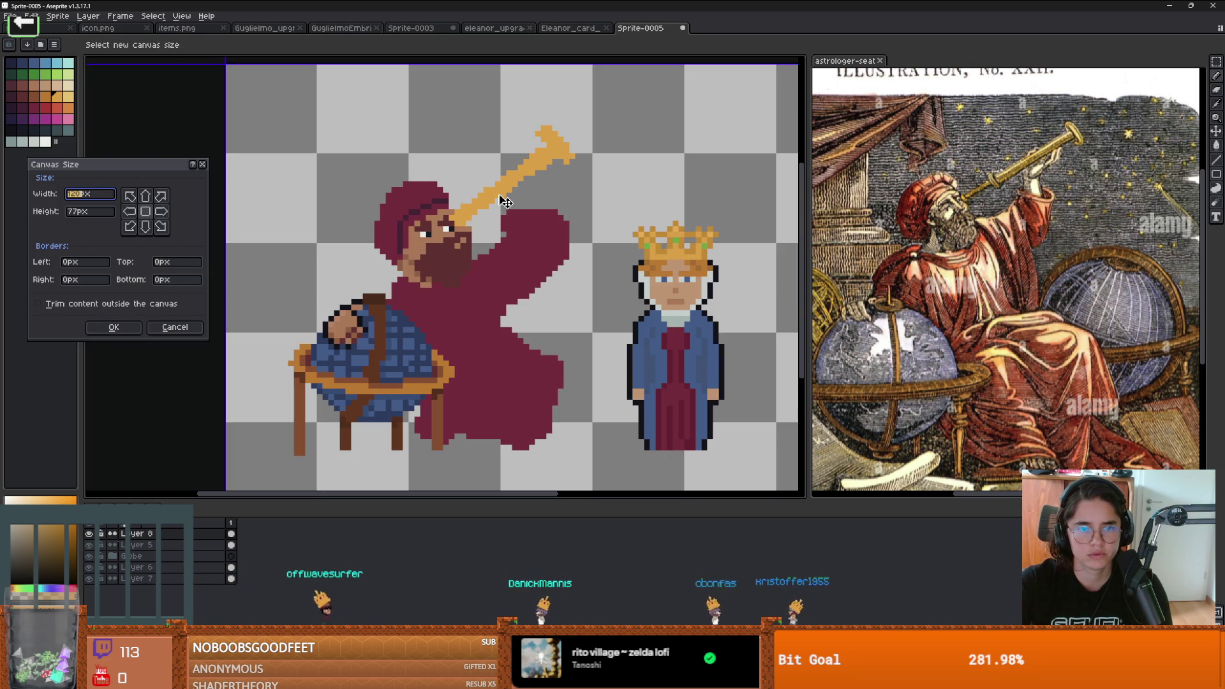
{"action": "left_click_drag", "start_coordinate": [401, 270], "coordinate": [400, 282]}
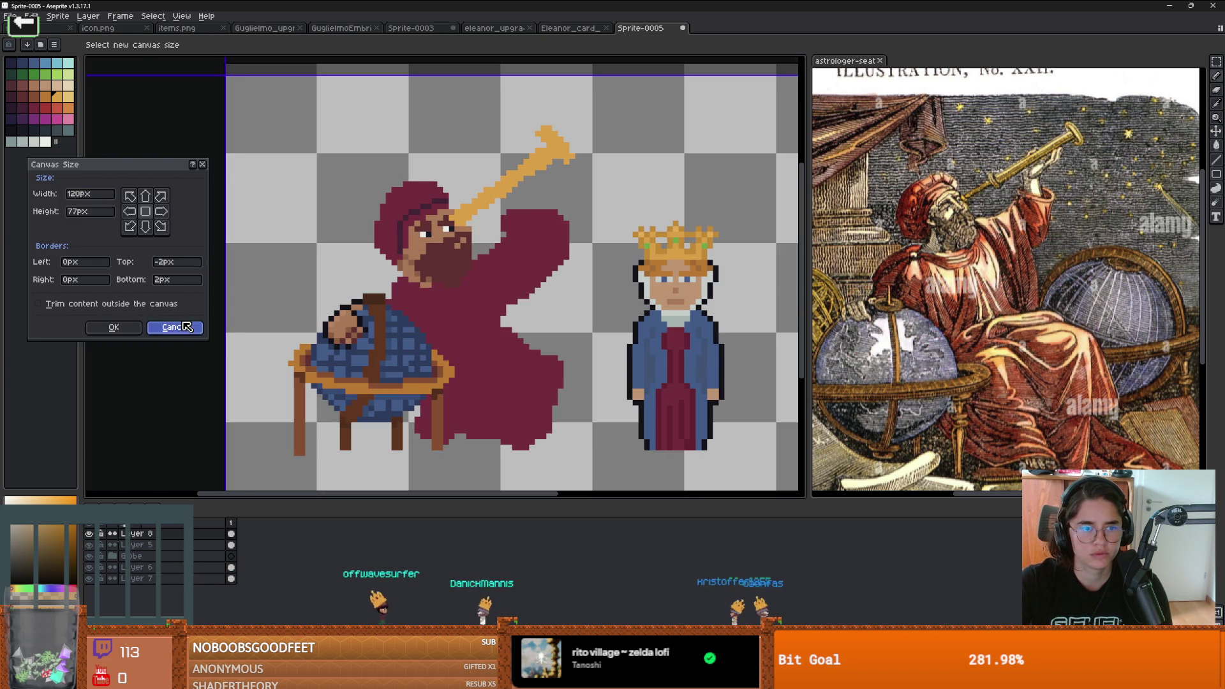
{"action": "left_click", "coordinate": [173, 327]}
{"action": "key", "text": "v"}
{"action": "key", "text": "Down"}
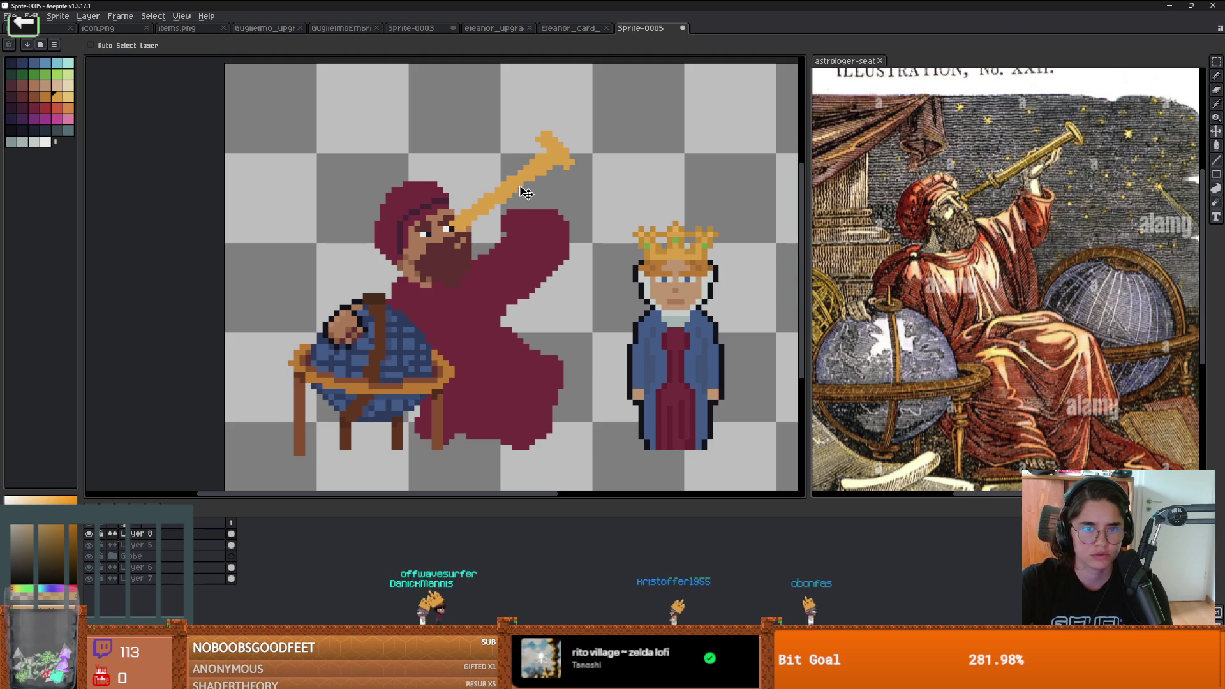
{"action": "key", "text": "Up"}
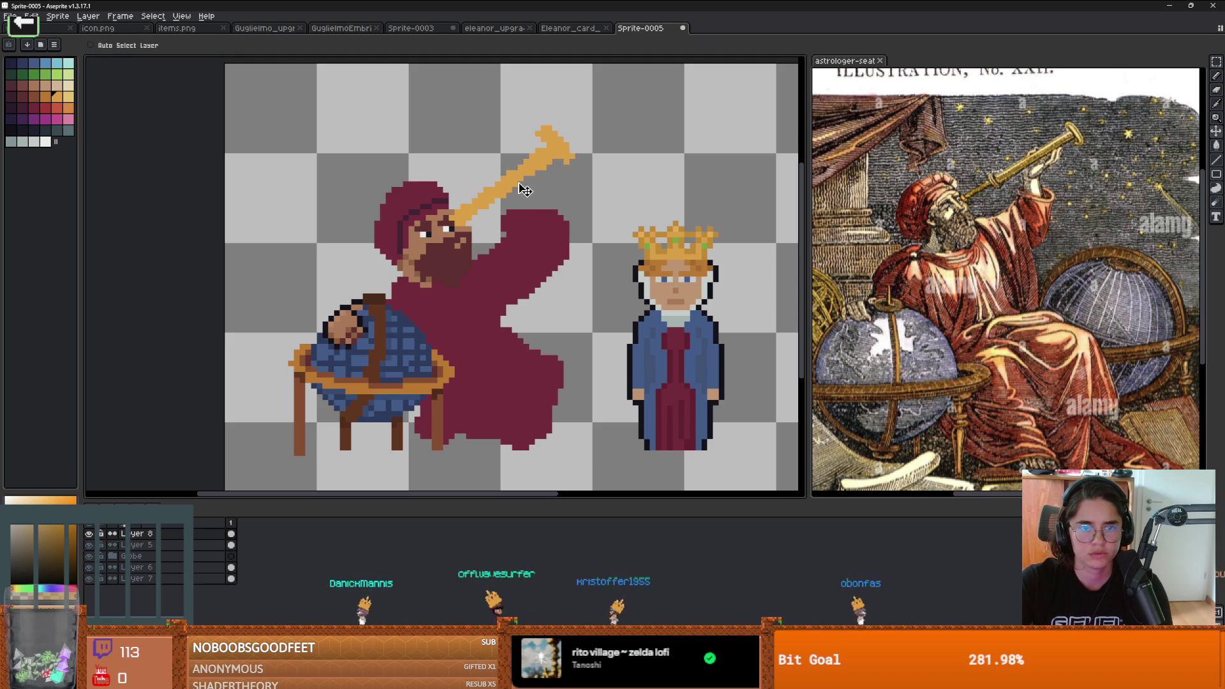
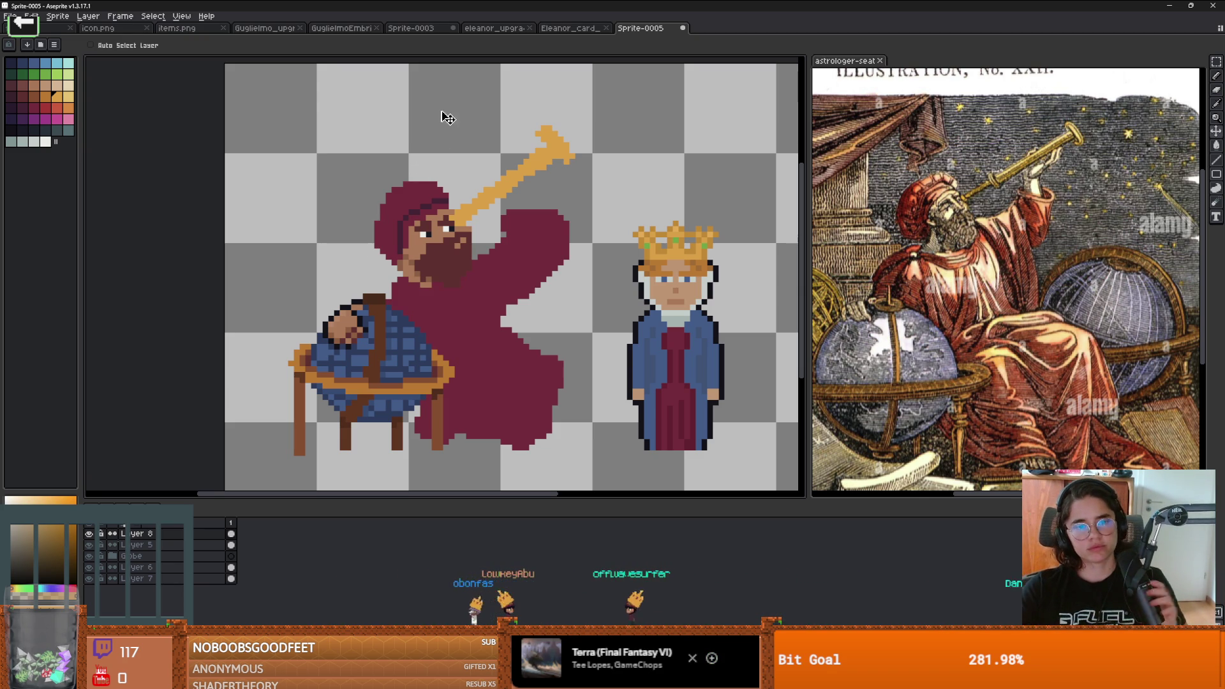
Step: Nudge the telescope one pixel right and one pixel up
{"action": "scroll", "coordinate": [506, 262], "scroll_direction": "up", "scroll_amount": 2}
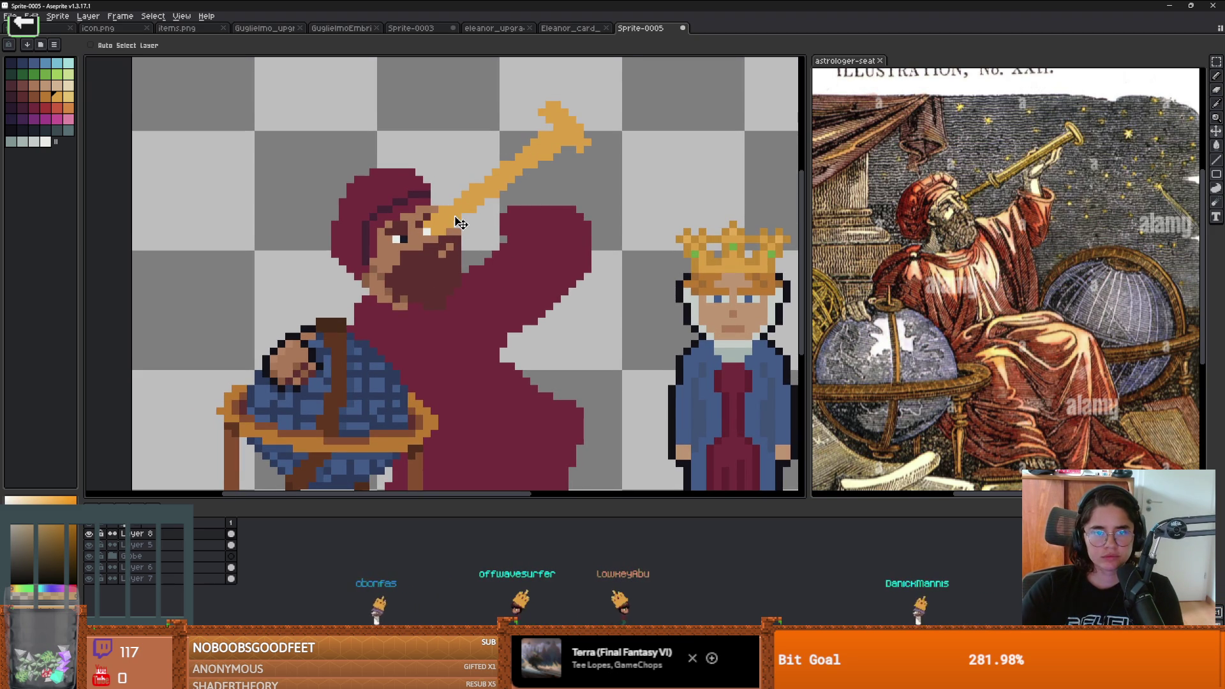
{"action": "key", "text": "ctrl+z"}
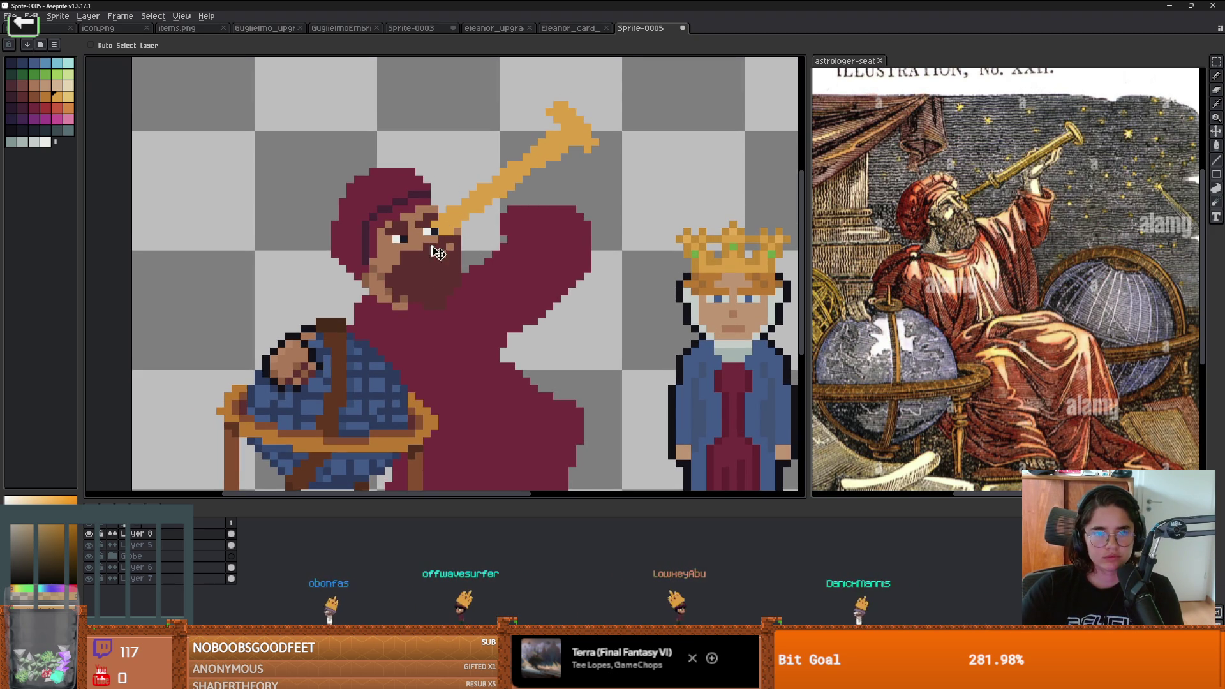
{"action": "key", "text": "Up"}
Step: Make Layer 6 the active layer and switch to the Pencil tool
{"action": "left_click", "coordinate": [95, 556]}
{"action": "left_click", "coordinate": [96, 556]}
{"action": "left_click", "coordinate": [125, 568]}
{"action": "scroll", "coordinate": [376, 301], "scroll_direction": "up", "scroll_amount": 3}
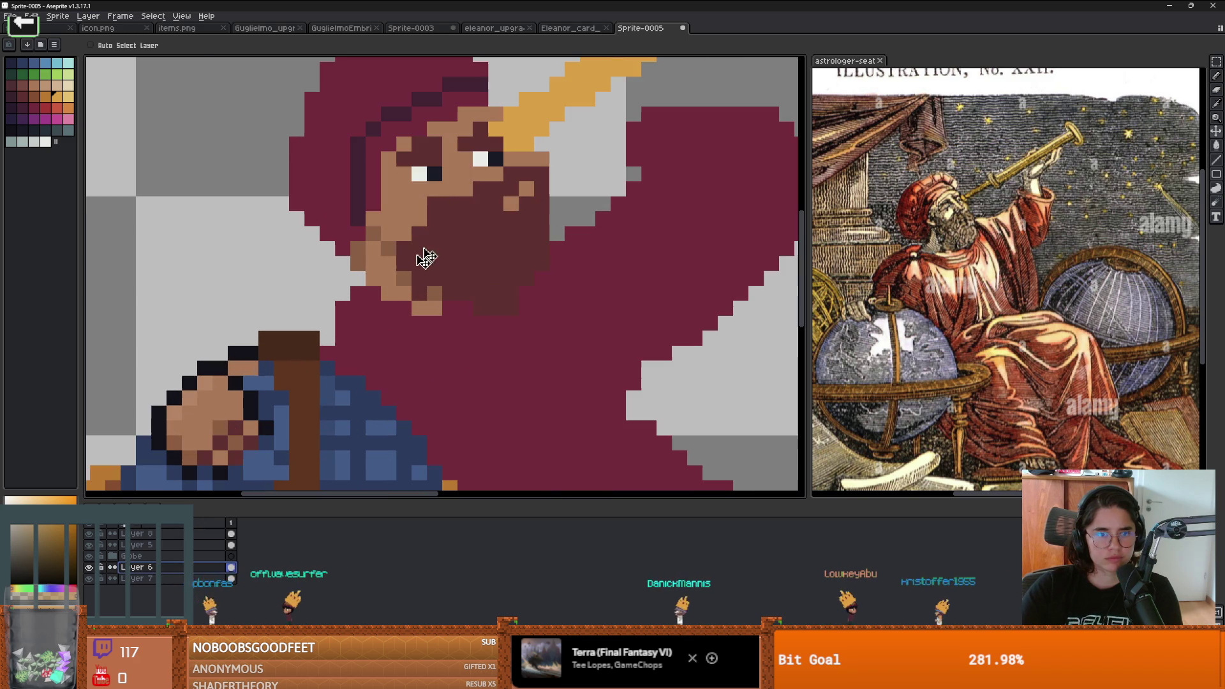
{"action": "key", "text": "b"}
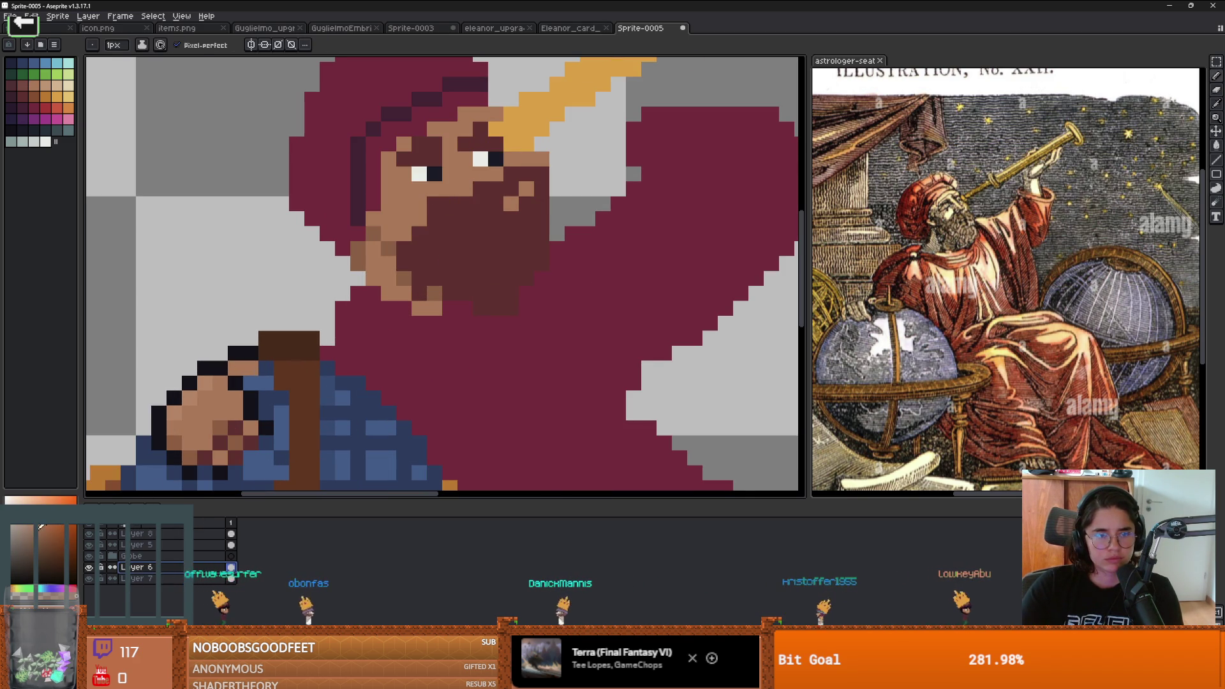
{"action": "scroll", "coordinate": [481, 157], "scroll_direction": "down", "scroll_amount": 3}
{"action": "scroll", "coordinate": [555, 173], "scroll_direction": "up", "scroll_amount": 2}
{"action": "scroll", "coordinate": [555, 173], "scroll_direction": "down", "scroll_amount": 4}
{"action": "scroll", "coordinate": [539, 182], "scroll_direction": "up", "scroll_amount": 2}
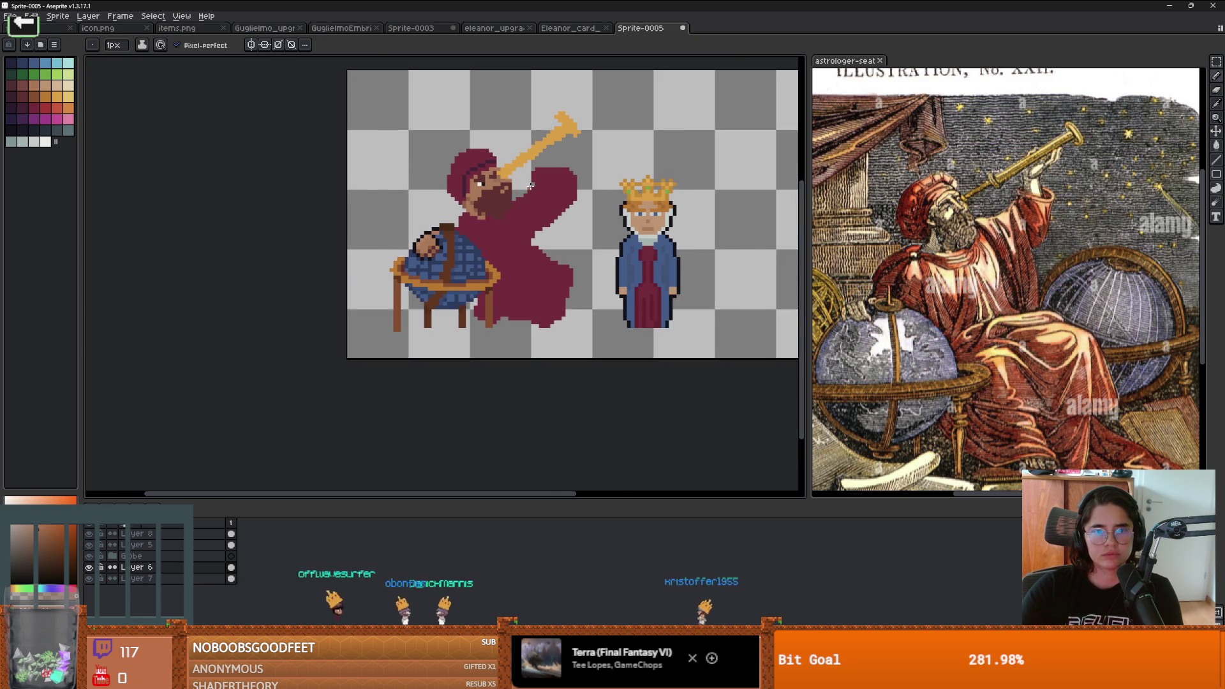
{"action": "scroll", "coordinate": [527, 189], "scroll_direction": "down", "scroll_amount": 2}
{"action": "scroll", "coordinate": [528, 189], "scroll_direction": "up", "scroll_amount": 2}
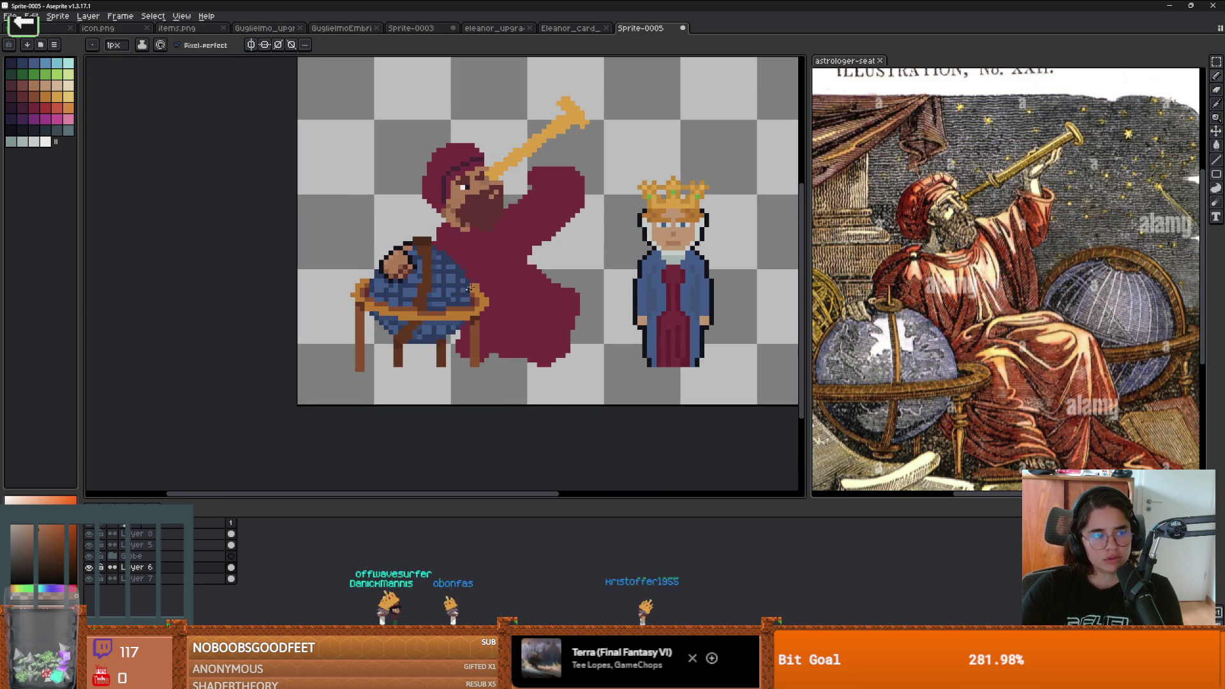
Step: Rename Layer 6 to head, Layer 8 to telescope and Layer 5 to hand
{"action": "double_click", "coordinate": [139, 569]}
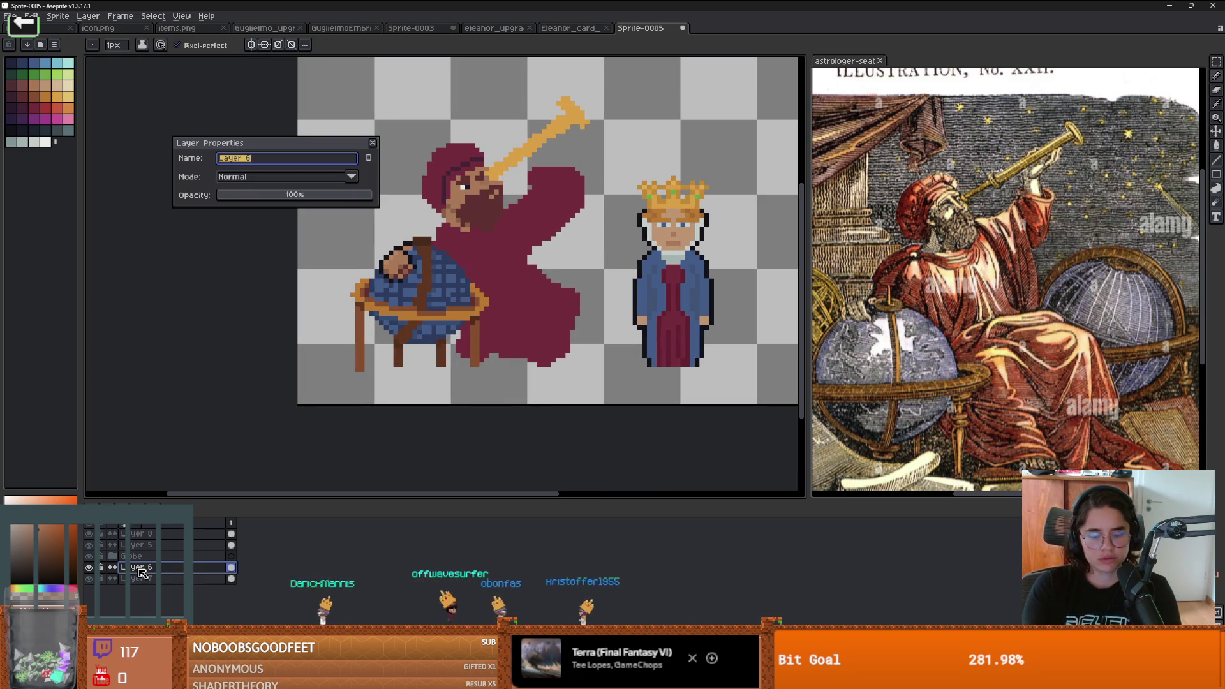
{"action": "type", "text": "d"}
{"action": "key", "text": "Return"}
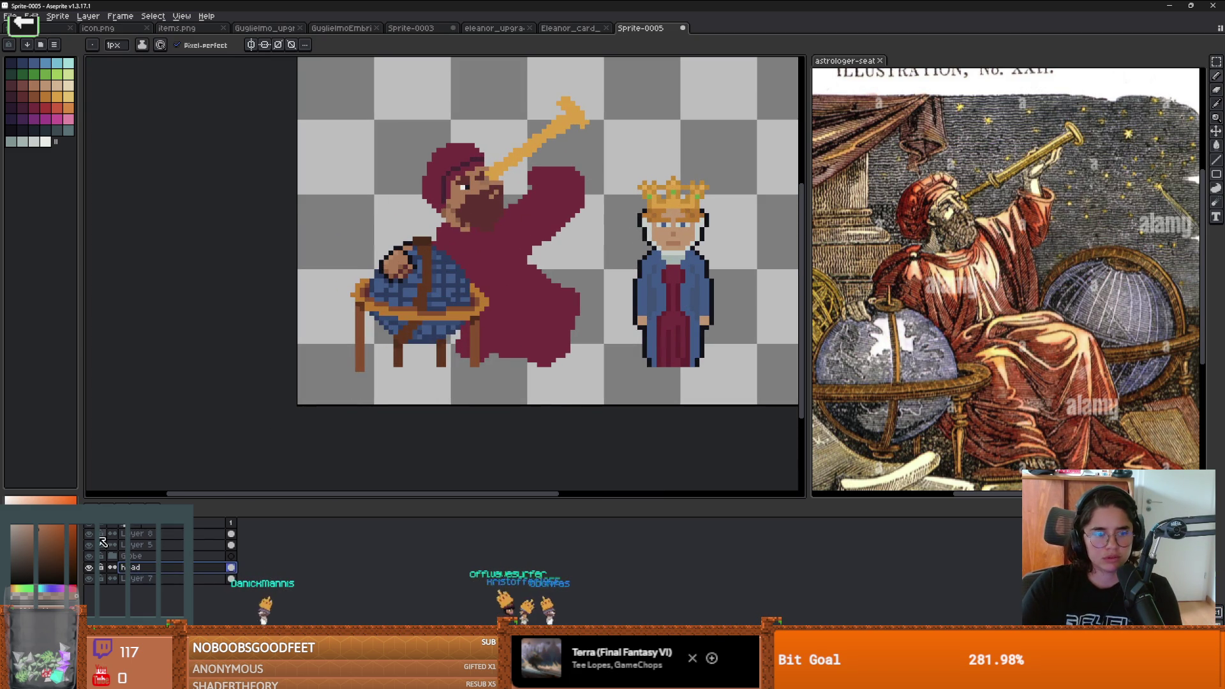
{"action": "double_click", "coordinate": [149, 534]}
{"action": "type", "text": "telesco"}
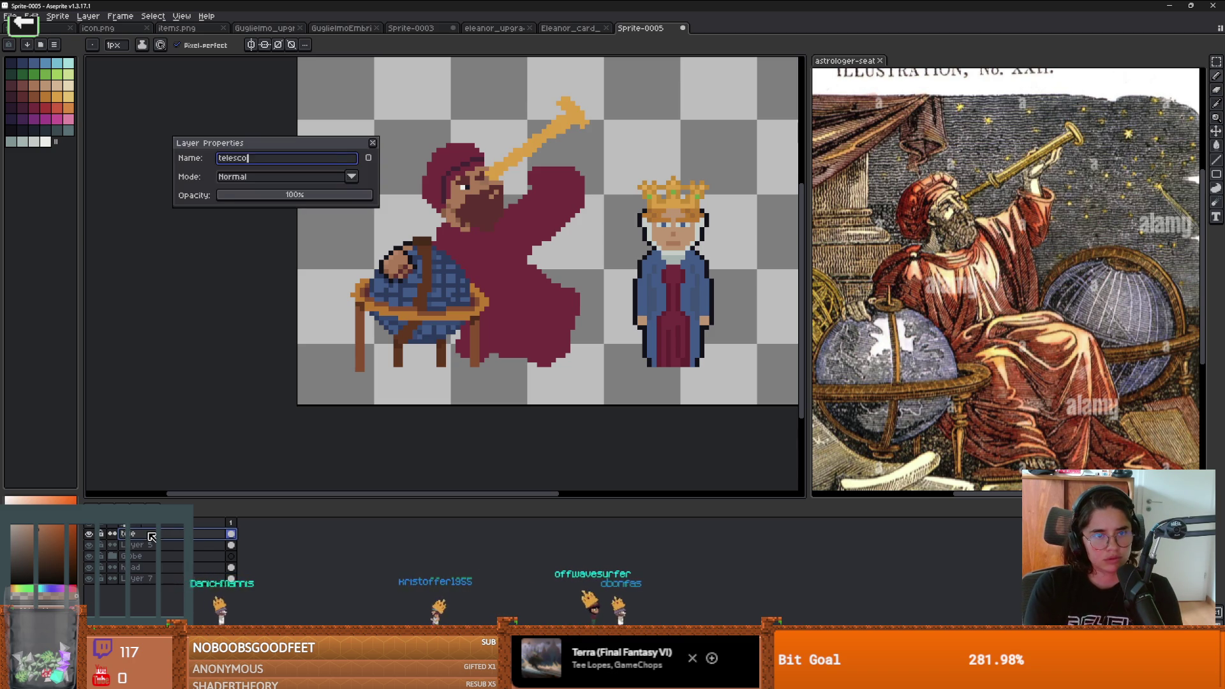
{"action": "type", "text": "pe"}
{"action": "key", "text": "Return"}
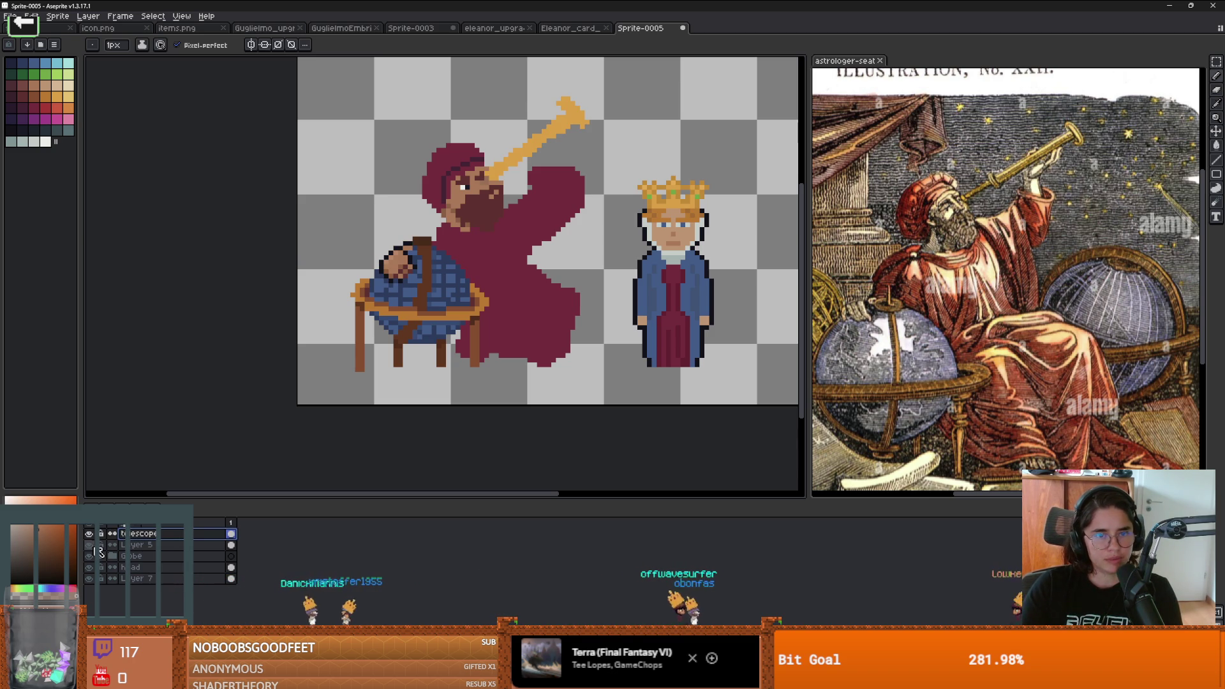
{"action": "double_click", "coordinate": [138, 546]}
{"action": "type", "text": "hand"}
{"action": "key", "text": "Return"}
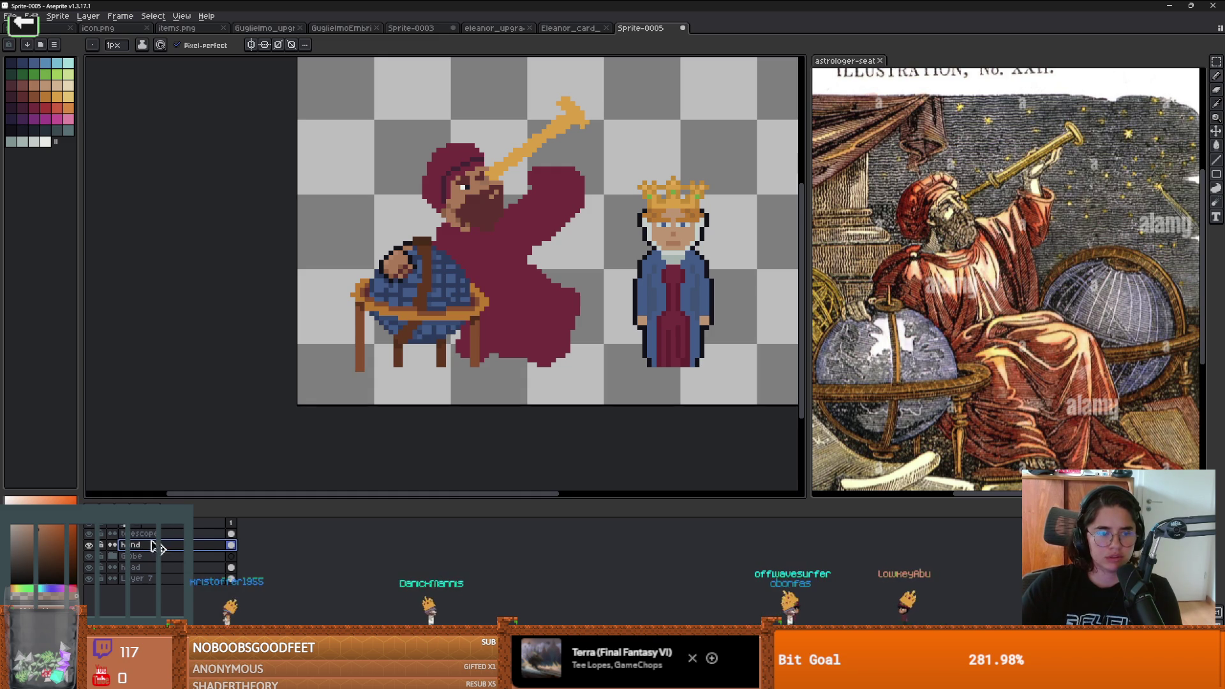
Step: Check the hand layer's content, sample brown, and paint hand pixels above the robe
{"action": "left_click", "coordinate": [89, 547]}
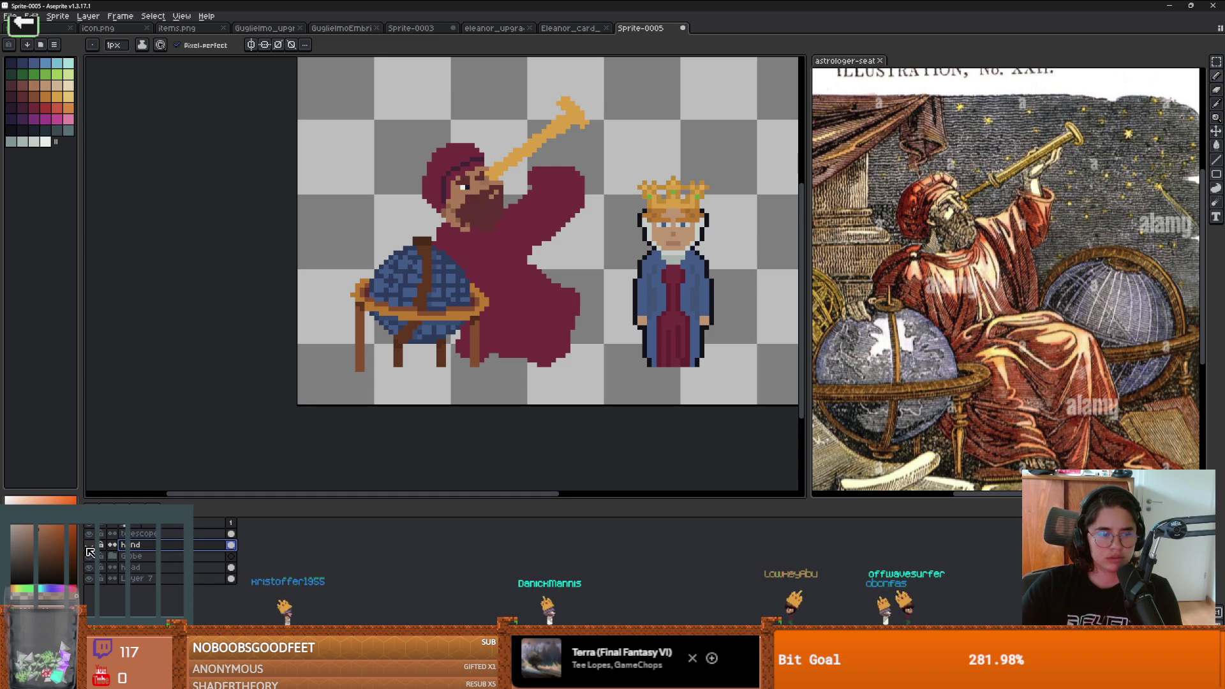
{"action": "left_click", "coordinate": [89, 546]}
{"action": "scroll", "coordinate": [548, 146], "scroll_direction": "up", "scroll_amount": 2}
{"action": "key", "text": "alt"}
{"action": "scroll", "coordinate": [564, 125], "scroll_direction": "up", "scroll_amount": 3}
{"action": "mouse_move", "coordinate": [599, 222]}
{"action": "left_mouse_down"}
{"action": "mouse_move", "coordinate": [554, 176]}
{"action": "mouse_move", "coordinate": [527, 183]}
{"action": "left_mouse_up"}
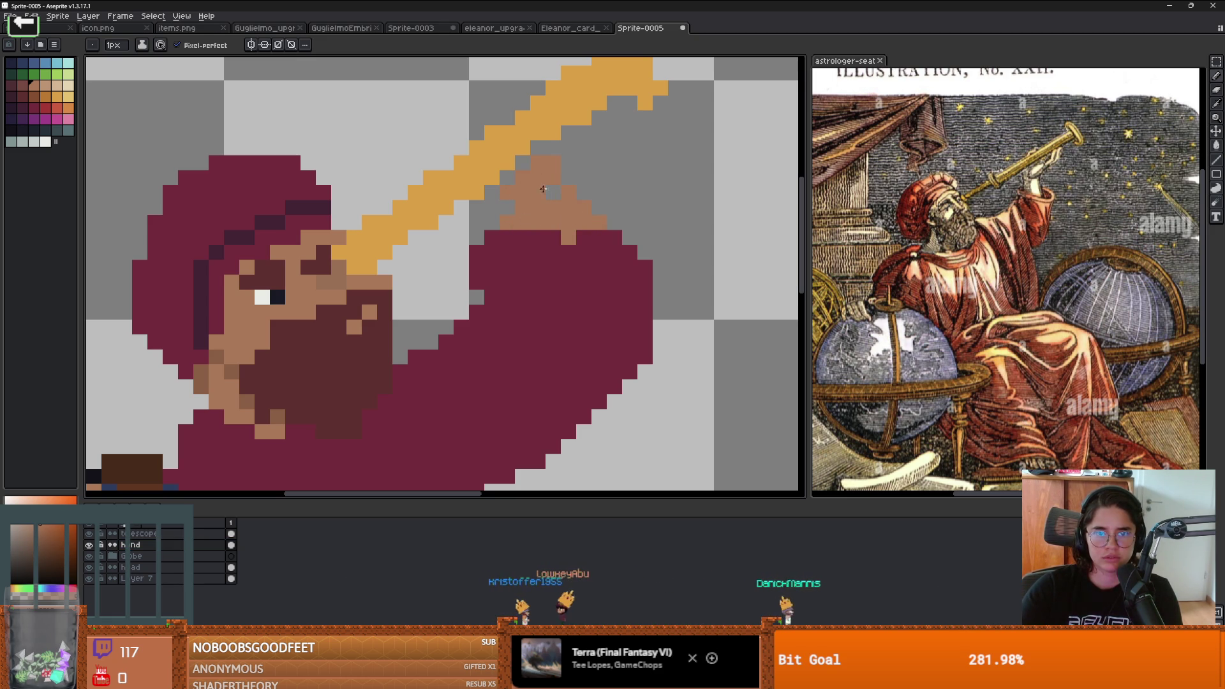
Step: Paint brown finger pixels gripping the telescope's top near its tip
{"action": "key", "text": "e"}
{"action": "key", "text": "b"}
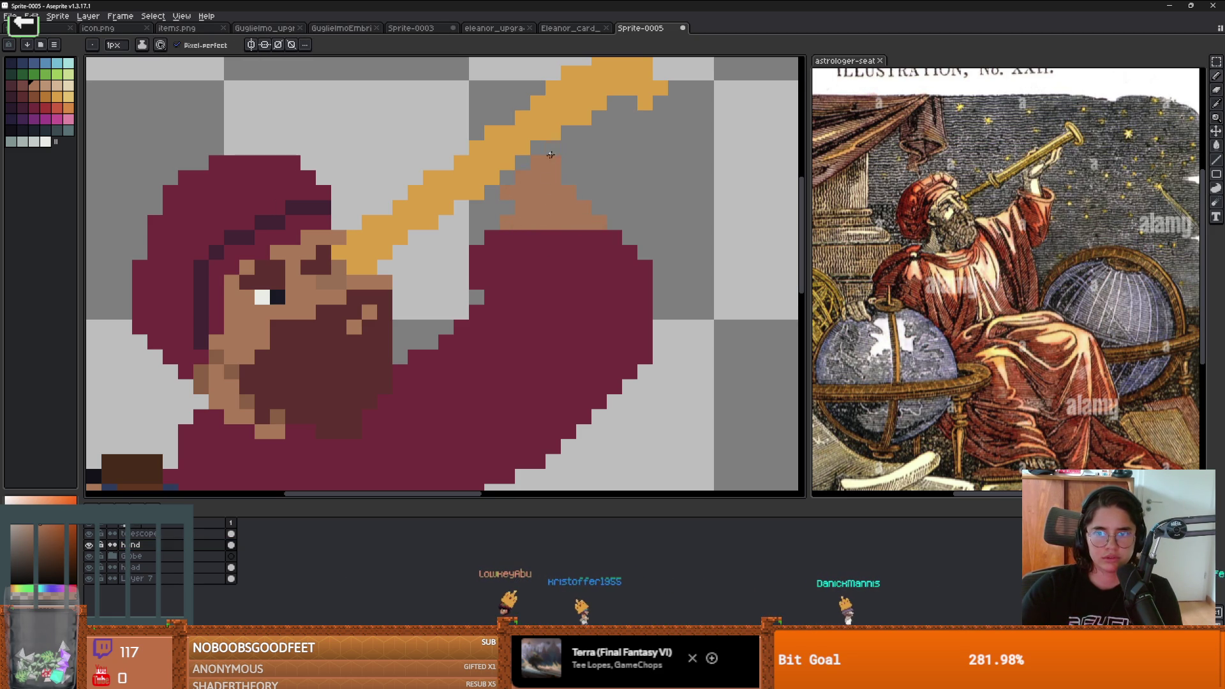
{"action": "left_click_drag", "start_coordinate": [606, 113], "coordinate": [590, 130]}
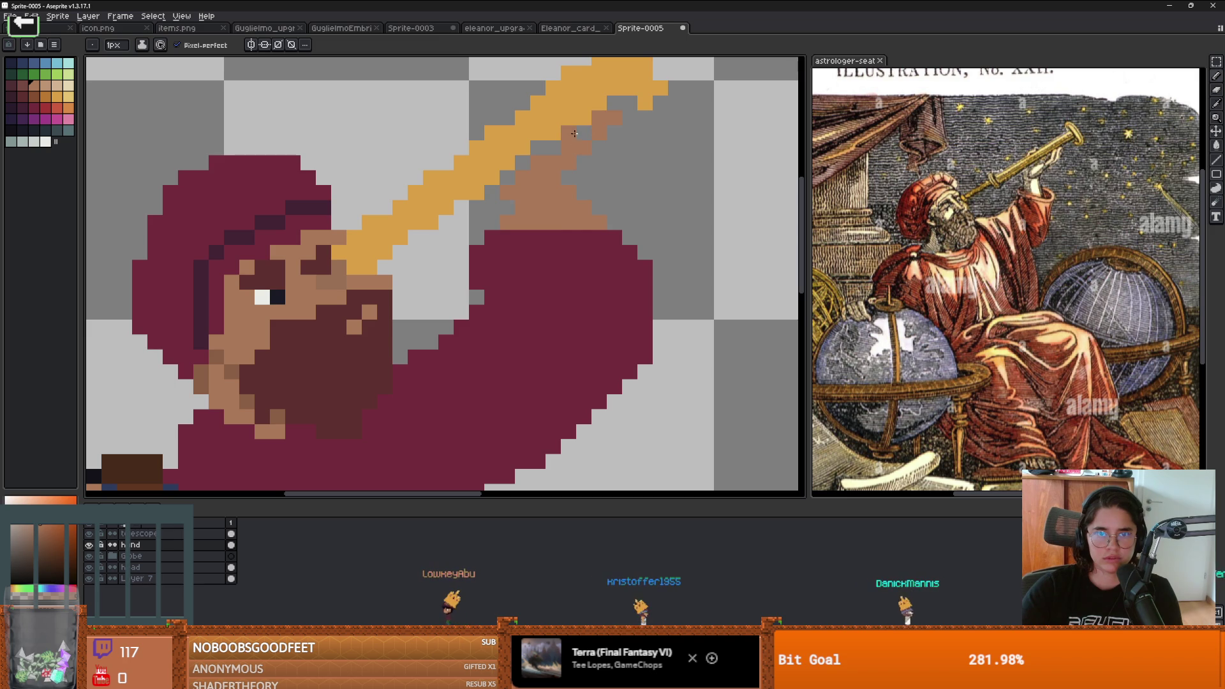
{"action": "scroll", "coordinate": [514, 173], "scroll_direction": "down", "scroll_amount": 3}
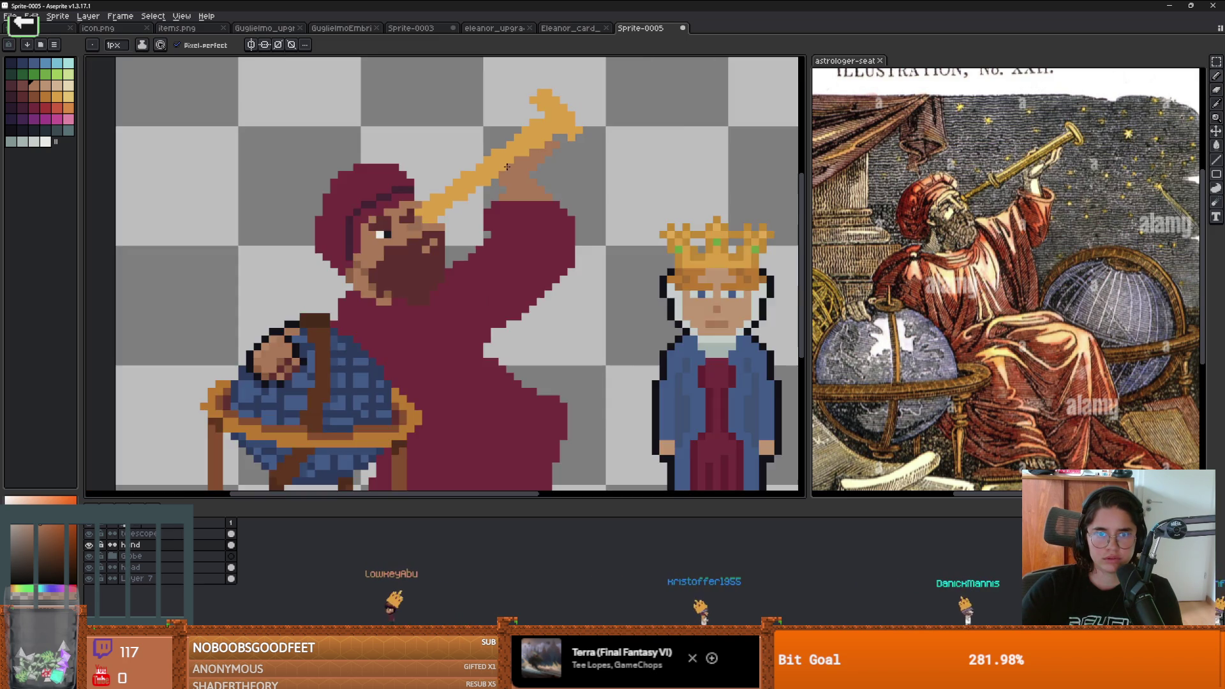
{"action": "scroll", "coordinate": [515, 174], "scroll_direction": "up", "scroll_amount": 3}
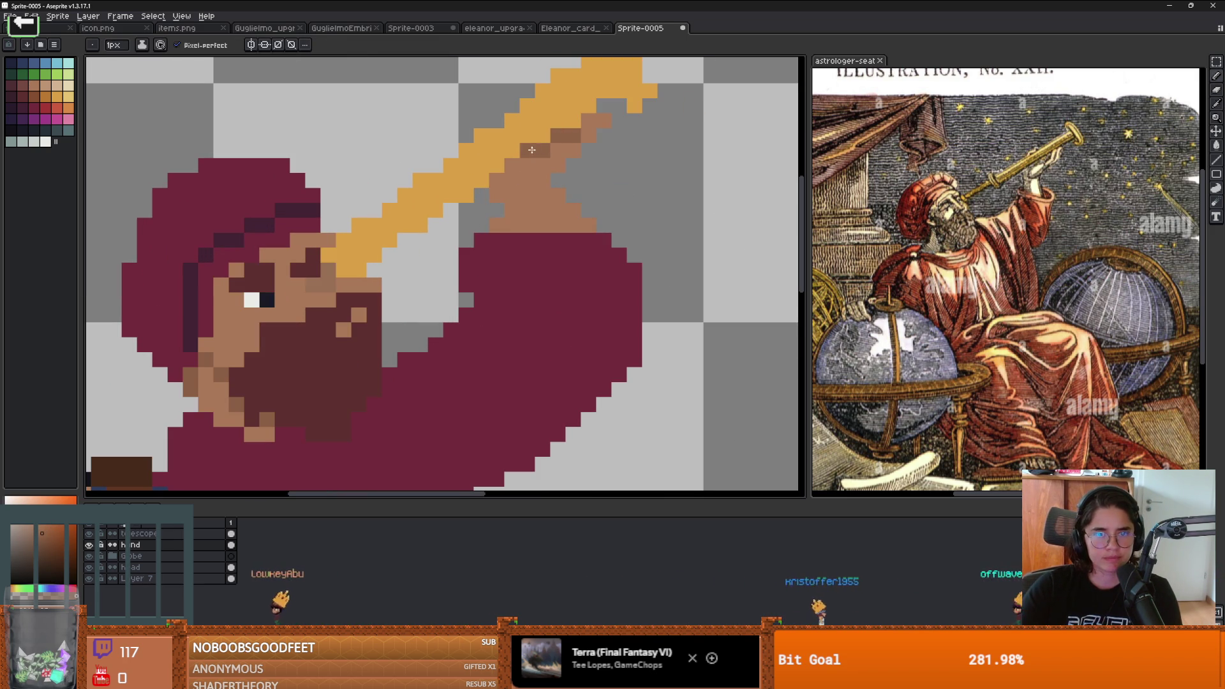
{"action": "scroll", "coordinate": [499, 188], "scroll_direction": "down", "scroll_amount": 3}
{"action": "scroll", "coordinate": [499, 188], "scroll_direction": "up", "scroll_amount": 3}
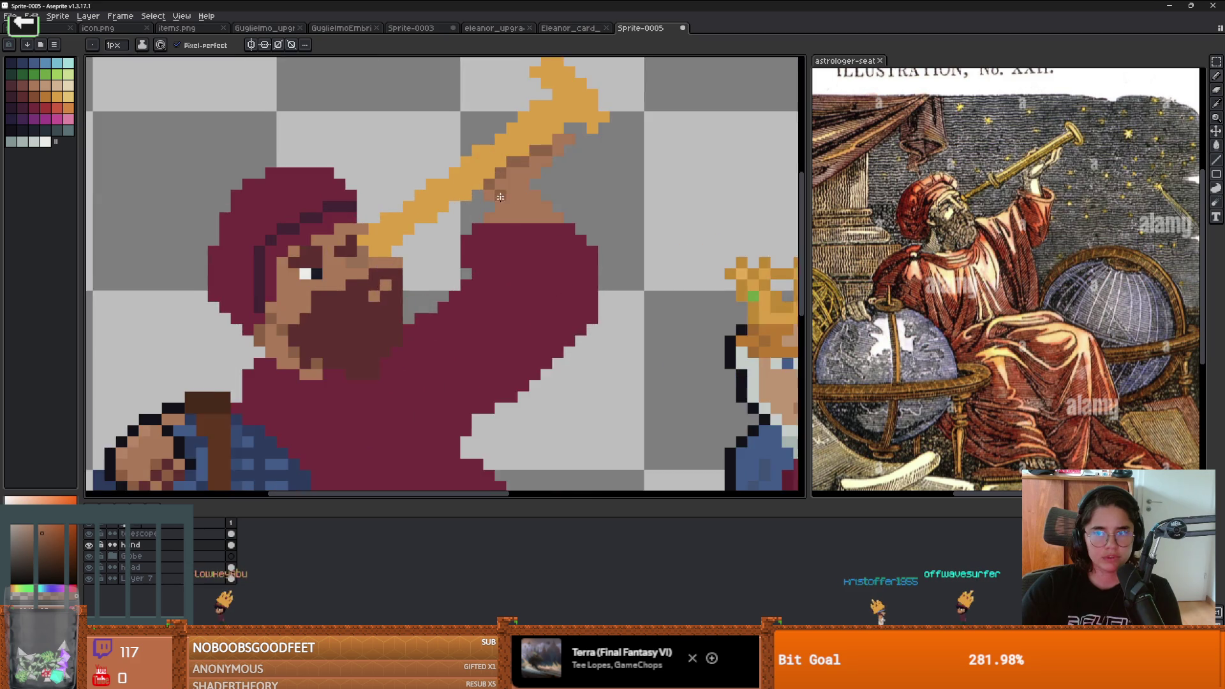
{"action": "left_click", "coordinate": [487, 172]}
{"action": "left_click_drag", "start_coordinate": [474, 186], "coordinate": [514, 162]}
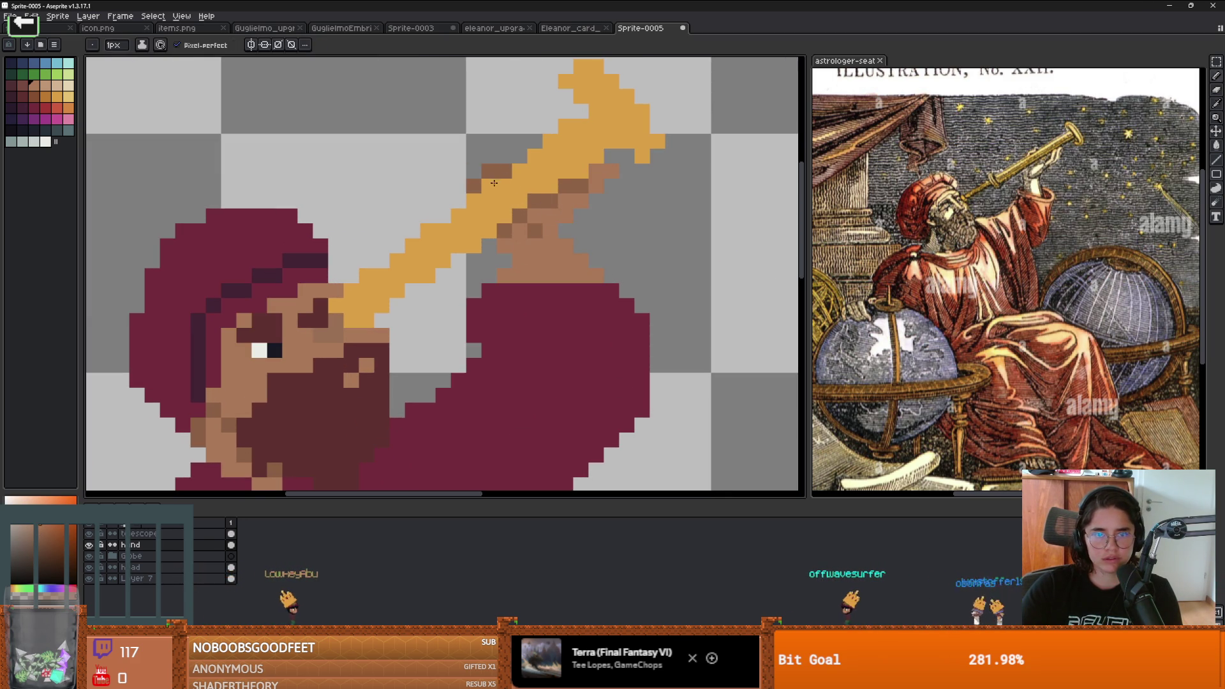
{"action": "scroll", "coordinate": [557, 189], "scroll_direction": "down", "scroll_amount": 1}
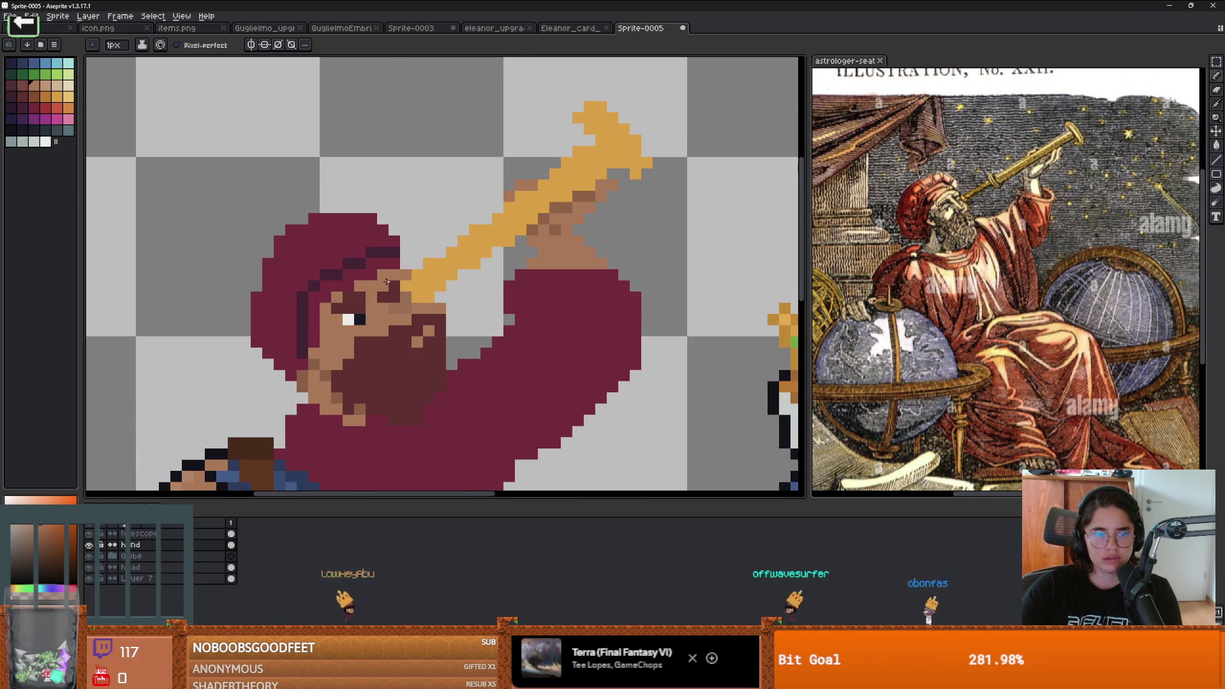
{"action": "key", "text": "Up"}
{"action": "scroll", "coordinate": [454, 257], "scroll_direction": "up", "scroll_amount": 2}
Step: Sample the dark outline colour and outline the telescope's upper edge with dark pixels
{"action": "key", "text": "i"}
{"action": "left_click", "coordinate": [40, 565]}
{"action": "key", "text": "b"}
{"action": "left_click", "coordinate": [402, 314]}
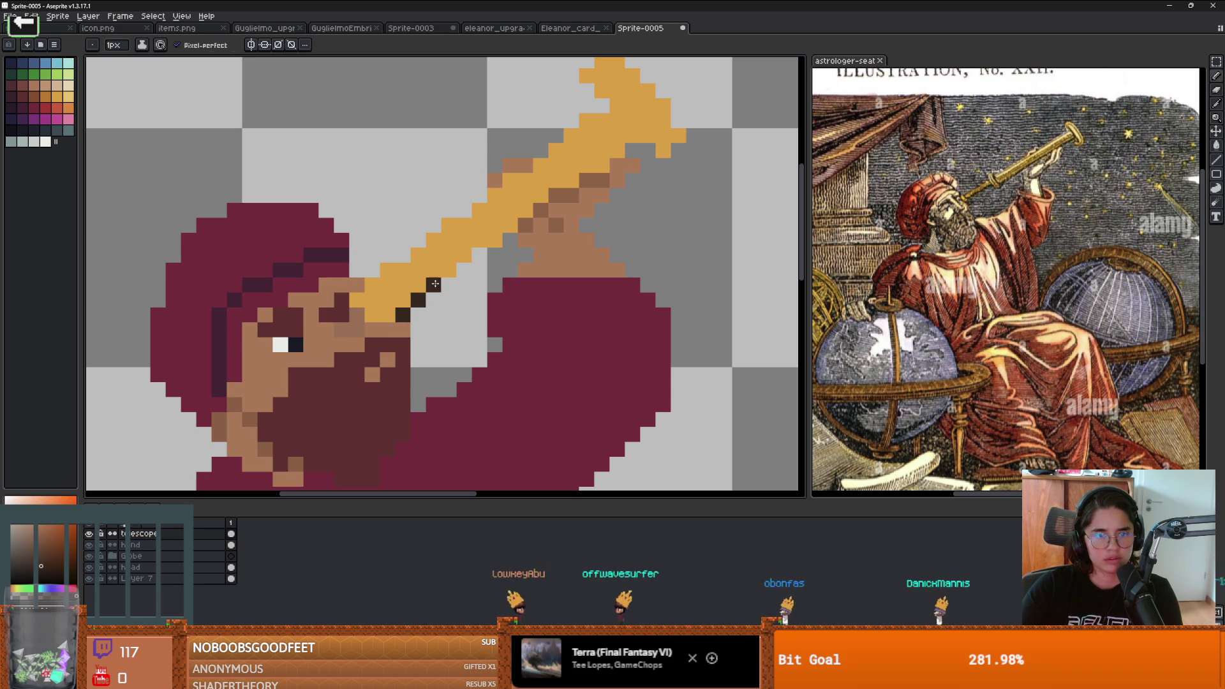
{"action": "left_click", "coordinate": [510, 240]}
{"action": "left_click", "coordinate": [494, 256]}
{"action": "left_click", "coordinate": [479, 256]}
{"action": "left_click", "coordinate": [372, 271]}
{"action": "left_click", "coordinate": [402, 255]}
{"action": "left_click", "coordinate": [387, 255]}
{"action": "left_click", "coordinate": [417, 240]}
{"action": "left_click", "coordinate": [433, 224]}
{"action": "left_click", "coordinate": [449, 209]}
{"action": "left_click", "coordinate": [462, 212]}
{"action": "scroll", "coordinate": [462, 211], "scroll_direction": "down", "scroll_amount": 3}
{"action": "scroll", "coordinate": [504, 210], "scroll_direction": "up", "scroll_amount": 3}
Step: Continue the dark outline around the telescope's flared tip: top, right and lower edges
{"action": "left_click", "coordinate": [543, 201]}
{"action": "left_click", "coordinate": [556, 187]}
{"action": "left_click", "coordinate": [573, 172]}
{"action": "left_click", "coordinate": [589, 157]}
{"action": "left_click", "coordinate": [604, 156]}
{"action": "left_click", "coordinate": [588, 140]}
{"action": "left_click", "coordinate": [574, 126]}
{"action": "left_click", "coordinate": [590, 113]}
{"action": "left_click", "coordinate": [604, 98]}
{"action": "left_click", "coordinate": [620, 98]}
{"action": "left_click", "coordinate": [620, 113]}
{"action": "left_click", "coordinate": [635, 113]}
{"action": "left_click", "coordinate": [650, 128]}
{"action": "left_click", "coordinate": [666, 144]}
{"action": "left_click", "coordinate": [681, 160]}
{"action": "left_click", "coordinate": [681, 202]}
{"action": "left_click", "coordinate": [666, 217]}
{"action": "left_click", "coordinate": [650, 217]}
{"action": "left_click", "coordinate": [636, 202]}
Step: Zoom out to view the whole astrologer sprite
{"action": "key", "text": "v"}
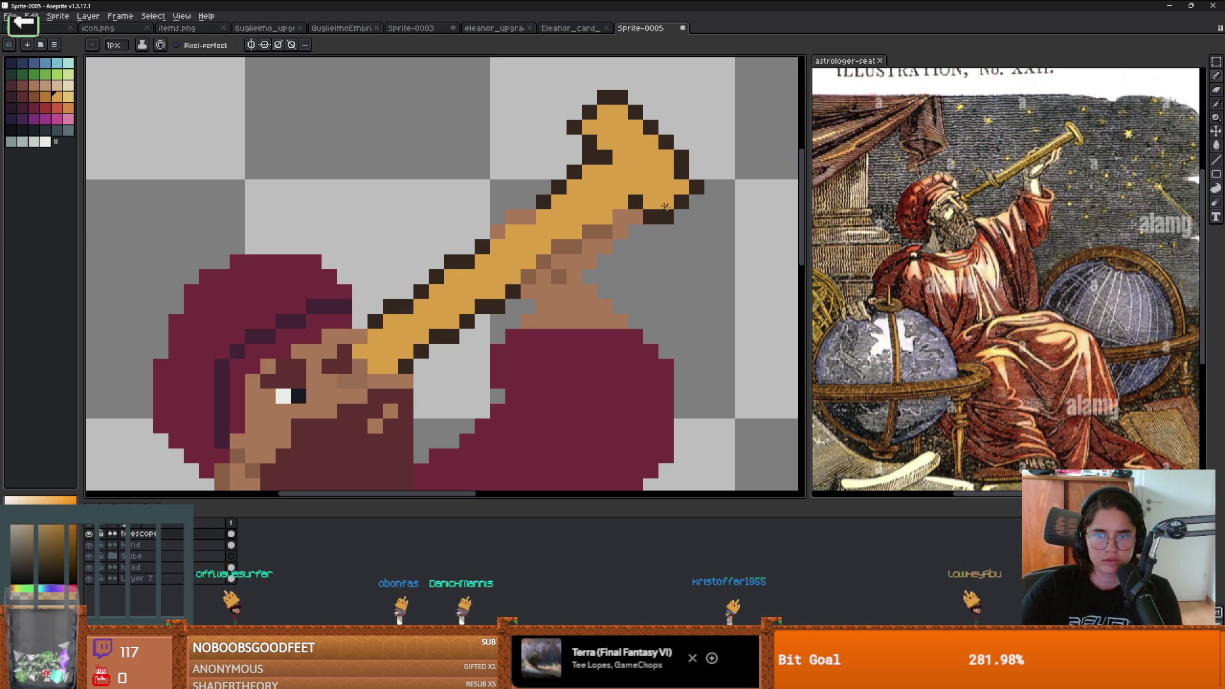
{"action": "scroll", "coordinate": [671, 220], "scroll_direction": "down", "scroll_amount": 4}
{"action": "scroll", "coordinate": [687, 238], "scroll_direction": "up", "scroll_amount": 4}
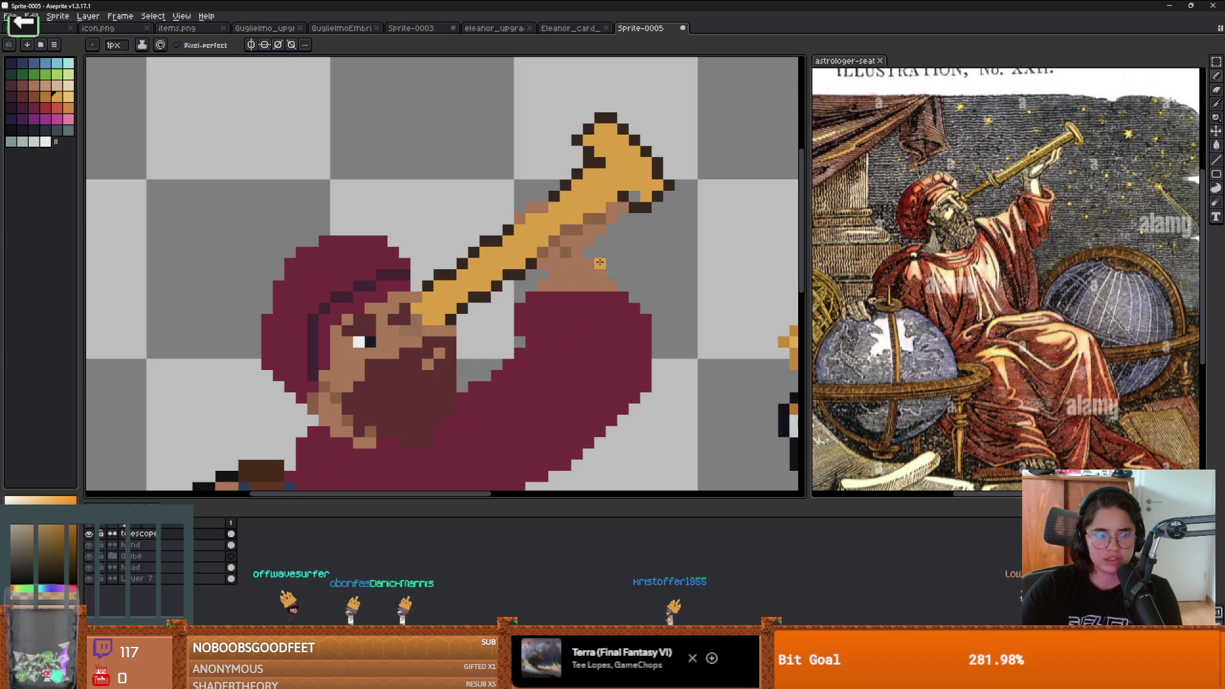
{"action": "key", "text": "i"}
{"action": "key", "text": "b"}
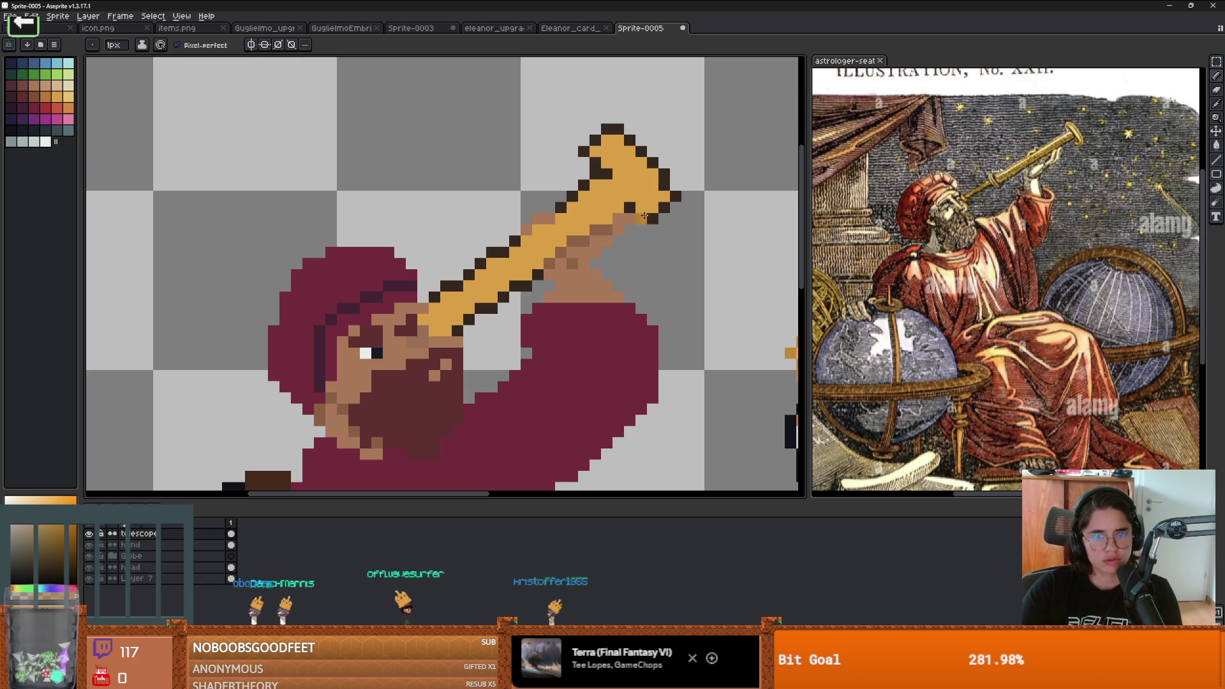
{"action": "scroll", "coordinate": [617, 186], "scroll_direction": "down", "scroll_amount": 3}
{"action": "scroll", "coordinate": [616, 185], "scroll_direction": "up", "scroll_amount": 3}
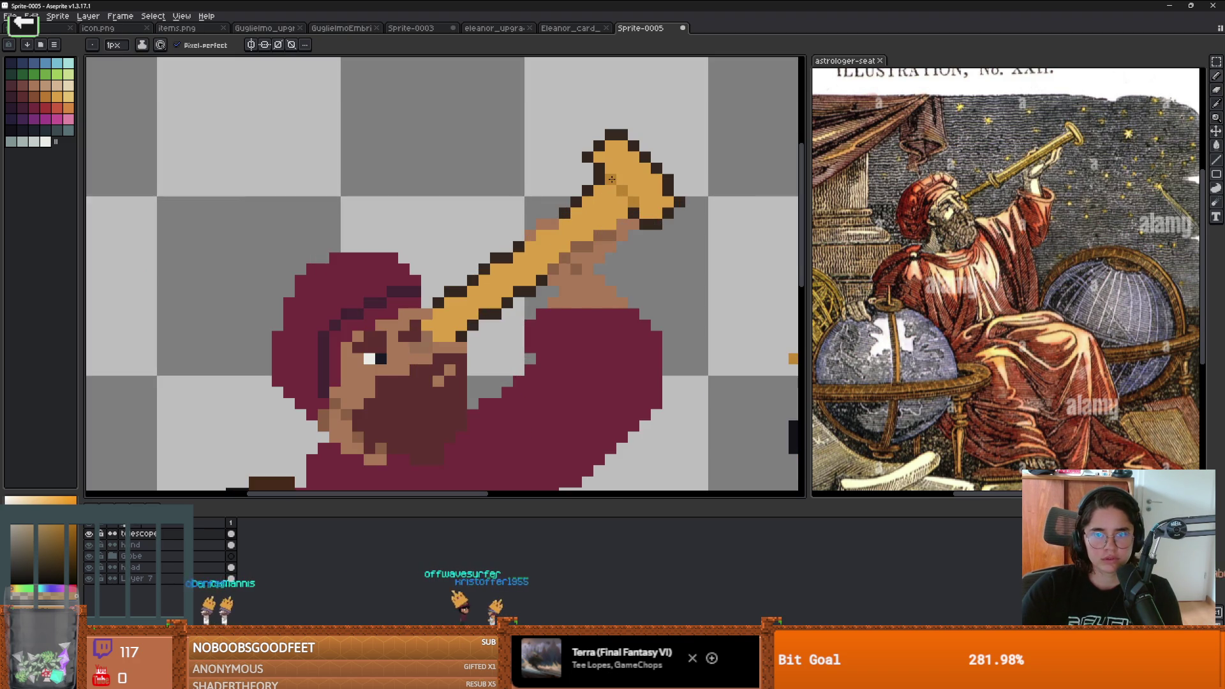
{"action": "scroll", "coordinate": [625, 197], "scroll_direction": "down", "scroll_amount": 3}
{"action": "scroll", "coordinate": [630, 206], "scroll_direction": "up", "scroll_amount": 4}
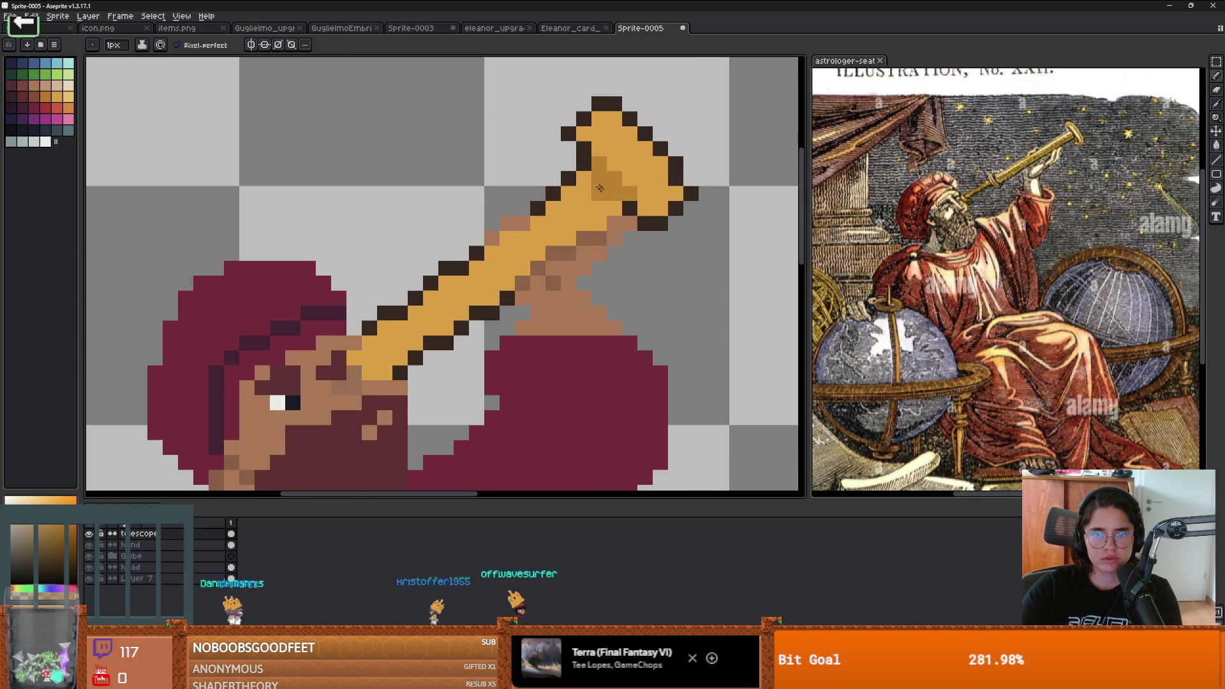
{"action": "scroll", "coordinate": [659, 238], "scroll_direction": "down", "scroll_amount": 4}
{"action": "scroll", "coordinate": [659, 238], "scroll_direction": "down", "scroll_amount": 1}
{"action": "scroll", "coordinate": [657, 245], "scroll_direction": "up", "scroll_amount": 2}
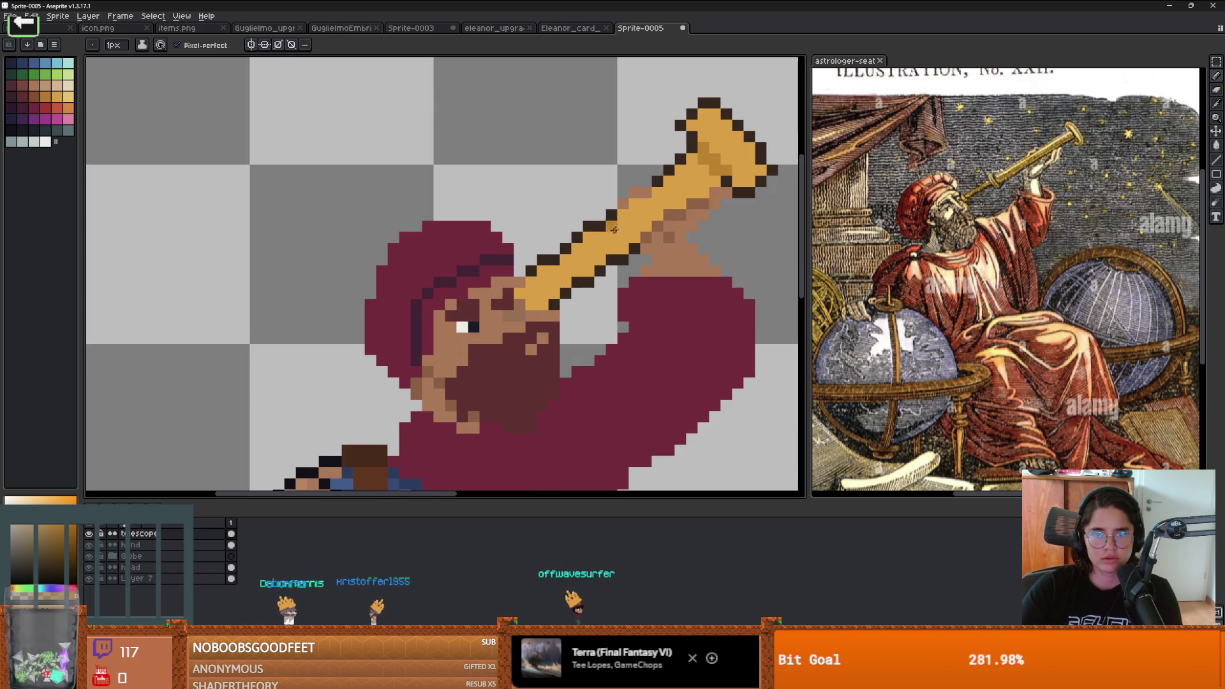
{"action": "scroll", "coordinate": [652, 258], "scroll_direction": "down", "scroll_amount": 3}
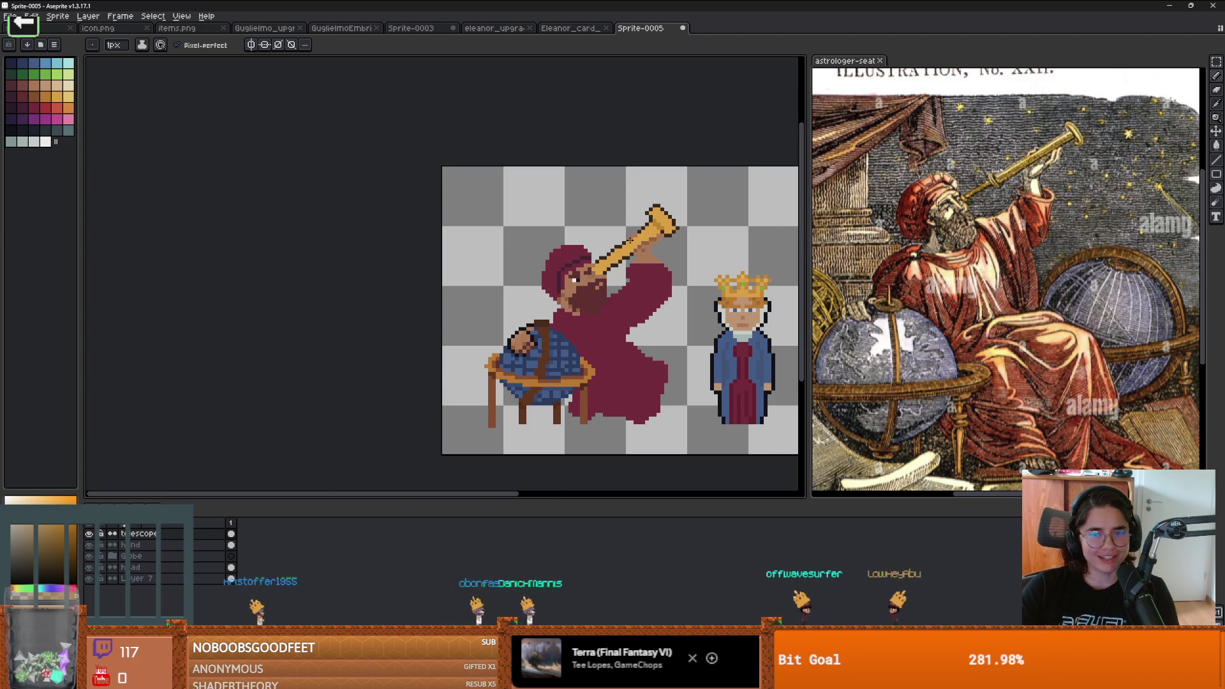
{"action": "scroll", "coordinate": [633, 253], "scroll_direction": "up", "scroll_amount": 1}
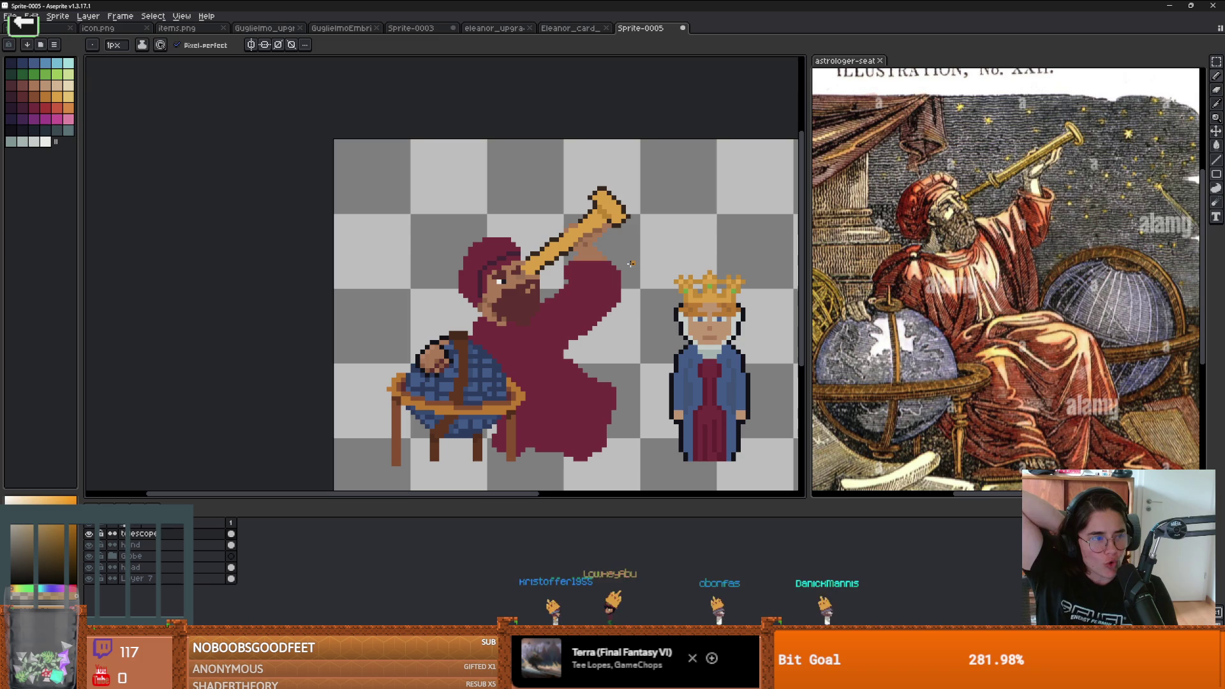
{"action": "scroll", "coordinate": [616, 249], "scroll_direction": "up", "scroll_amount": 2}
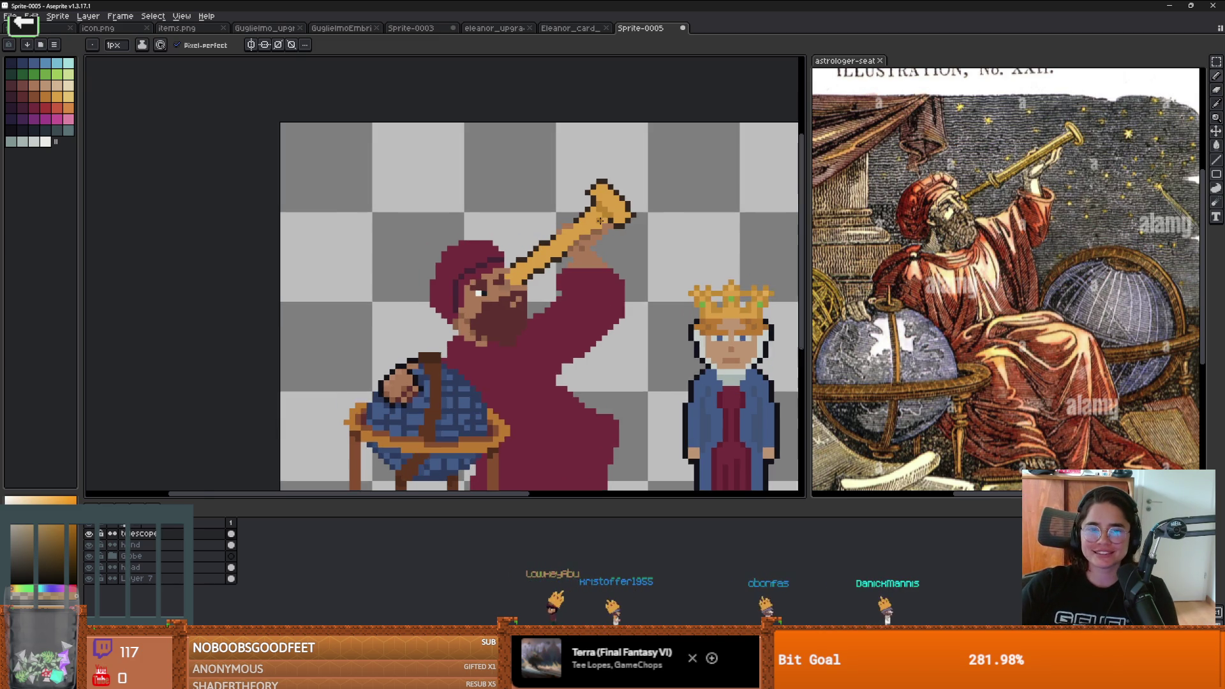
{"action": "scroll", "coordinate": [564, 237], "scroll_direction": "up", "scroll_amount": 1}
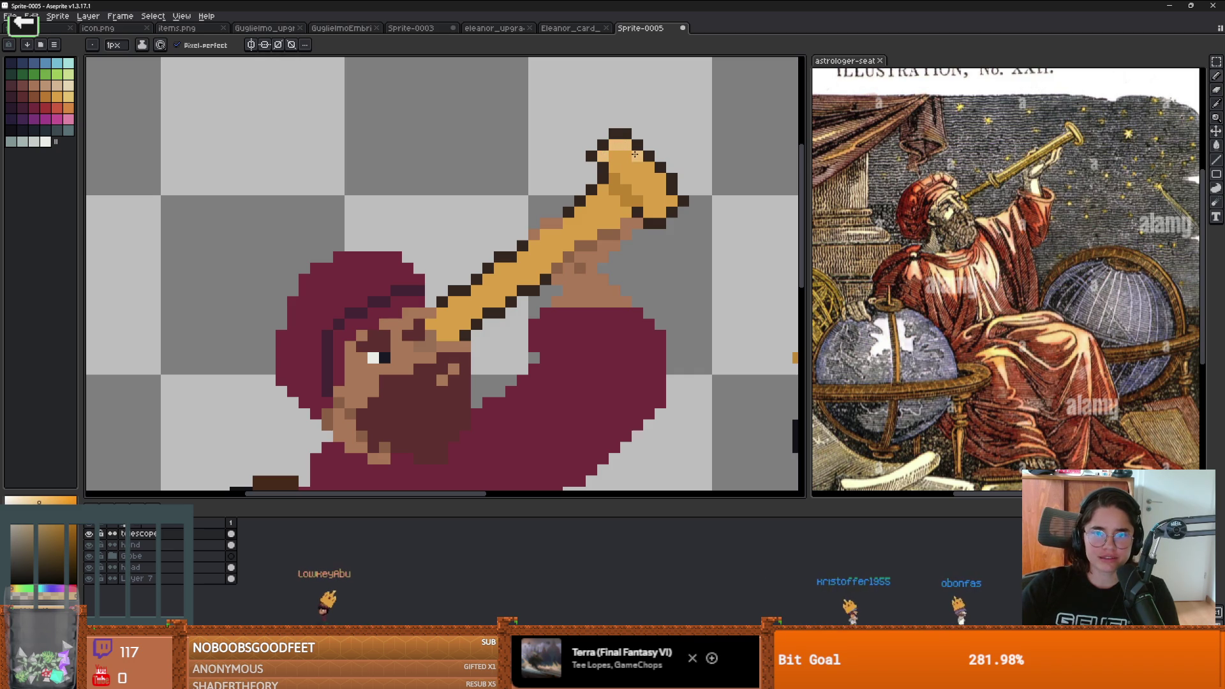
{"action": "scroll", "coordinate": [655, 177], "scroll_direction": "up", "scroll_amount": 2}
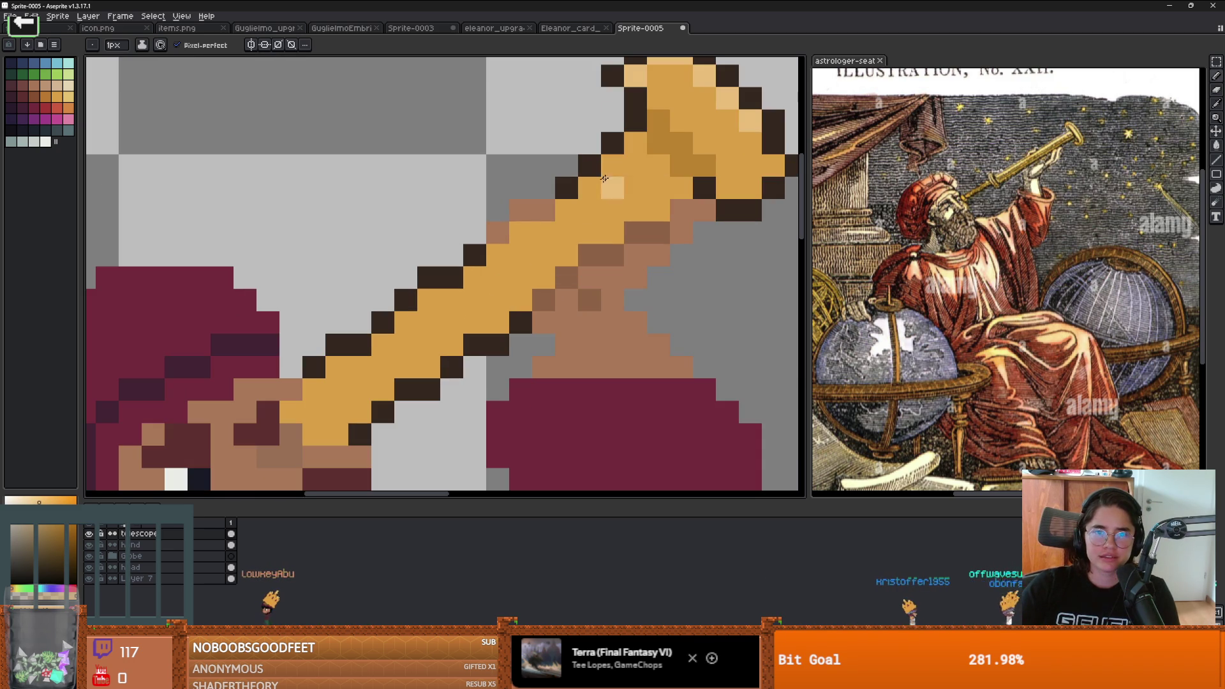
{"action": "scroll", "coordinate": [537, 309], "scroll_direction": "down", "scroll_amount": 1}
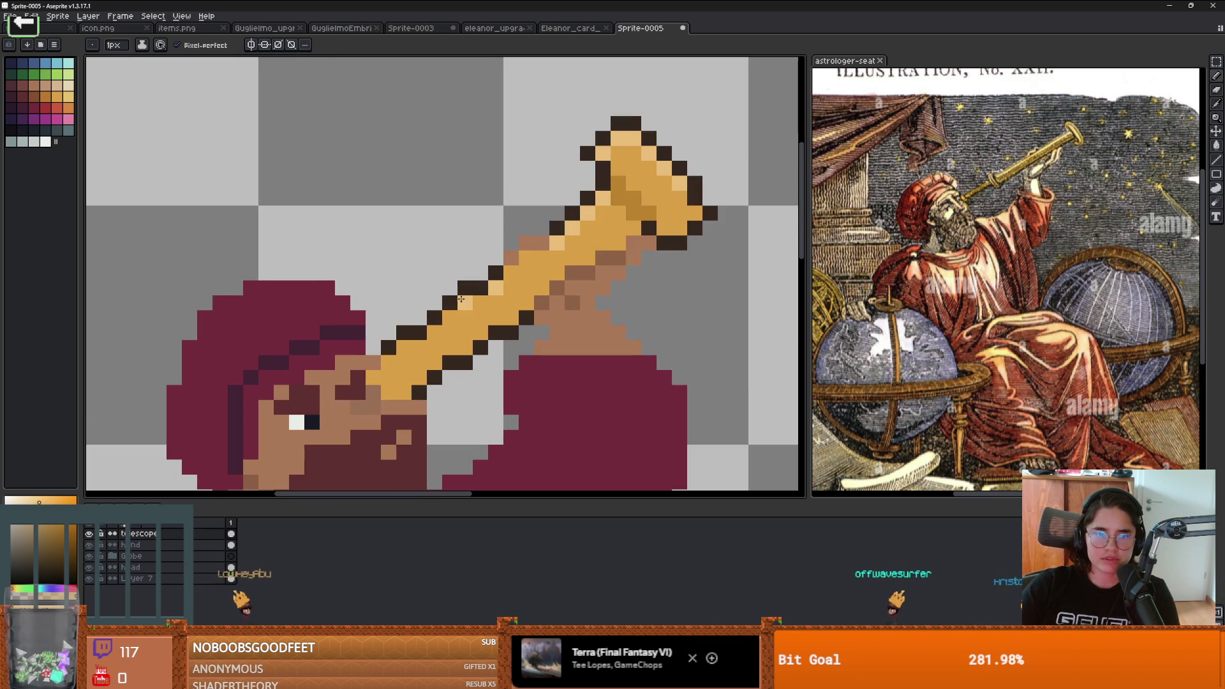
{"action": "scroll", "coordinate": [443, 329], "scroll_direction": "down", "scroll_amount": 5}
{"action": "scroll", "coordinate": [574, 325], "scroll_direction": "up", "scroll_amount": 2}
{"action": "scroll", "coordinate": [590, 324], "scroll_direction": "down", "scroll_amount": 2}
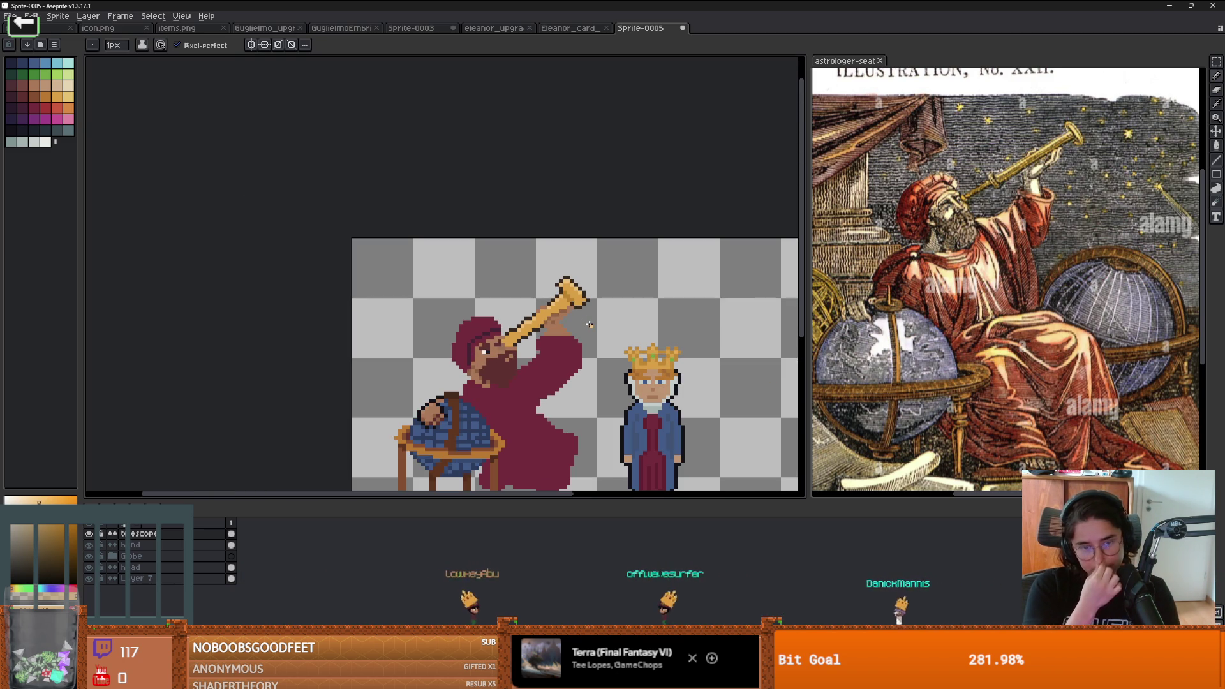
{"action": "scroll", "coordinate": [582, 441], "scroll_direction": "up", "scroll_amount": 2}
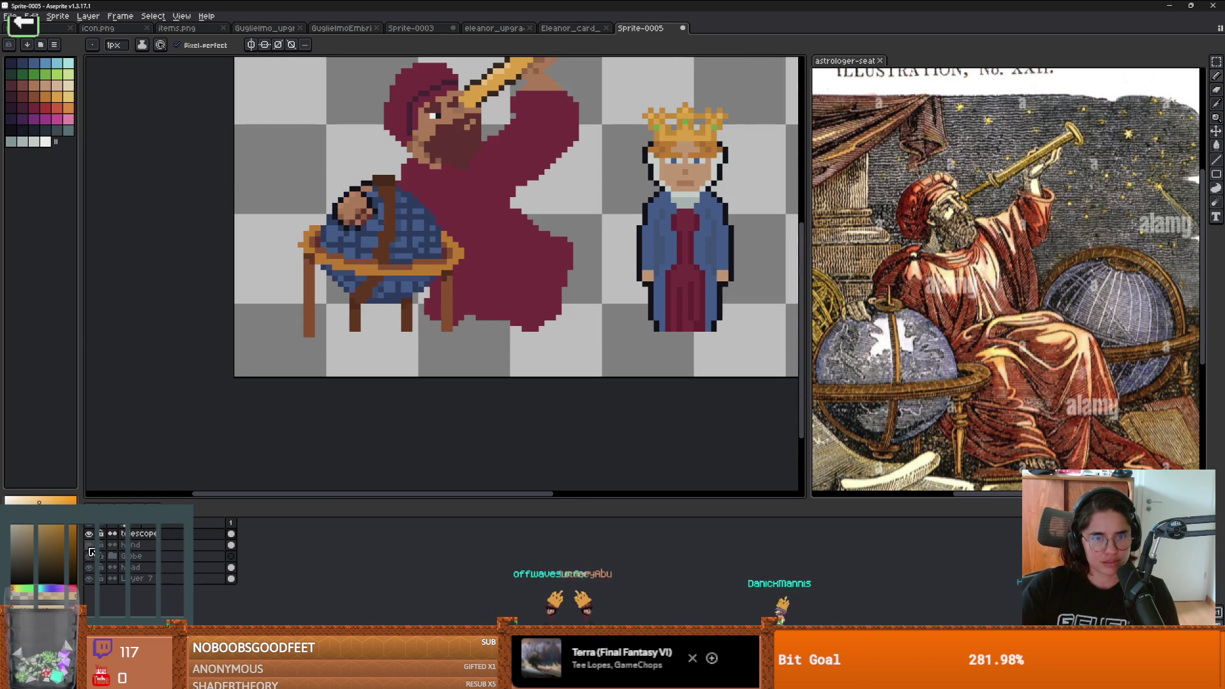
Step: On the hand layer, add dark-brown pixels to the hand under the telescope
{"action": "left_click", "coordinate": [477, 240], "text": "ctrl"}
{"action": "scroll", "coordinate": [493, 192], "scroll_direction": "up", "scroll_amount": 2}
{"action": "scroll", "coordinate": [493, 191], "scroll_direction": "up", "scroll_amount": 1}
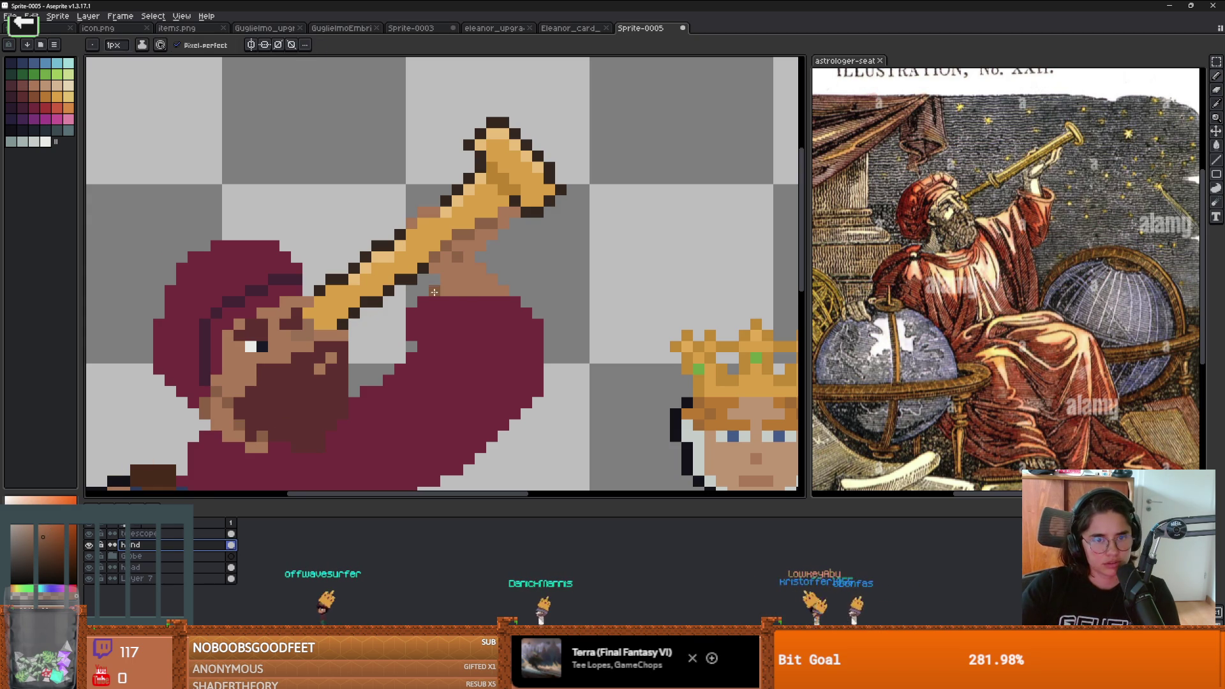
{"action": "scroll", "coordinate": [402, 283], "scroll_direction": "up", "scroll_amount": 1}
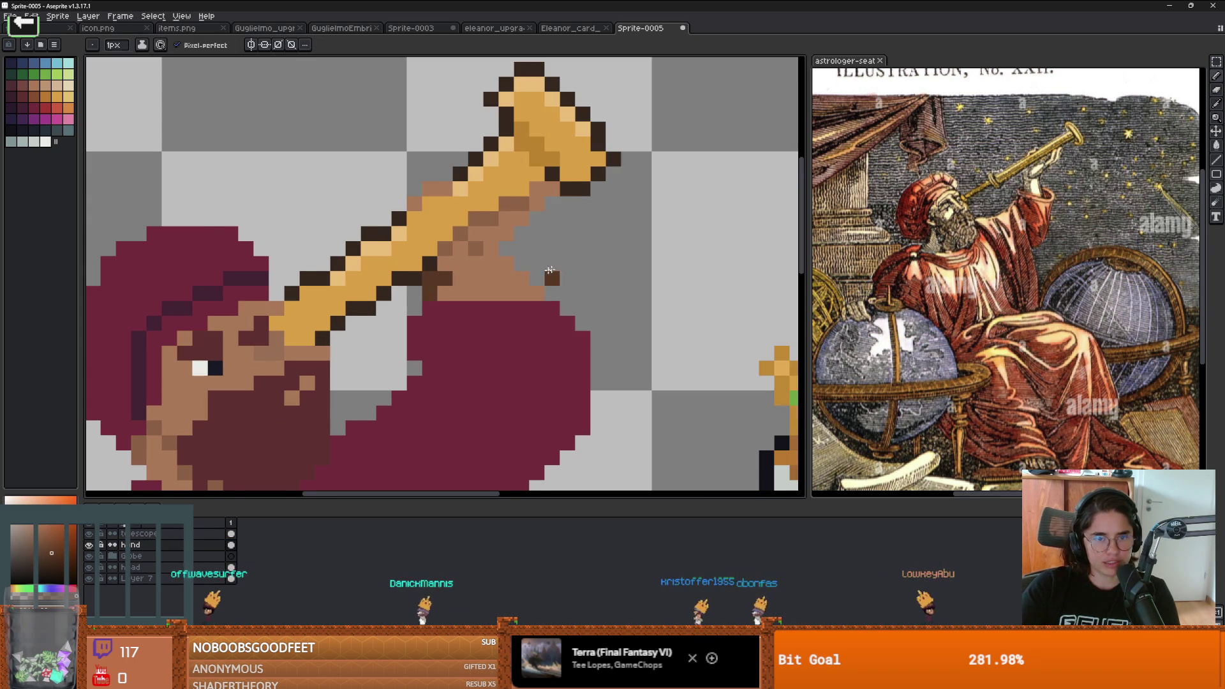
{"action": "left_click_drag", "start_coordinate": [460, 277], "coordinate": [475, 287]}
Step: Sample a colour from the hand, then switch to the Eraser to clean up
{"action": "key", "text": "i"}
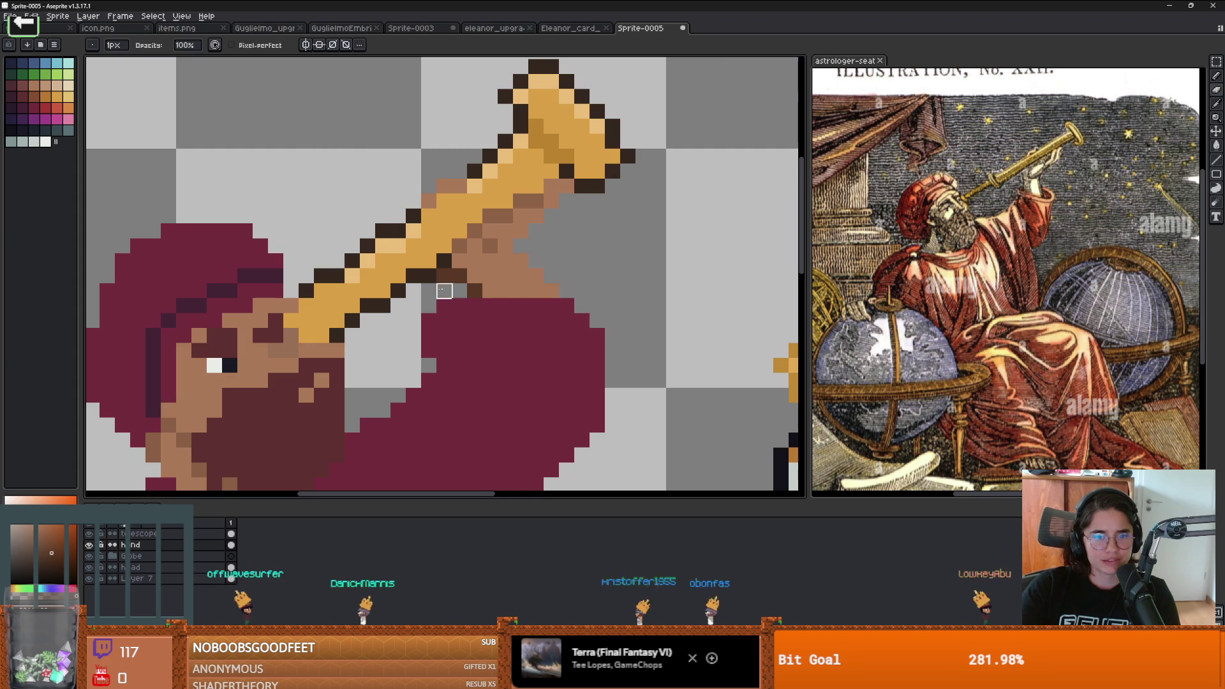
{"action": "scroll", "coordinate": [412, 285], "scroll_direction": "up", "scroll_amount": 2}
{"action": "left_click", "coordinate": [395, 285]}
{"action": "key", "text": "b"}
{"action": "scroll", "coordinate": [395, 286], "scroll_direction": "down", "scroll_amount": 9}
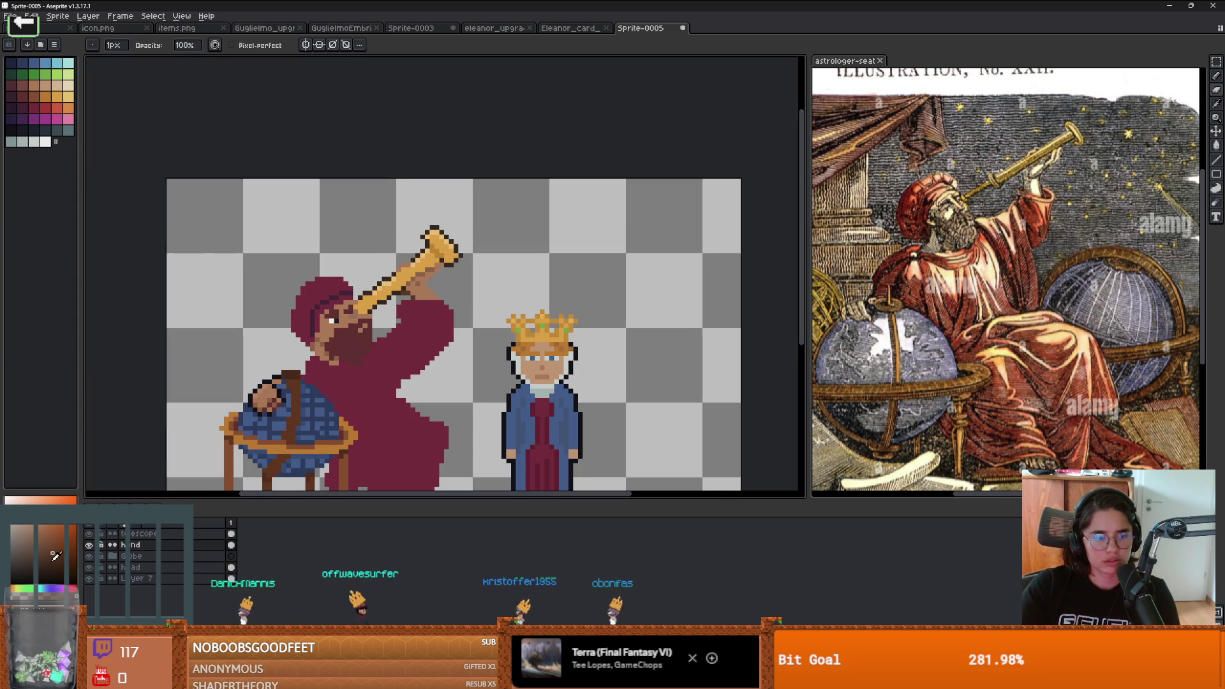
{"action": "scroll", "coordinate": [406, 315], "scroll_direction": "up", "scroll_amount": 2}
{"action": "key", "text": "e"}
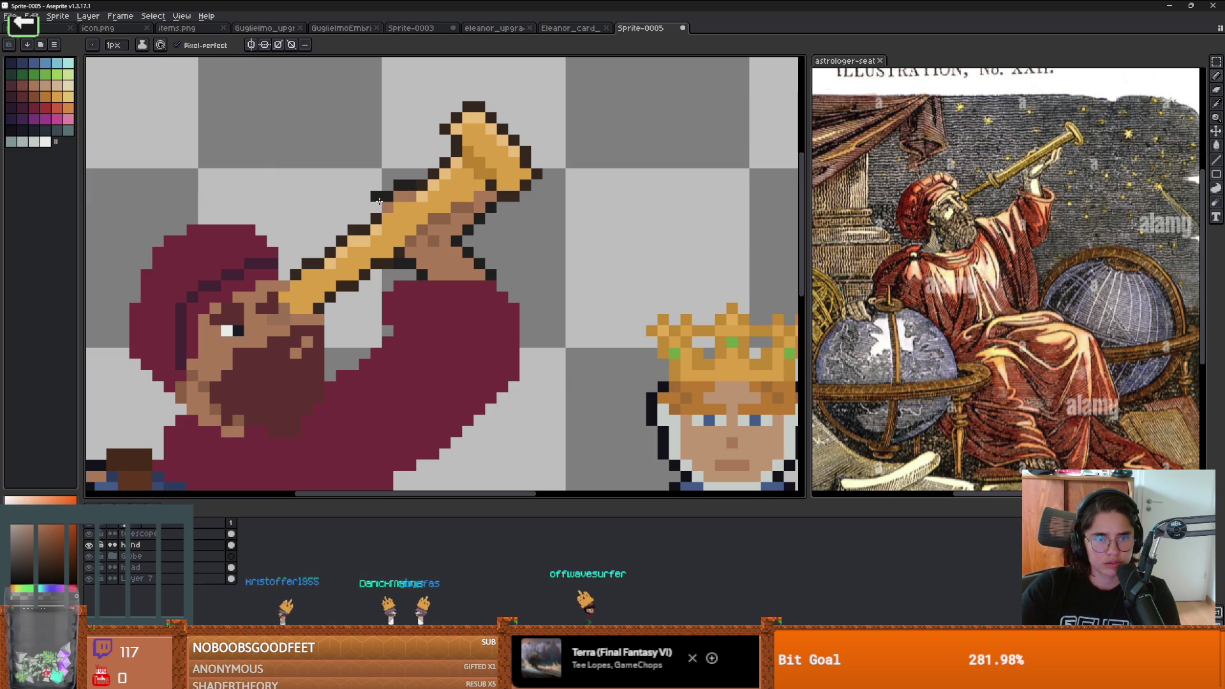
{"action": "scroll", "coordinate": [378, 205], "scroll_direction": "down", "scroll_amount": 3}
{"action": "scroll", "coordinate": [448, 145], "scroll_direction": "up", "scroll_amount": 4}
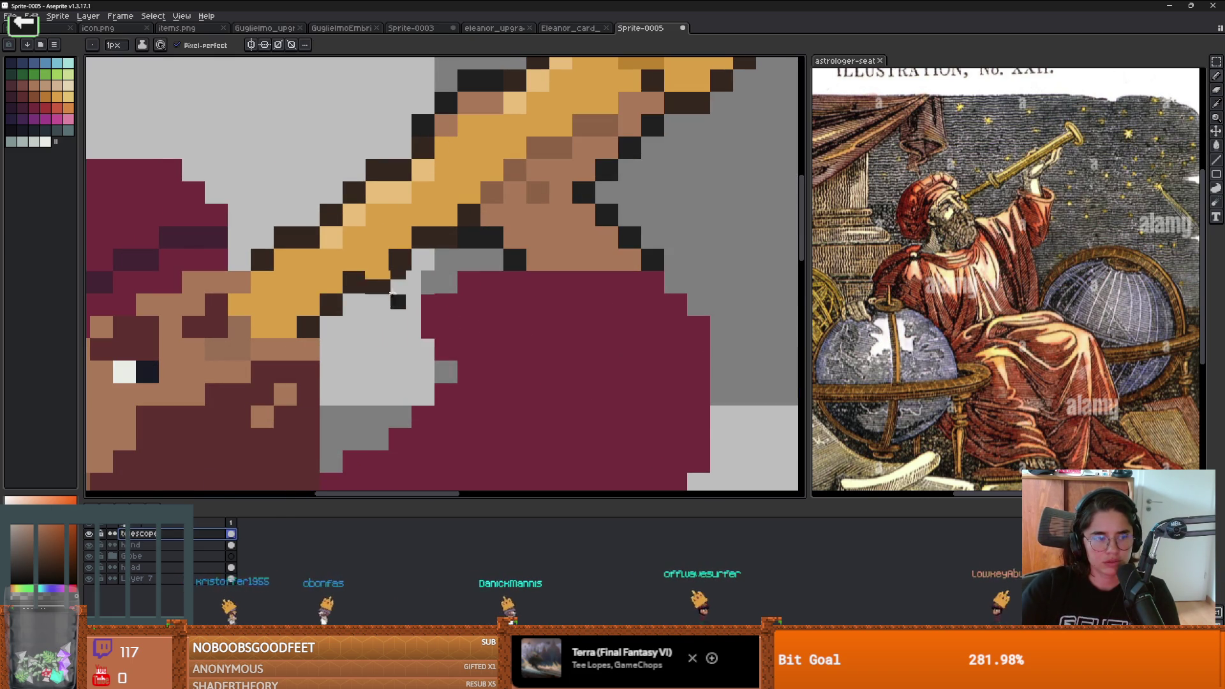
{"action": "scroll", "coordinate": [392, 307], "scroll_direction": "down", "scroll_amount": 4}
{"action": "scroll", "coordinate": [391, 258], "scroll_direction": "up", "scroll_amount": 3}
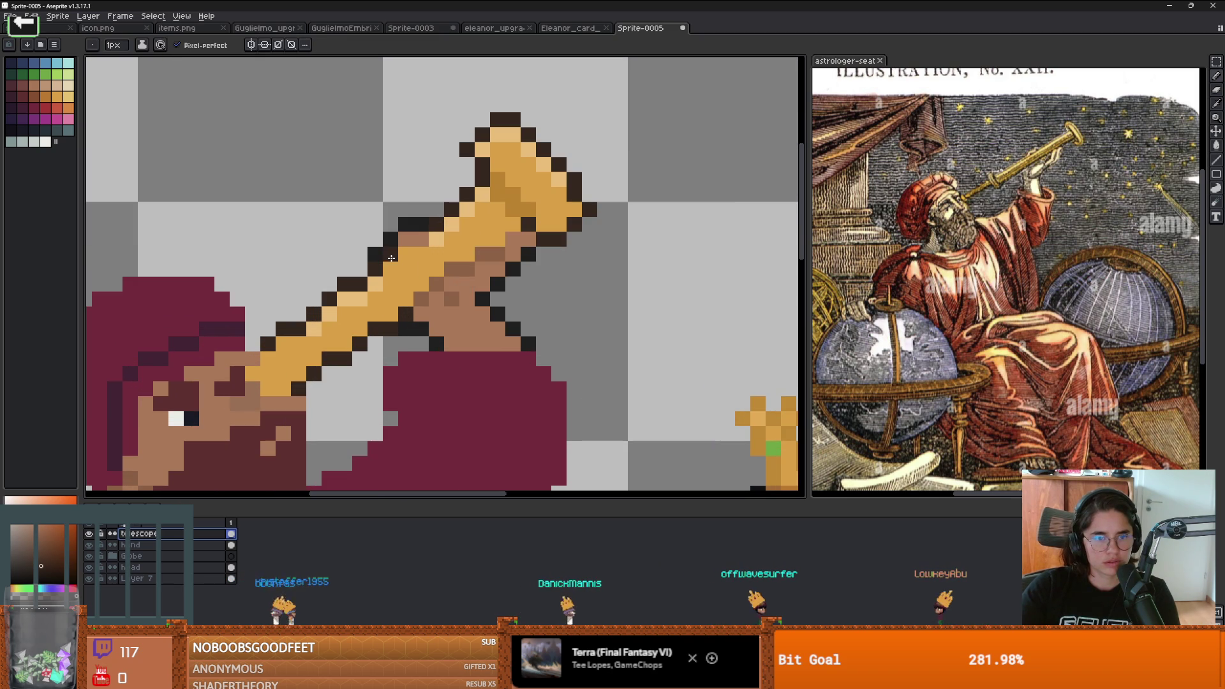
{"action": "scroll", "coordinate": [500, 307], "scroll_direction": "down", "scroll_amount": 4}
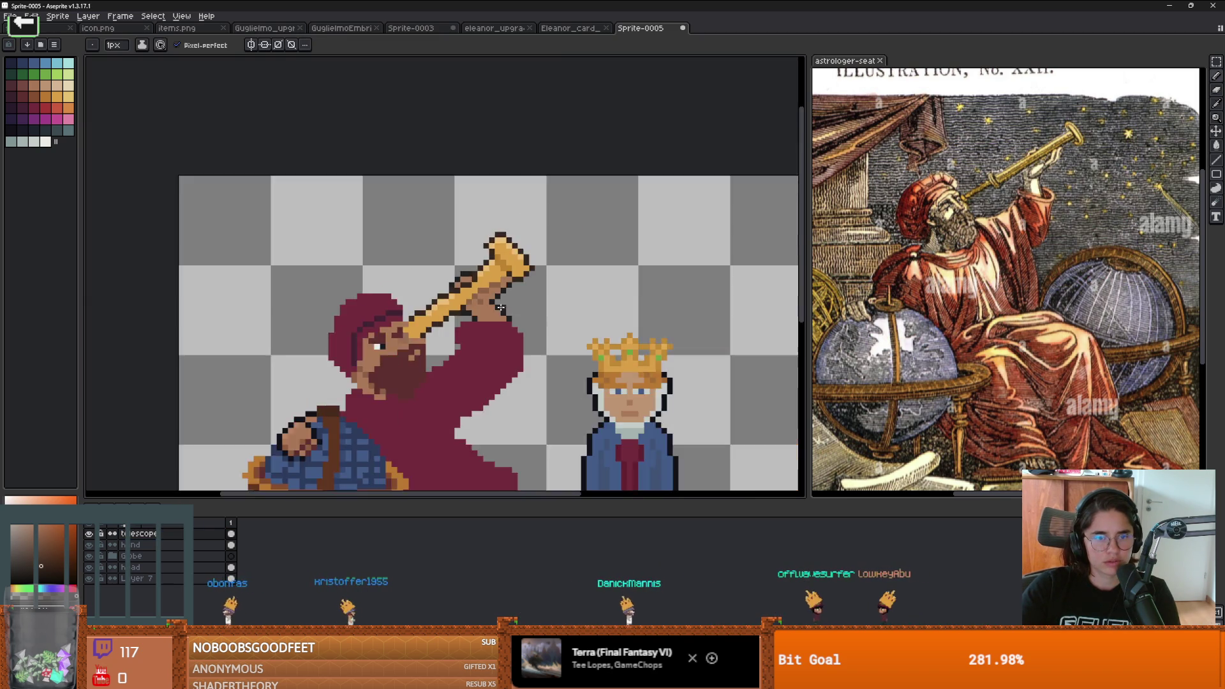
{"action": "scroll", "coordinate": [499, 306], "scroll_direction": "down", "scroll_amount": 2}
{"action": "scroll", "coordinate": [523, 307], "scroll_direction": "up", "scroll_amount": 3}
{"action": "scroll", "coordinate": [556, 309], "scroll_direction": "down", "scroll_amount": 1}
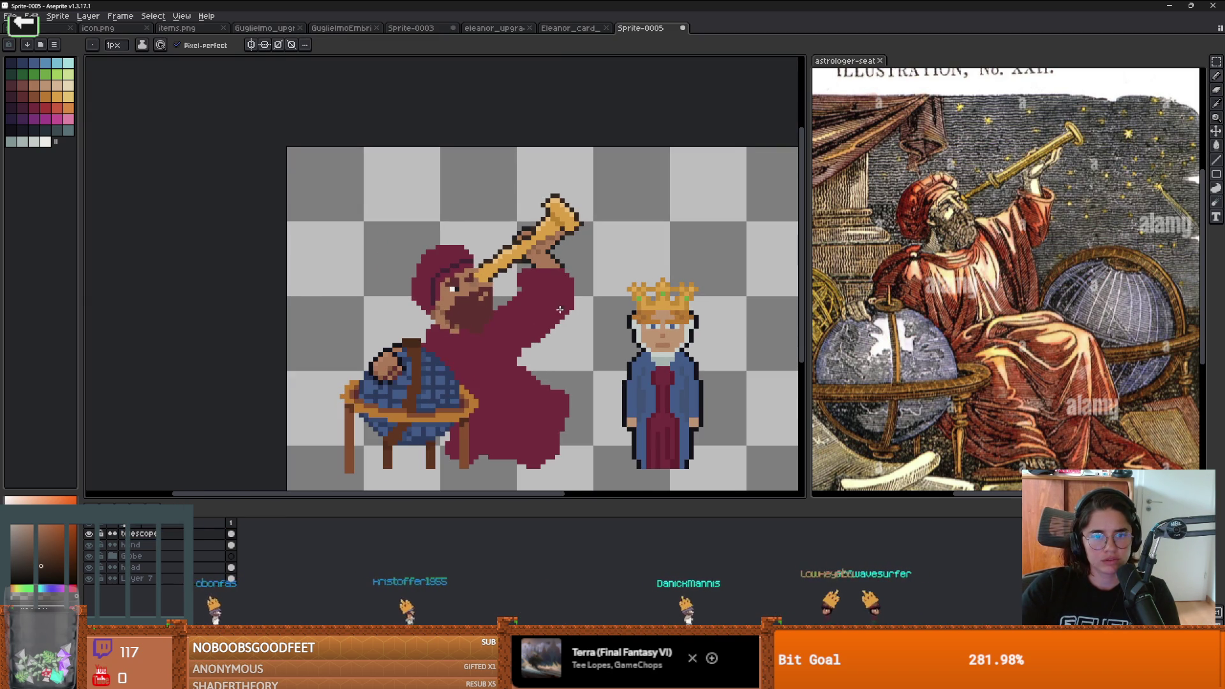
{"action": "scroll", "coordinate": [561, 303], "scroll_direction": "down", "scroll_amount": 1}
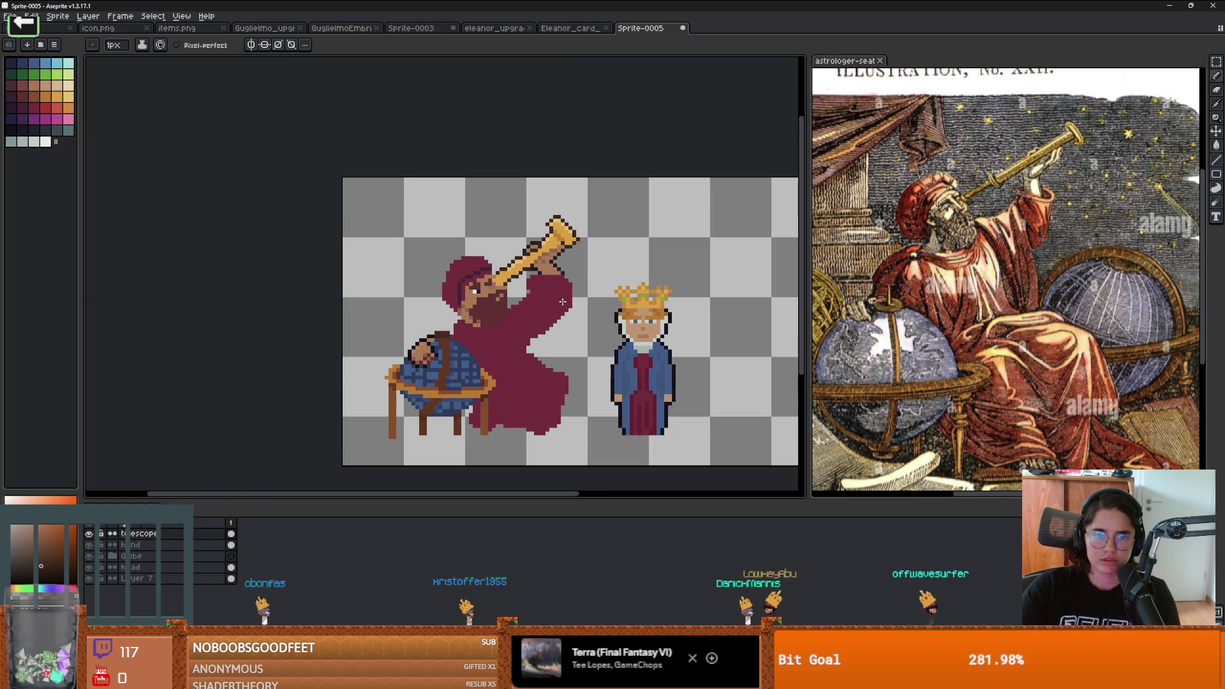
{"action": "scroll", "coordinate": [562, 301], "scroll_direction": "up", "scroll_amount": 1}
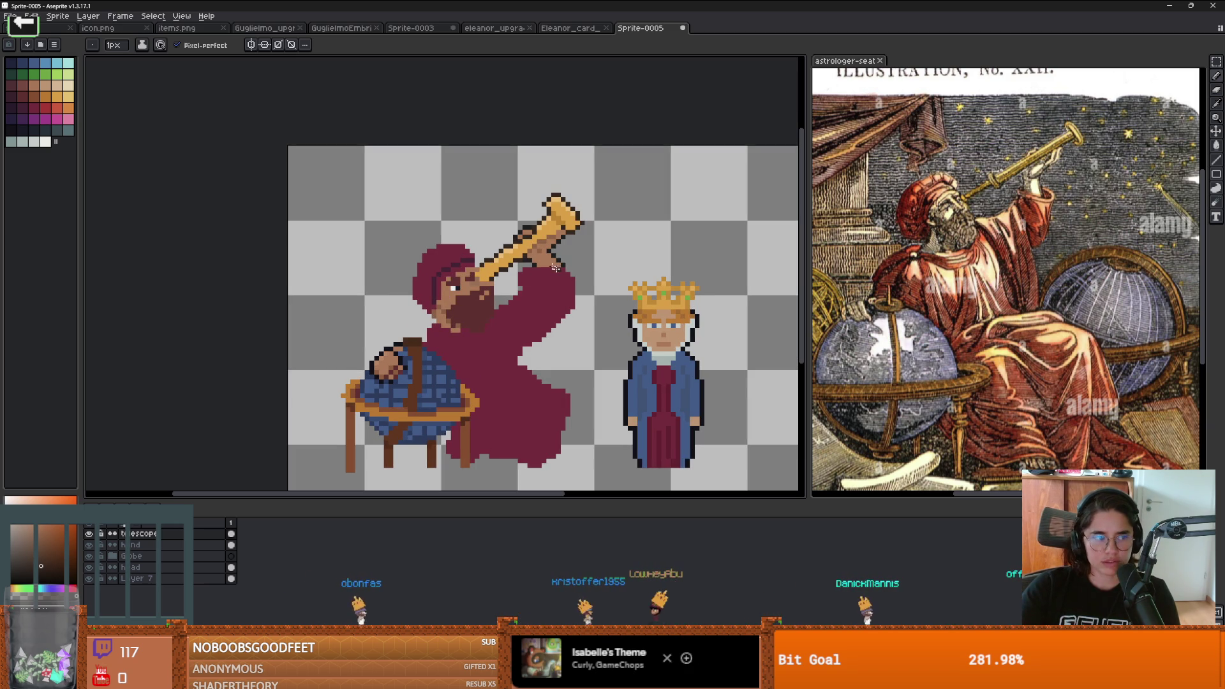
{"action": "scroll", "coordinate": [529, 287], "scroll_direction": "down", "scroll_amount": 1}
{"action": "scroll", "coordinate": [500, 302], "scroll_direction": "up", "scroll_amount": 1}
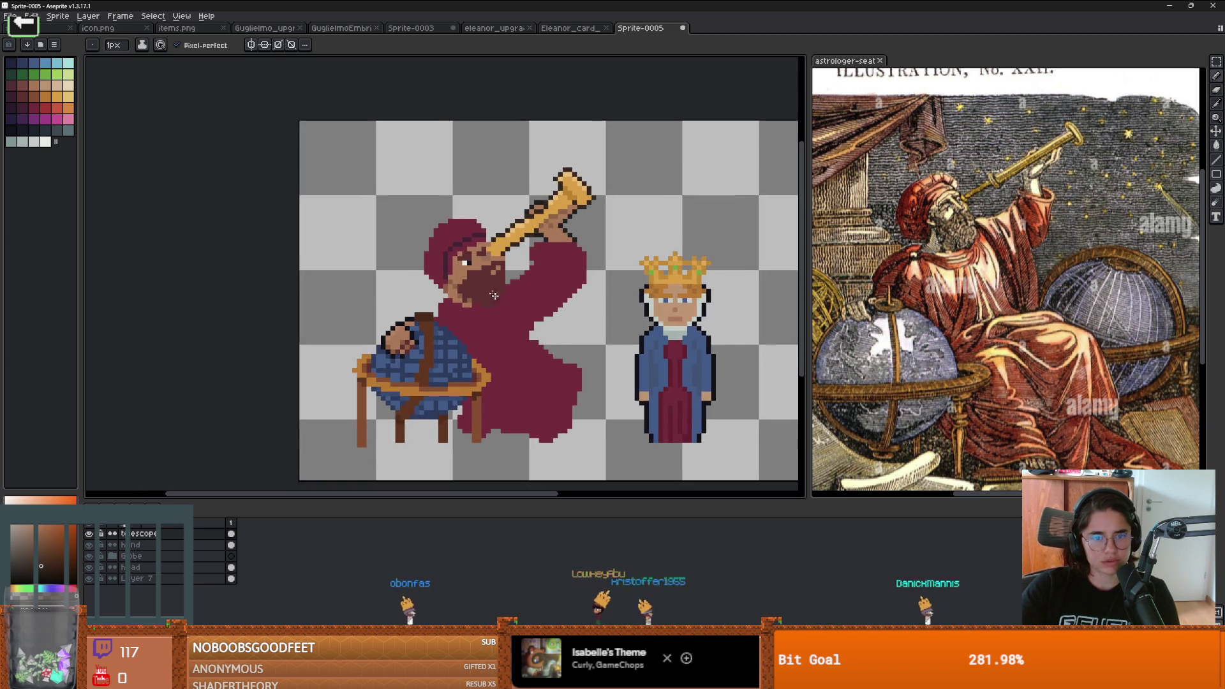
{"action": "scroll", "coordinate": [500, 301], "scroll_direction": "down", "scroll_amount": 1}
{"action": "scroll", "coordinate": [462, 301], "scroll_direction": "up", "scroll_amount": 1}
{"action": "scroll", "coordinate": [461, 300], "scroll_direction": "up", "scroll_amount": 1}
{"action": "scroll", "coordinate": [461, 300], "scroll_direction": "down", "scroll_amount": 1}
{"action": "scroll", "coordinate": [472, 306], "scroll_direction": "down", "scroll_amount": 1}
{"action": "scroll", "coordinate": [500, 317], "scroll_direction": "up", "scroll_amount": 1}
{"action": "scroll", "coordinate": [504, 318], "scroll_direction": "down", "scroll_amount": 1}
{"action": "scroll", "coordinate": [507, 318], "scroll_direction": "up", "scroll_amount": 1}
{"action": "scroll", "coordinate": [507, 318], "scroll_direction": "down", "scroll_amount": 1}
{"action": "scroll", "coordinate": [507, 318], "scroll_direction": "up", "scroll_amount": 1}
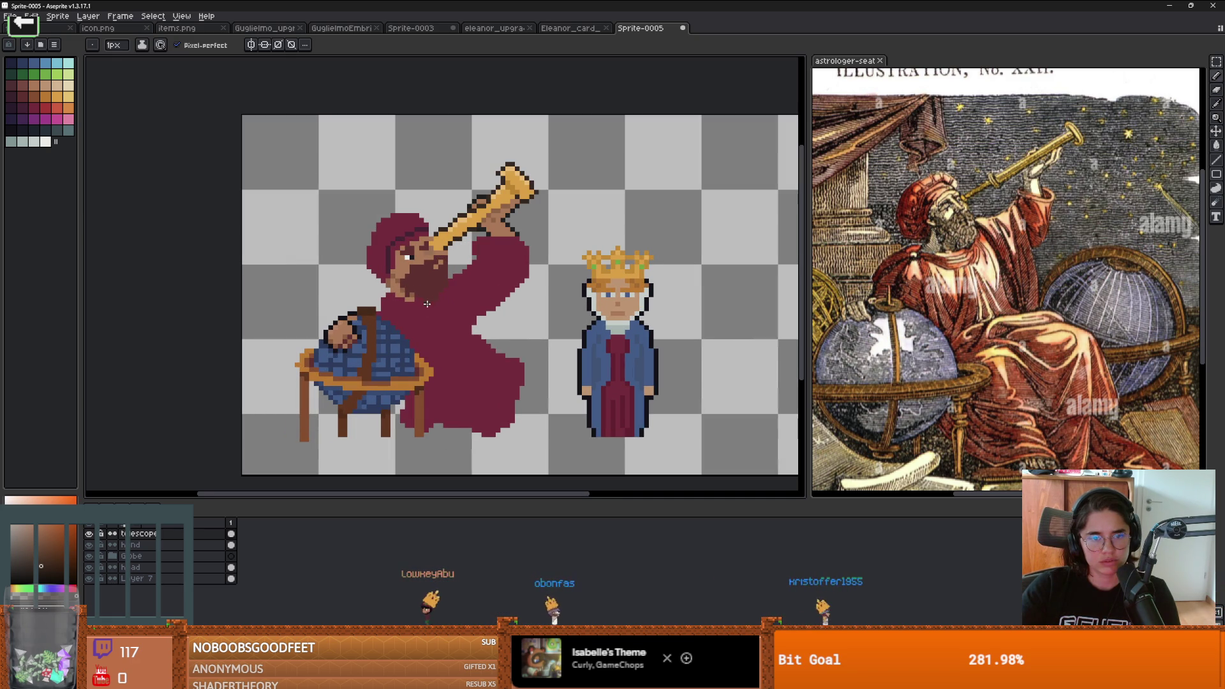
{"action": "scroll", "coordinate": [459, 333], "scroll_direction": "down", "scroll_amount": 1}
{"action": "scroll", "coordinate": [504, 282], "scroll_direction": "up", "scroll_amount": 1}
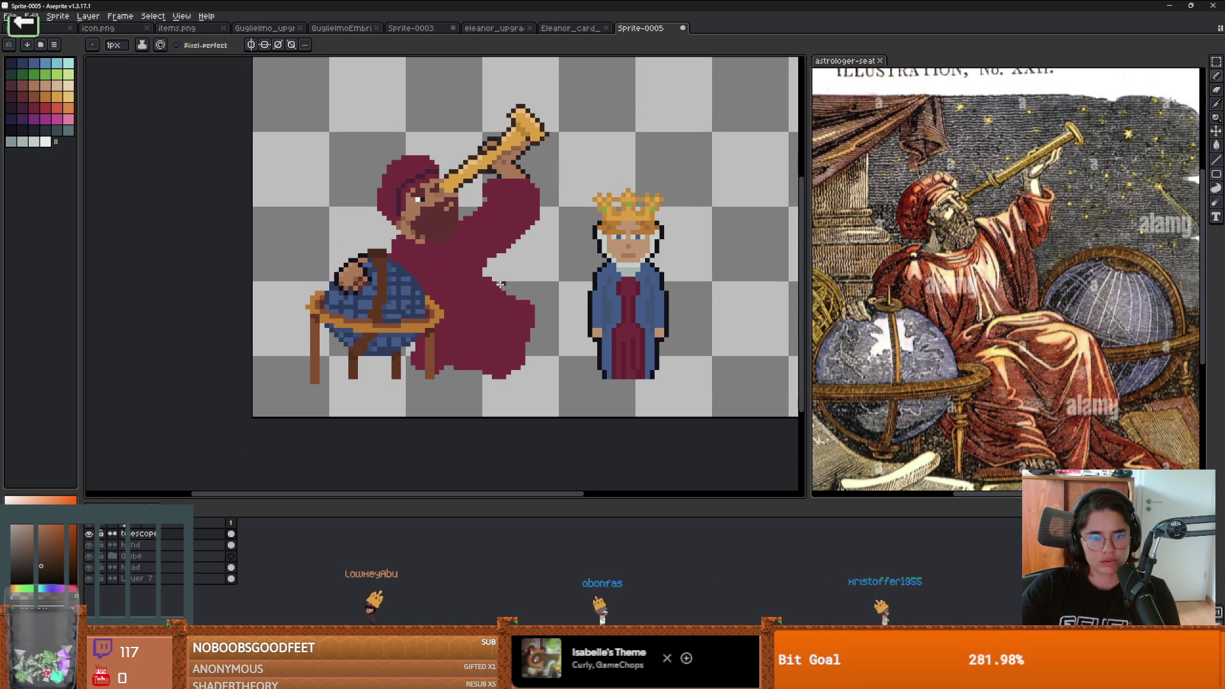
{"action": "scroll", "coordinate": [489, 300], "scroll_direction": "up", "scroll_amount": 1}
{"action": "scroll", "coordinate": [490, 299], "scroll_direction": "down", "scroll_amount": 1}
{"action": "scroll", "coordinate": [490, 300], "scroll_direction": "up", "scroll_amount": 1}
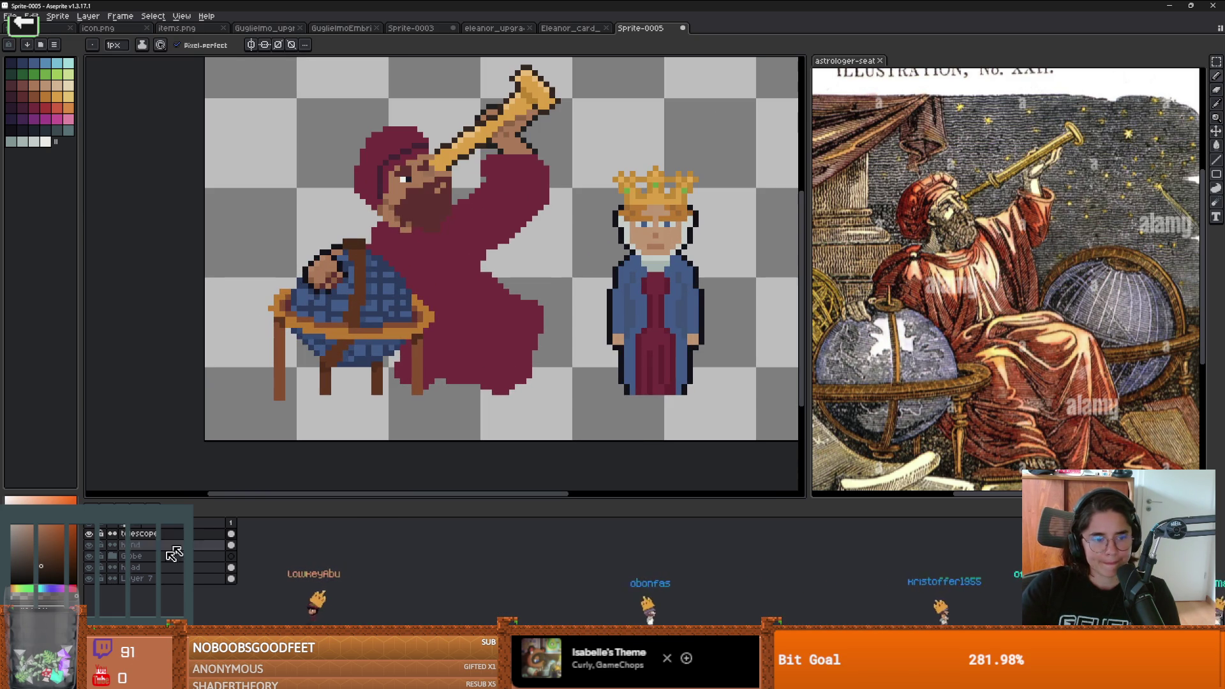
{"action": "left_click", "coordinate": [89, 567]}
Step: Identify Layer 7 as the robe layer and rename it to robe
{"action": "left_click", "coordinate": [89, 567]}
{"action": "left_click", "coordinate": [89, 578]}
{"action": "left_click", "coordinate": [88, 578]}
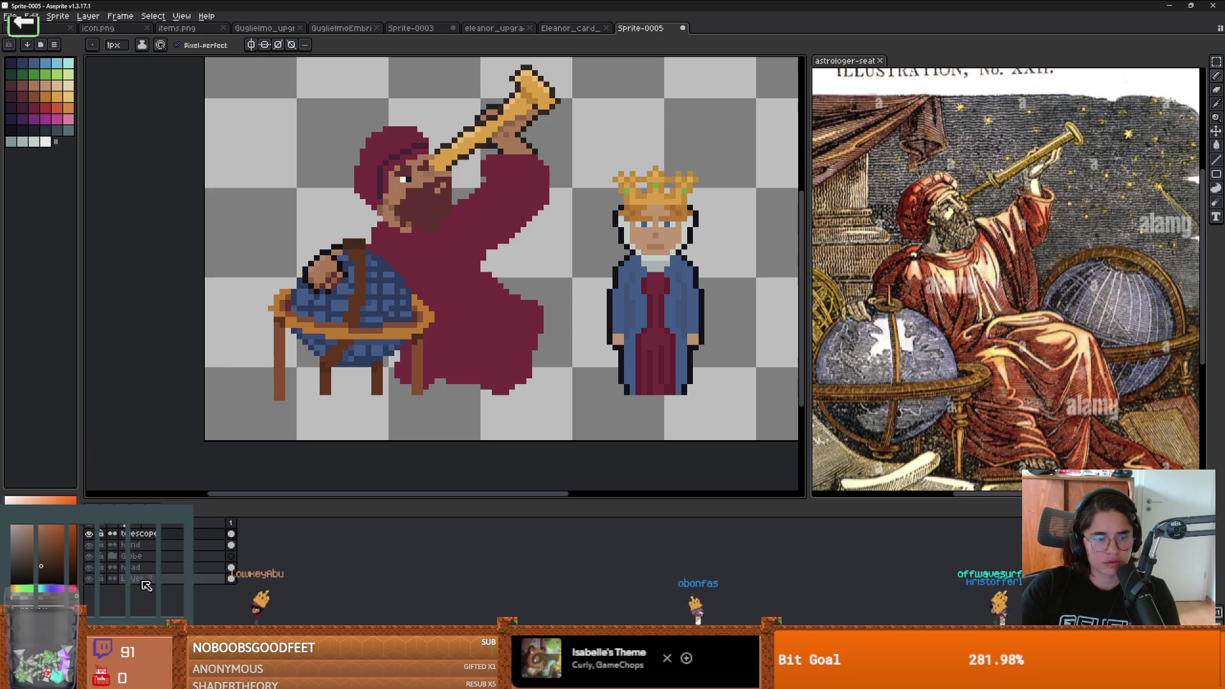
{"action": "double_click", "coordinate": [137, 578]}
{"action": "type", "text": "r"}
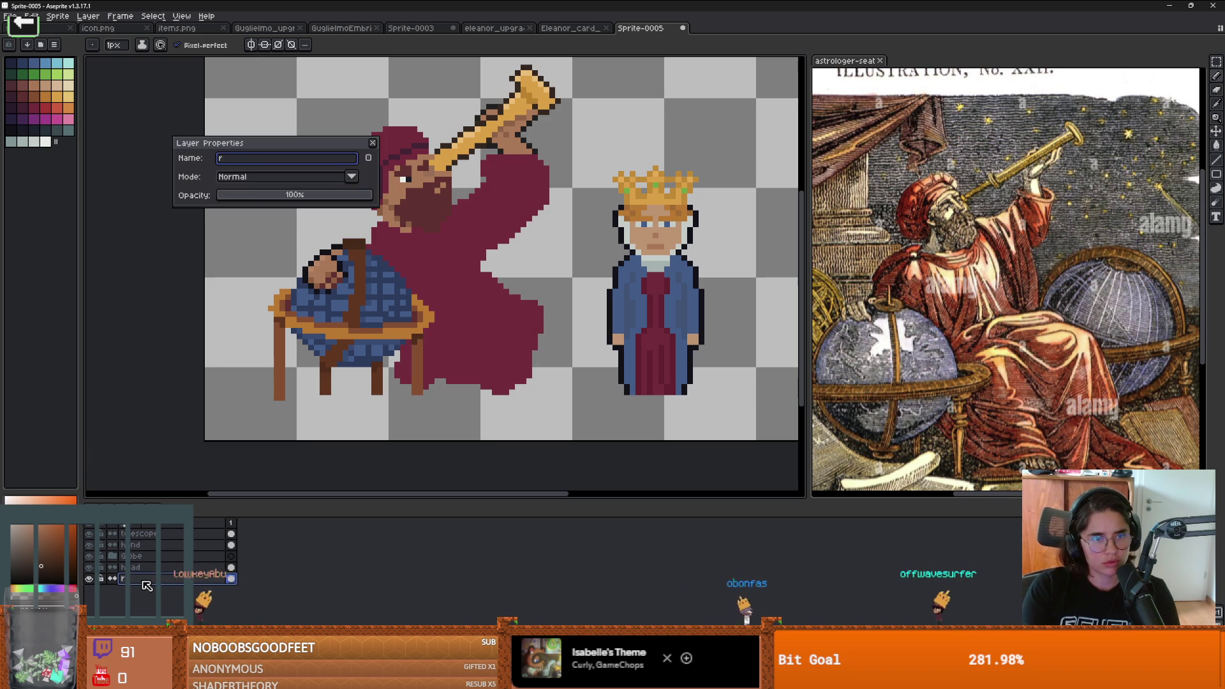
{"action": "type", "text": "obe"}
{"action": "key", "text": "Return"}
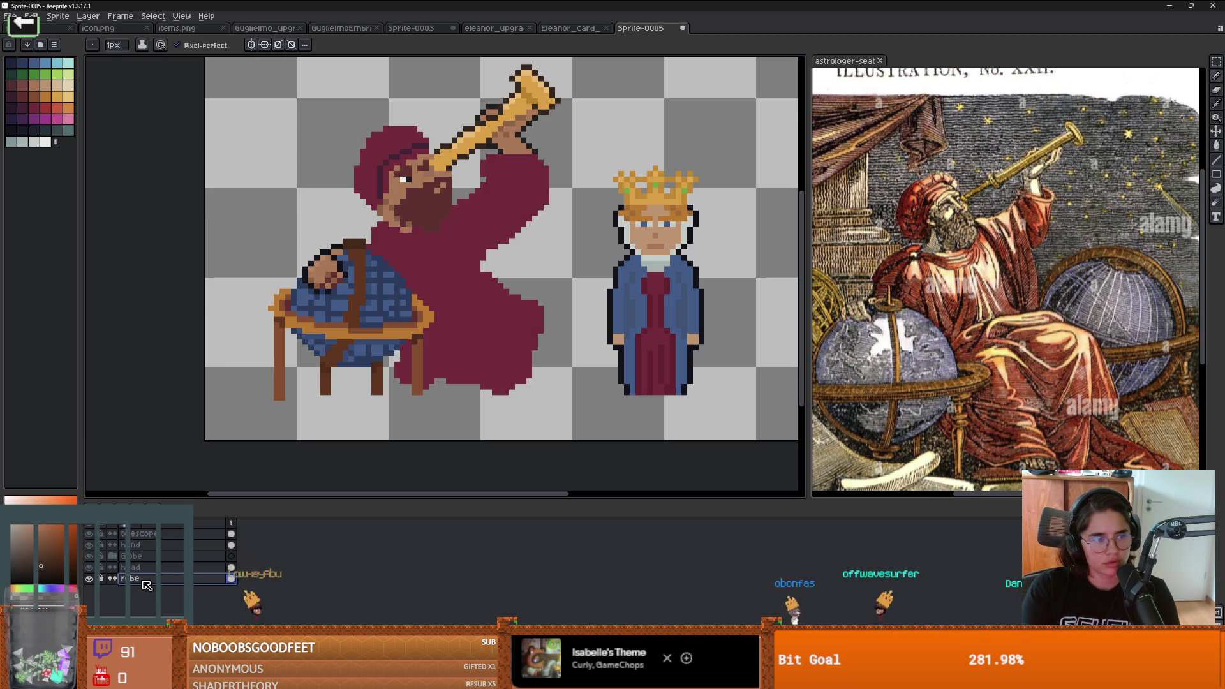
Step: Pick the robe's crimson and extend the robe further down toward the lower right
{"action": "key", "text": "alt"}
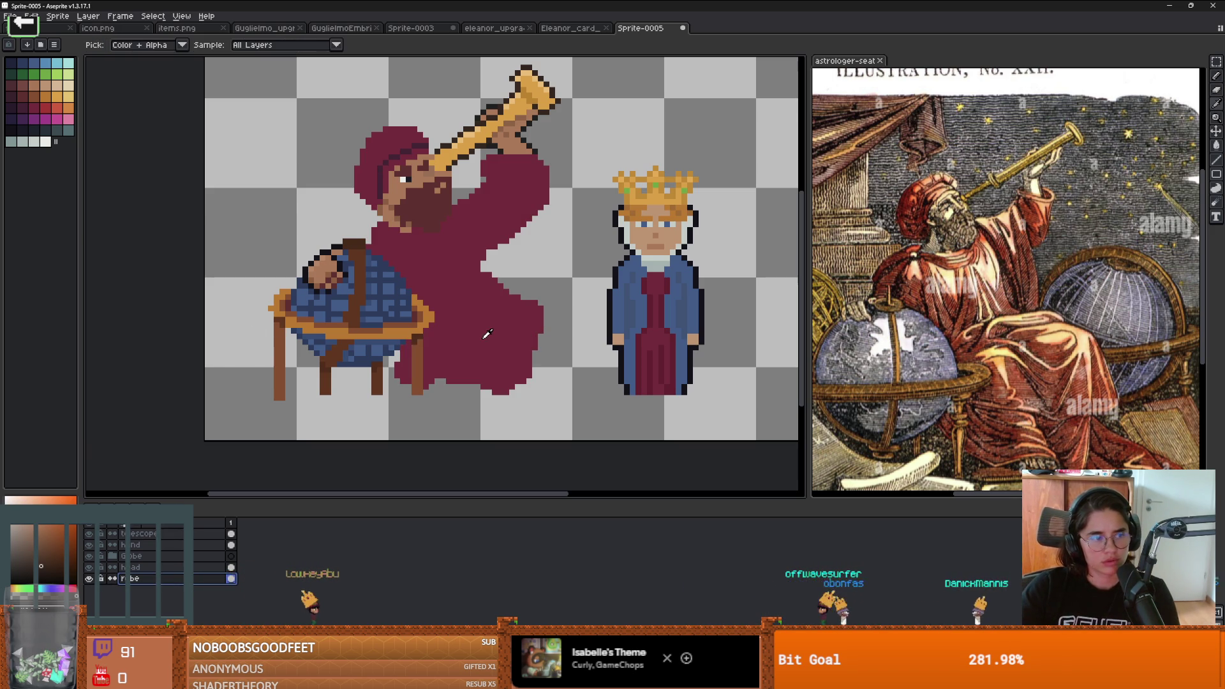
{"action": "left_click", "coordinate": [486, 333], "text": "alt"}
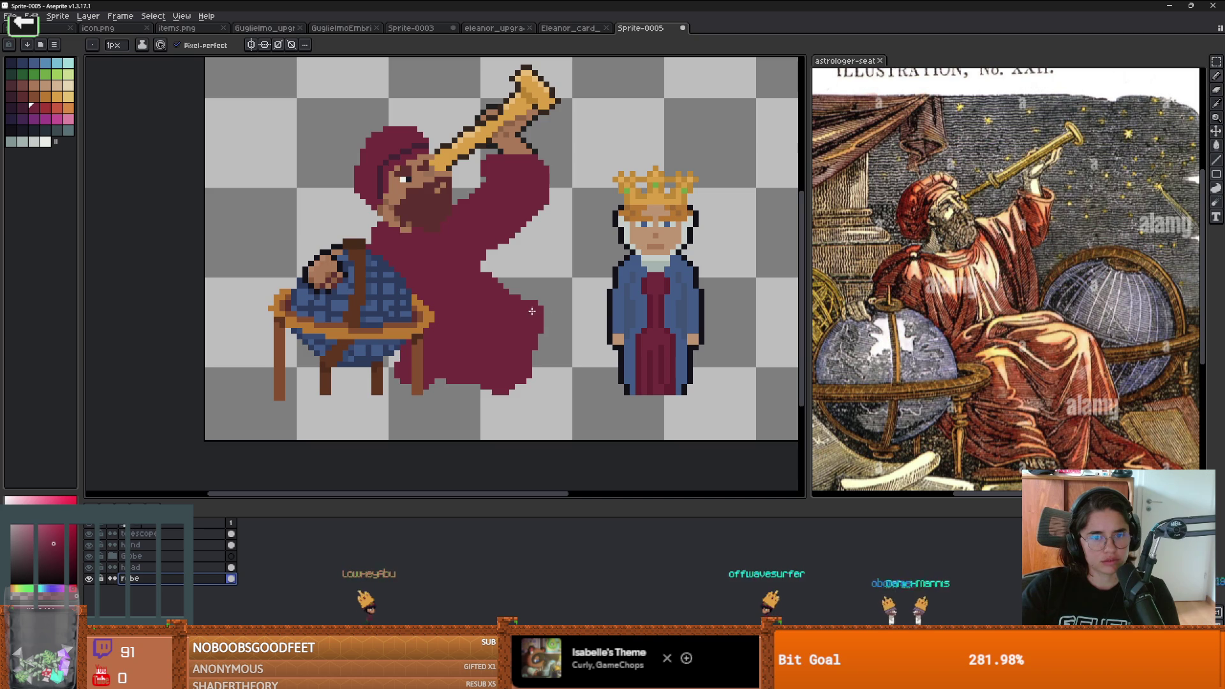
{"action": "left_click_drag", "start_coordinate": [538, 327], "coordinate": [553, 361]}
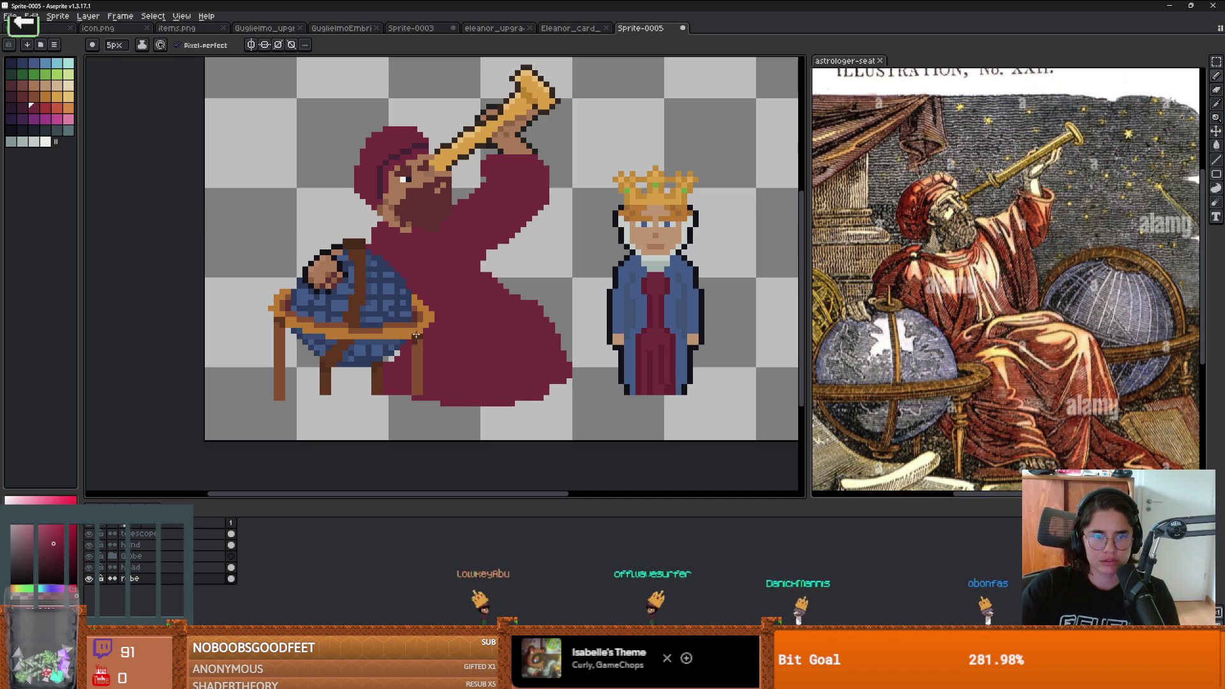
{"action": "left_click", "coordinate": [512, 409]}
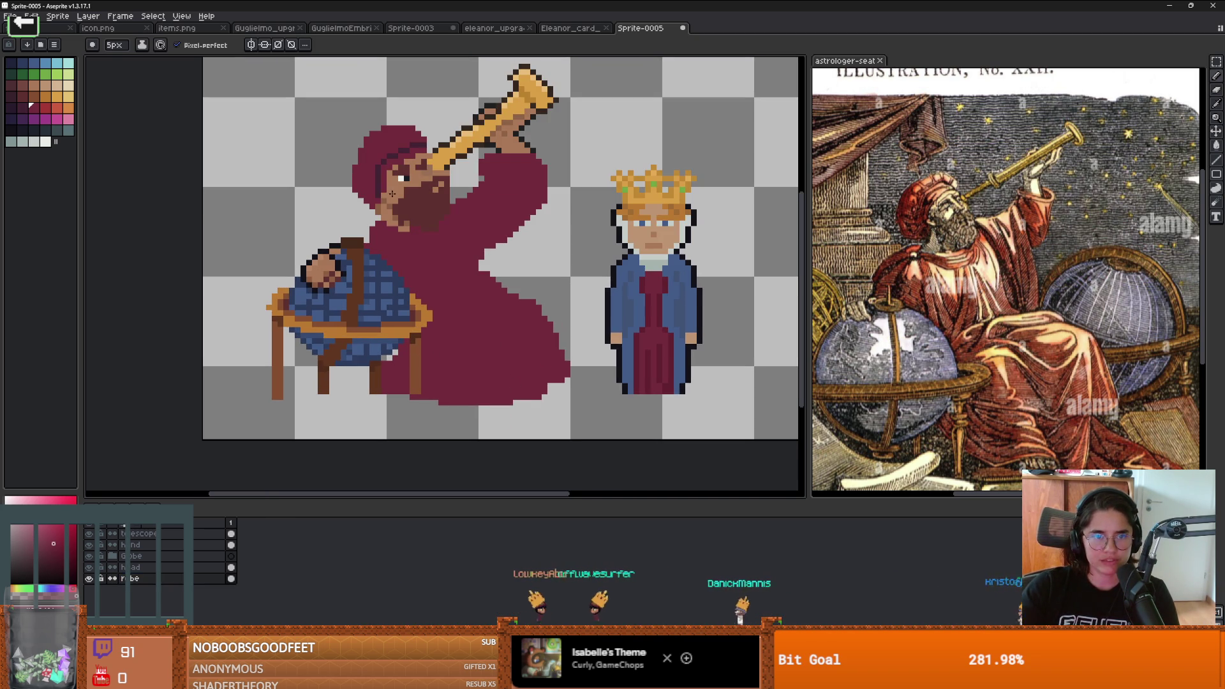
{"action": "left_click", "coordinate": [391, 193], "text": "alt"}
{"action": "scroll", "coordinate": [434, 294], "scroll_direction": "up", "scroll_amount": 2}
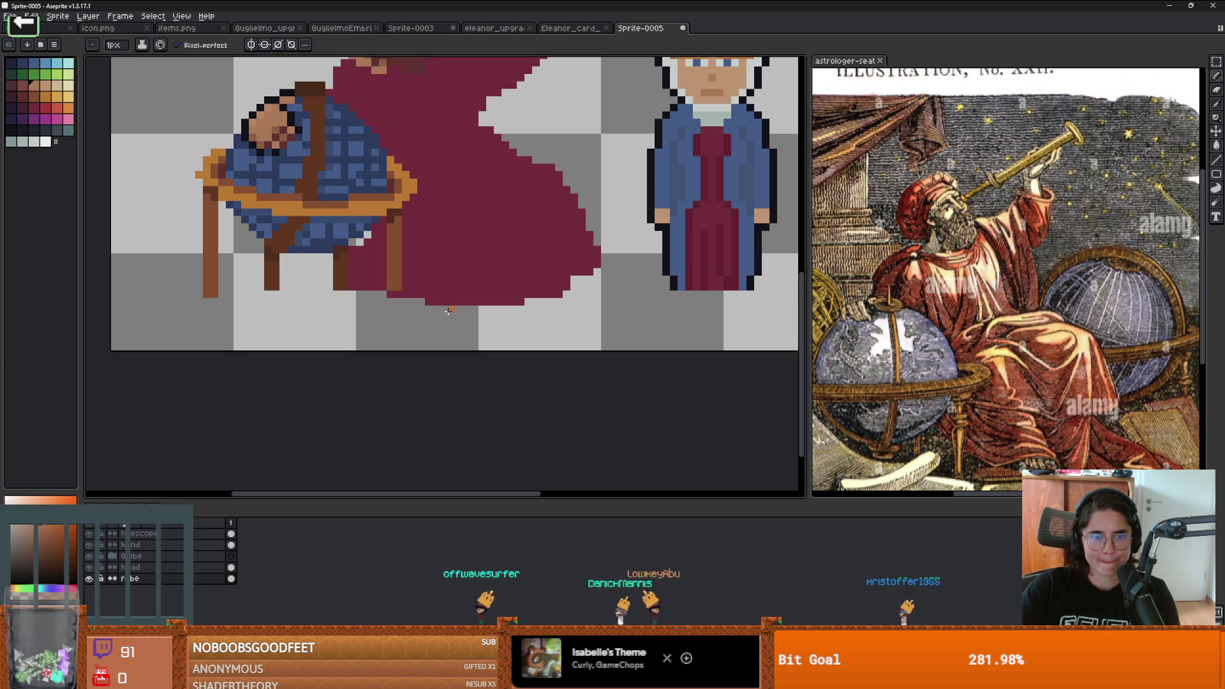
Step: Paint skin-tone pixels under the robe's hem, undoing a stray pixel
{"action": "left_click_drag", "start_coordinate": [499, 310], "coordinate": [459, 314]}
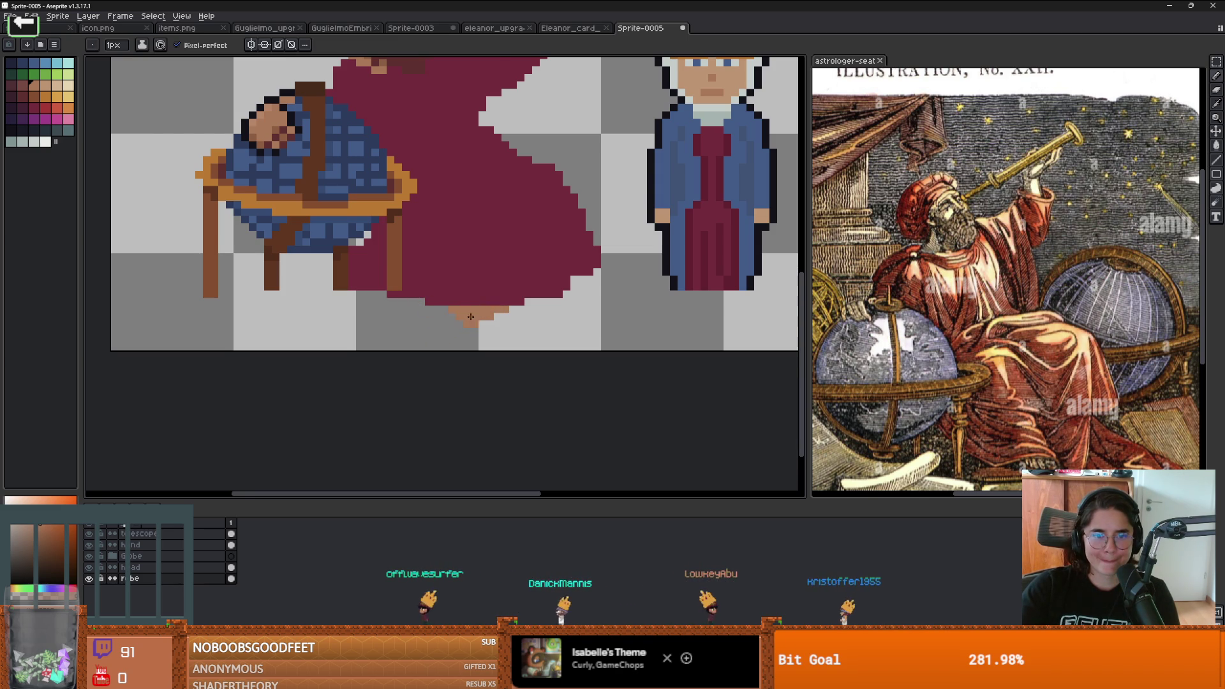
{"action": "scroll", "coordinate": [499, 309], "scroll_direction": "down", "scroll_amount": 2}
{"action": "scroll", "coordinate": [514, 308], "scroll_direction": "up", "scroll_amount": 3}
{"action": "key", "text": "ctrl+z"}
Step: Add skin pixels along the robe's right edge to form a second small foot
{"action": "left_click_drag", "start_coordinate": [579, 285], "coordinate": [590, 268]}
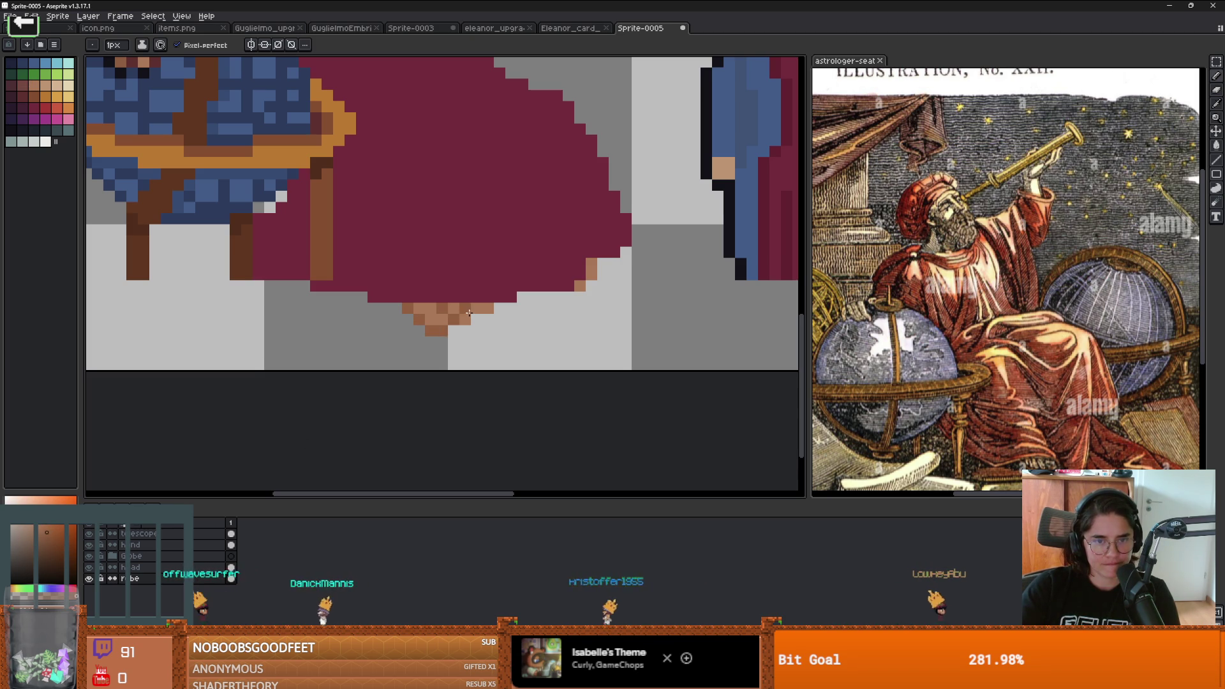
{"action": "scroll", "coordinate": [478, 314], "scroll_direction": "down", "scroll_amount": 3}
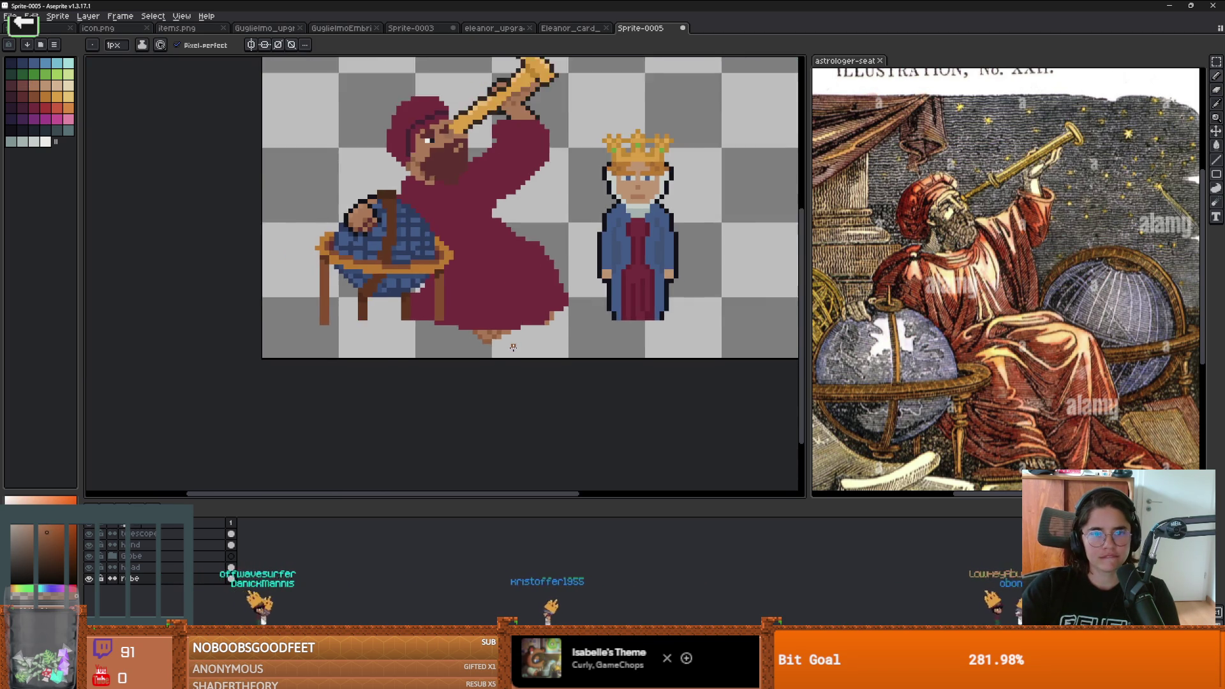
{"action": "scroll", "coordinate": [460, 329], "scroll_direction": "up", "scroll_amount": 3}
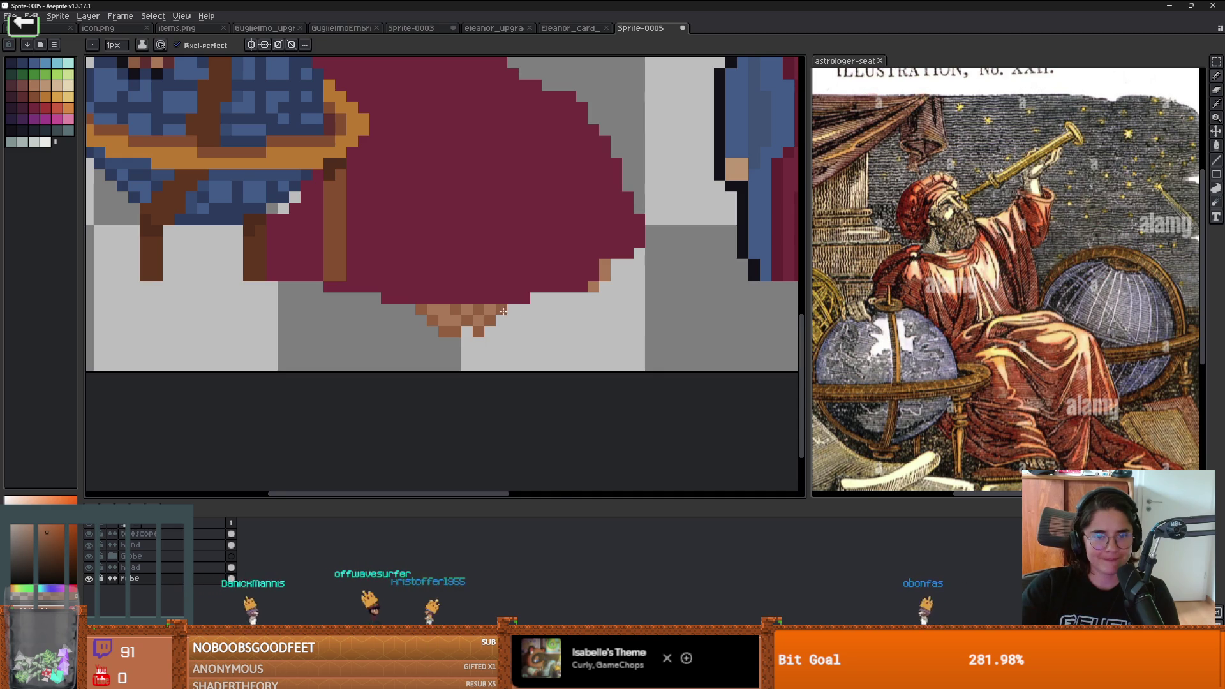
{"action": "scroll", "coordinate": [503, 311], "scroll_direction": "down", "scroll_amount": 3}
{"action": "scroll", "coordinate": [547, 334], "scroll_direction": "up", "scroll_amount": 3}
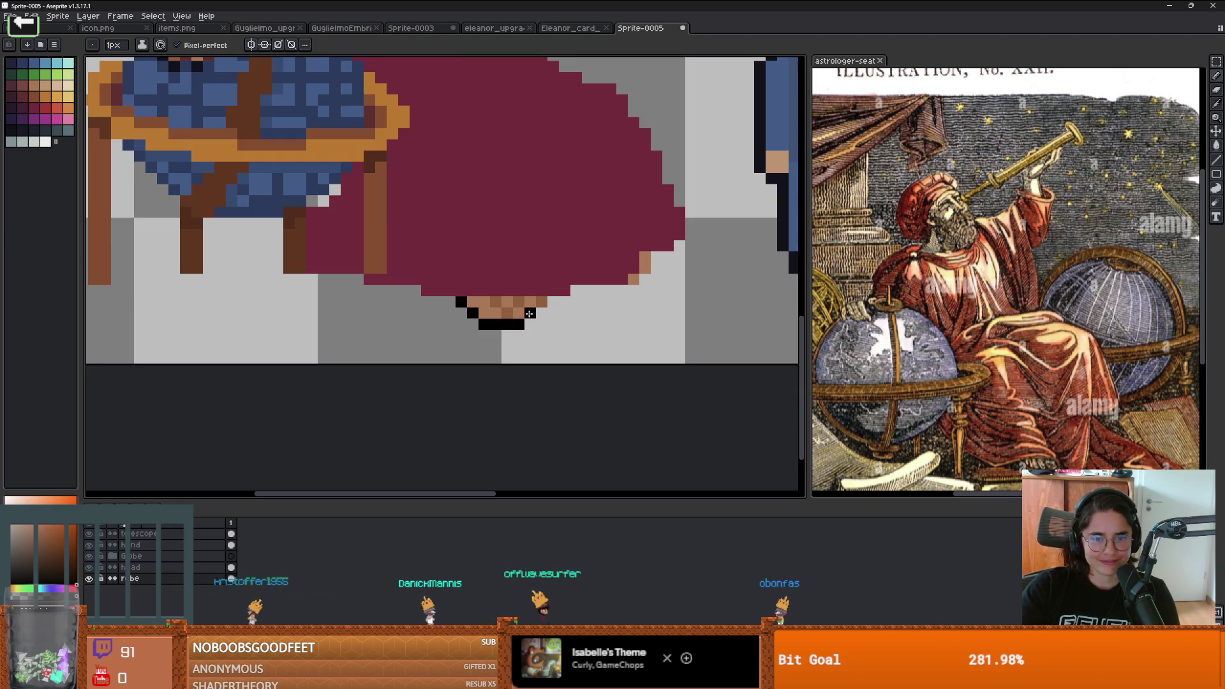
{"action": "scroll", "coordinate": [552, 312], "scroll_direction": "down", "scroll_amount": 3}
{"action": "scroll", "coordinate": [596, 352], "scroll_direction": "up", "scroll_amount": 3}
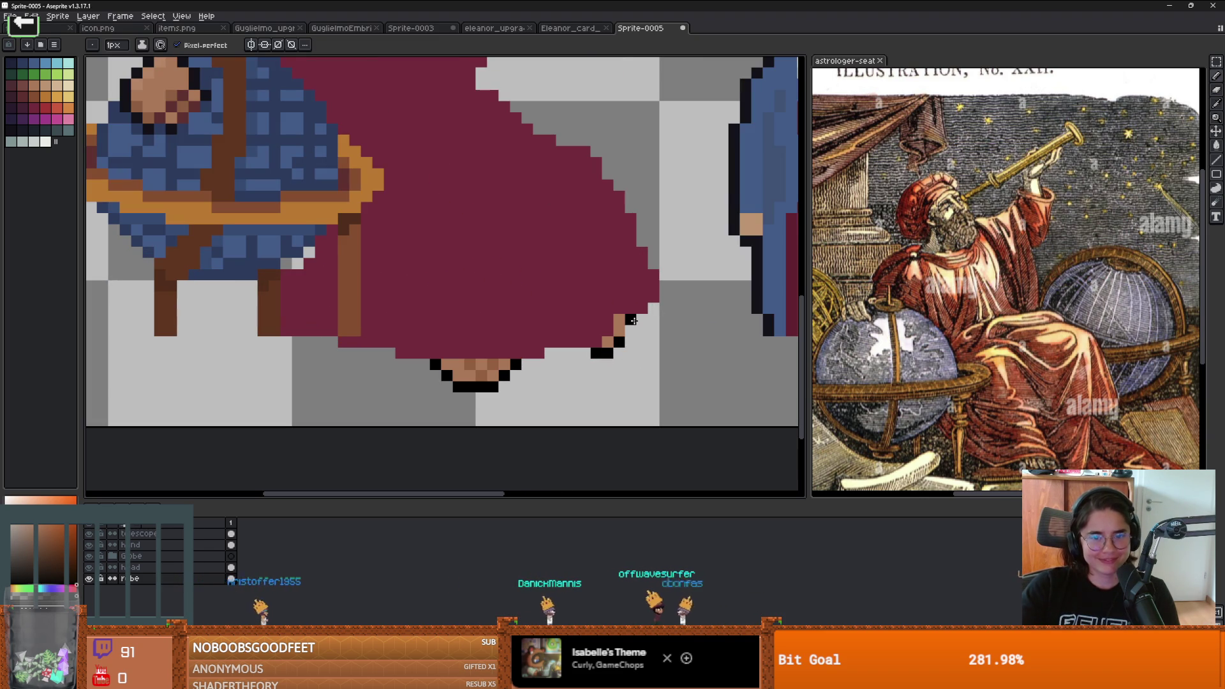
{"action": "scroll", "coordinate": [590, 326], "scroll_direction": "down", "scroll_amount": 2}
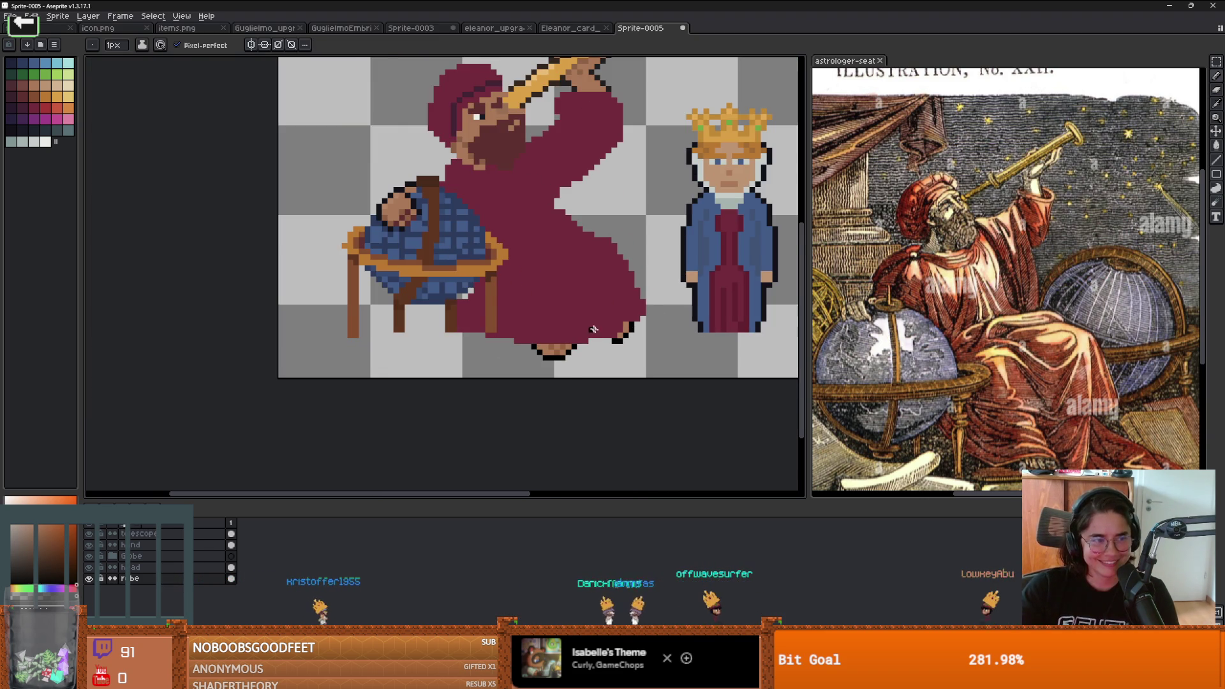
{"action": "scroll", "coordinate": [590, 326], "scroll_direction": "down", "scroll_amount": 2}
{"action": "scroll", "coordinate": [593, 312], "scroll_direction": "up", "scroll_amount": 2}
{"action": "scroll", "coordinate": [600, 293], "scroll_direction": "down", "scroll_amount": 3}
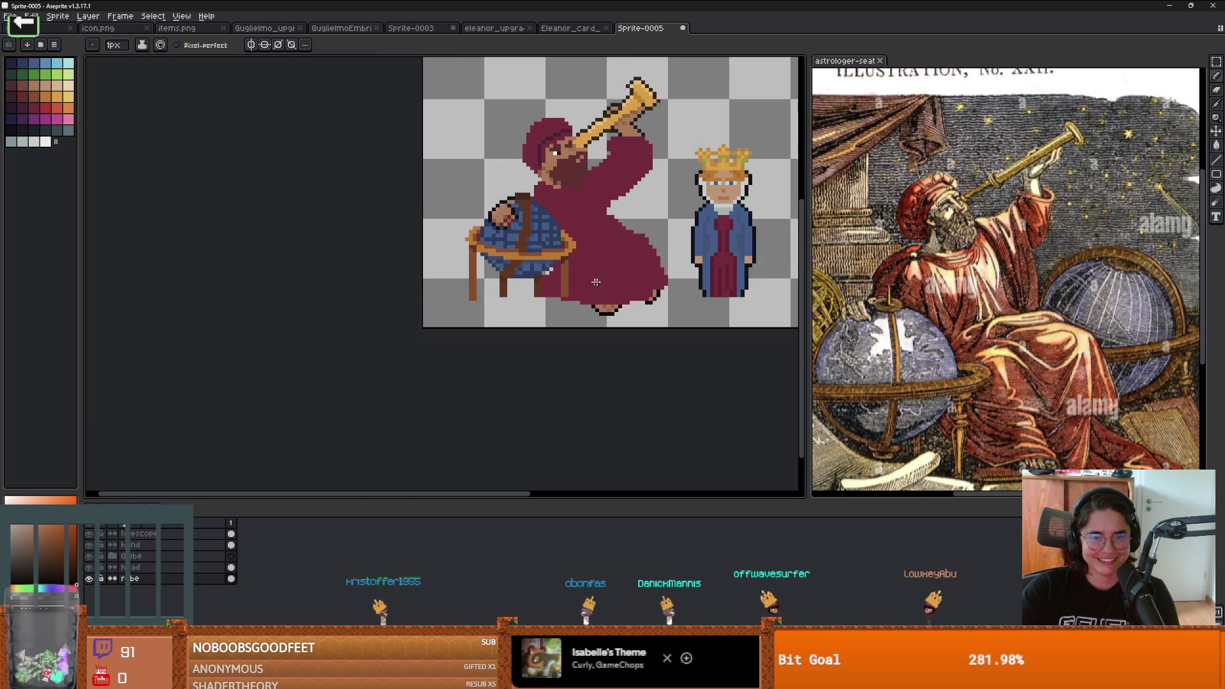
Step: Erase the robe pixels beside the globe stand's right leg
{"action": "scroll", "coordinate": [602, 281], "scroll_direction": "up", "scroll_amount": 1}
{"action": "key", "text": "e"}
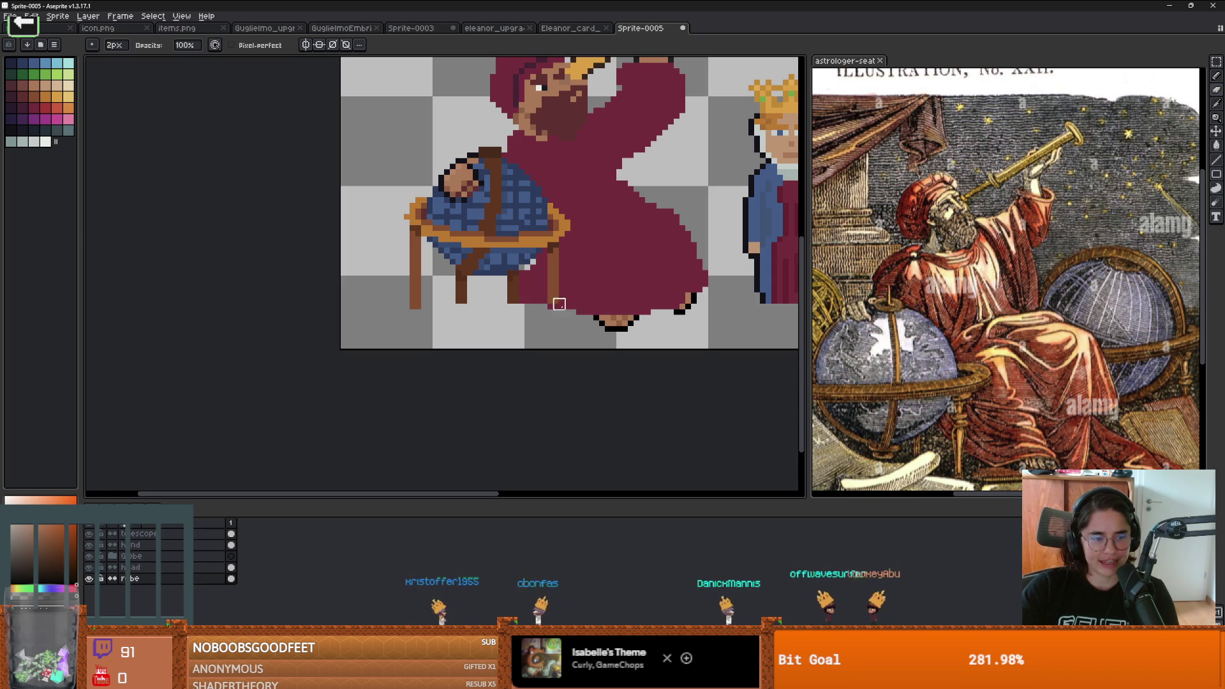
{"action": "left_click_drag", "start_coordinate": [525, 299], "coordinate": [525, 268]}
Step: Sample the robe's crimson as the drawing colour and return to the pencil
{"action": "scroll", "coordinate": [514, 316], "scroll_direction": "up", "scroll_amount": 1}
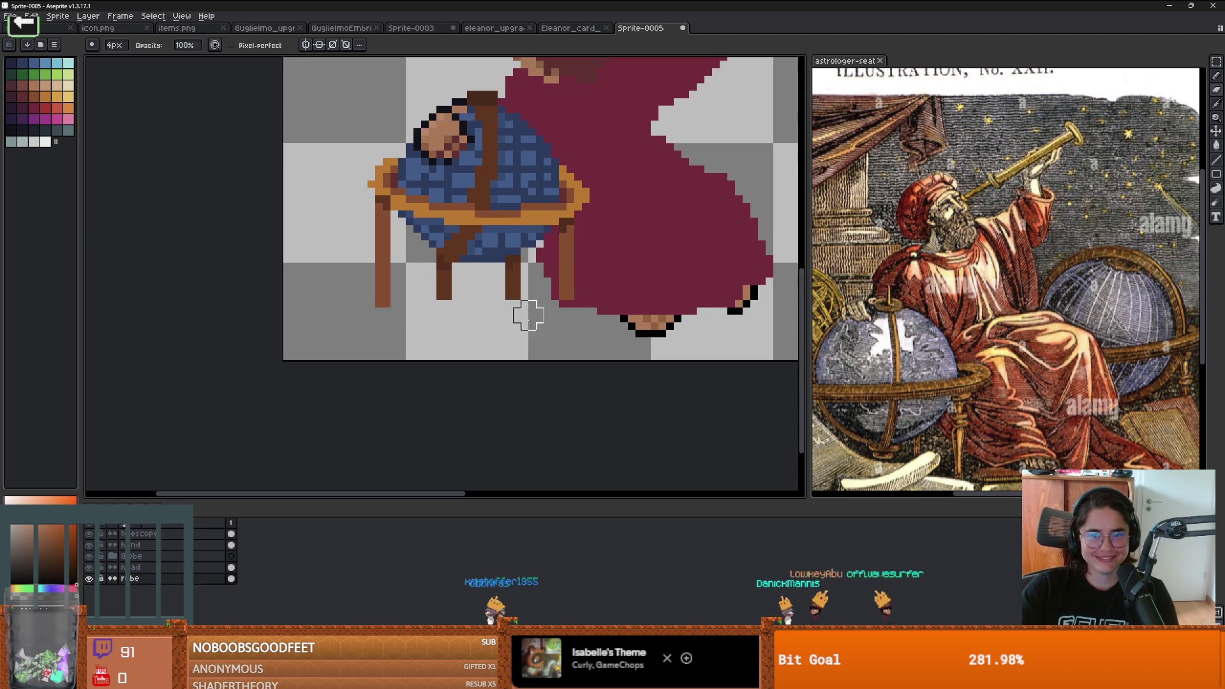
{"action": "scroll", "coordinate": [514, 315], "scroll_direction": "down", "scroll_amount": 3}
{"action": "scroll", "coordinate": [581, 241], "scroll_direction": "up", "scroll_amount": 1}
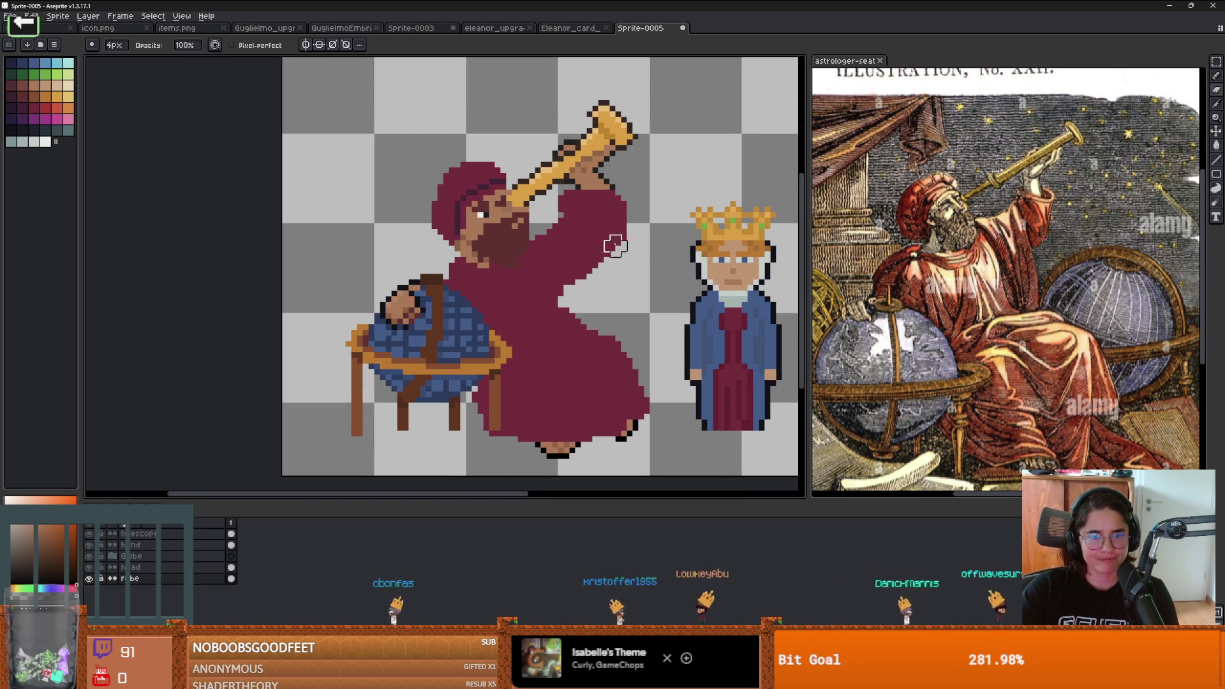
{"action": "left_click", "coordinate": [568, 274], "text": "alt"}
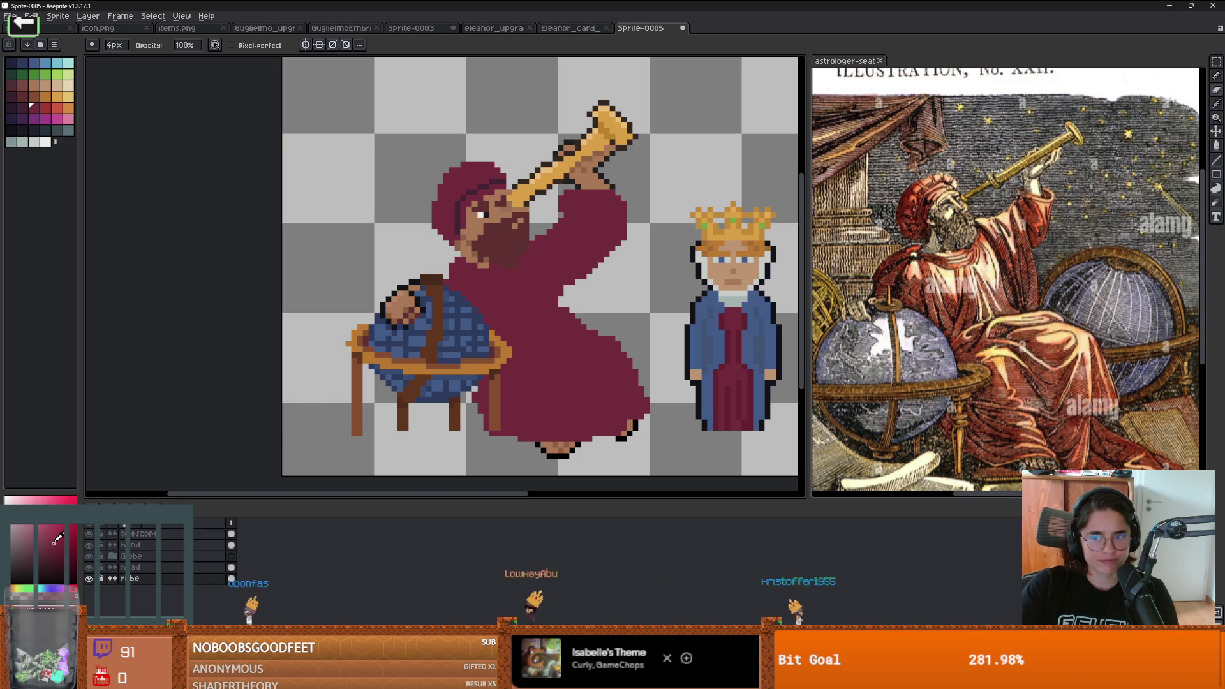
{"action": "key", "text": "b"}
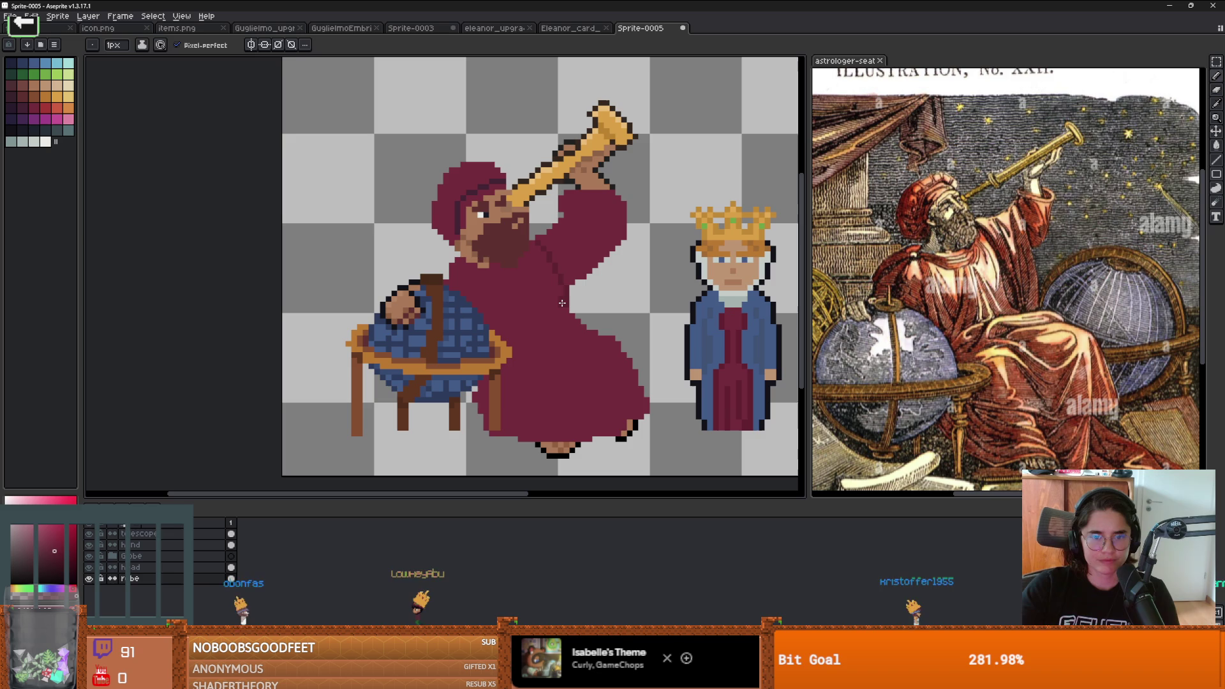
Step: Fill the raised arm and the gap between arm and body with darker red
{"action": "key", "text": "g"}
{"action": "left_click", "coordinate": [593, 238]}
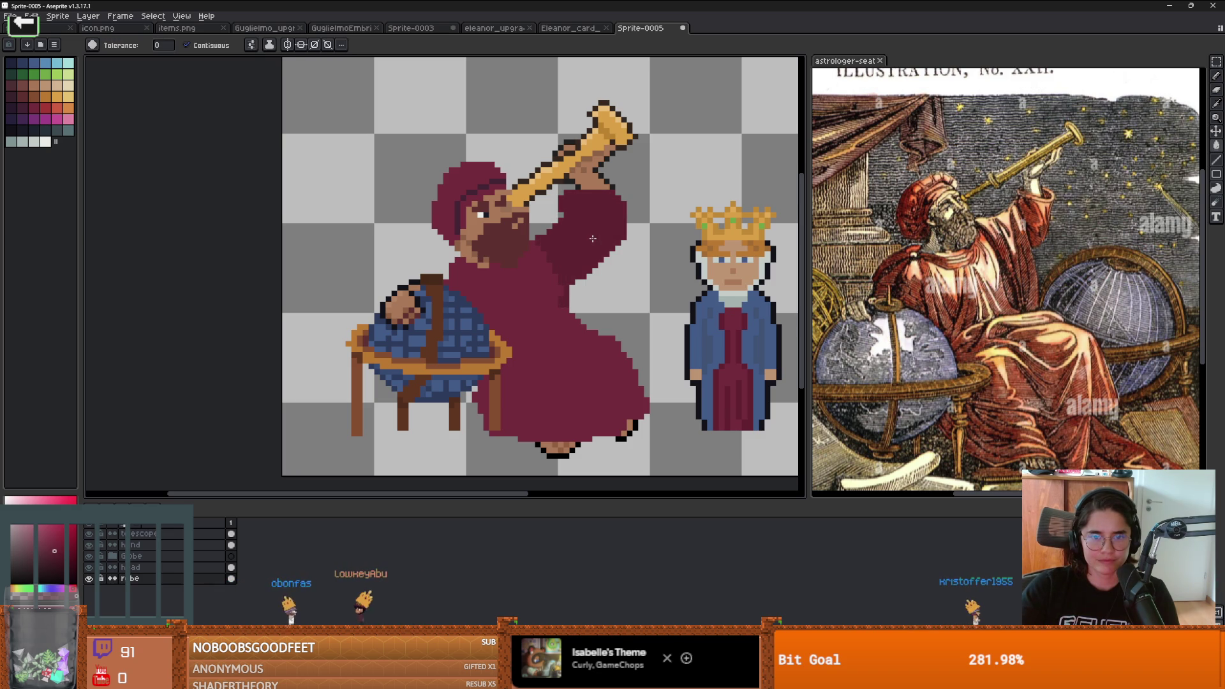
{"action": "key", "text": "b"}
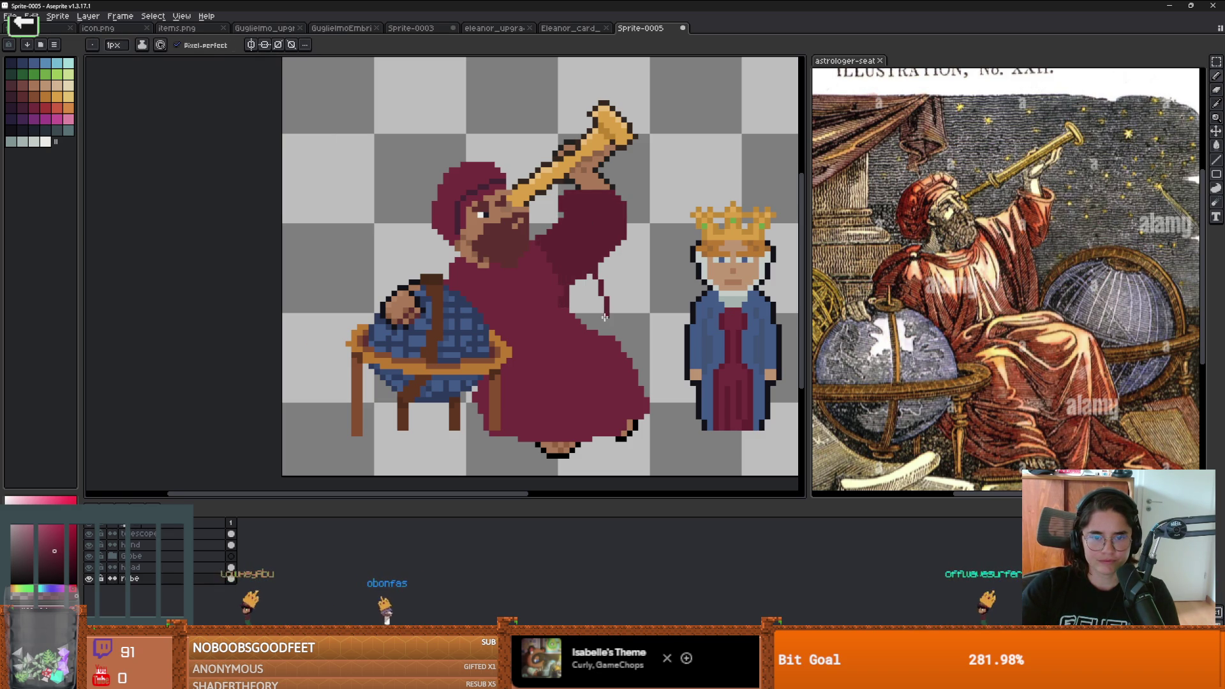
{"action": "key", "text": "g"}
{"action": "left_click", "coordinate": [598, 322]}
{"action": "key", "text": "b"}
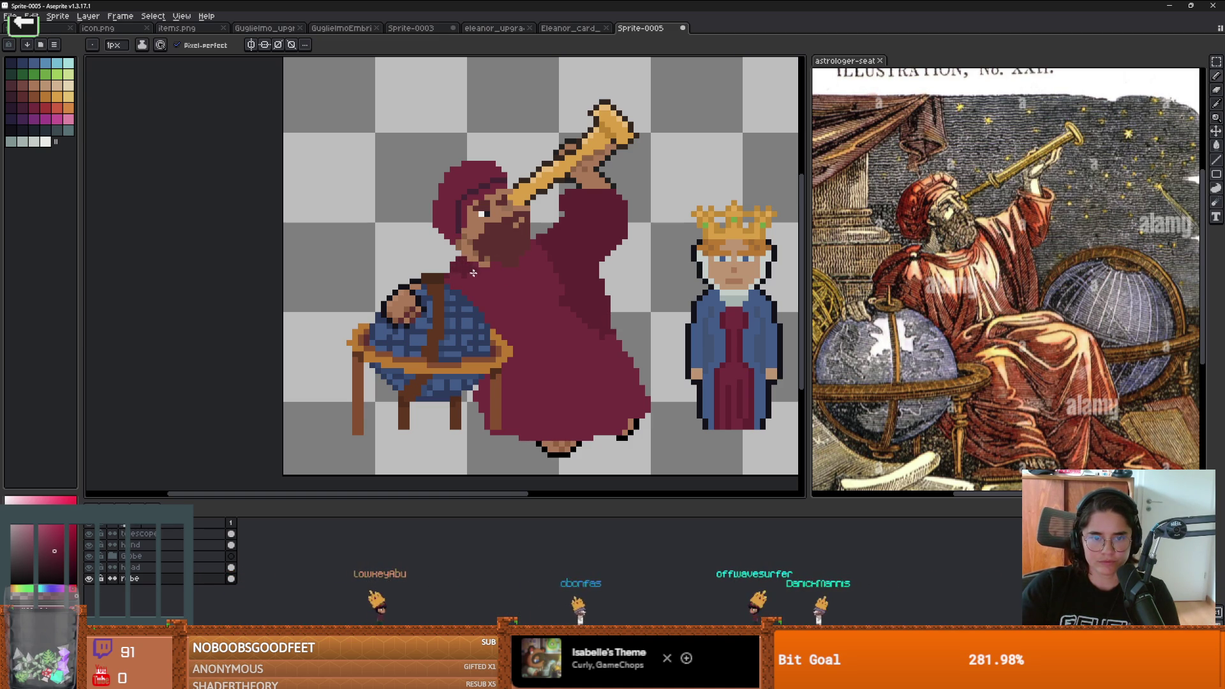
Step: Paint a 2-pixel orange dot on the robe's chest
{"action": "scroll", "coordinate": [531, 243], "scroll_direction": "up", "scroll_amount": 2}
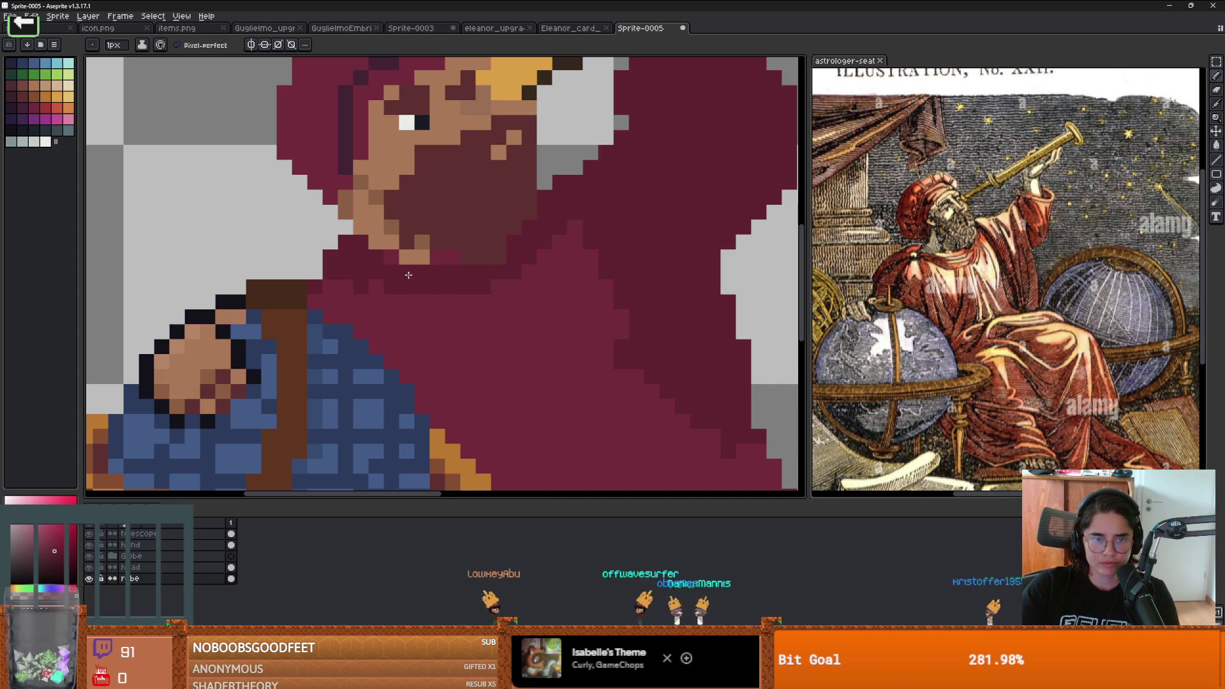
{"action": "scroll", "coordinate": [399, 263], "scroll_direction": "down", "scroll_amount": 2}
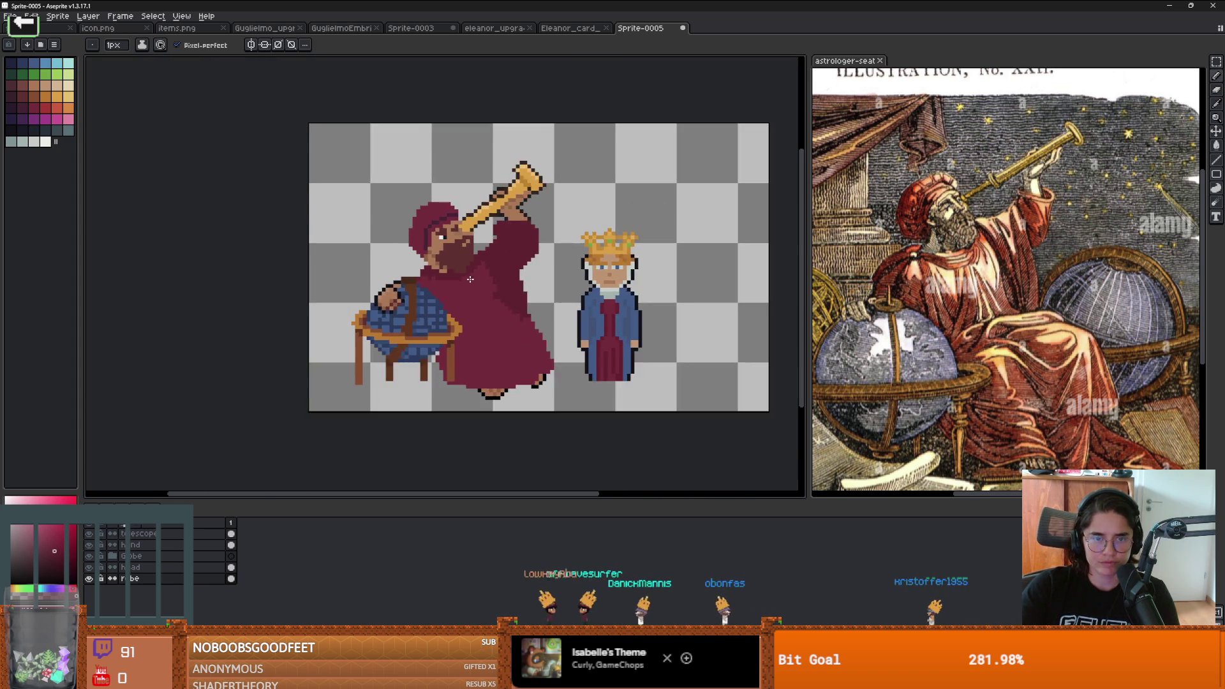
{"action": "scroll", "coordinate": [446, 281], "scroll_direction": "up", "scroll_amount": 1}
{"action": "scroll", "coordinate": [499, 299], "scroll_direction": "down", "scroll_amount": 1}
{"action": "scroll", "coordinate": [500, 298], "scroll_direction": "up", "scroll_amount": 1}
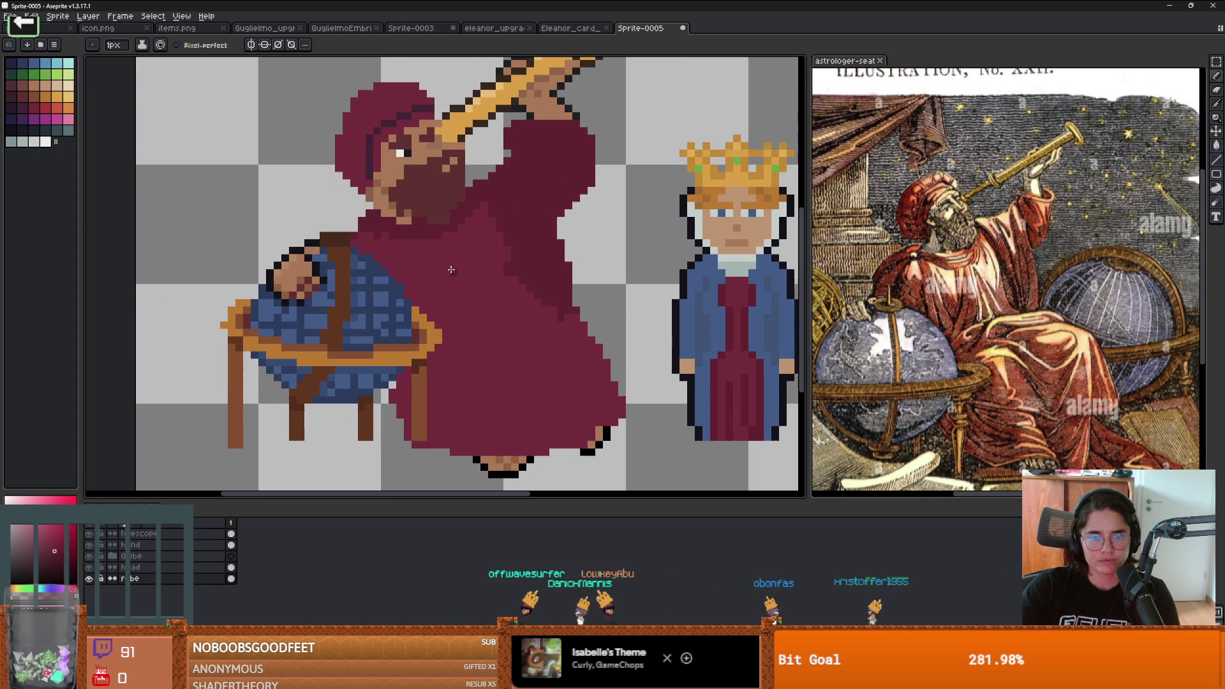
{"action": "scroll", "coordinate": [449, 238], "scroll_direction": "up", "scroll_amount": 1}
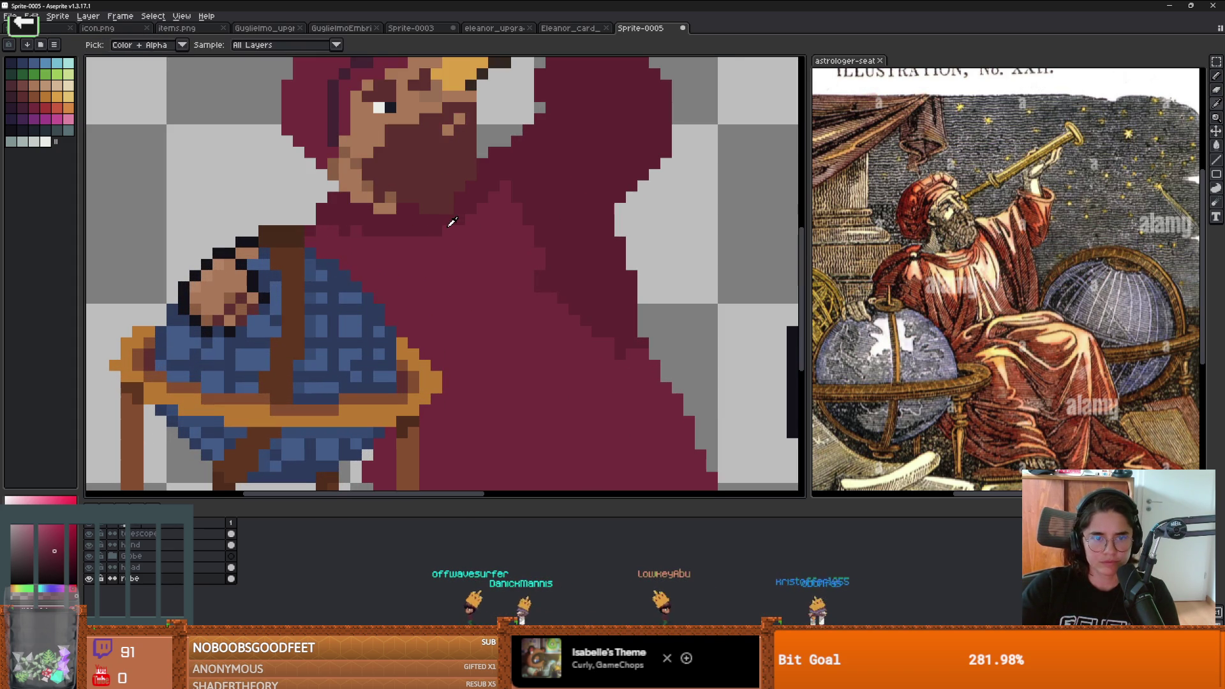
{"action": "left_click", "coordinate": [430, 273], "text": "alt"}
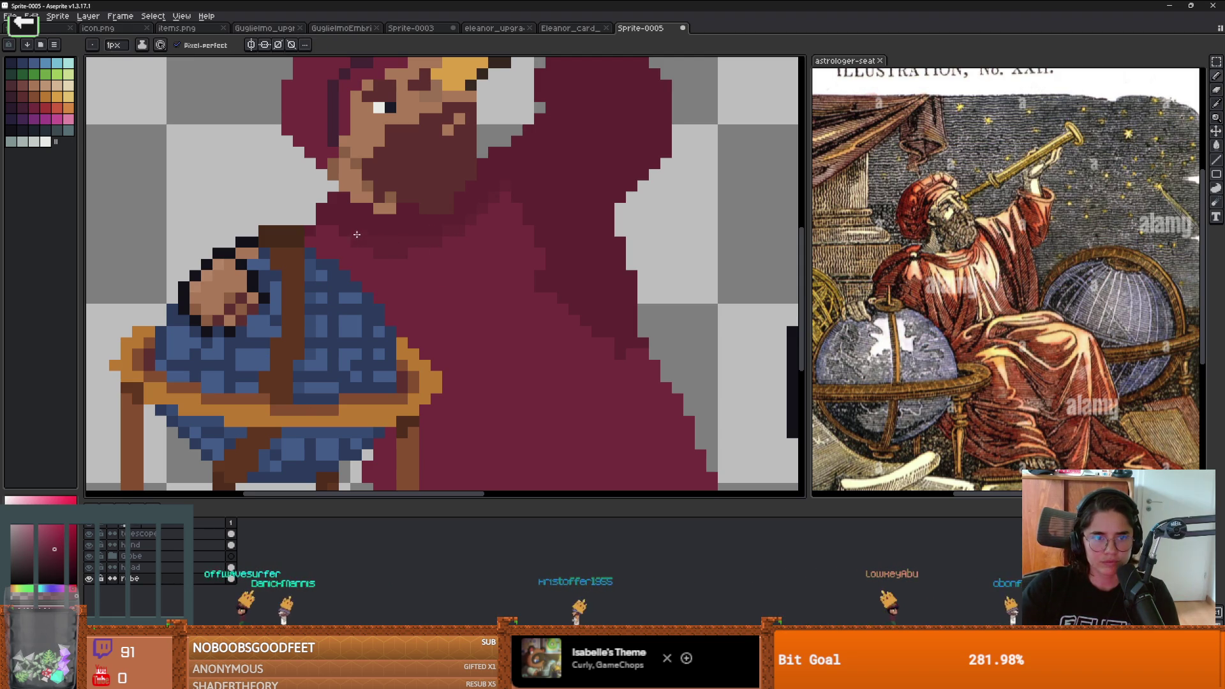
{"action": "scroll", "coordinate": [443, 246], "scroll_direction": "down", "scroll_amount": 4}
{"action": "scroll", "coordinate": [448, 247], "scroll_direction": "up", "scroll_amount": 1}
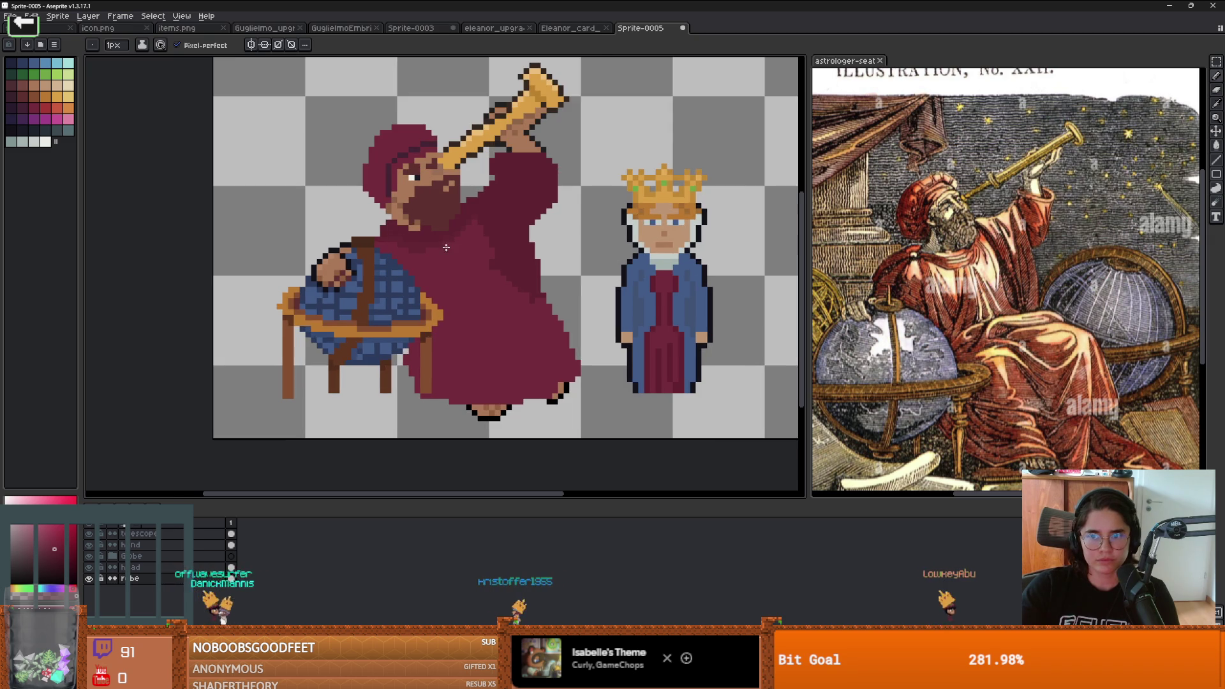
{"action": "scroll", "coordinate": [447, 246], "scroll_direction": "up", "scroll_amount": 1}
{"action": "left_click", "coordinate": [48, 101]}
{"action": "key", "text": "plus"}
{"action": "left_click", "coordinate": [424, 237]}
{"action": "scroll", "coordinate": [445, 268], "scroll_direction": "down", "scroll_amount": 2}
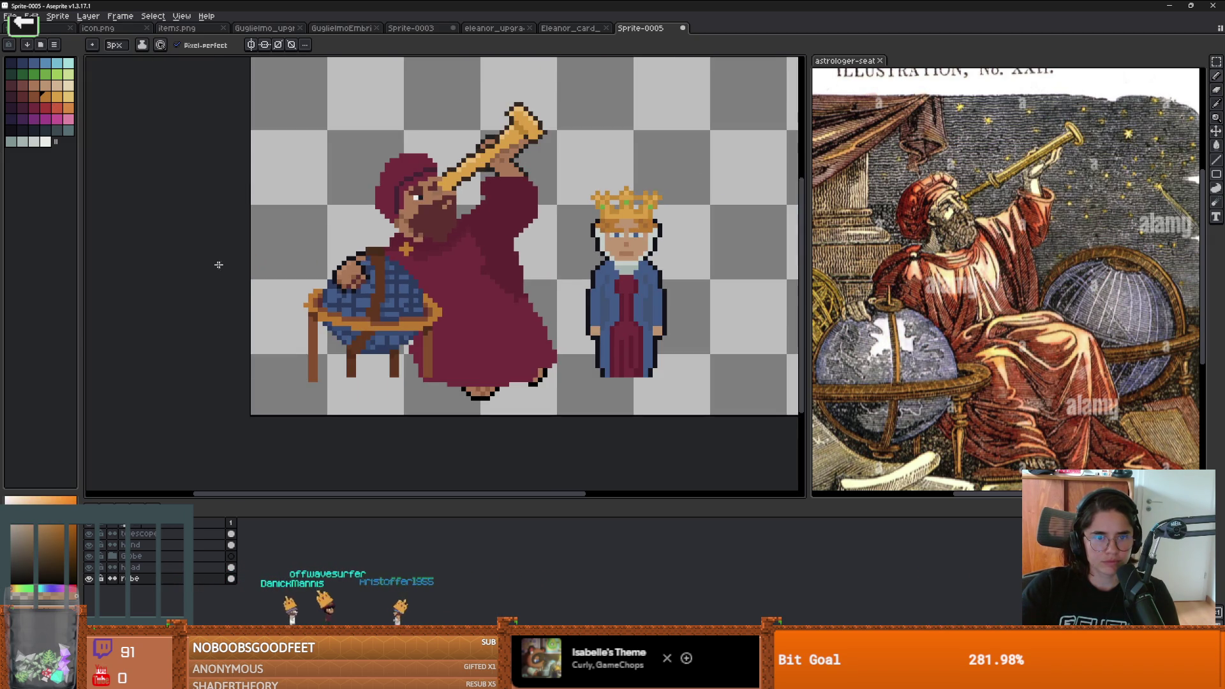
Step: Reshape the orange chest mark into a small cross using maroon and orange pixels
{"action": "scroll", "coordinate": [316, 249], "scroll_direction": "up", "scroll_amount": 2}
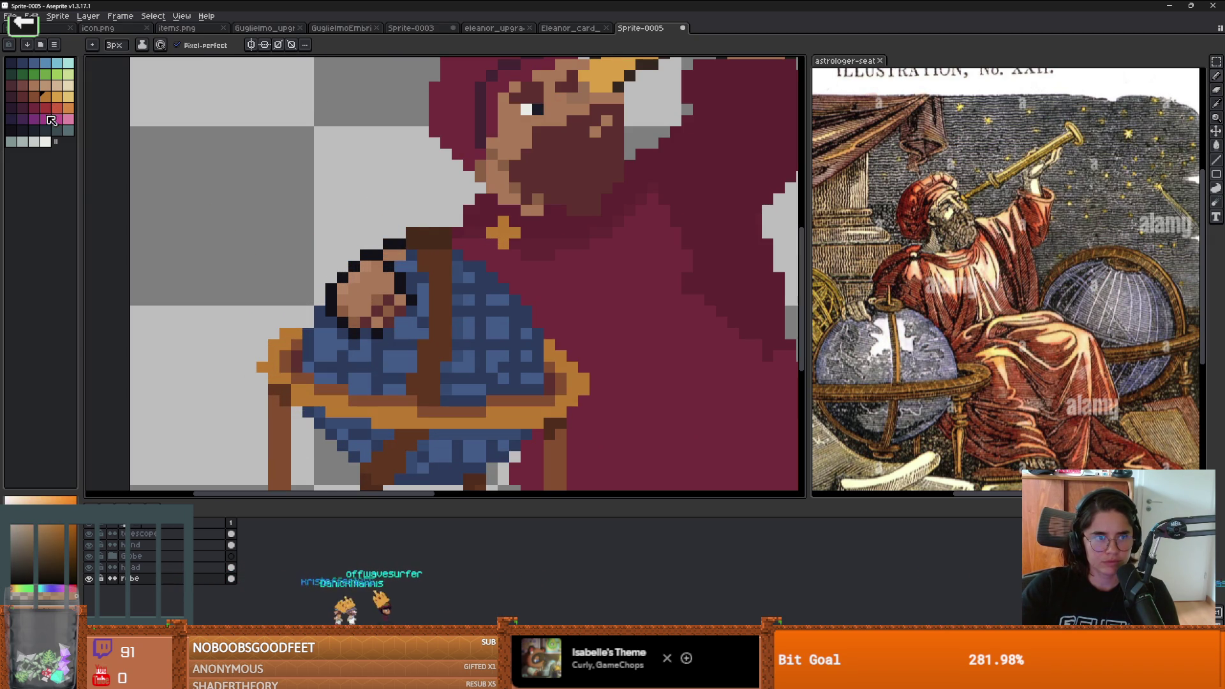
{"action": "left_click", "coordinate": [529, 249], "text": "alt"}
{"action": "left_click", "coordinate": [513, 233]}
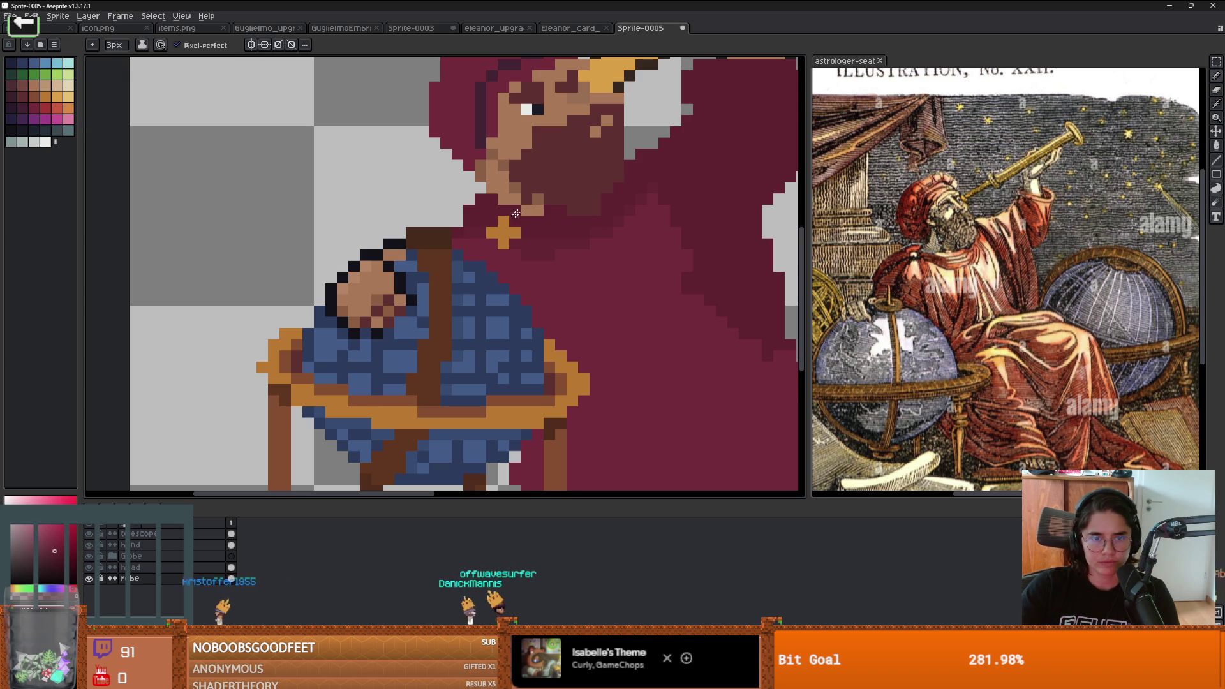
{"action": "left_click", "coordinate": [503, 242], "text": "alt"}
{"action": "left_click", "coordinate": [515, 233]}
{"action": "left_click", "coordinate": [503, 222]}
{"action": "left_click", "coordinate": [510, 192], "text": "alt"}
{"action": "left_click_drag", "start_coordinate": [503, 220], "coordinate": [517, 217]}
{"action": "scroll", "coordinate": [509, 225], "scroll_direction": "up", "scroll_amount": 2}
{"action": "key", "text": "ctrl+z"}
{"action": "key", "text": "ctrl+z"}
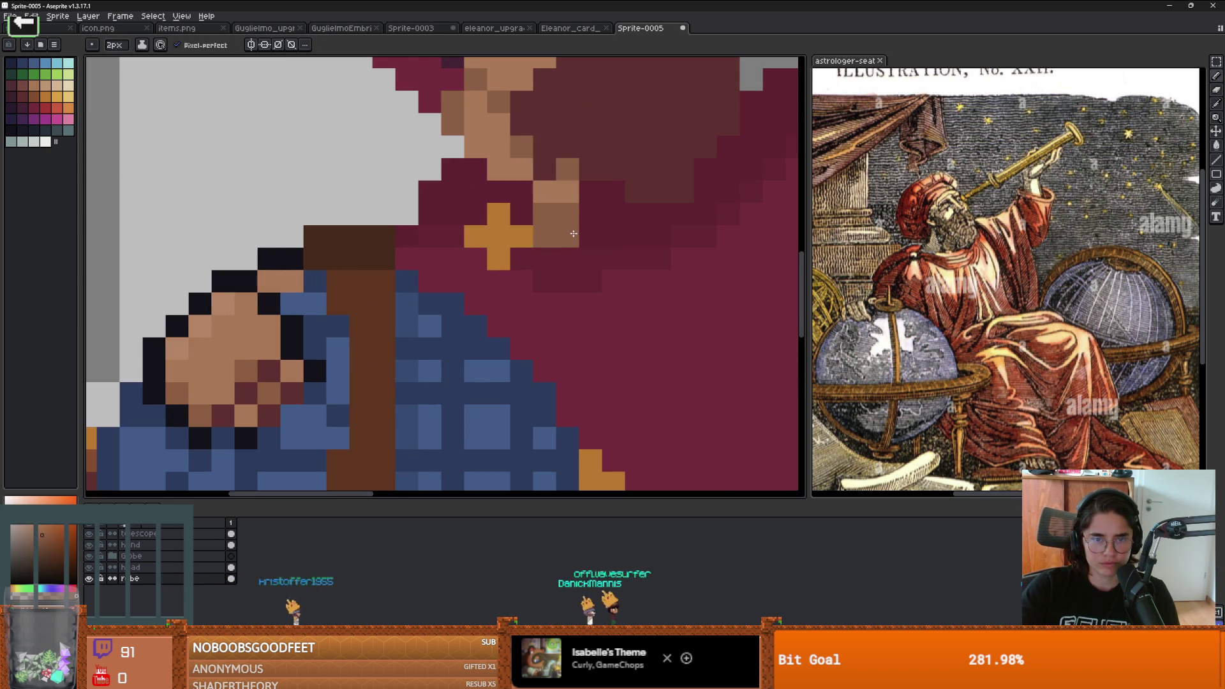
{"action": "key", "text": "ctrl+y"}
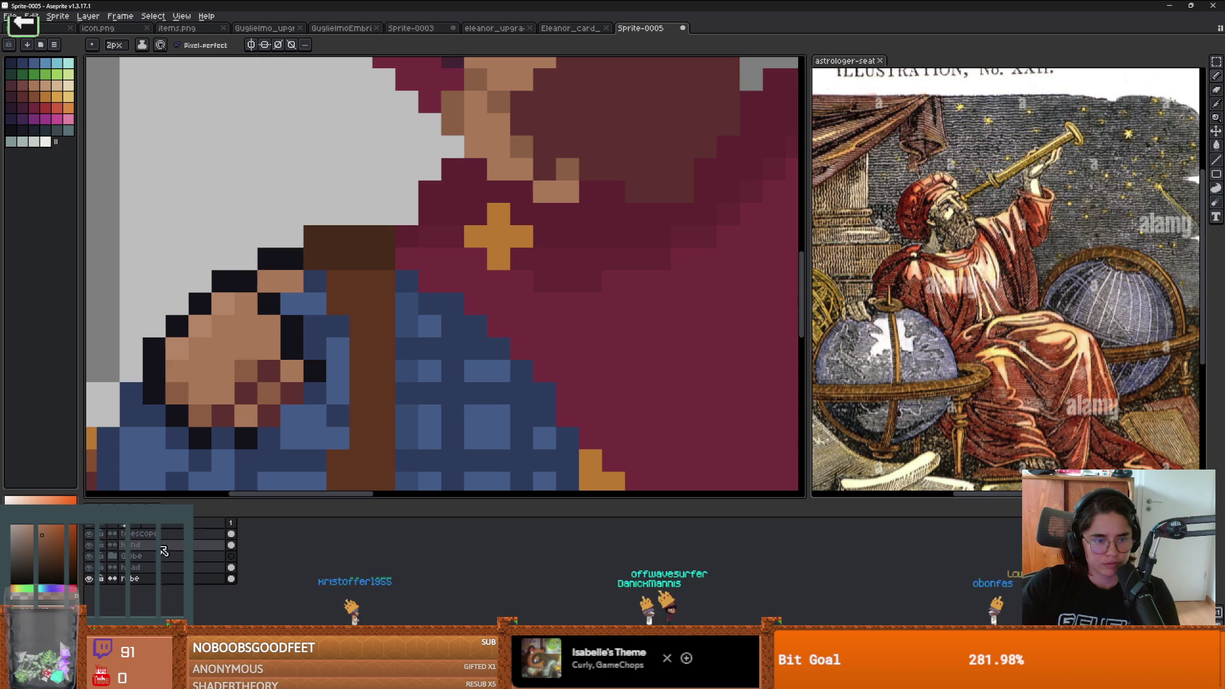
Step: On the head layer, touch up the pixels above the cross
{"action": "left_click", "coordinate": [134, 567]}
{"action": "left_click", "coordinate": [510, 192]}
{"action": "key", "text": "ctrl+z"}
{"action": "left_click", "coordinate": [522, 191]}
{"action": "left_click", "coordinate": [499, 191]}
{"action": "scroll", "coordinate": [637, 216], "scroll_direction": "down", "scroll_amount": 3}
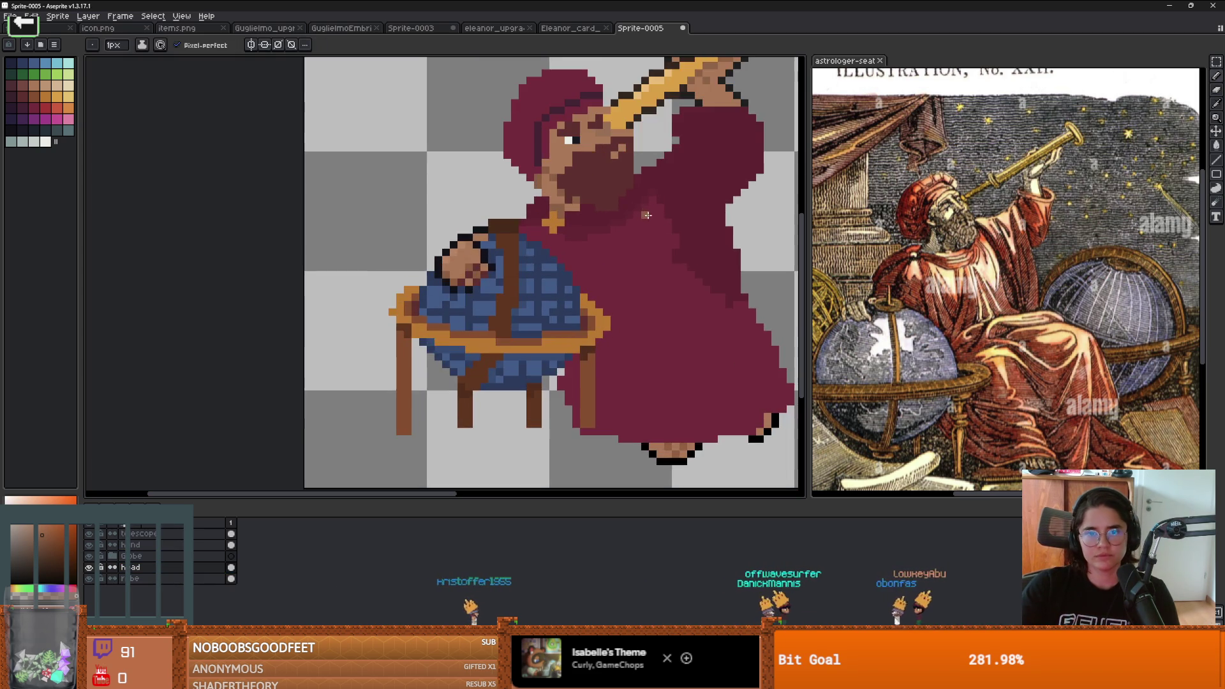
{"action": "scroll", "coordinate": [580, 230], "scroll_direction": "up", "scroll_amount": 2}
Step: On the robe layer, paint dark maroon shading right of the cross
{"action": "key", "text": "i"}
{"action": "left_click", "coordinate": [134, 578]}
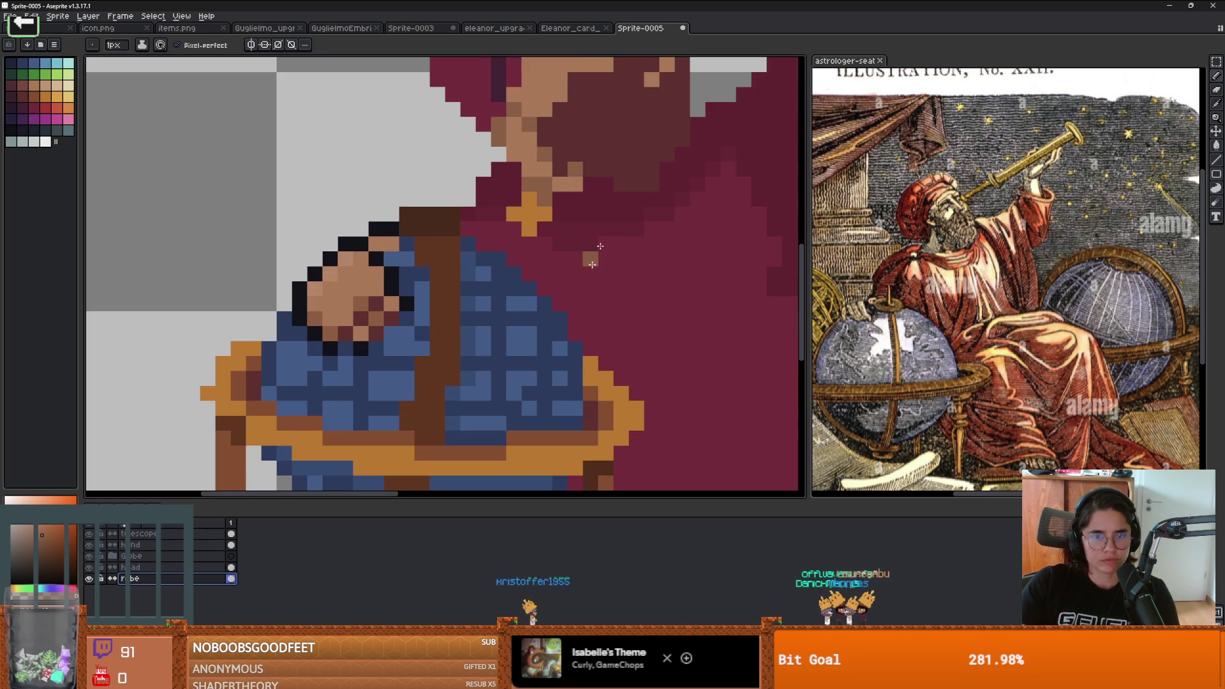
{"action": "left_click", "coordinate": [574, 205], "text": "alt"}
{"action": "left_click", "coordinate": [51, 564]}
{"action": "left_click_drag", "start_coordinate": [590, 198], "coordinate": [567, 228]}
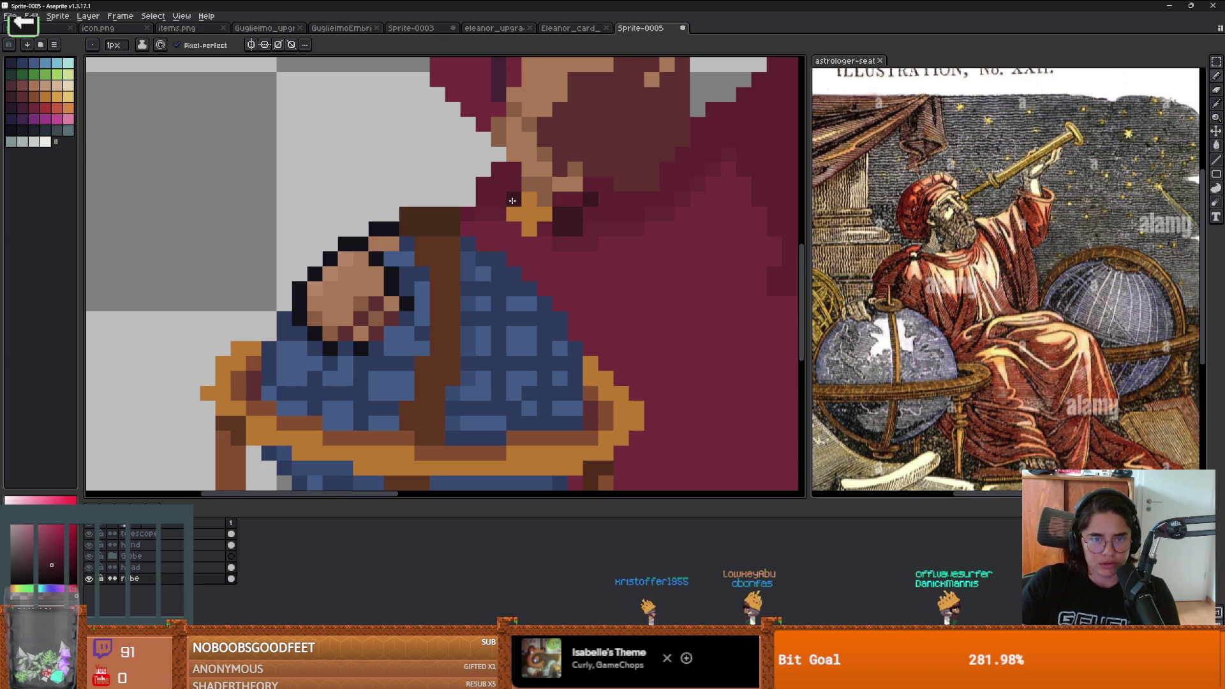
Step: Draw a dark maroon fold line on the lower robe
{"action": "scroll", "coordinate": [613, 285], "scroll_direction": "down", "scroll_amount": 1}
{"action": "scroll", "coordinate": [613, 285], "scroll_direction": "down", "scroll_amount": 3}
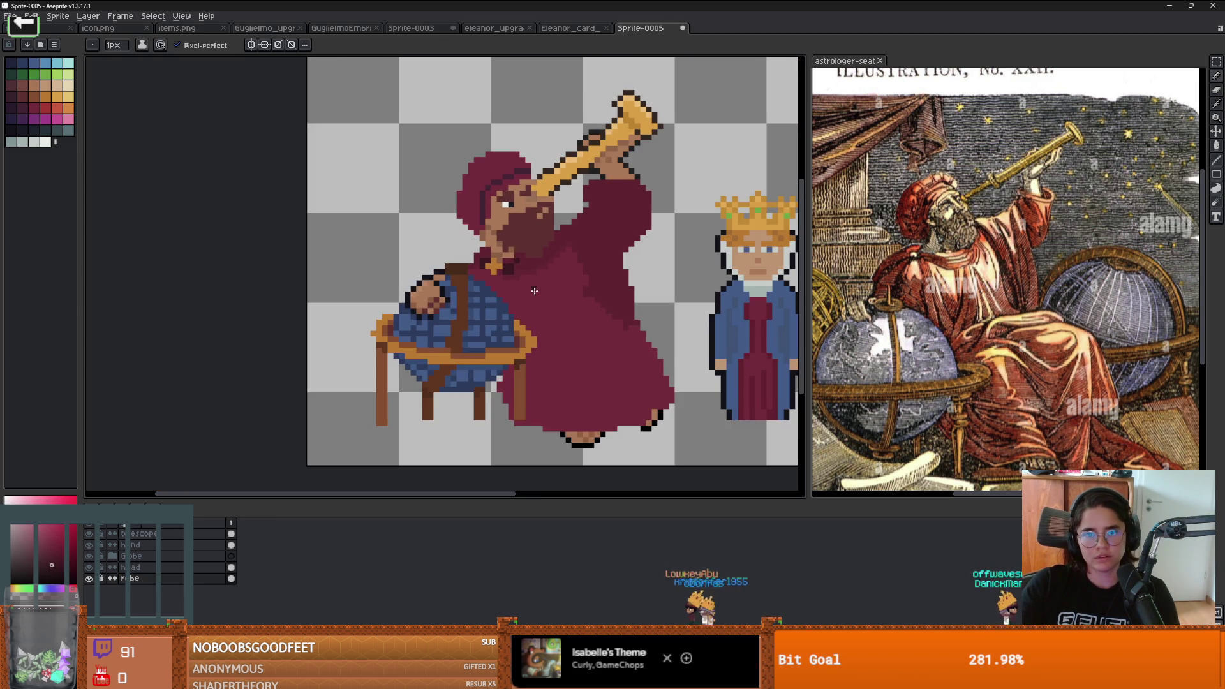
{"action": "scroll", "coordinate": [530, 268], "scroll_direction": "up", "scroll_amount": 2}
{"action": "left_click", "coordinate": [487, 295], "text": "alt"}
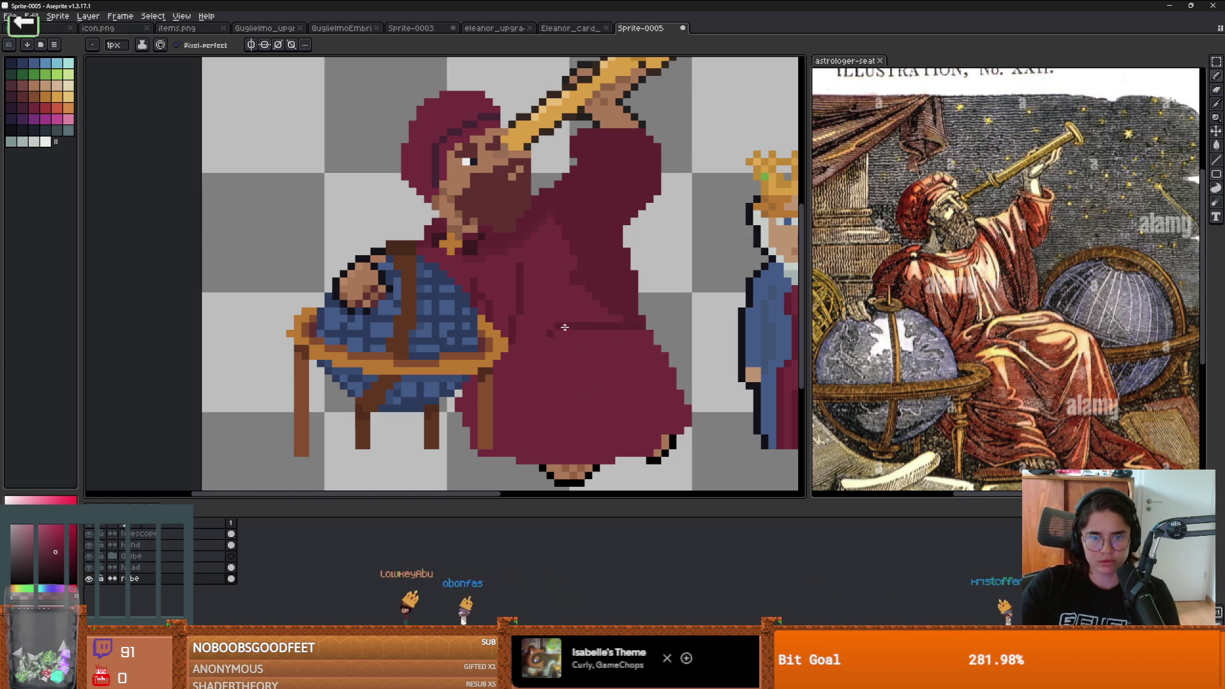
{"action": "scroll", "coordinate": [562, 345], "scroll_direction": "down", "scroll_amount": 1}
{"action": "scroll", "coordinate": [577, 317], "scroll_direction": "up", "scroll_amount": 1}
{"action": "scroll", "coordinate": [551, 282], "scroll_direction": "down", "scroll_amount": 2}
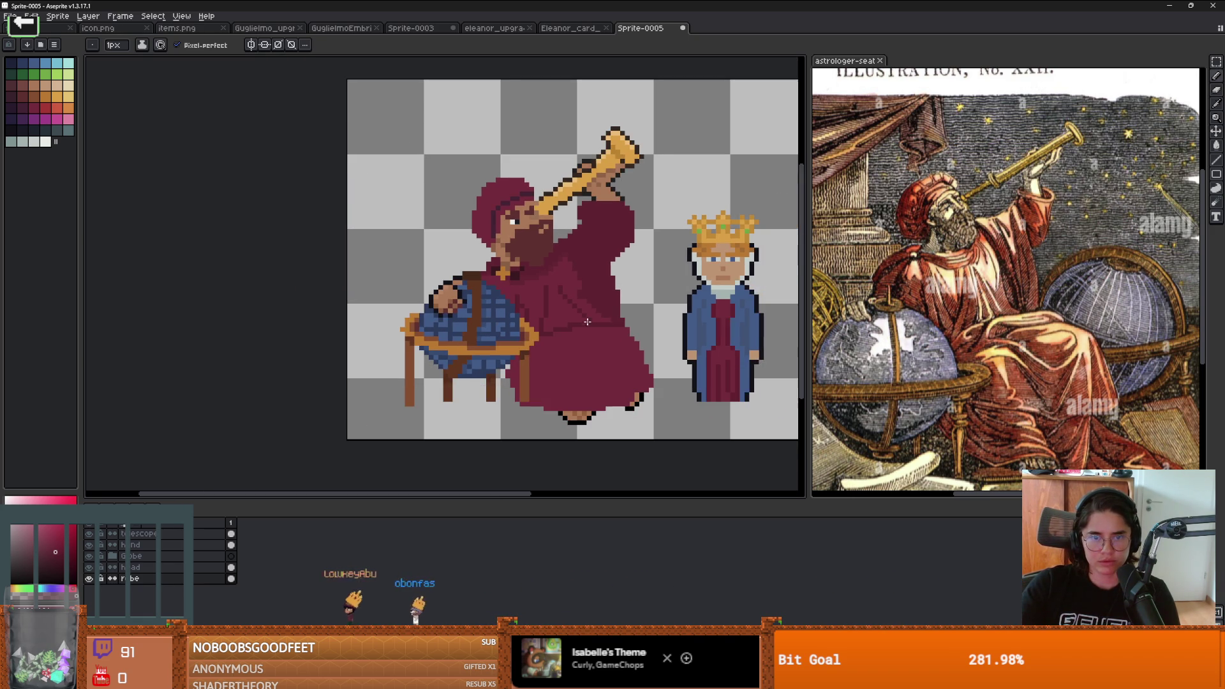
{"action": "scroll", "coordinate": [620, 329], "scroll_direction": "up", "scroll_amount": 2}
{"action": "scroll", "coordinate": [620, 330], "scroll_direction": "down", "scroll_amount": 1}
{"action": "scroll", "coordinate": [509, 276], "scroll_direction": "up", "scroll_amount": 1}
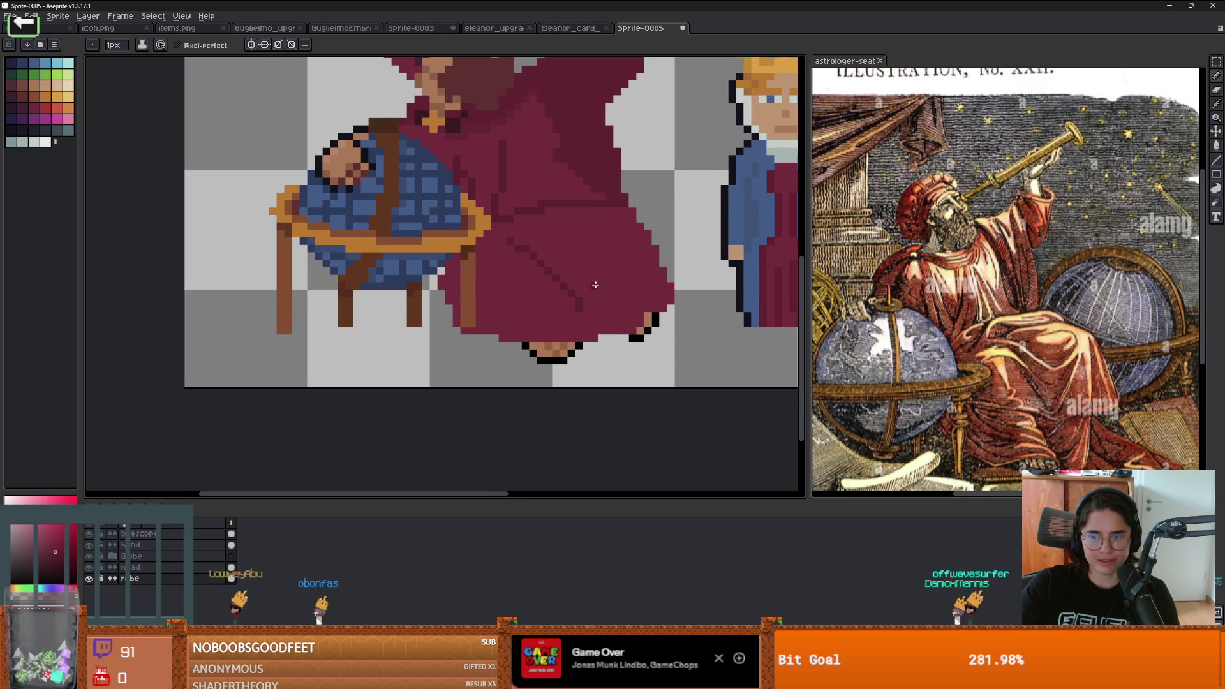
{"action": "mouse_move", "coordinate": [530, 314]}
{"action": "left_mouse_down"}
{"action": "mouse_move", "coordinate": [557, 316]}
{"action": "mouse_move", "coordinate": [513, 282]}
{"action": "left_mouse_up"}
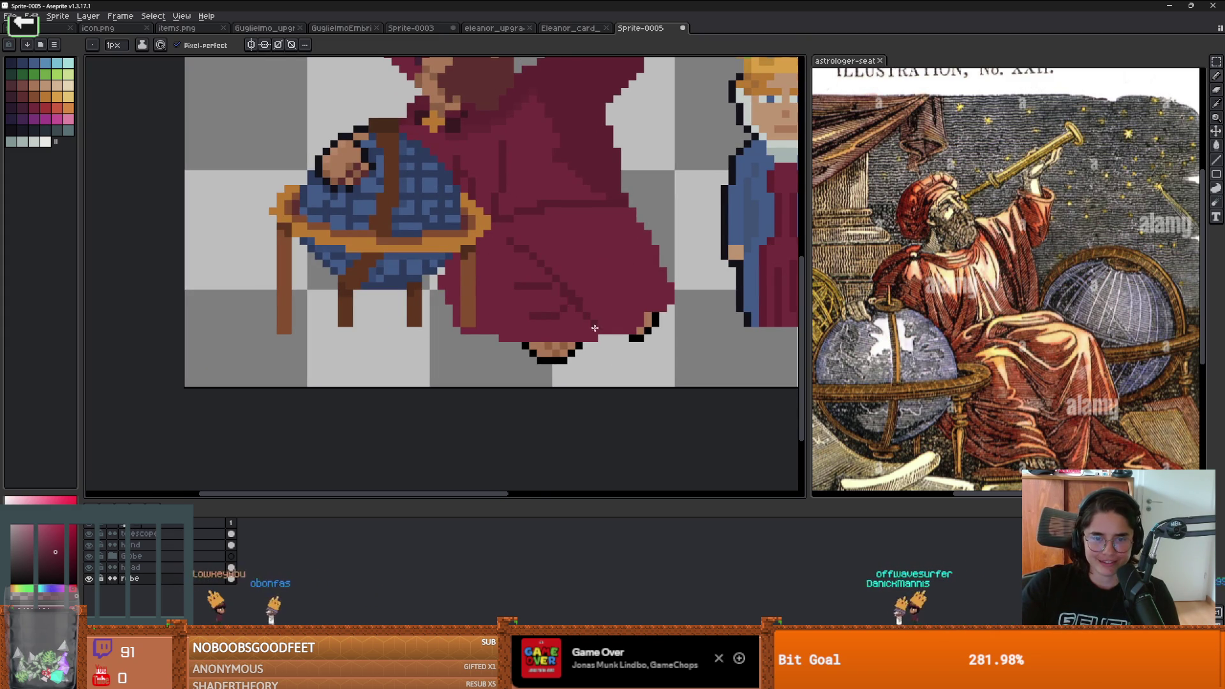
Step: Sample a colour from the upper robe
{"action": "scroll", "coordinate": [604, 316], "scroll_direction": "down", "scroll_amount": 1}
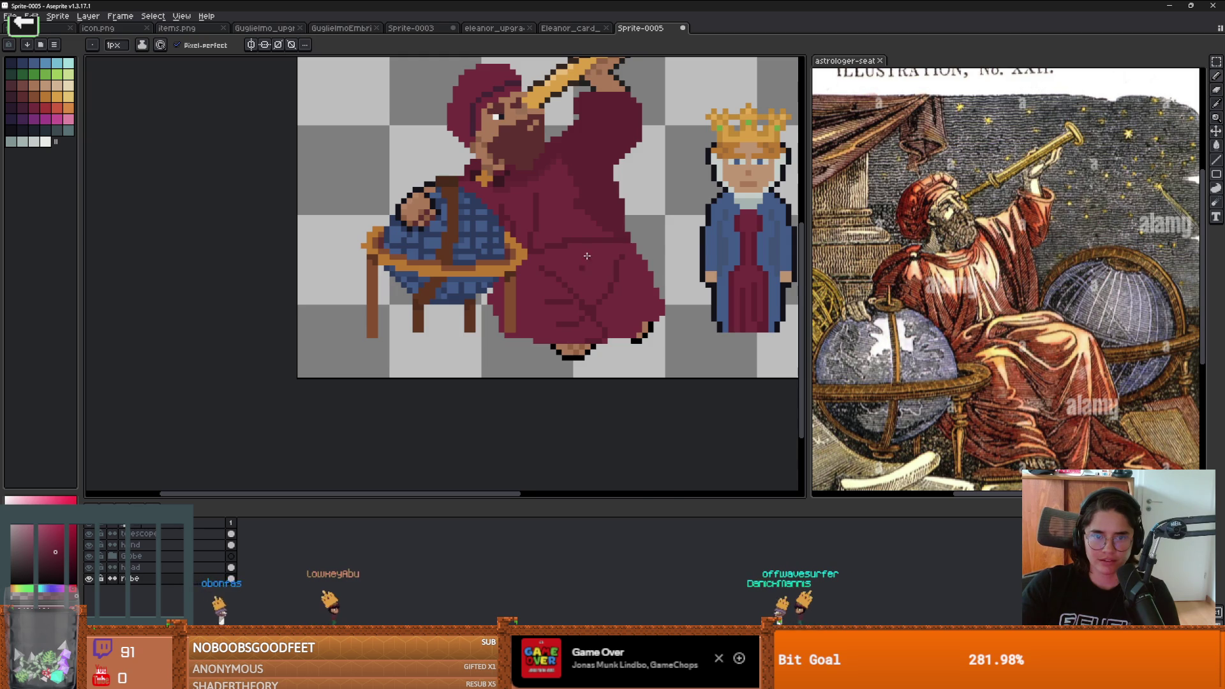
{"action": "scroll", "coordinate": [584, 306], "scroll_direction": "down", "scroll_amount": 1}
{"action": "scroll", "coordinate": [609, 313], "scroll_direction": "up", "scroll_amount": 1}
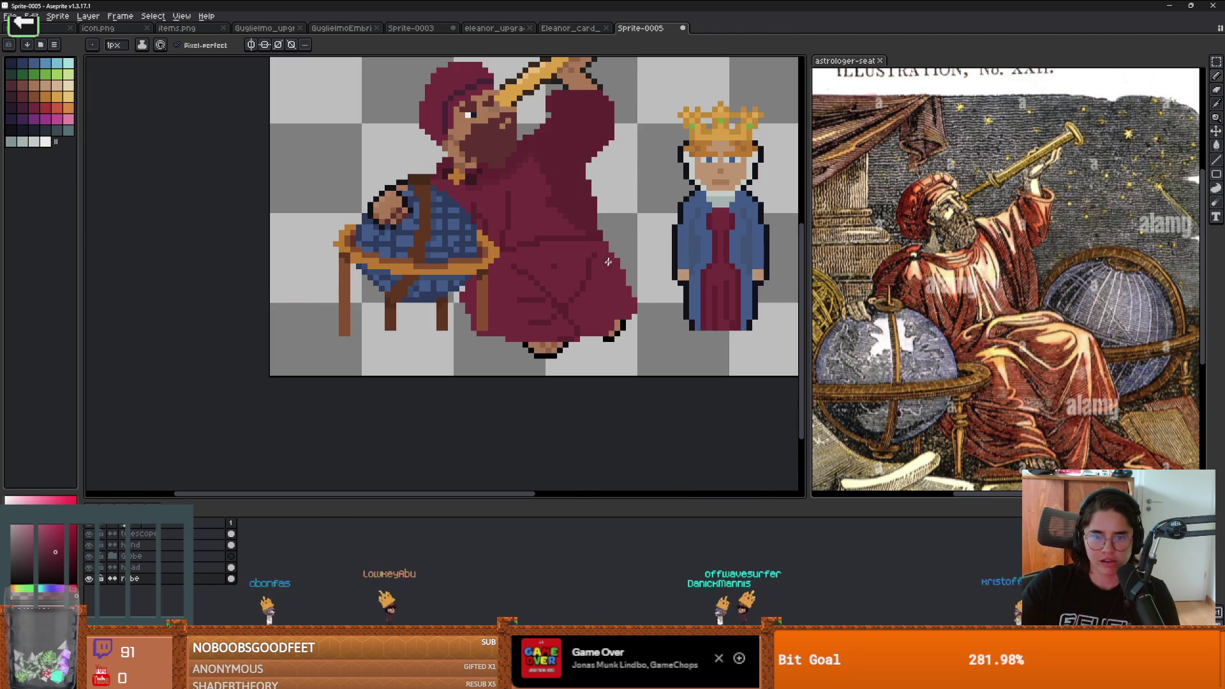
{"action": "scroll", "coordinate": [609, 290], "scroll_direction": "down", "scroll_amount": 2}
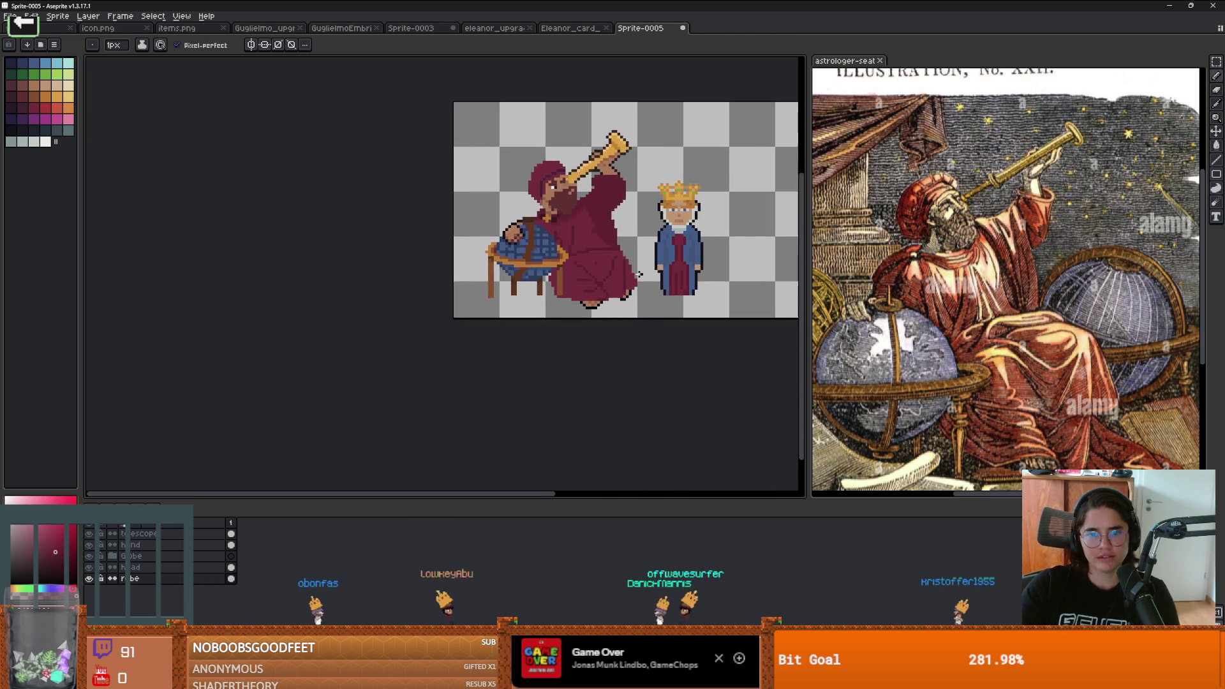
{"action": "scroll", "coordinate": [612, 268], "scroll_direction": "up", "scroll_amount": 2}
{"action": "scroll", "coordinate": [618, 249], "scroll_direction": "down", "scroll_amount": 1}
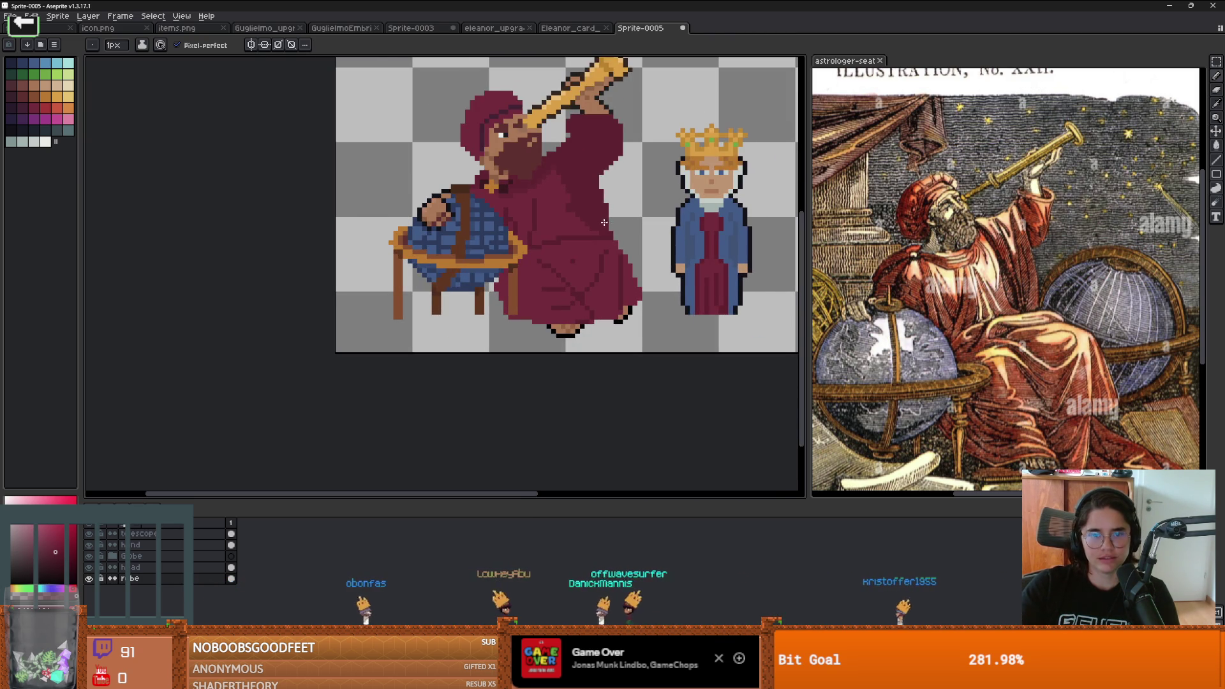
{"action": "left_click", "coordinate": [602, 175], "text": "alt"}
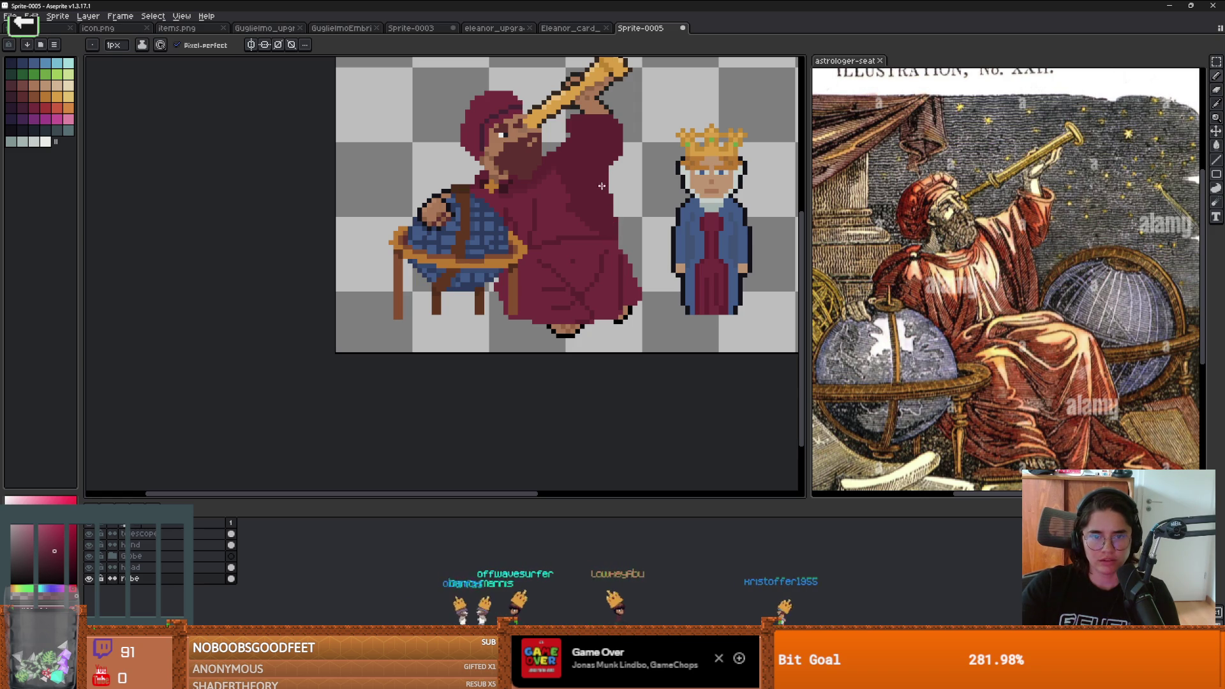
{"action": "scroll", "coordinate": [611, 219], "scroll_direction": "up", "scroll_amount": 2}
{"action": "scroll", "coordinate": [581, 233], "scroll_direction": "down", "scroll_amount": 1}
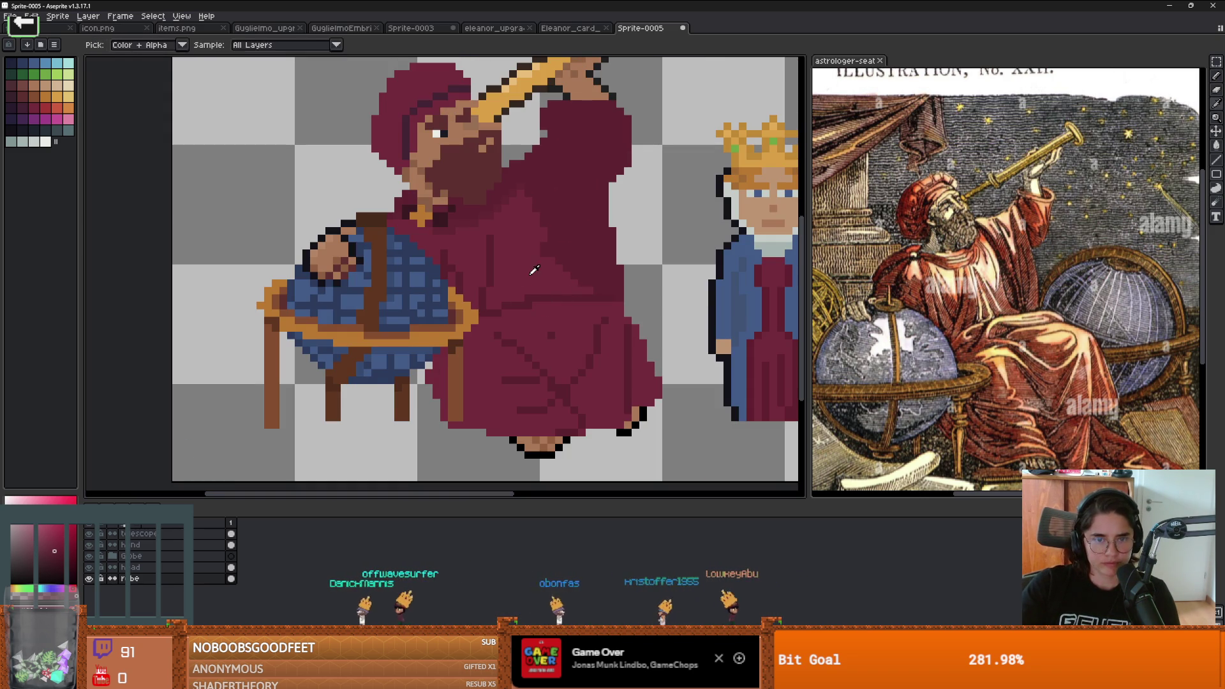
Step: Draw a darker maroon diagonal fold across the robe, undoing part of the stroke
{"action": "left_click", "coordinate": [54, 544]}
{"action": "scroll", "coordinate": [555, 287], "scroll_direction": "up", "scroll_amount": 3}
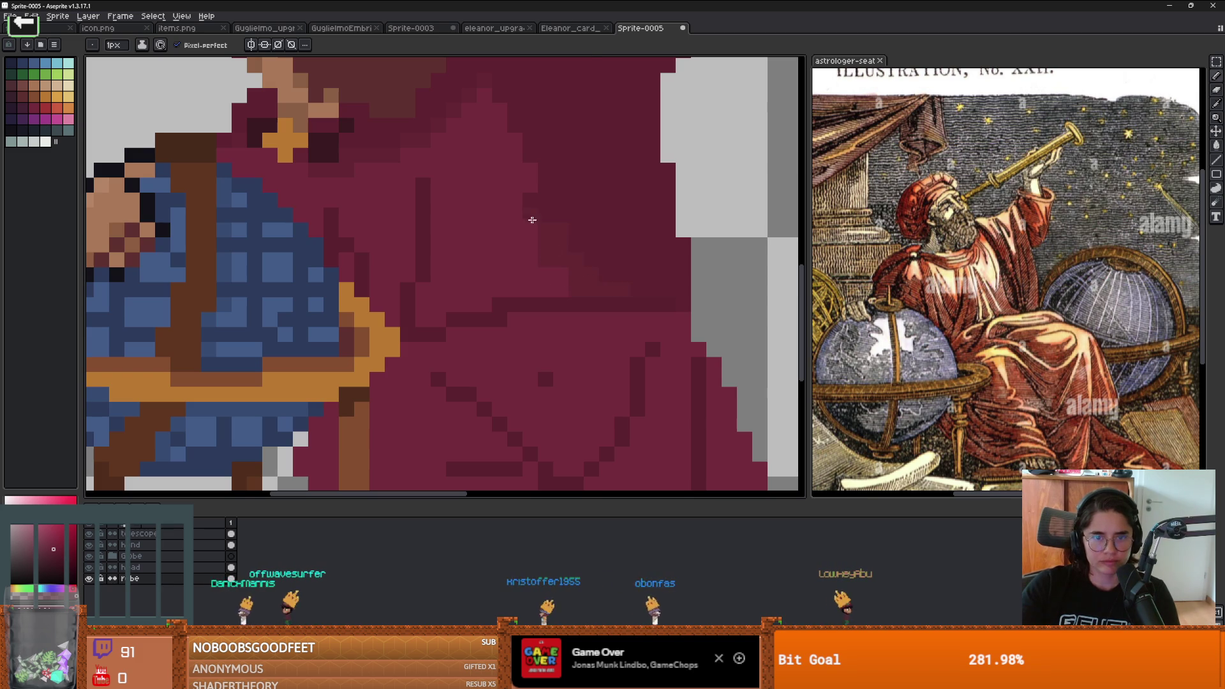
{"action": "scroll", "coordinate": [606, 238], "scroll_direction": "down", "scroll_amount": 3}
{"action": "scroll", "coordinate": [656, 267], "scroll_direction": "up", "scroll_amount": 3}
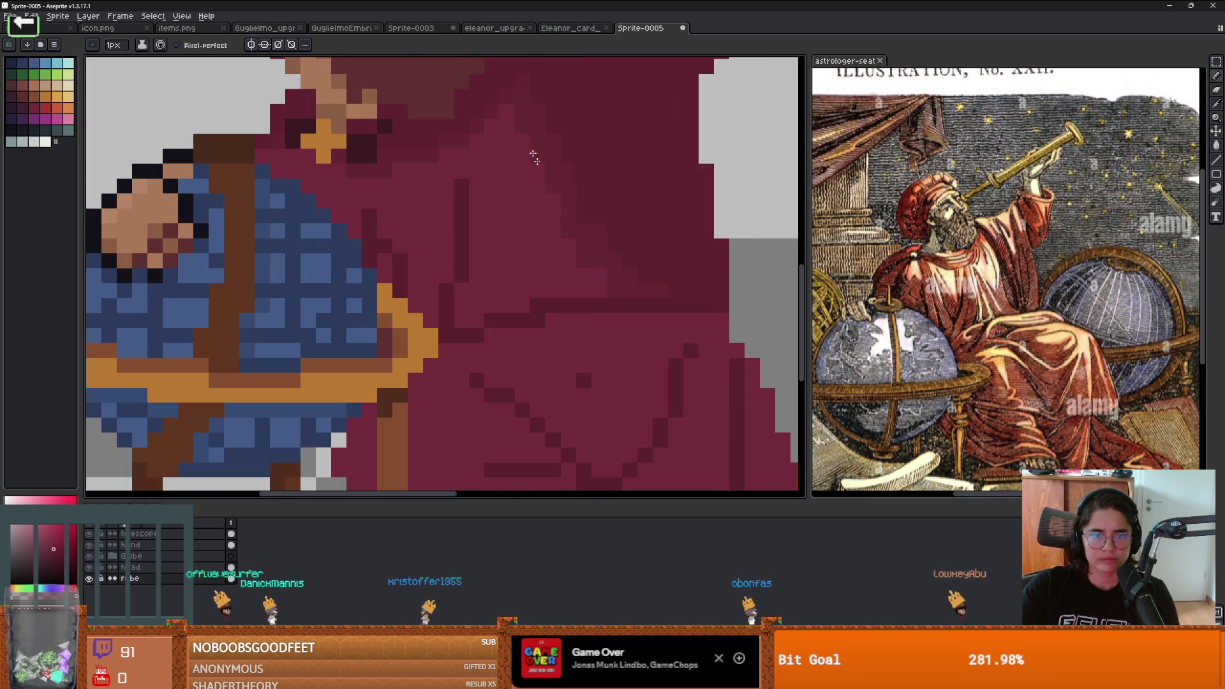
{"action": "scroll", "coordinate": [567, 257], "scroll_direction": "down", "scroll_amount": 3}
{"action": "scroll", "coordinate": [567, 257], "scroll_direction": "up", "scroll_amount": 3}
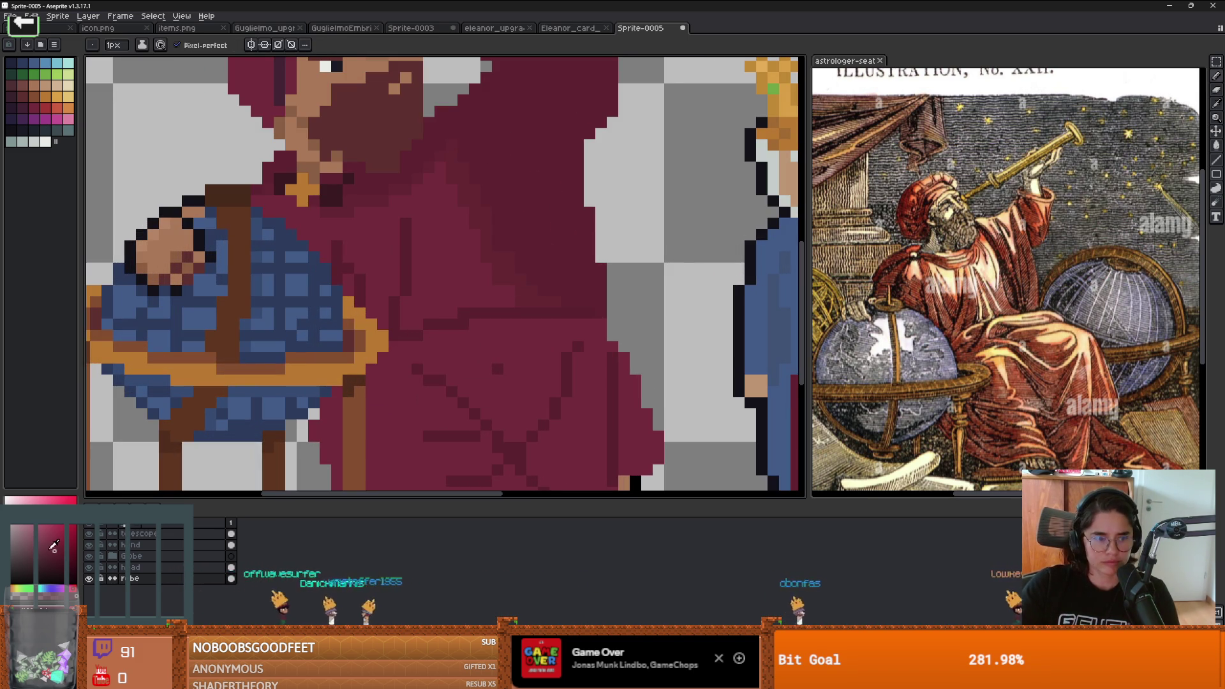
{"action": "left_click_drag", "start_coordinate": [578, 282], "coordinate": [525, 351]}
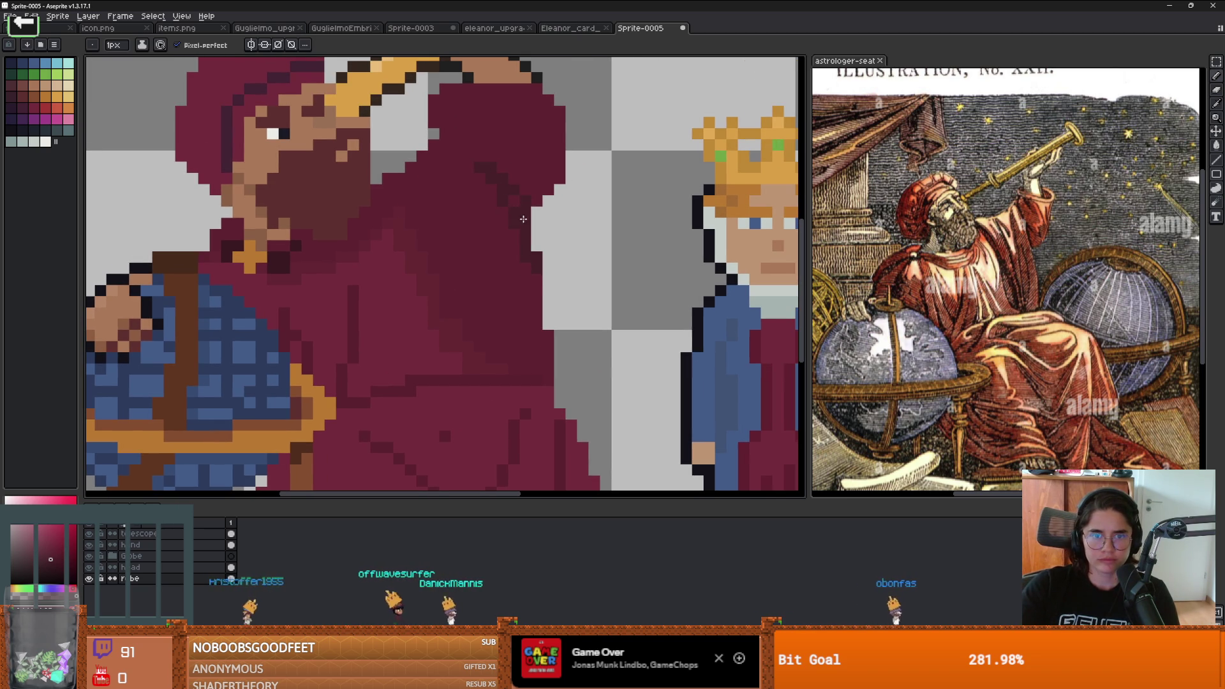
{"action": "mouse_move", "coordinate": [495, 365]}
{"action": "left_mouse_down"}
{"action": "mouse_move", "coordinate": [465, 339]}
{"action": "mouse_move", "coordinate": [401, 218]}
{"action": "mouse_move", "coordinate": [296, 245]}
{"action": "mouse_move", "coordinate": [259, 270]}
{"action": "left_mouse_up"}
{"action": "scroll", "coordinate": [400, 218], "scroll_direction": "down", "scroll_amount": 3}
{"action": "scroll", "coordinate": [432, 274], "scroll_direction": "up", "scroll_amount": 4}
{"action": "key", "text": "ctrl+z"}
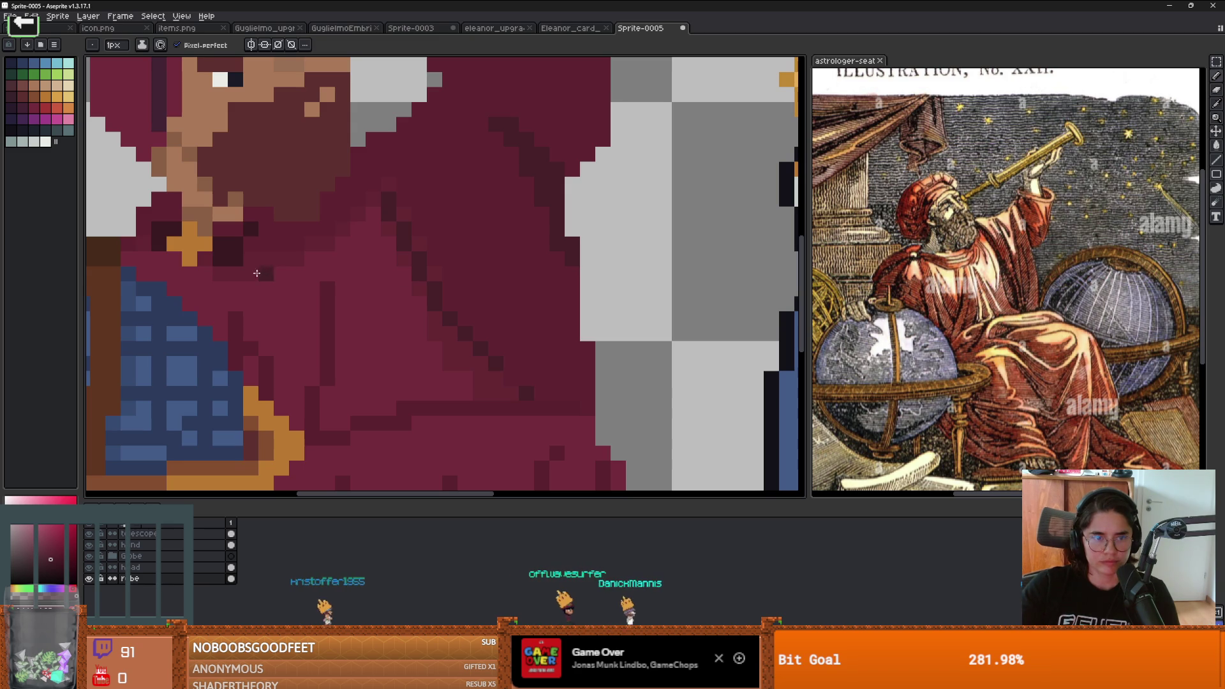
Step: Set the Paint Bucket to fill all matching pixels, not just contiguous ones
{"action": "key", "text": "g"}
{"action": "scroll", "coordinate": [258, 274], "scroll_direction": "down", "scroll_amount": 3}
{"action": "scroll", "coordinate": [350, 262], "scroll_direction": "up", "scroll_amount": 2}
{"action": "left_click", "coordinate": [186, 44]}
{"action": "scroll", "coordinate": [383, 287], "scroll_direction": "down", "scroll_amount": 2}
{"action": "scroll", "coordinate": [428, 344], "scroll_direction": "down", "scroll_amount": 1}
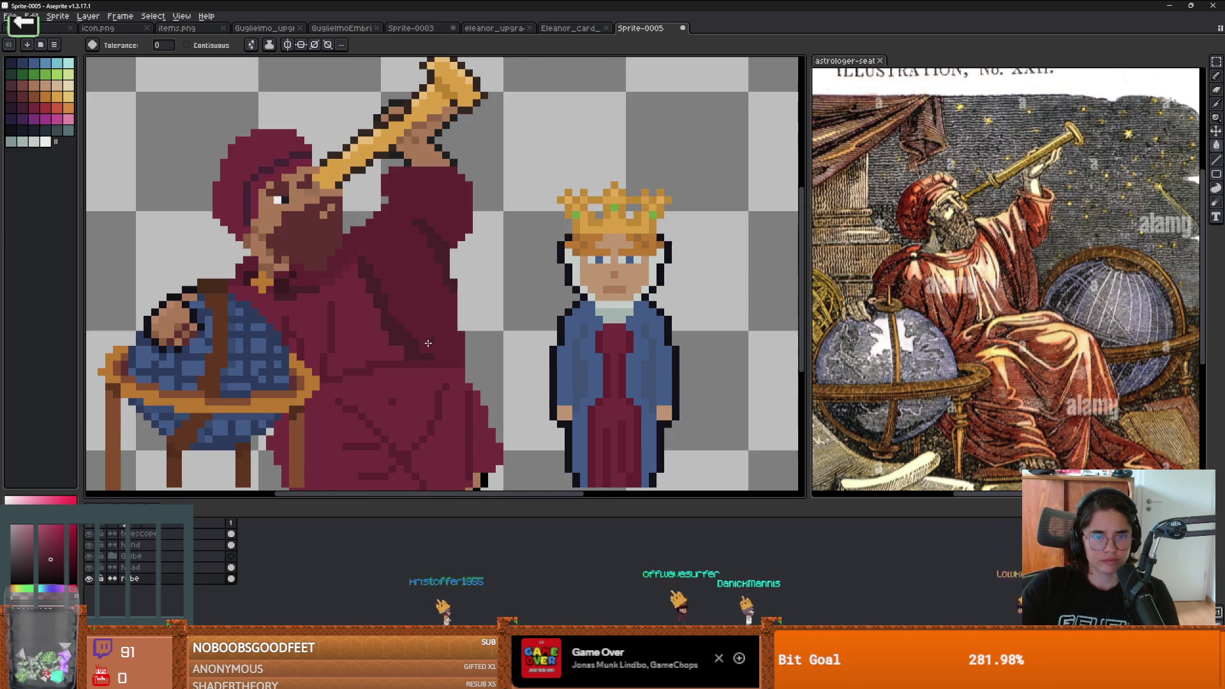
{"action": "scroll", "coordinate": [427, 343], "scroll_direction": "up", "scroll_amount": 3}
{"action": "scroll", "coordinate": [381, 275], "scroll_direction": "down", "scroll_amount": 1}
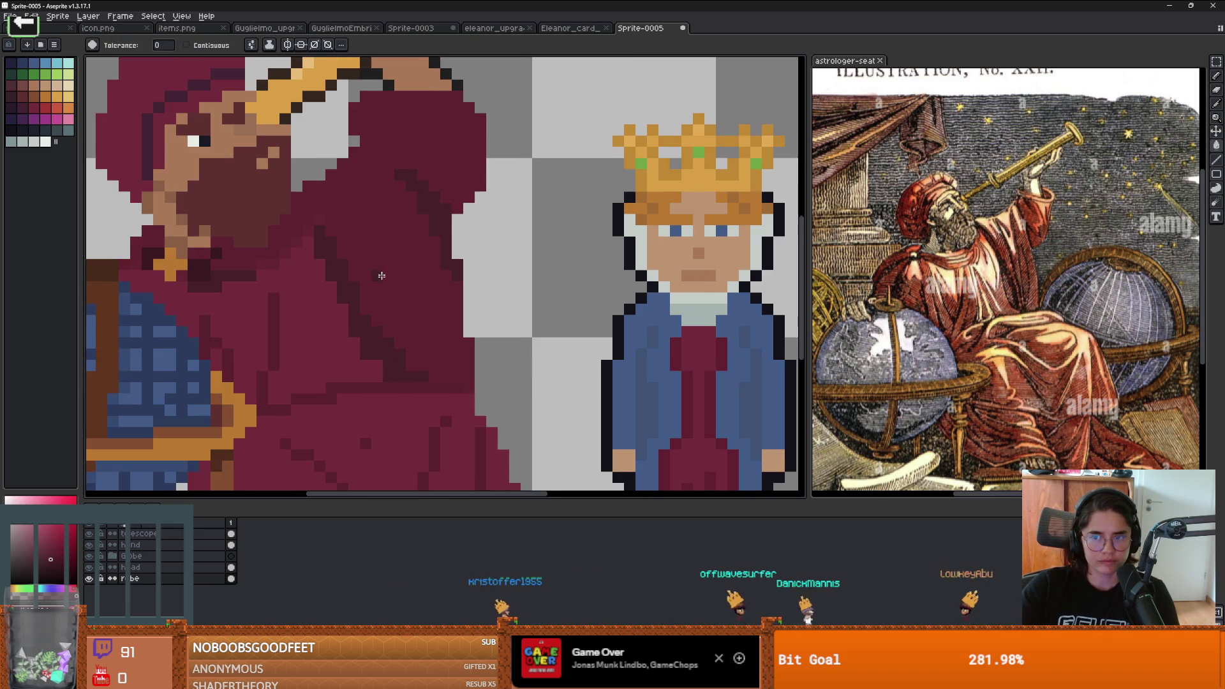
{"action": "key", "text": "b"}
Step: Tidy stray fold pixels with the eraser before returning to the pencil
{"action": "scroll", "coordinate": [422, 335], "scroll_direction": "down", "scroll_amount": 3}
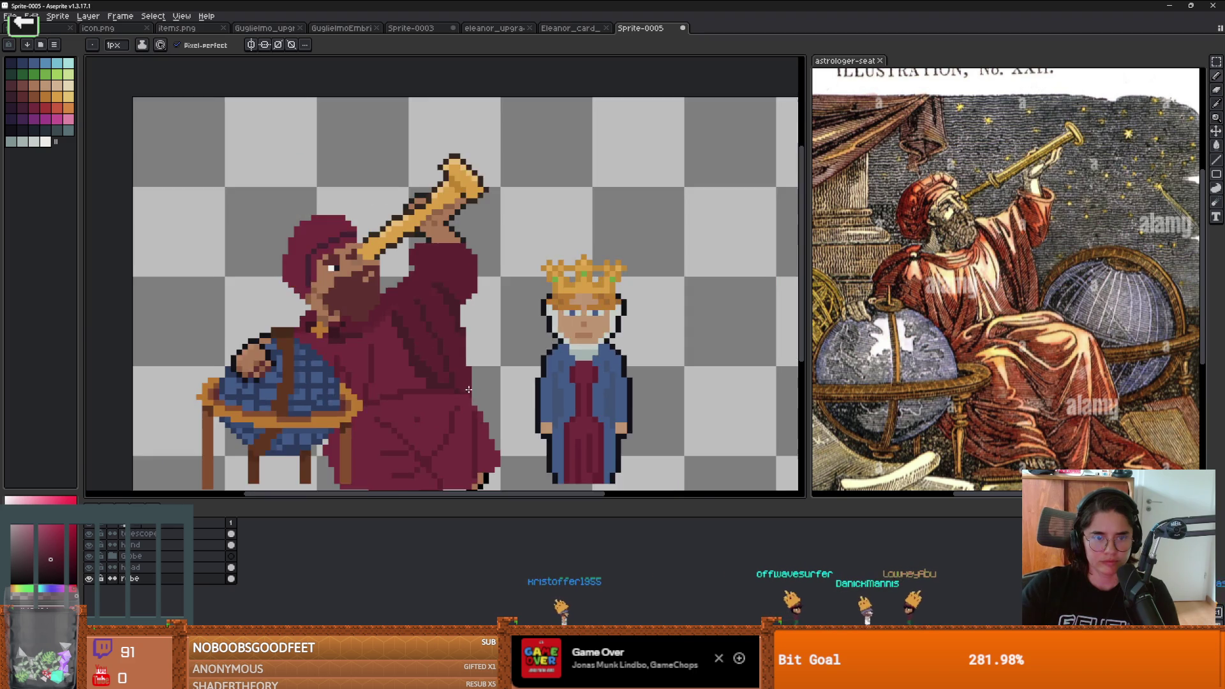
{"action": "scroll", "coordinate": [447, 307], "scroll_direction": "up", "scroll_amount": 1}
{"action": "scroll", "coordinate": [456, 298], "scroll_direction": "up", "scroll_amount": 2}
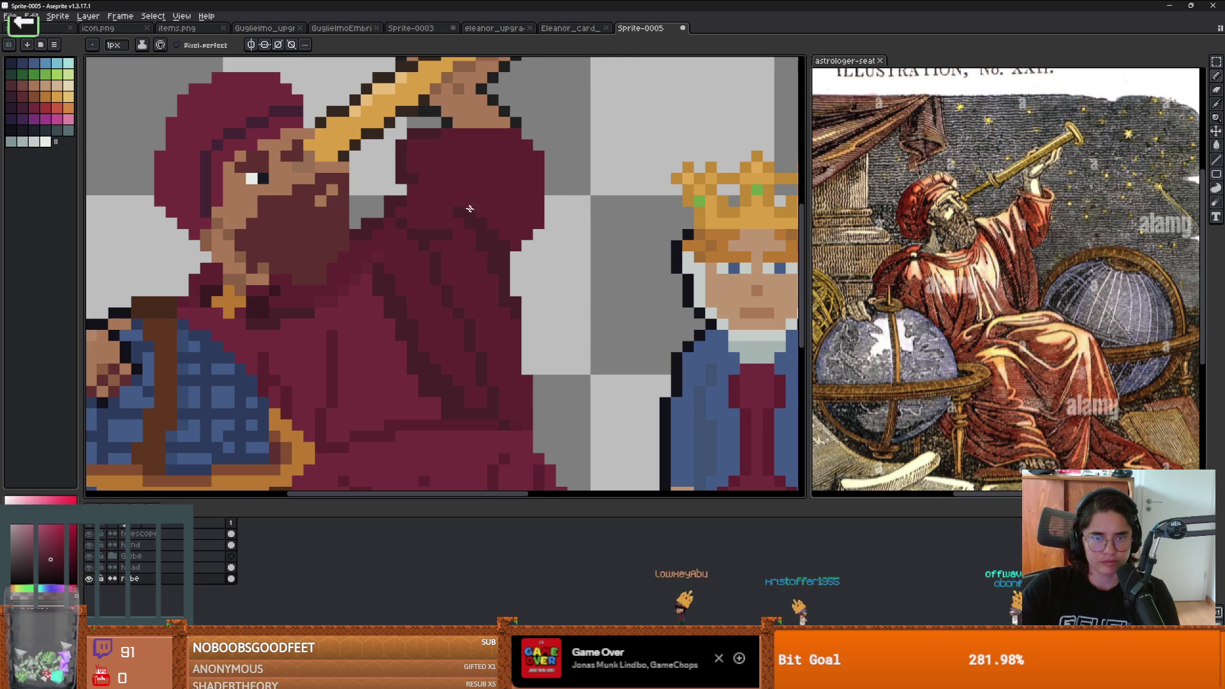
{"action": "scroll", "coordinate": [462, 203], "scroll_direction": "down", "scroll_amount": 2}
{"action": "scroll", "coordinate": [491, 165], "scroll_direction": "up", "scroll_amount": 1}
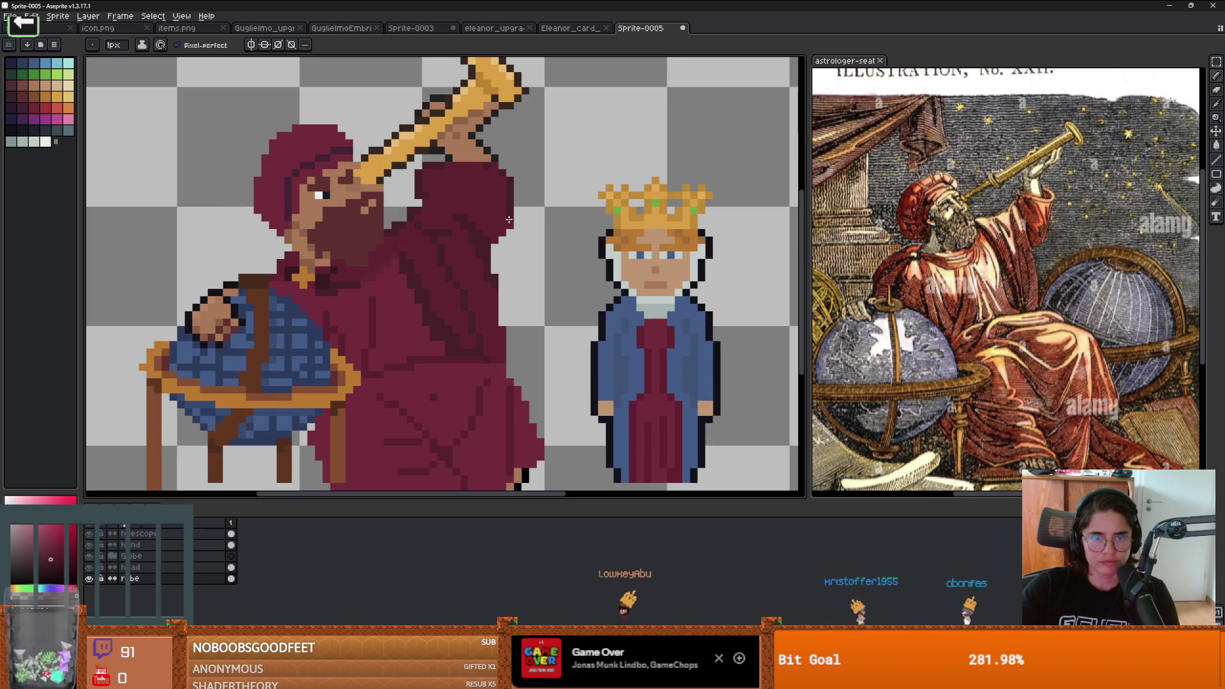
{"action": "scroll", "coordinate": [492, 237], "scroll_direction": "up", "scroll_amount": 2}
{"action": "key", "text": "e"}
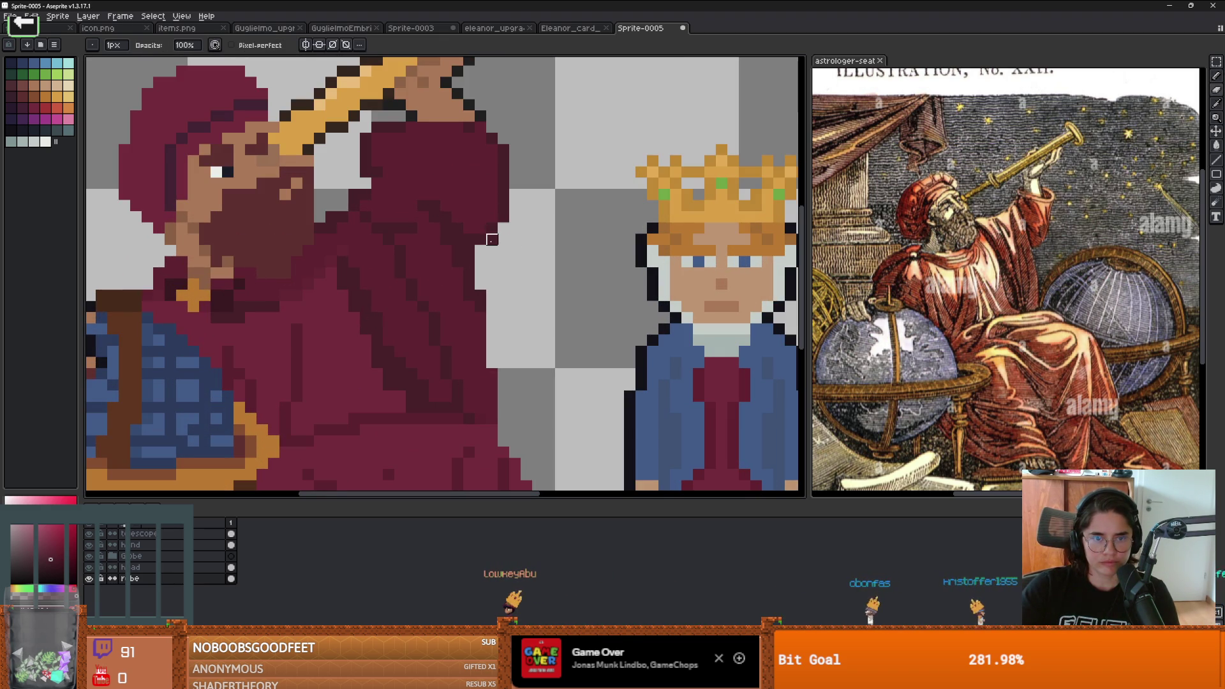
{"action": "scroll", "coordinate": [504, 217], "scroll_direction": "left", "scroll_amount": 2}
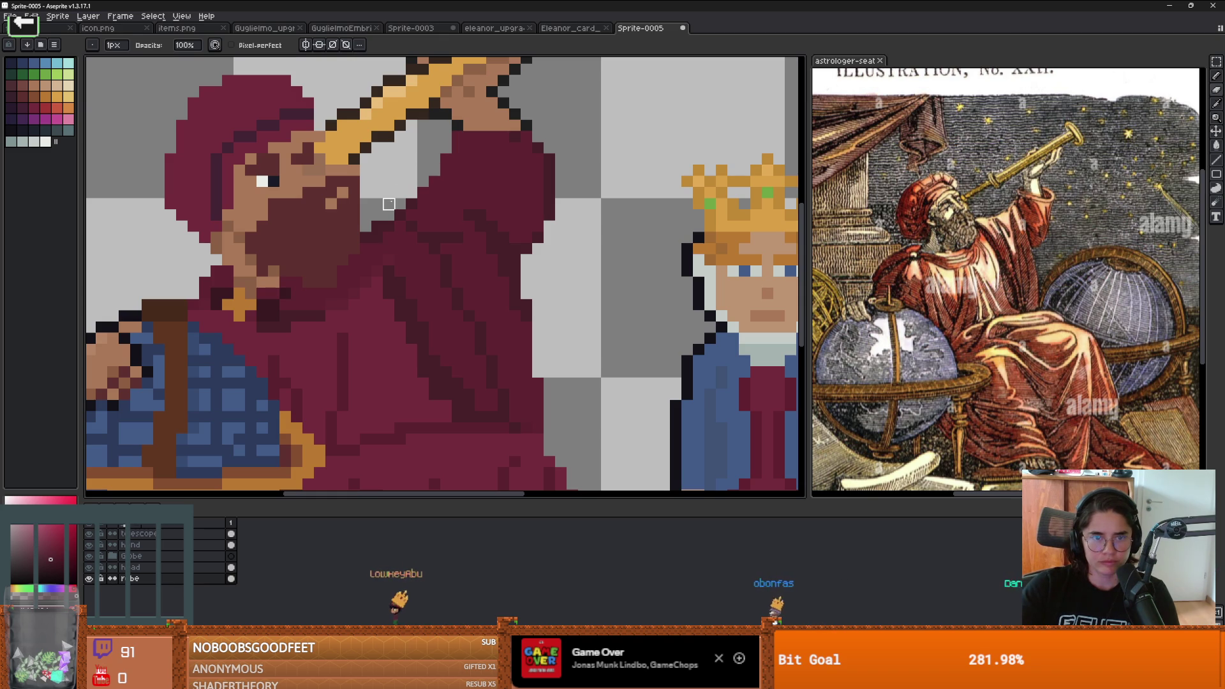
{"action": "scroll", "coordinate": [400, 192], "scroll_direction": "up", "scroll_amount": 1}
{"action": "key", "text": "b"}
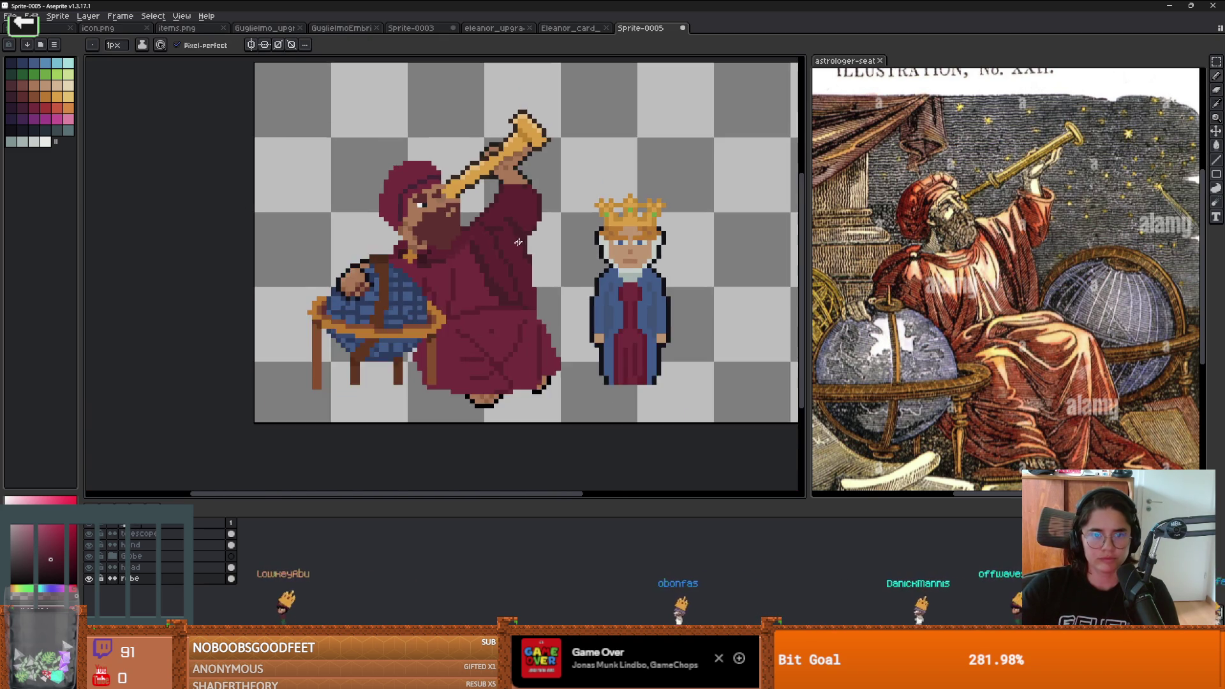
Step: Resample the robe's red from the canvas and shift the sprites slightly left
{"action": "scroll", "coordinate": [511, 217], "scroll_direction": "up", "scroll_amount": 2}
{"action": "scroll", "coordinate": [667, 322], "scroll_direction": "down", "scroll_amount": 4}
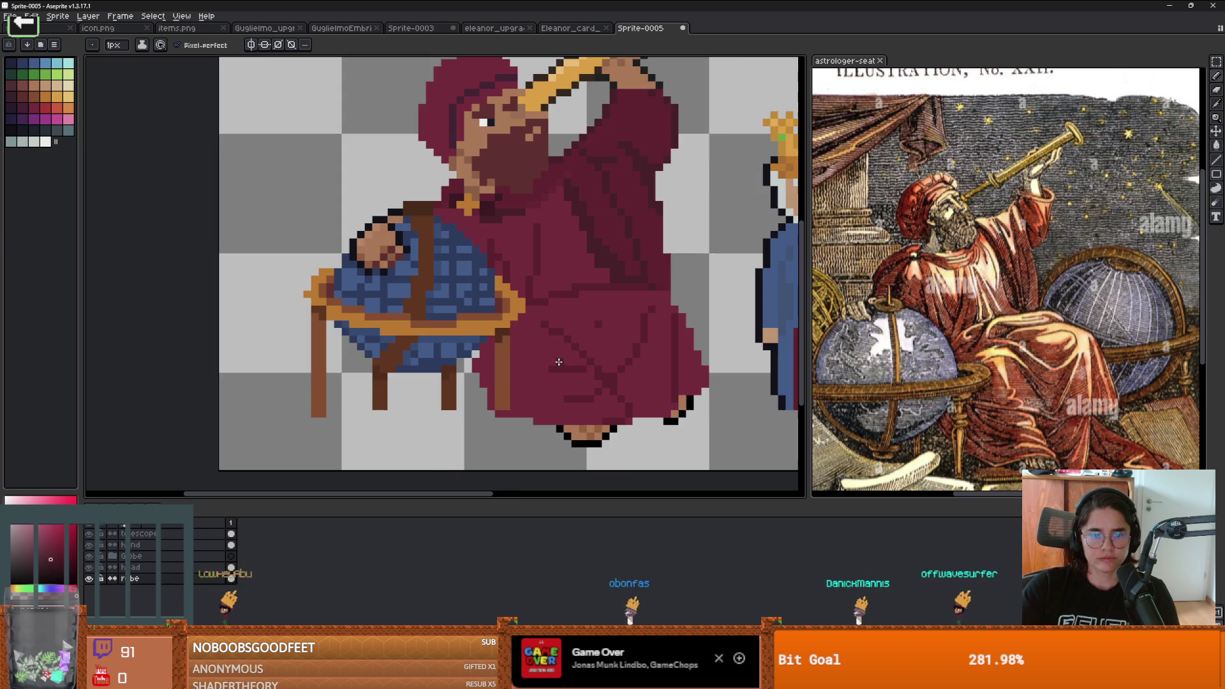
{"action": "scroll", "coordinate": [619, 358], "scroll_direction": "up", "scroll_amount": 1}
{"action": "scroll", "coordinate": [618, 358], "scroll_direction": "up", "scroll_amount": 1}
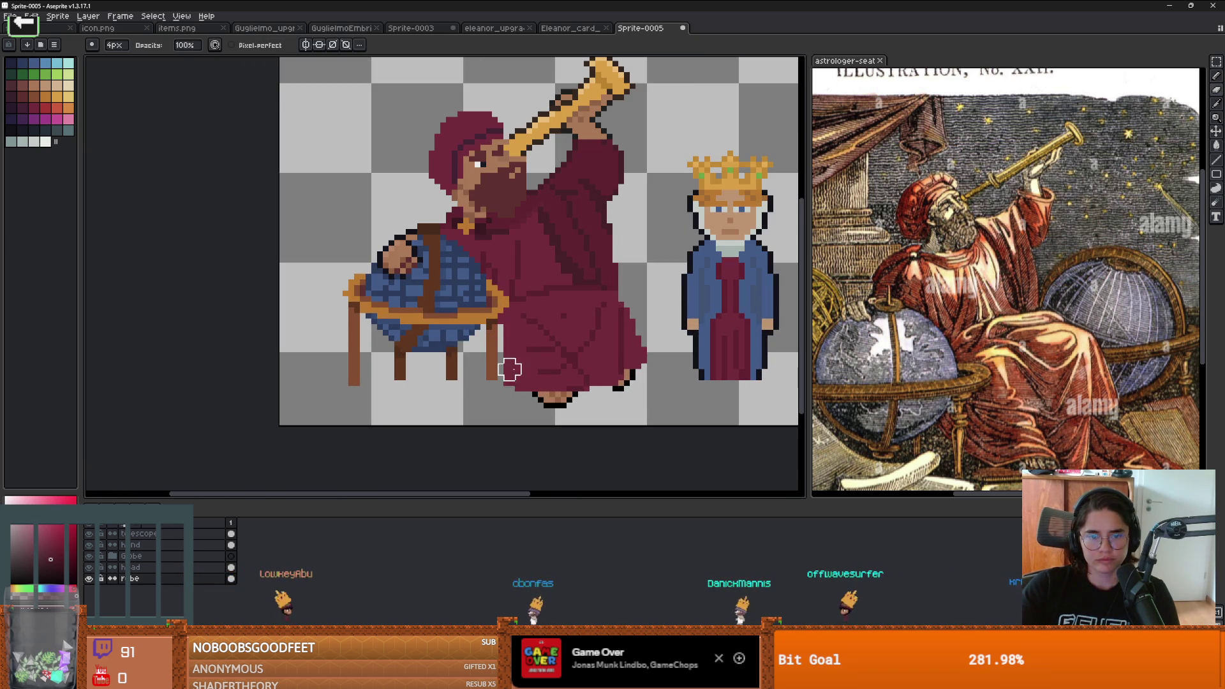
{"action": "scroll", "coordinate": [510, 370], "scroll_direction": "up", "scroll_amount": 2}
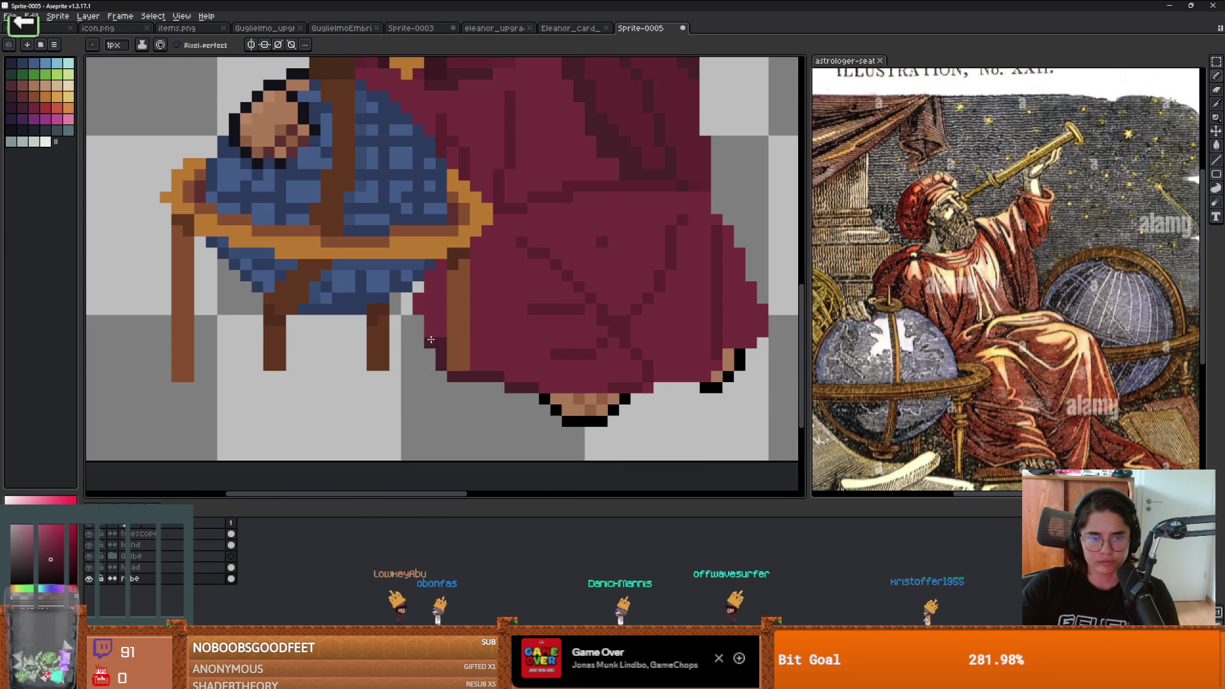
{"action": "key", "text": "i"}
{"action": "left_click", "coordinate": [445, 275]}
{"action": "scroll", "coordinate": [567, 345], "scroll_direction": "down", "scroll_amount": 3}
{"action": "scroll", "coordinate": [567, 345], "scroll_direction": "down", "scroll_amount": 2}
{"action": "left_click_drag", "start_coordinate": [635, 341], "coordinate": [588, 342]}
{"action": "scroll", "coordinate": [588, 343], "scroll_direction": "up", "scroll_amount": 1}
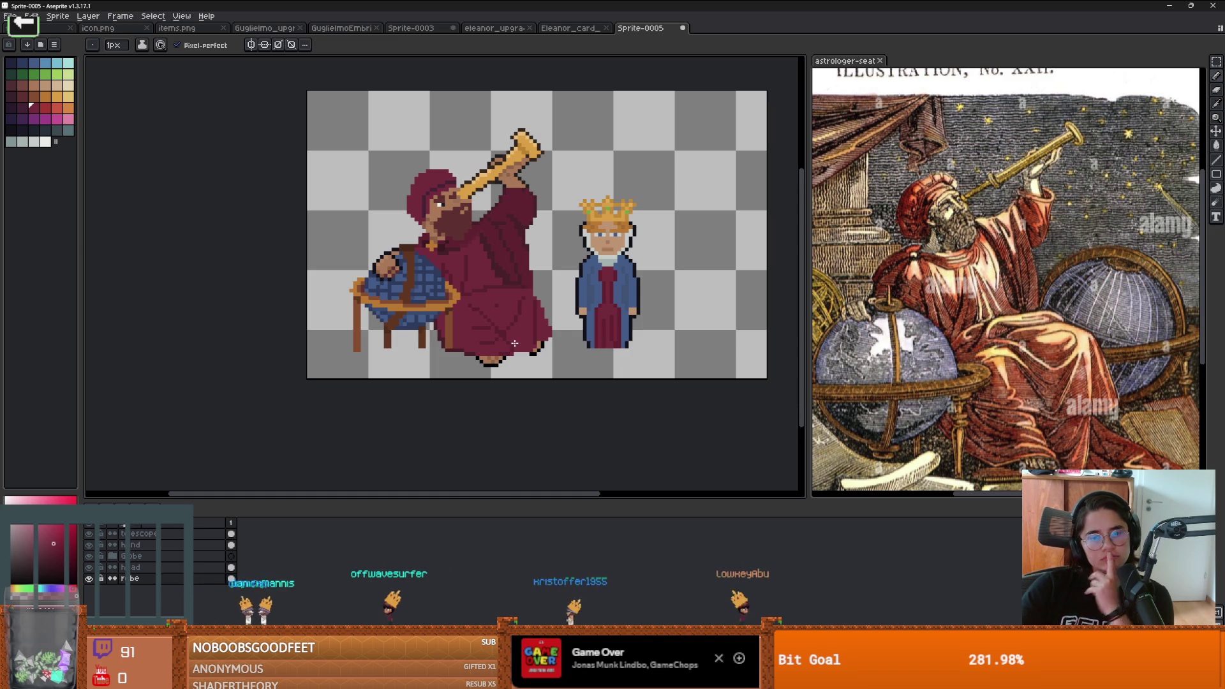
Step: Sample a darker robe maroon, recentre the sprite, and select the head layer
{"action": "scroll", "coordinate": [514, 343], "scroll_direction": "up", "scroll_amount": 2}
{"action": "left_click", "coordinate": [519, 213], "text": "alt"}
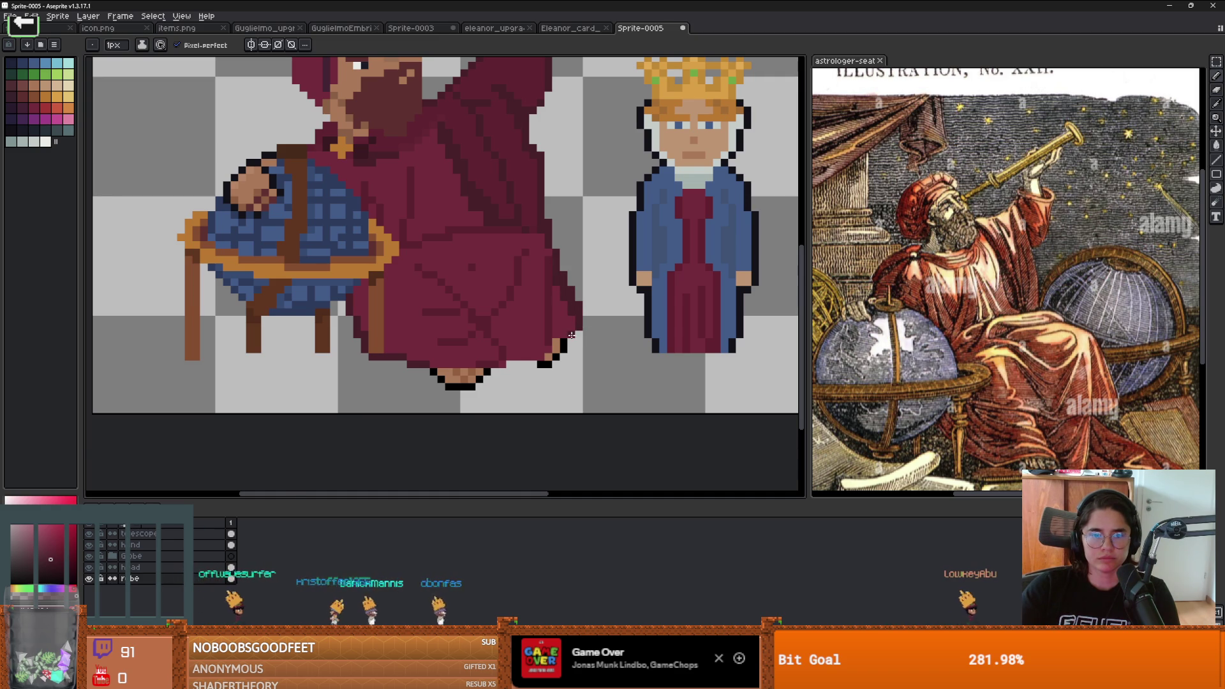
{"action": "scroll", "coordinate": [571, 335], "scroll_direction": "up", "scroll_amount": 1}
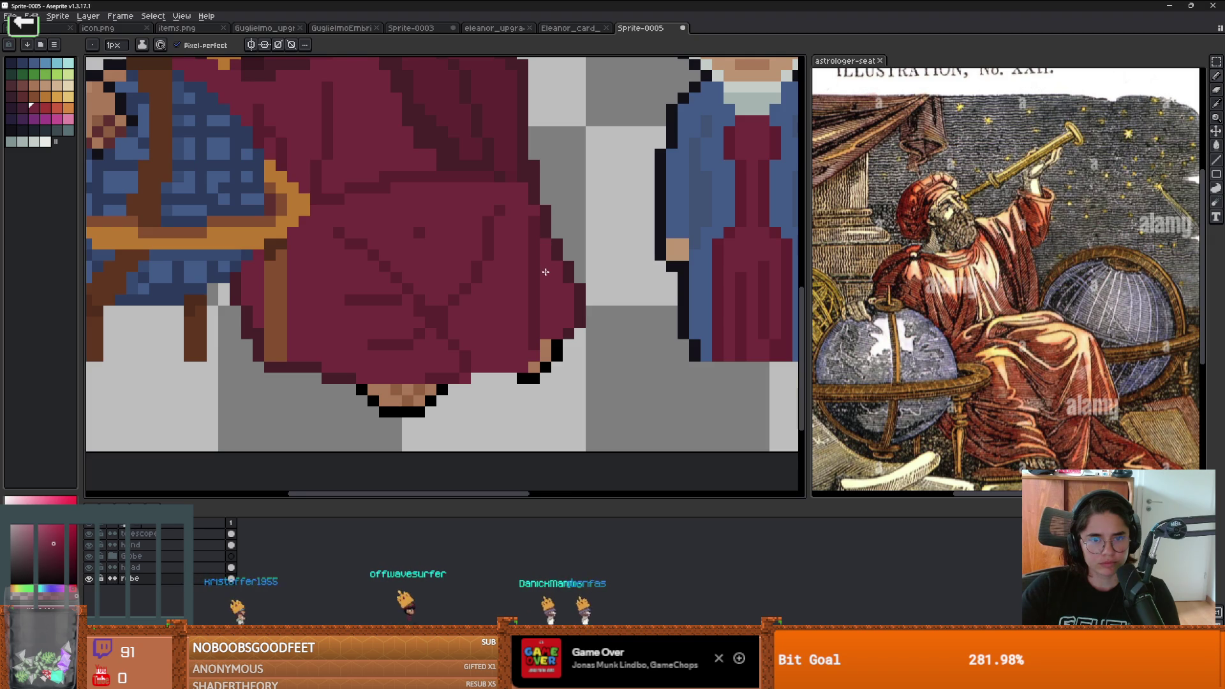
{"action": "scroll", "coordinate": [545, 271], "scroll_direction": "down", "scroll_amount": 3}
{"action": "scroll", "coordinate": [486, 275], "scroll_direction": "up", "scroll_amount": 1}
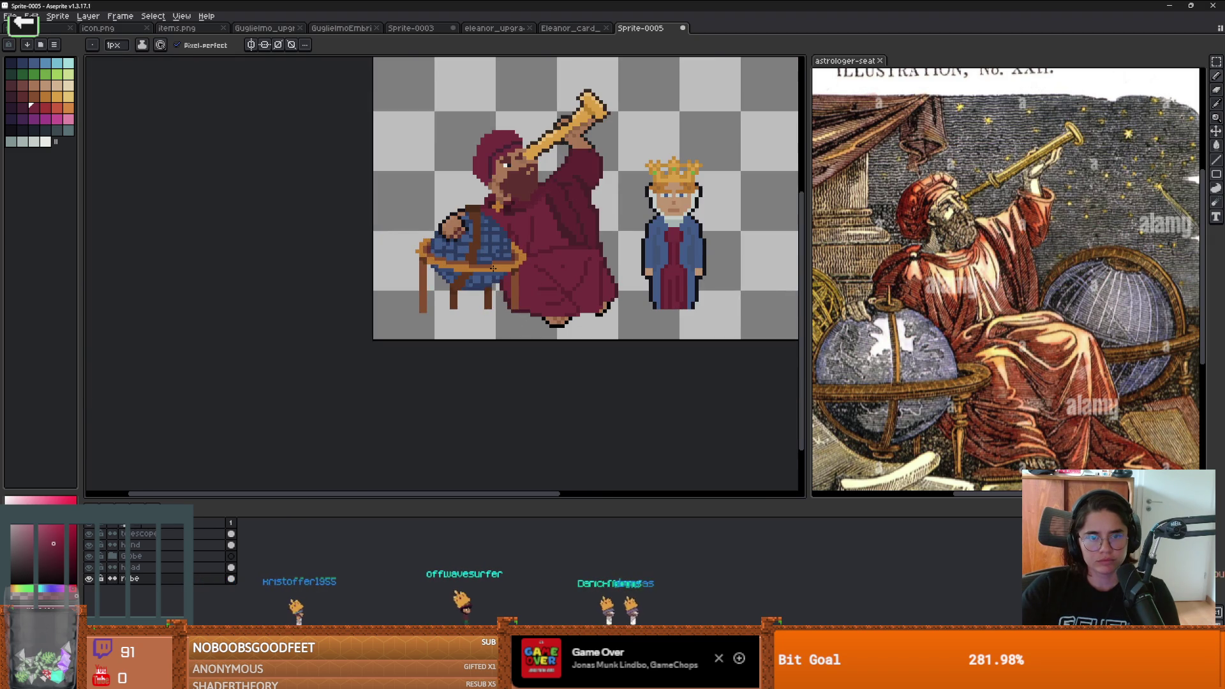
{"action": "scroll", "coordinate": [492, 268], "scroll_direction": "up", "scroll_amount": 1}
{"action": "scroll", "coordinate": [472, 255], "scroll_direction": "down", "scroll_amount": 2}
{"action": "scroll", "coordinate": [431, 227], "scroll_direction": "up", "scroll_amount": 1}
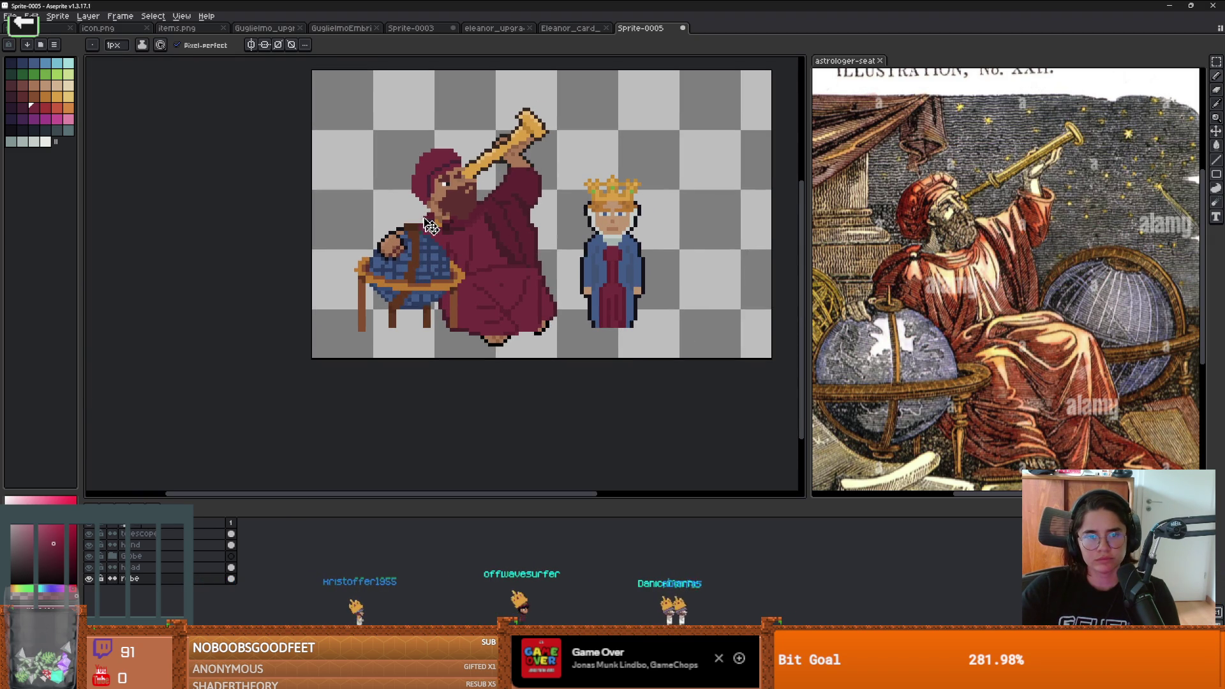
{"action": "left_click_drag", "start_coordinate": [431, 228], "coordinate": [474, 276]}
{"action": "left_click", "coordinate": [172, 568]}
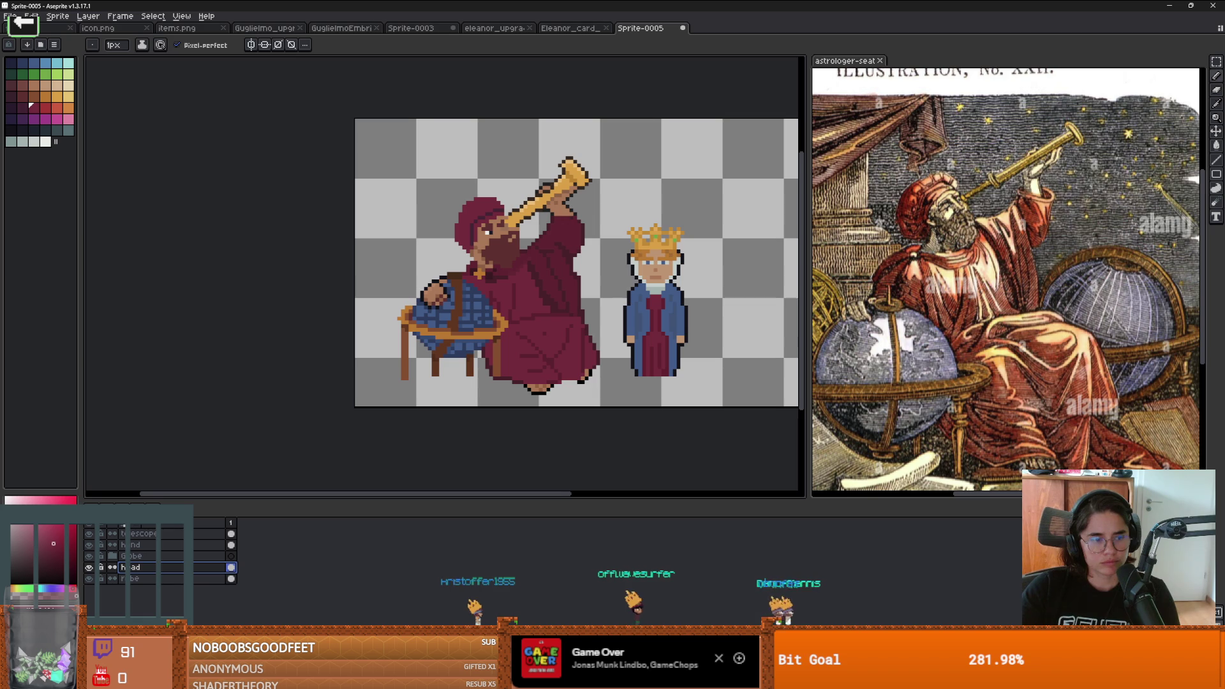
Step: Shade the astrologer's beard with a darker brown from the palette
{"action": "left_click", "coordinate": [331, 400], "text": "alt"}
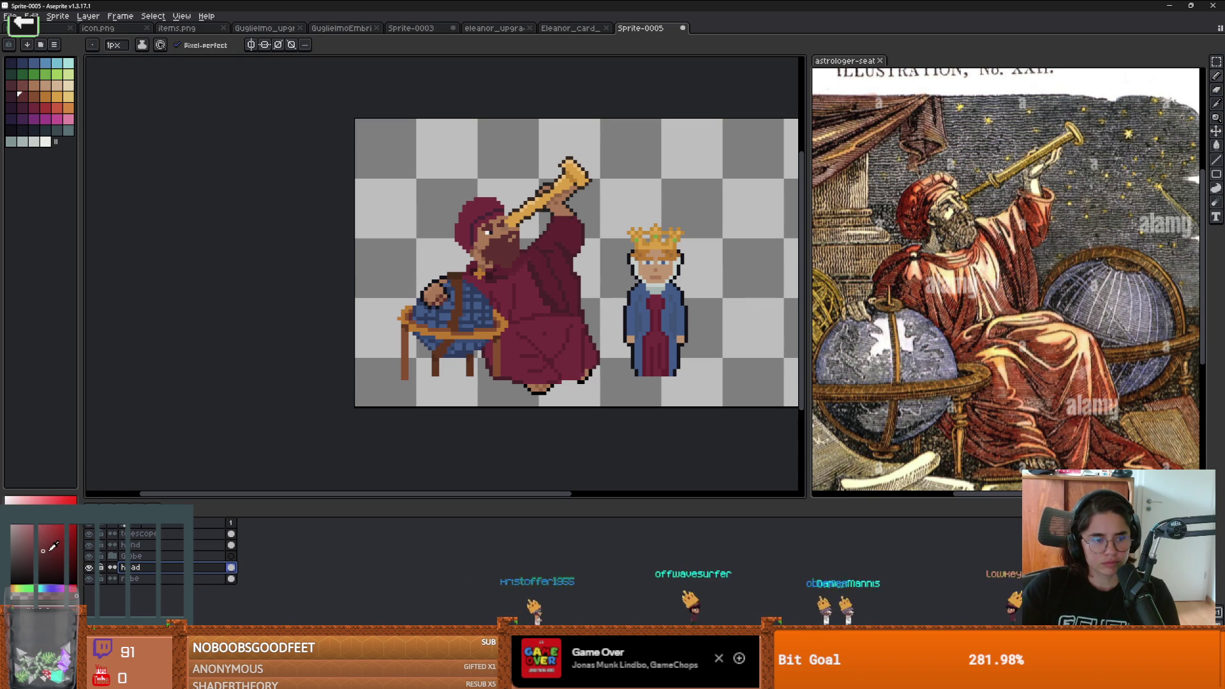
{"action": "scroll", "coordinate": [441, 253], "scroll_direction": "up", "scroll_amount": 5}
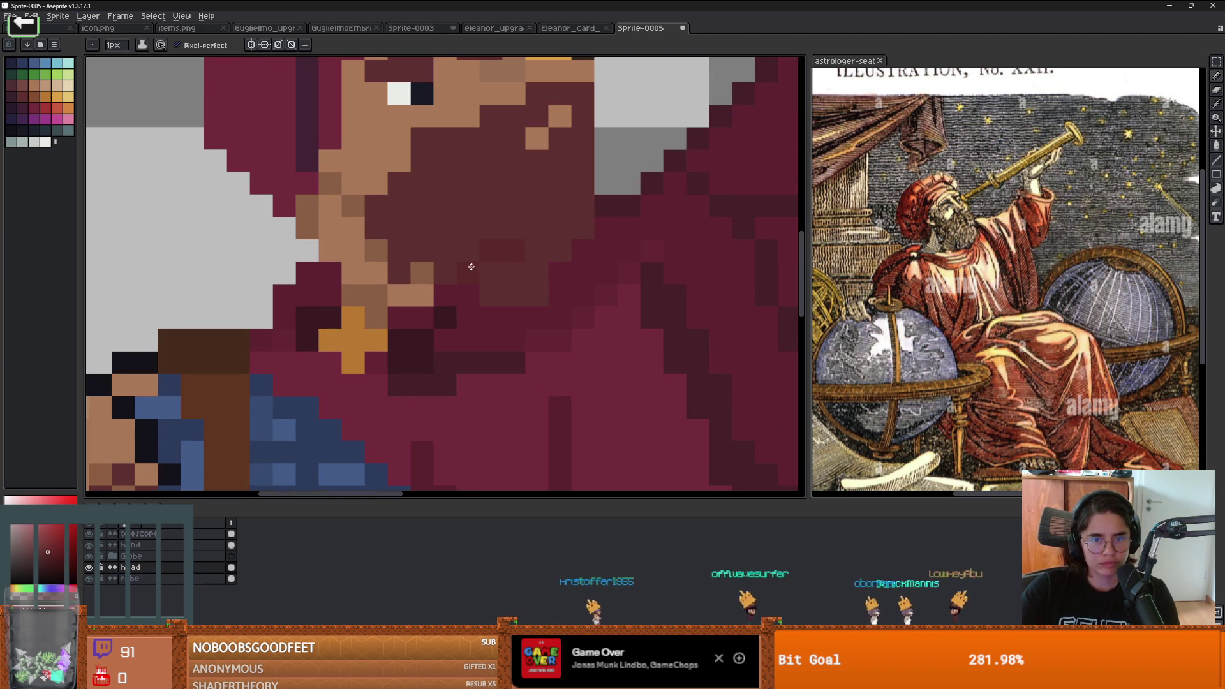
{"action": "mouse_move", "coordinate": [383, 210]}
{"action": "left_mouse_down"}
{"action": "mouse_move", "coordinate": [415, 185]}
{"action": "mouse_move", "coordinate": [430, 217]}
{"action": "left_mouse_up"}
{"action": "scroll", "coordinate": [430, 217], "scroll_direction": "up", "scroll_amount": 3}
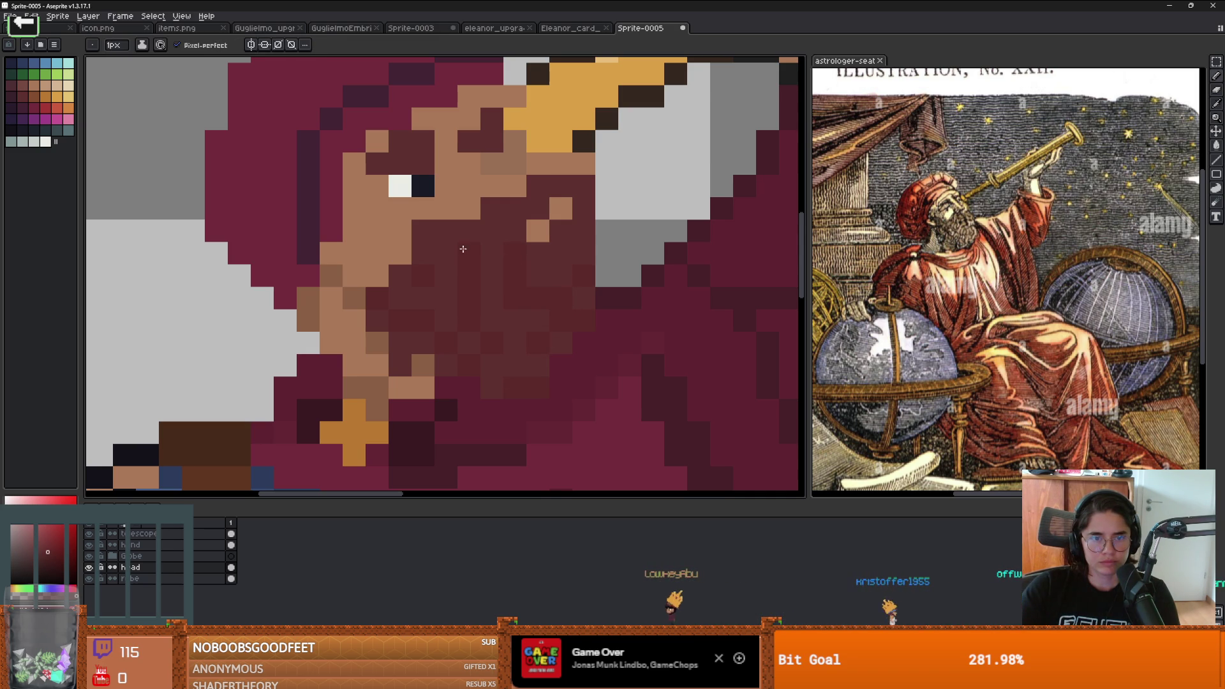
{"action": "scroll", "coordinate": [528, 267], "scroll_direction": "down", "scroll_amount": 3}
{"action": "scroll", "coordinate": [574, 258], "scroll_direction": "up", "scroll_amount": 2}
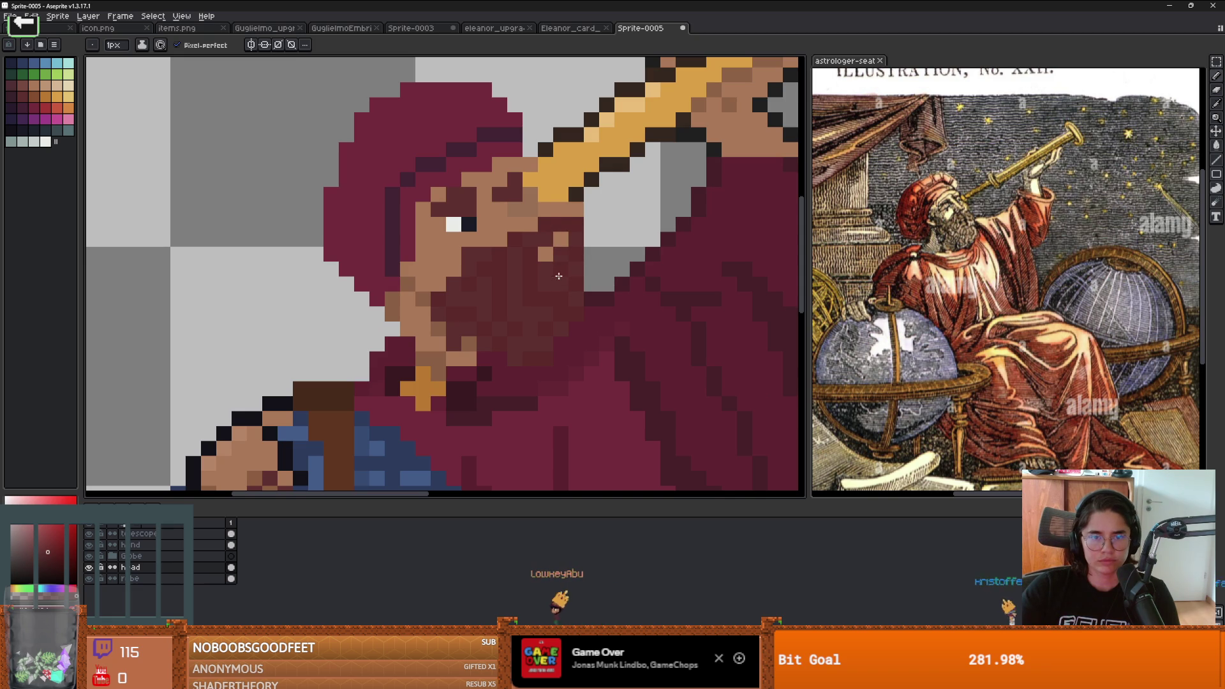
{"action": "key", "text": "e"}
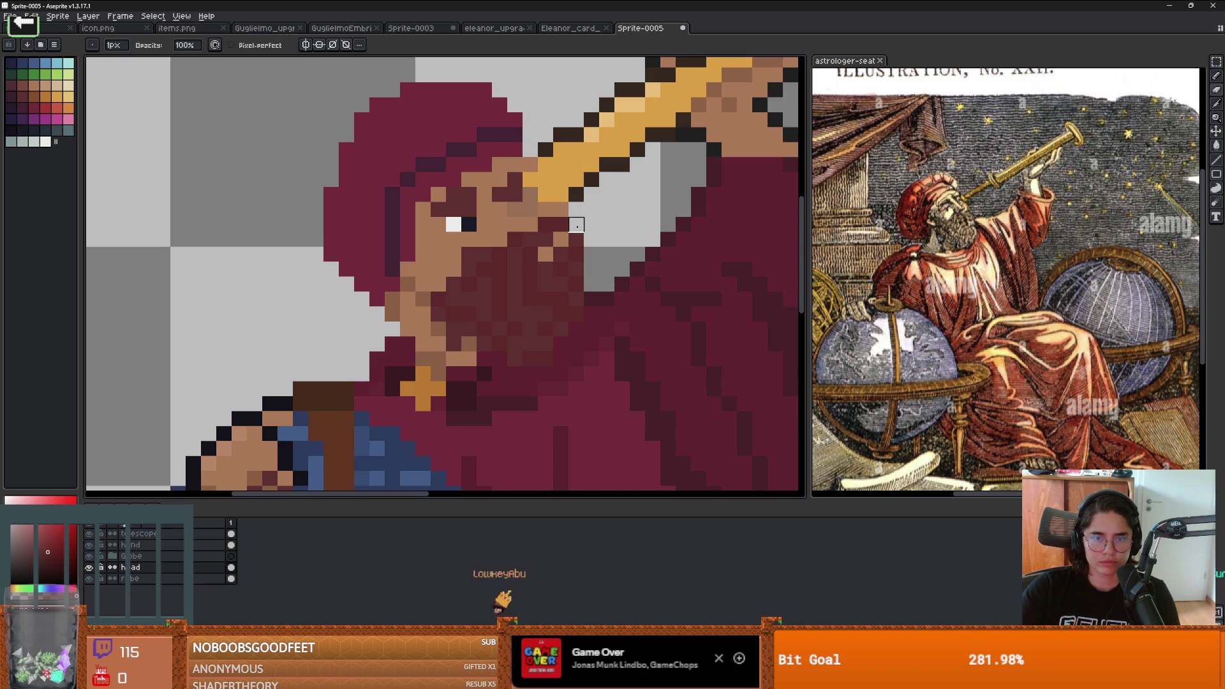
{"action": "key", "text": "b"}
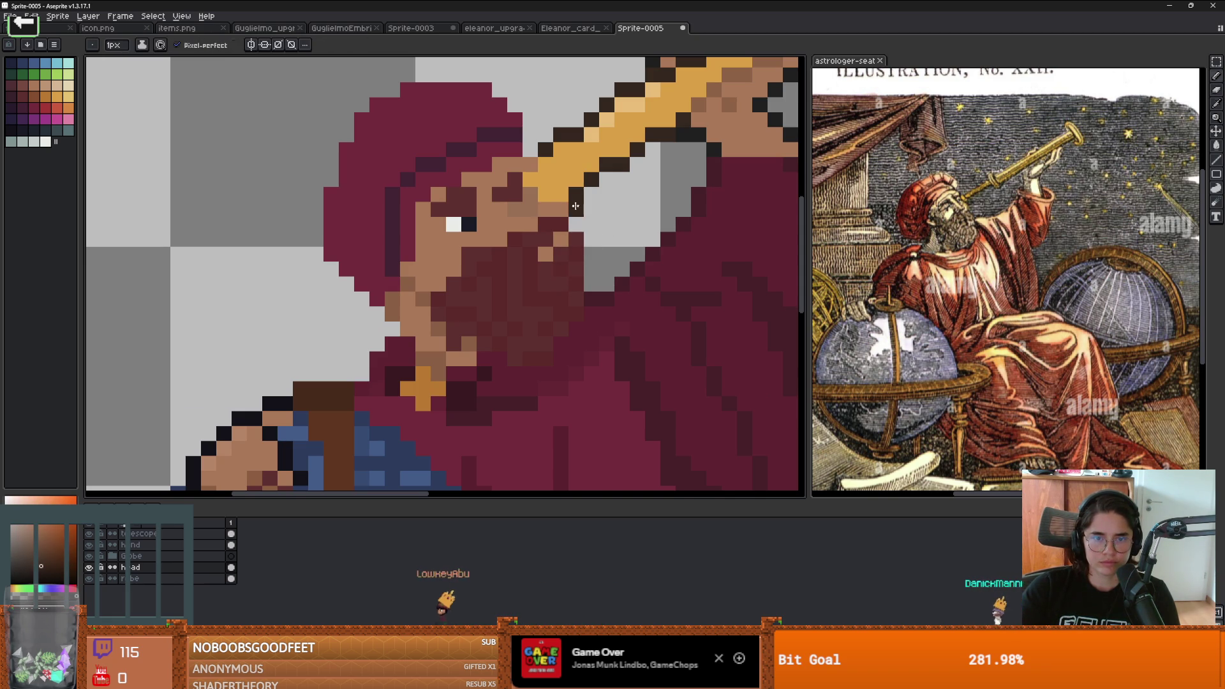
{"action": "scroll", "coordinate": [588, 284], "scroll_direction": "down", "scroll_amount": 1}
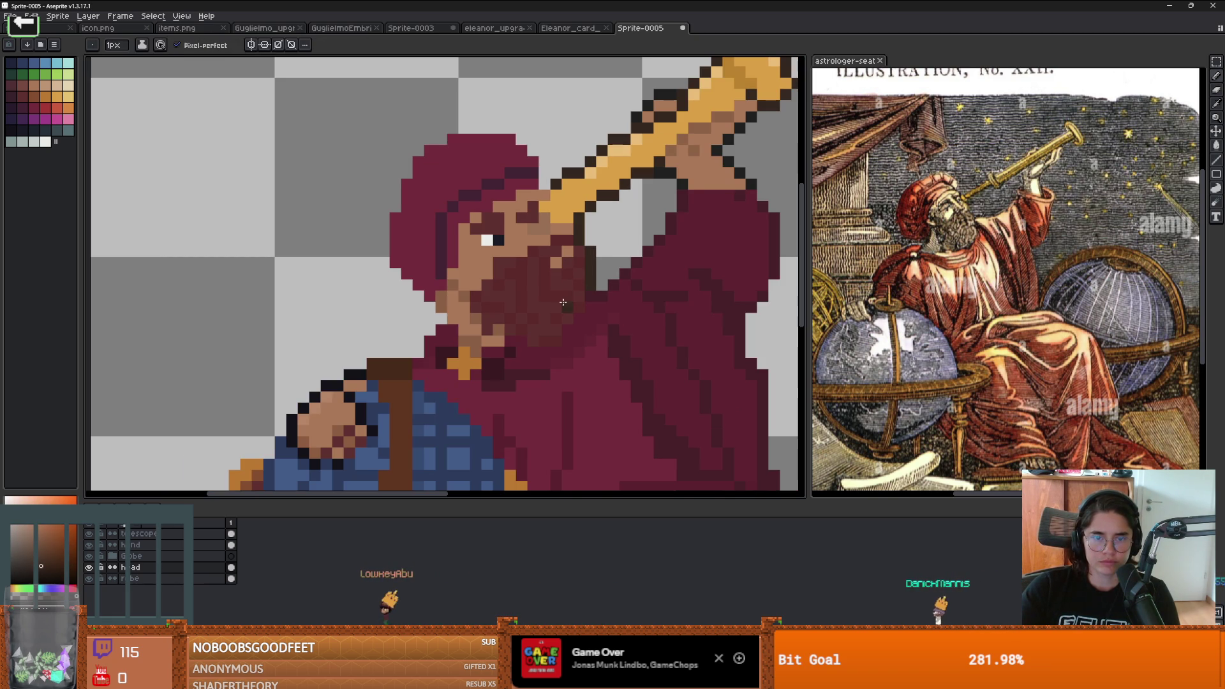
Step: Outline the left and upper edges of the hood in dark purple
{"action": "left_click", "coordinate": [14, 131]}
{"action": "left_click_drag", "start_coordinate": [589, 277], "coordinate": [592, 257]}
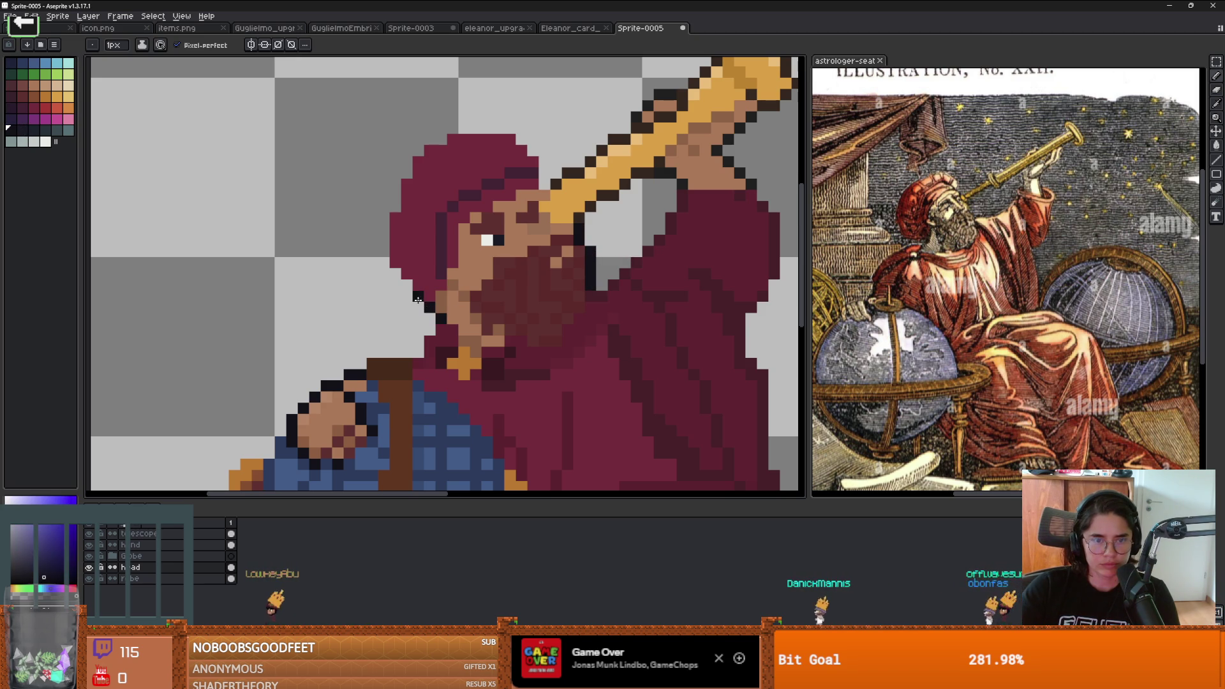
{"action": "left_click_drag", "start_coordinate": [395, 276], "coordinate": [382, 230]}
{"action": "scroll", "coordinate": [423, 279], "scroll_direction": "down", "scroll_amount": 3}
{"action": "scroll", "coordinate": [415, 235], "scroll_direction": "up", "scroll_amount": 4}
{"action": "mouse_move", "coordinate": [416, 234]}
{"action": "left_mouse_down"}
{"action": "mouse_move", "coordinate": [437, 192]}
{"action": "mouse_move", "coordinate": [487, 161]}
{"action": "mouse_move", "coordinate": [611, 200]}
{"action": "left_mouse_up"}
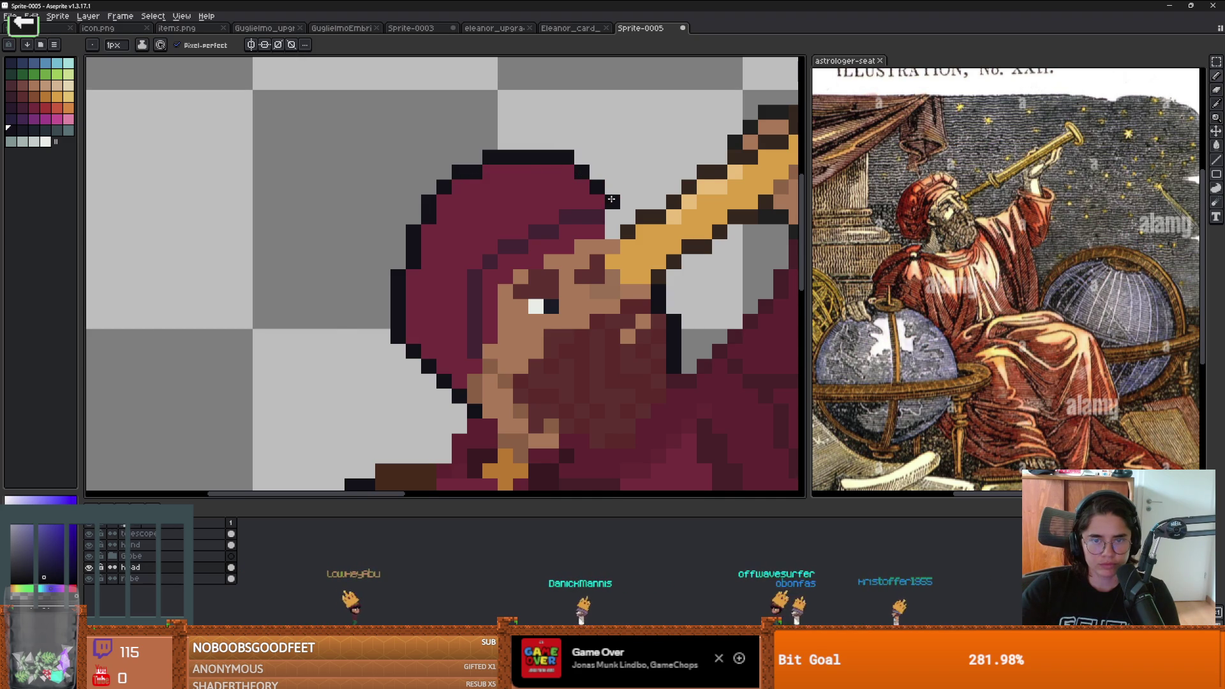
{"action": "scroll", "coordinate": [551, 314], "scroll_direction": "down", "scroll_amount": 3}
{"action": "scroll", "coordinate": [551, 313], "scroll_direction": "up", "scroll_amount": 3}
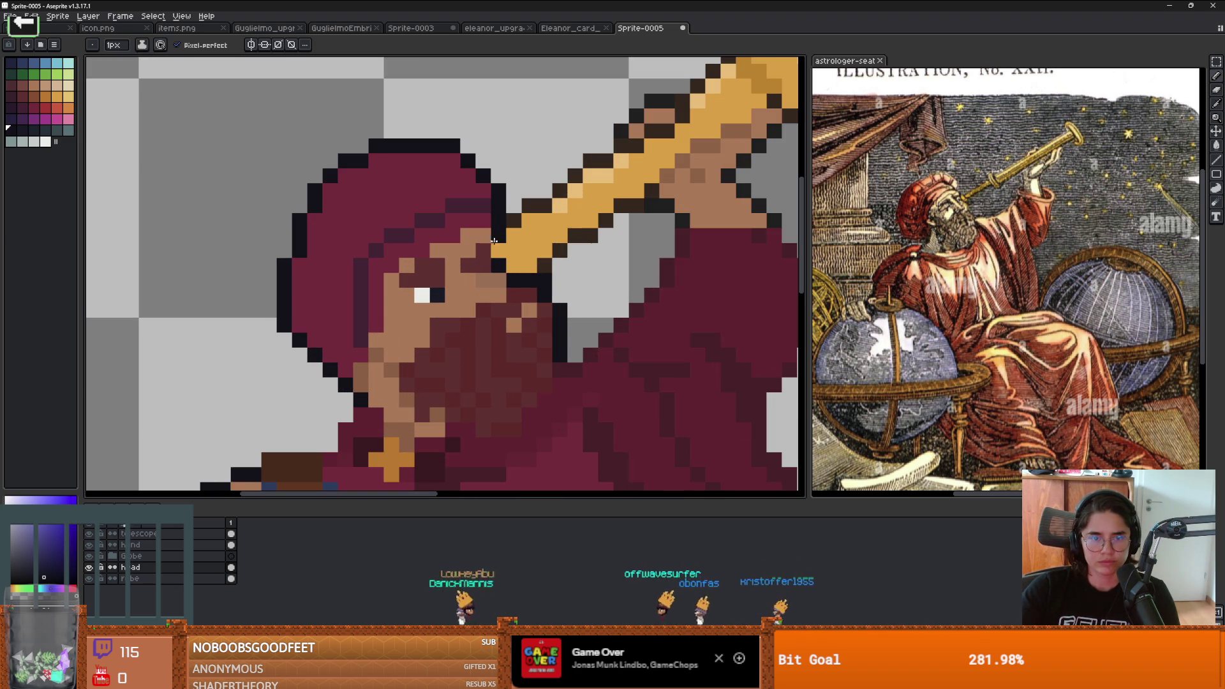
{"action": "scroll", "coordinate": [594, 324], "scroll_direction": "down", "scroll_amount": 3}
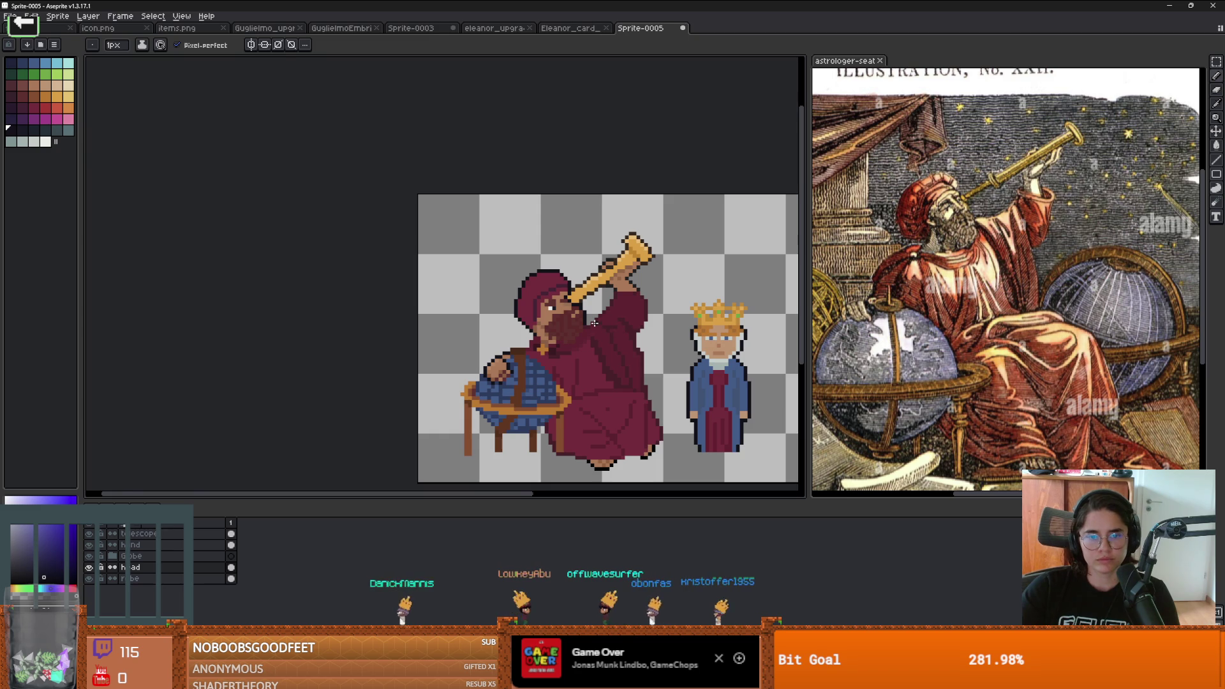
{"action": "scroll", "coordinate": [594, 324], "scroll_direction": "up", "scroll_amount": 1}
{"action": "scroll", "coordinate": [574, 322], "scroll_direction": "down", "scroll_amount": 2}
{"action": "scroll", "coordinate": [560, 321], "scroll_direction": "up", "scroll_amount": 1}
{"action": "scroll", "coordinate": [560, 321], "scroll_direction": "up", "scroll_amount": 1}
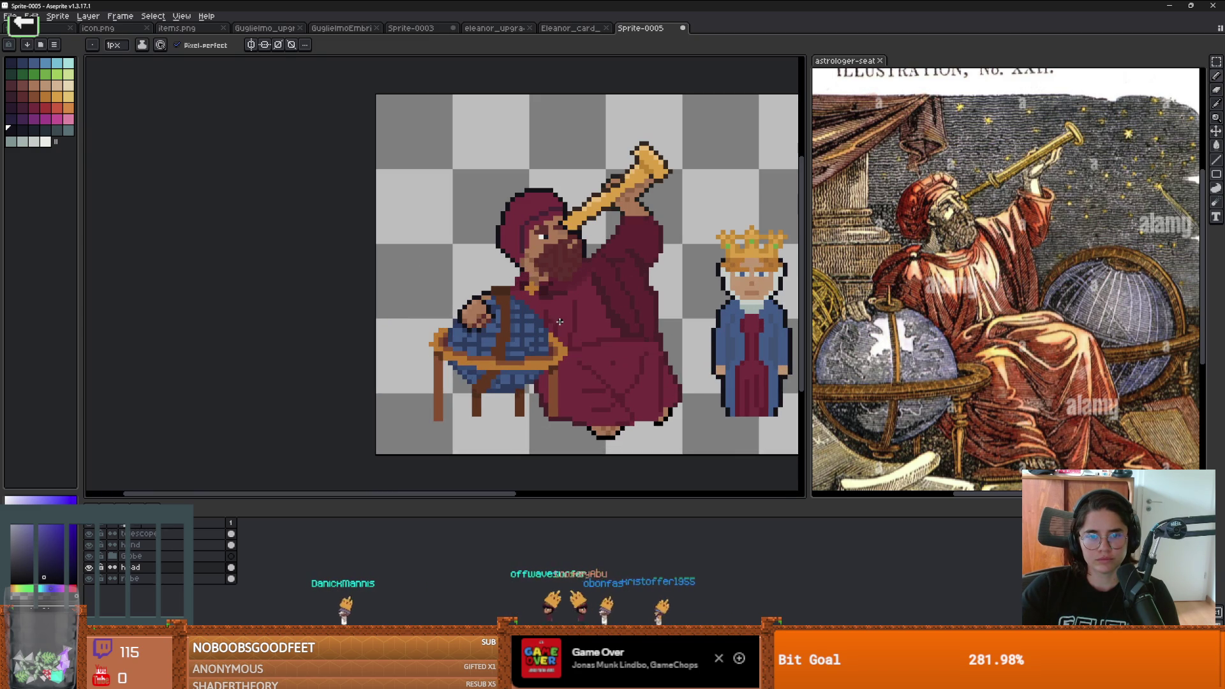
{"action": "scroll", "coordinate": [545, 267], "scroll_direction": "up", "scroll_amount": 2}
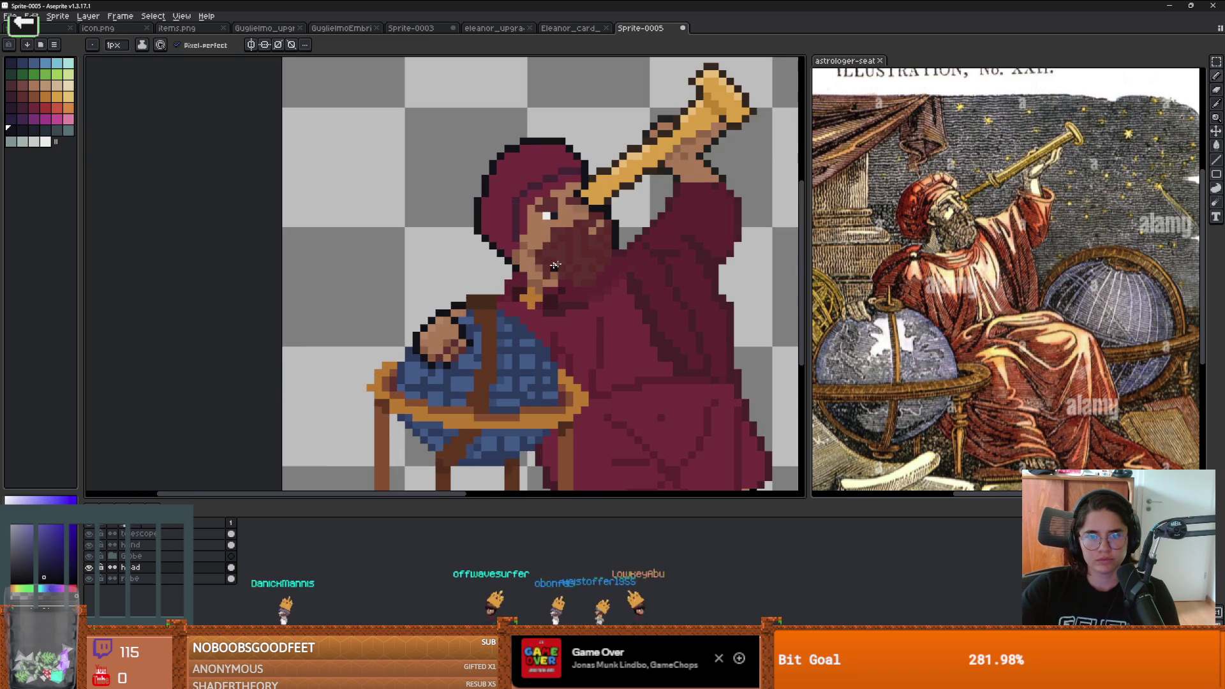
{"action": "scroll", "coordinate": [545, 266], "scroll_direction": "up", "scroll_amount": 2}
Step: Eyedrop the skin tones from the face and hand with Alt-click
{"action": "key", "text": "alt"}
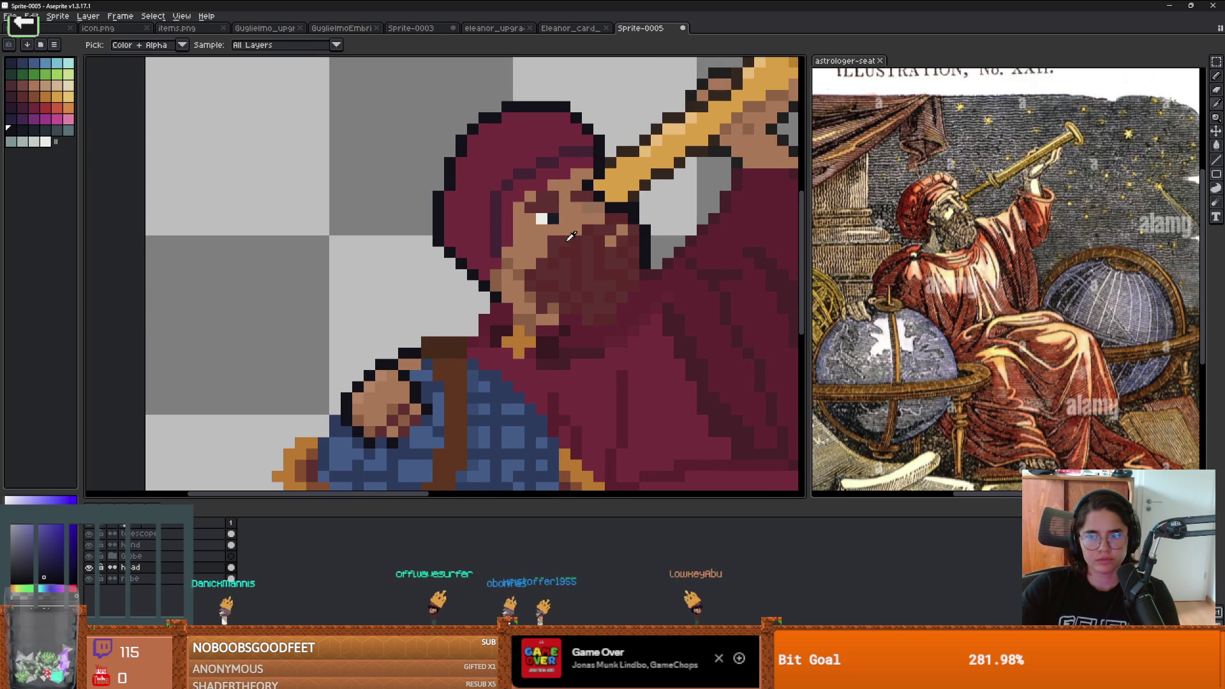
{"action": "left_click", "coordinate": [535, 222], "text": "alt"}
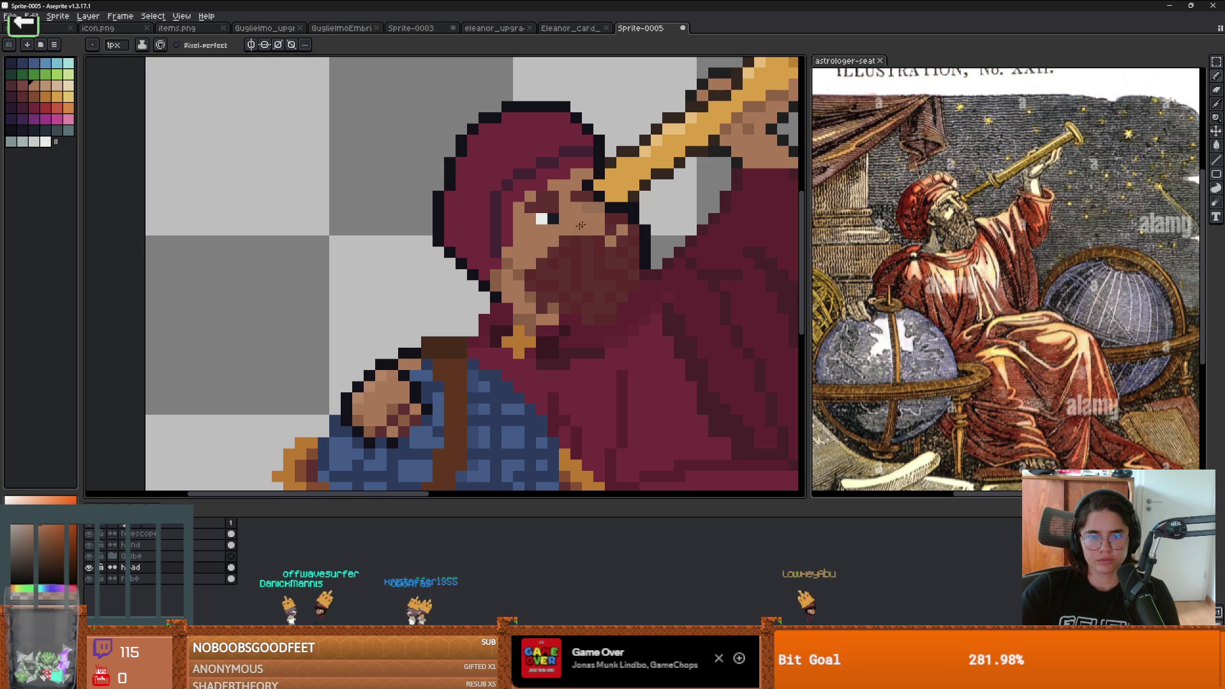
{"action": "key", "text": "alt"}
{"action": "left_click", "coordinate": [592, 215], "text": "alt"}
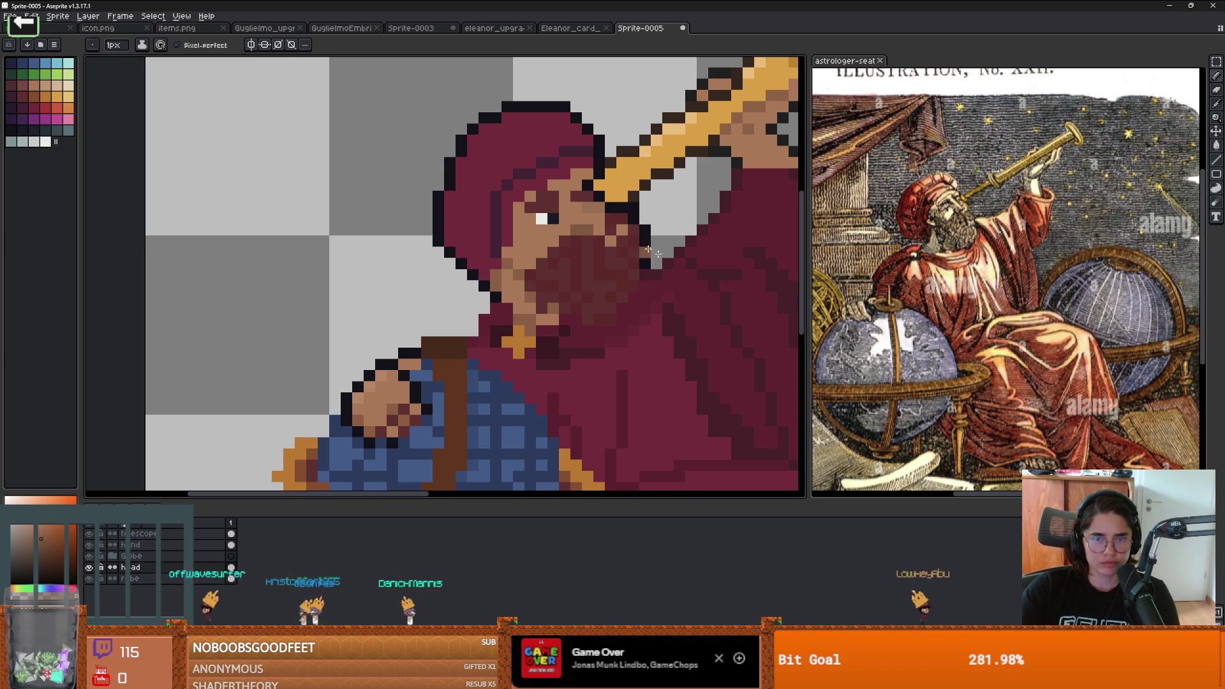
{"action": "scroll", "coordinate": [630, 241], "scroll_direction": "down", "scroll_amount": 3}
{"action": "scroll", "coordinate": [593, 255], "scroll_direction": "up", "scroll_amount": 5}
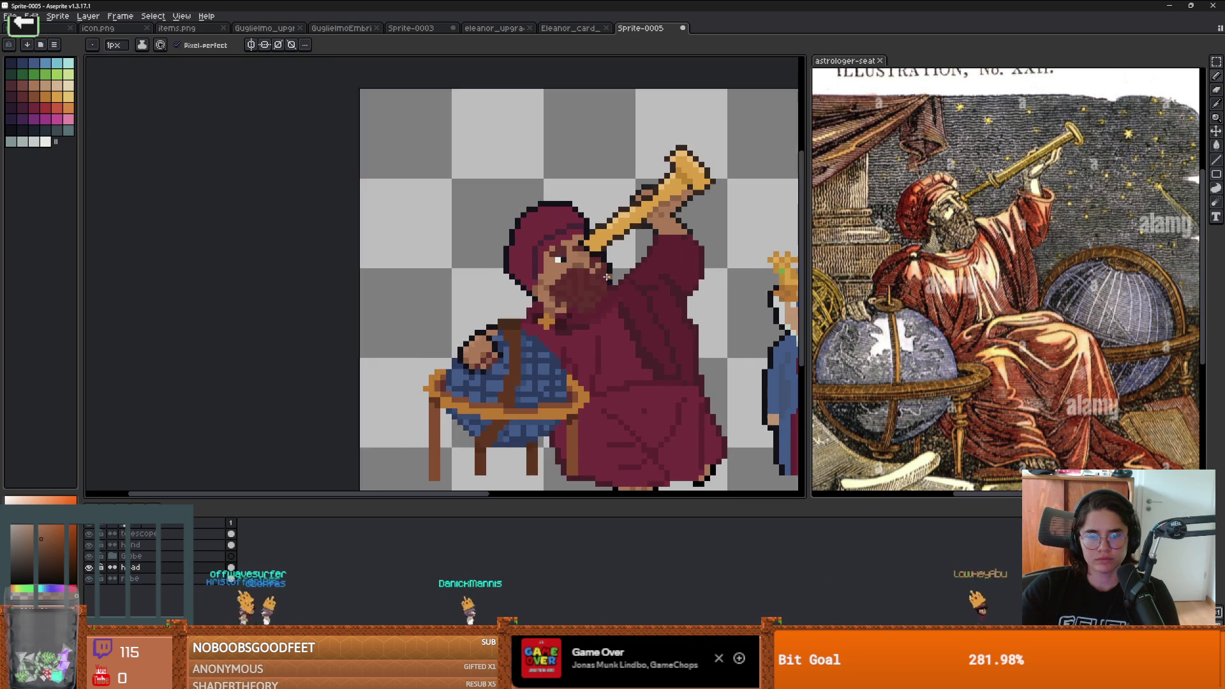
{"action": "key", "text": "alt"}
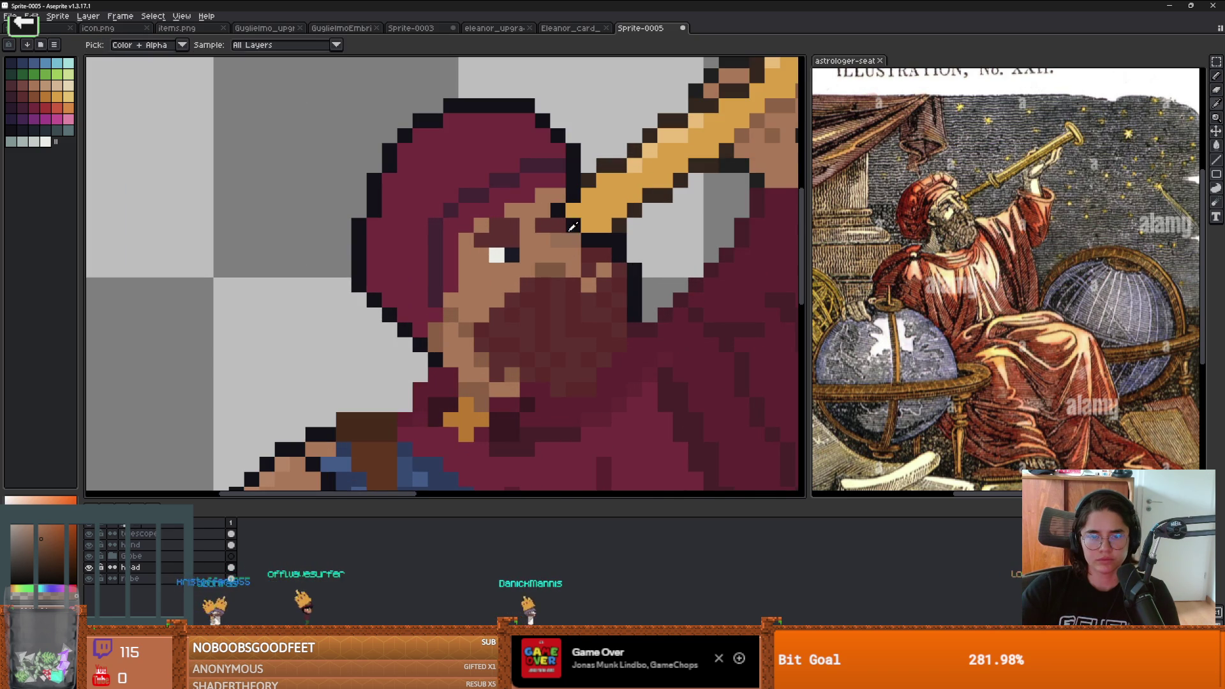
{"action": "left_click", "coordinate": [566, 243], "text": "alt"}
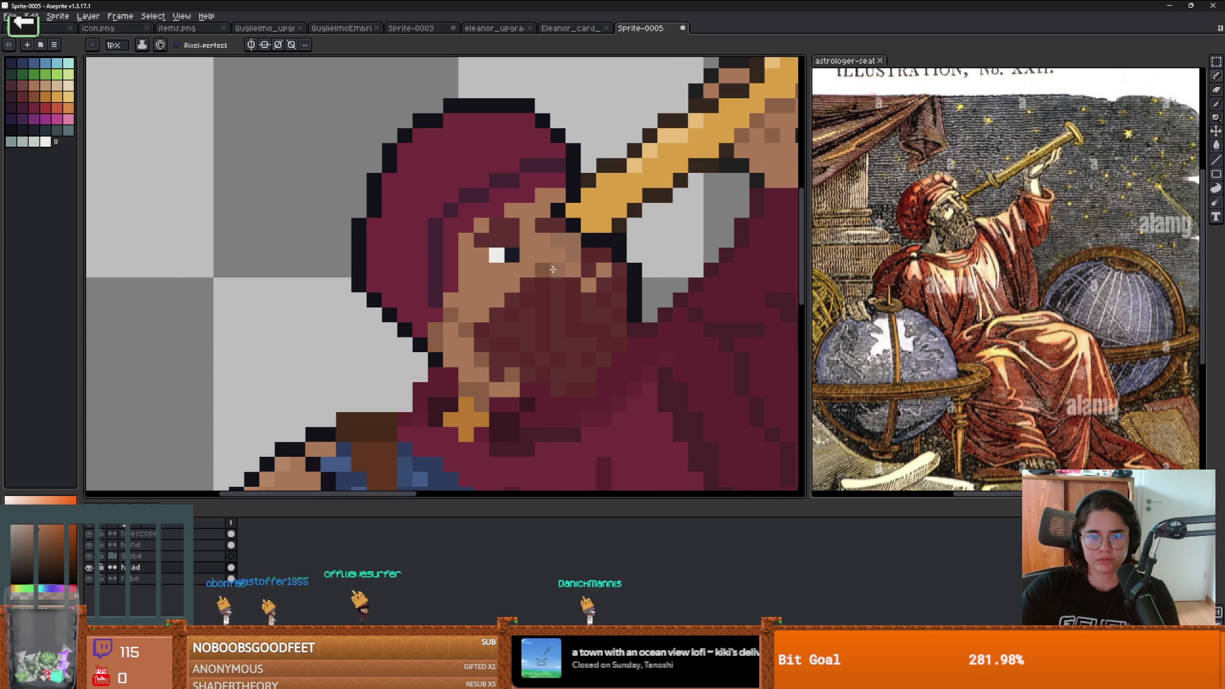
{"action": "scroll", "coordinate": [569, 248], "scroll_direction": "down", "scroll_amount": 3}
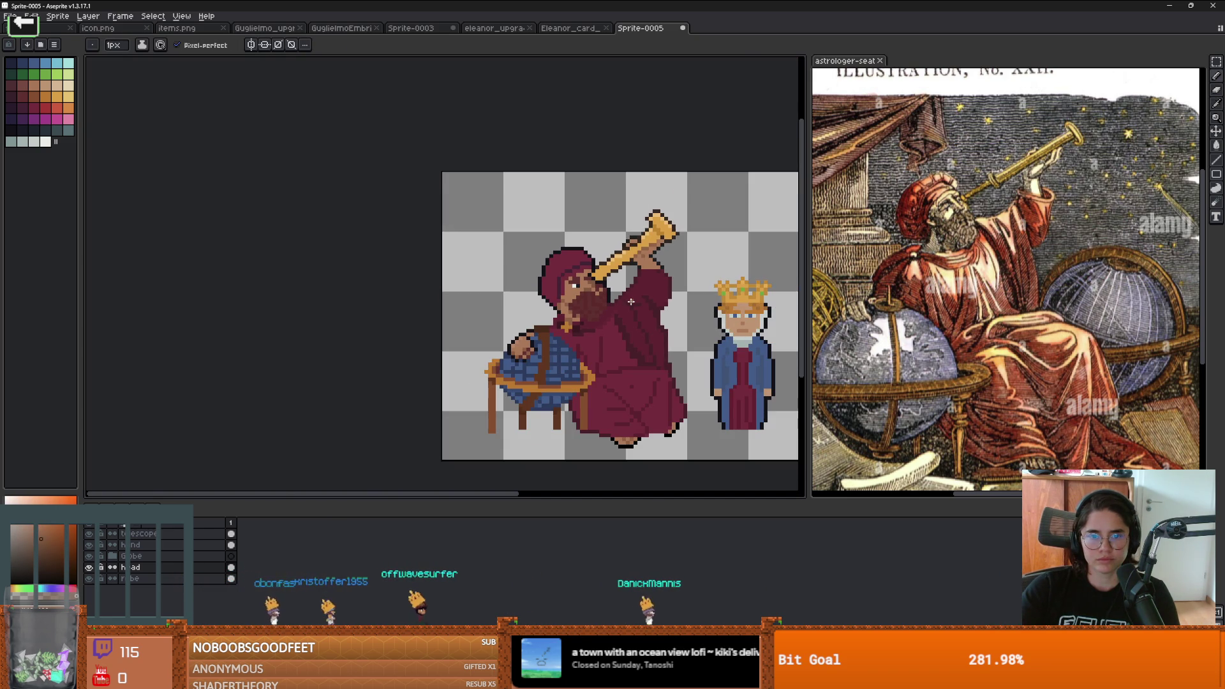
{"action": "scroll", "coordinate": [612, 297], "scroll_direction": "up", "scroll_amount": 1}
{"action": "scroll", "coordinate": [574, 293], "scroll_direction": "down", "scroll_amount": 1}
{"action": "scroll", "coordinate": [515, 286], "scroll_direction": "up", "scroll_amount": 2}
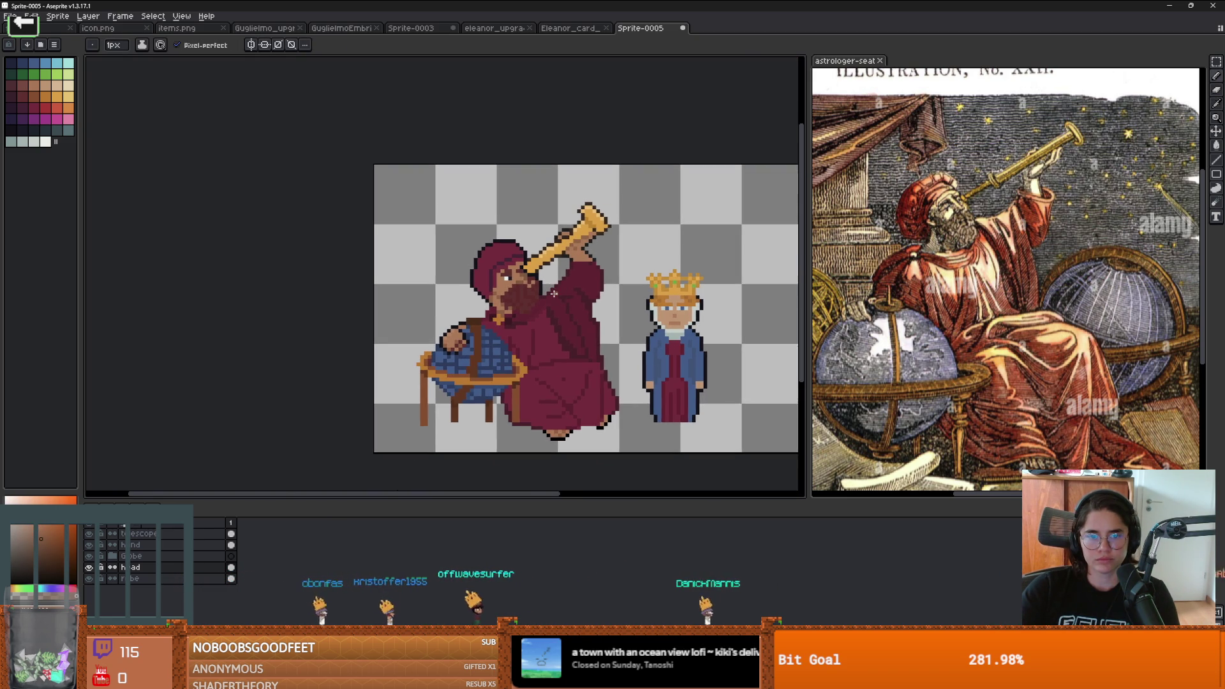
{"action": "scroll", "coordinate": [514, 287], "scroll_direction": "up", "scroll_amount": 1}
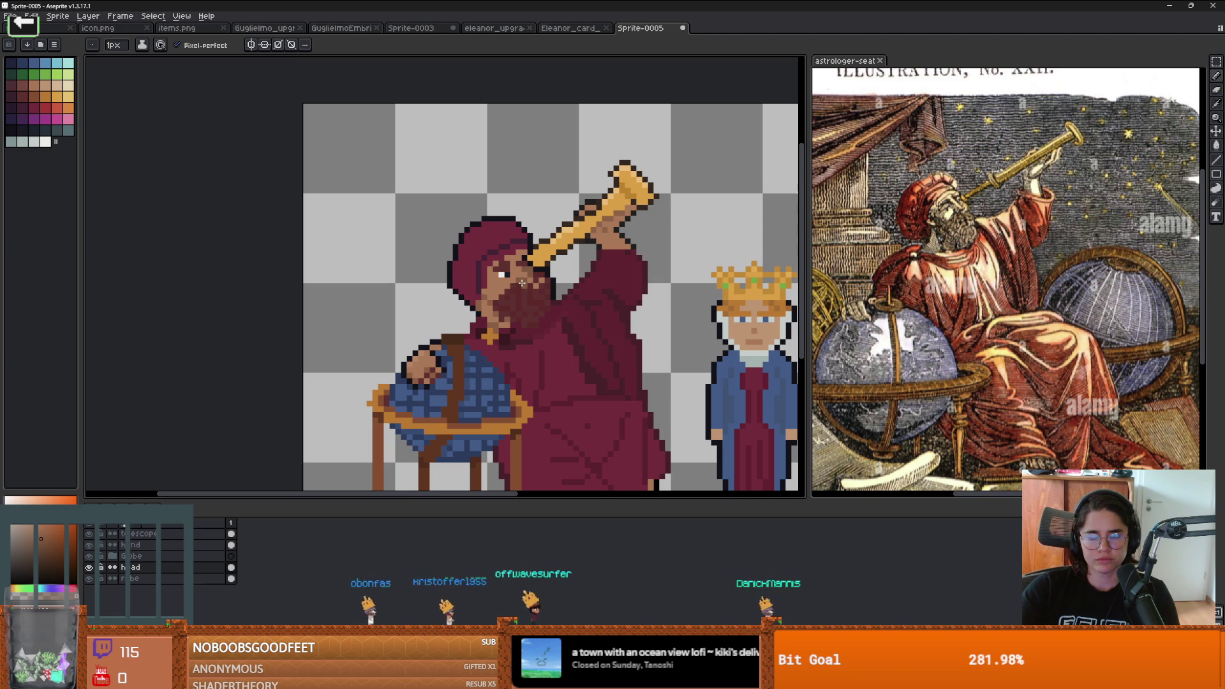
{"action": "scroll", "coordinate": [522, 283], "scroll_direction": "up", "scroll_amount": 2}
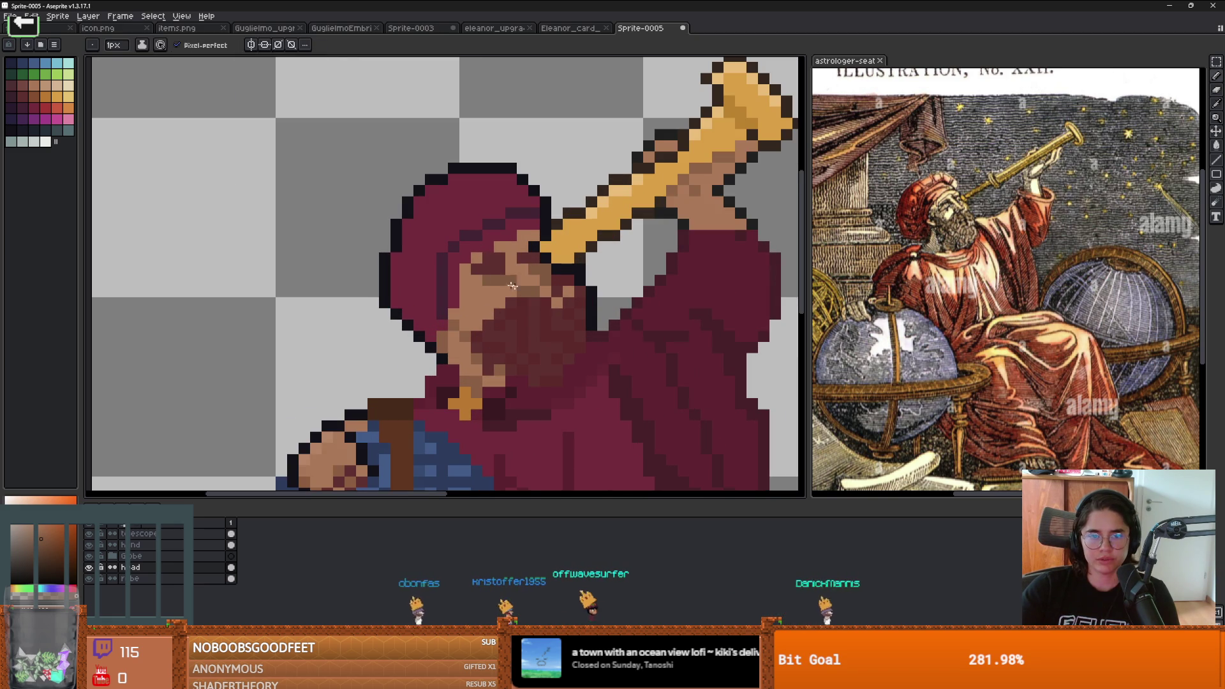
{"action": "scroll", "coordinate": [580, 310], "scroll_direction": "down", "scroll_amount": 3}
{"action": "scroll", "coordinate": [580, 311], "scroll_direction": "down", "scroll_amount": 1}
{"action": "scroll", "coordinate": [586, 309], "scroll_direction": "up", "scroll_amount": 2}
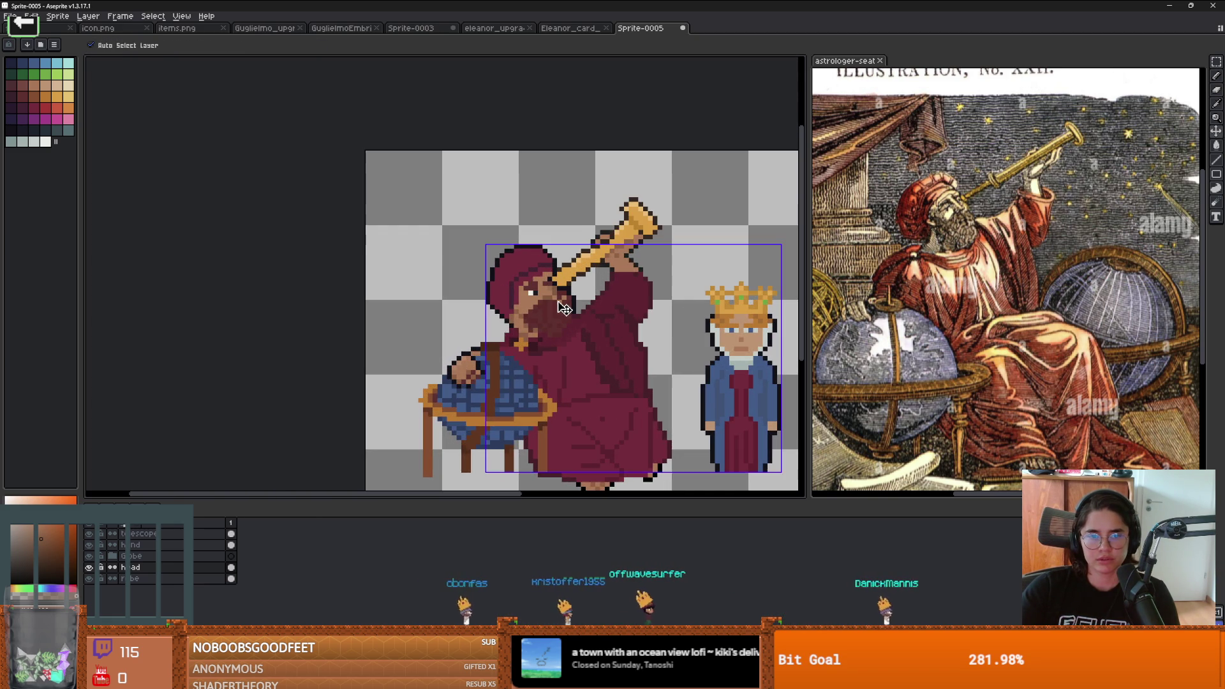
{"action": "scroll", "coordinate": [589, 307], "scroll_direction": "down", "scroll_amount": 1}
{"action": "scroll", "coordinate": [600, 303], "scroll_direction": "up", "scroll_amount": 3}
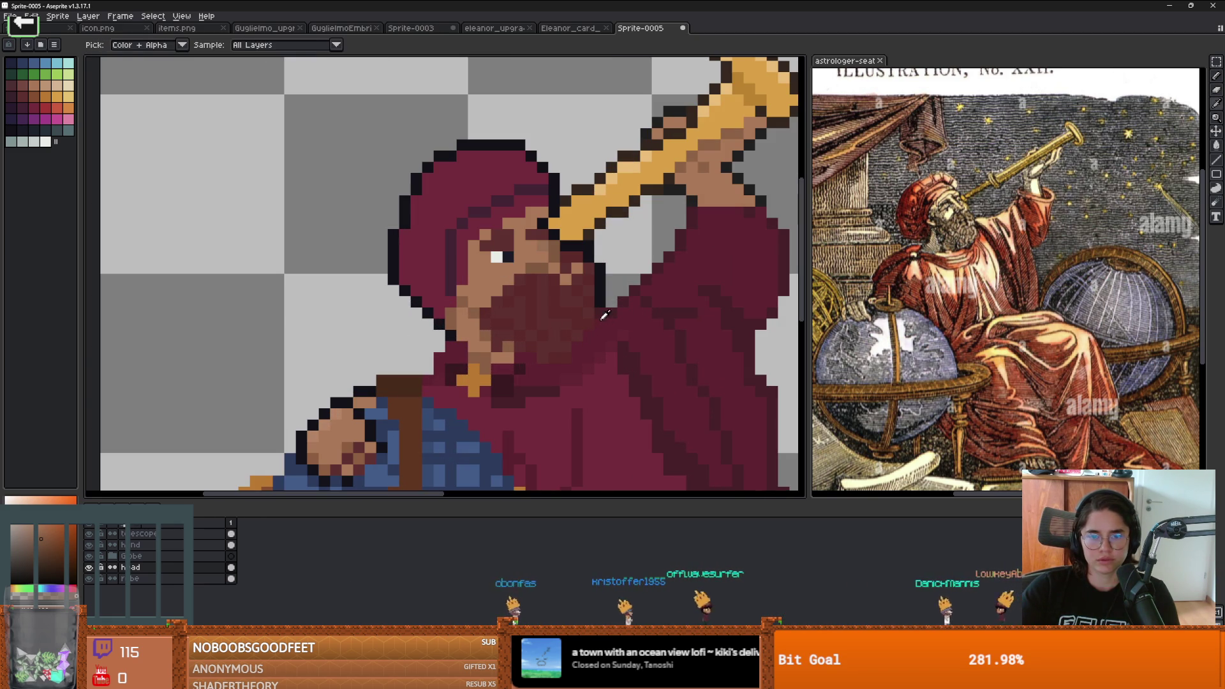
Step: Outline the beard's edge with a dark tone sampled from the head, then select the robe layer
{"action": "left_click", "coordinate": [604, 301], "text": "alt"}
{"action": "left_click_drag", "start_coordinate": [603, 303], "coordinate": [580, 340]}
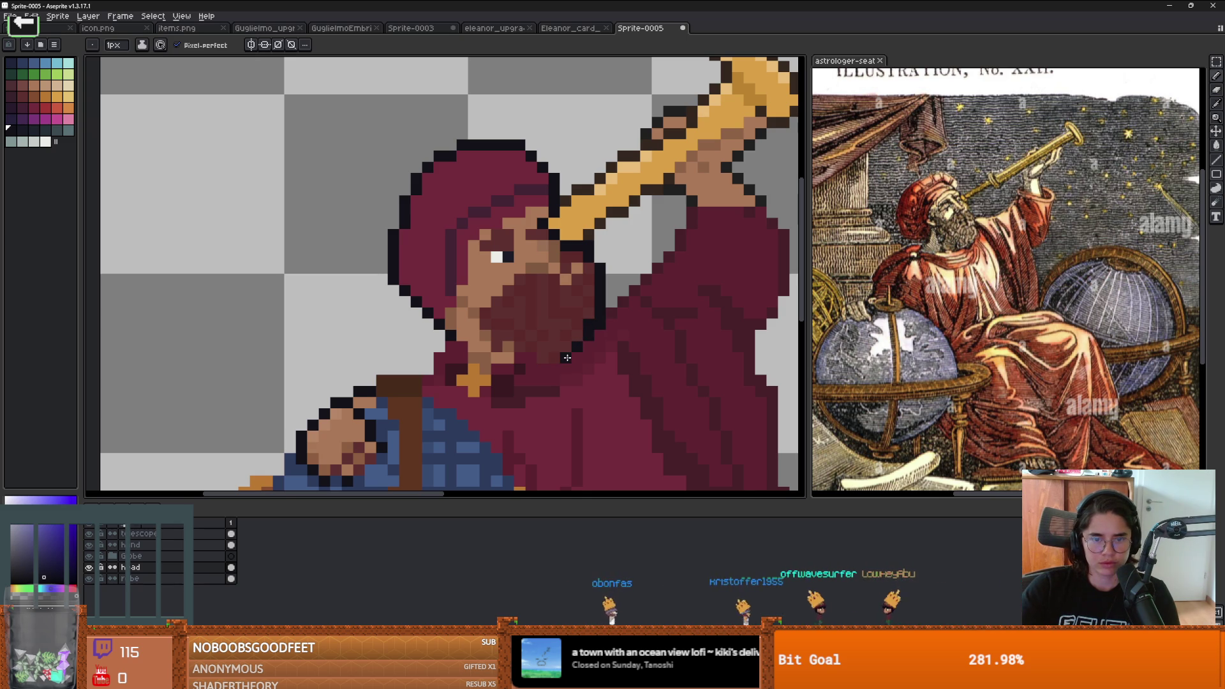
{"action": "scroll", "coordinate": [512, 357], "scroll_direction": "down", "scroll_amount": 4}
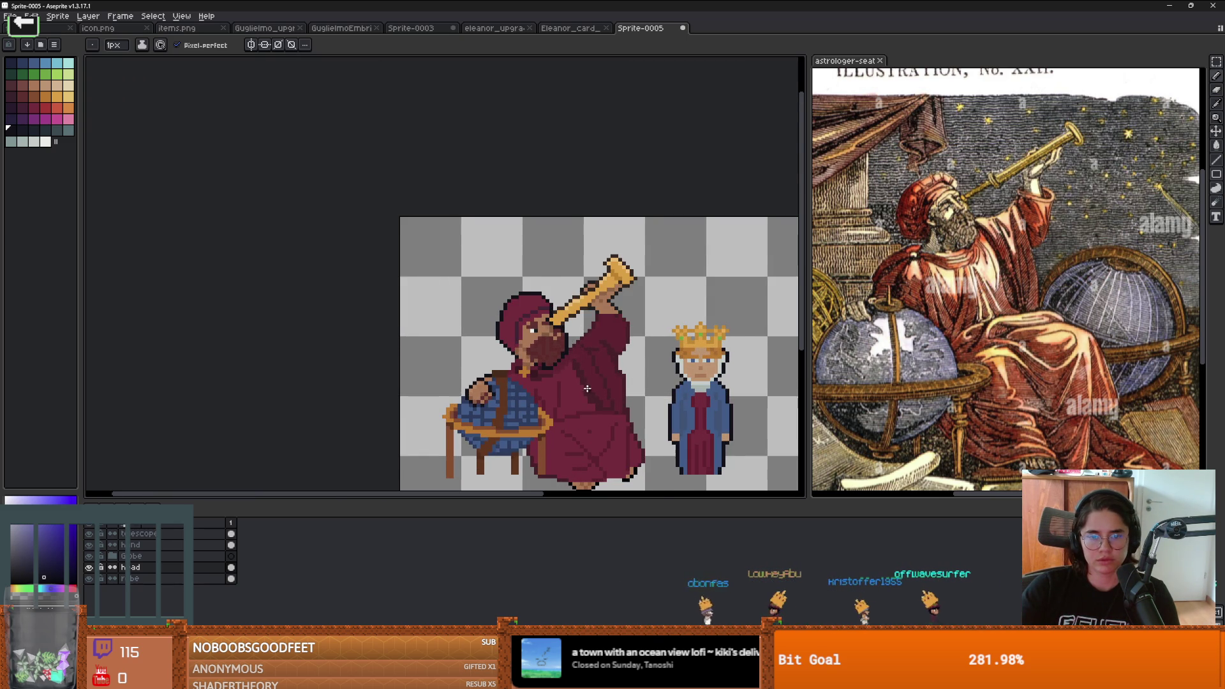
{"action": "scroll", "coordinate": [588, 388], "scroll_direction": "down", "scroll_amount": 1}
{"action": "scroll", "coordinate": [521, 361], "scroll_direction": "up", "scroll_amount": 3}
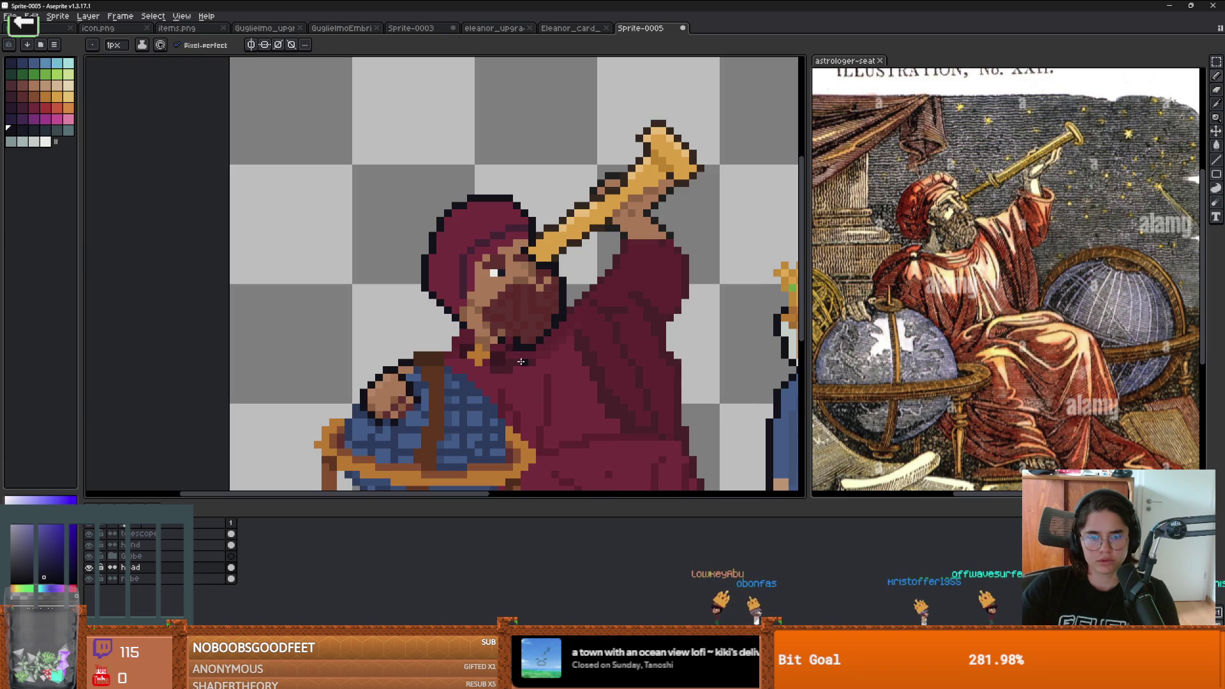
{"action": "key", "text": "alt"}
{"action": "left_click", "coordinate": [137, 580]}
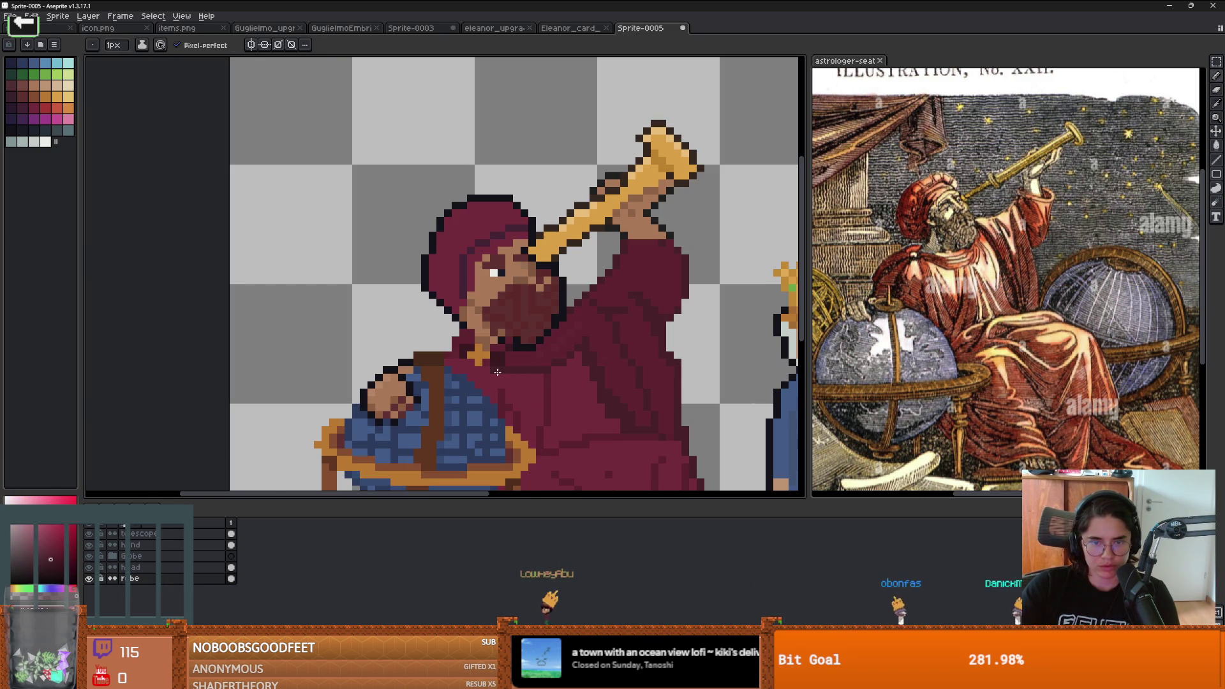
Step: Try flood-filling the gap under the stool with maroon, then undo the fill
{"action": "scroll", "coordinate": [497, 372], "scroll_direction": "down", "scroll_amount": 3}
{"action": "scroll", "coordinate": [651, 298], "scroll_direction": "up", "scroll_amount": 1}
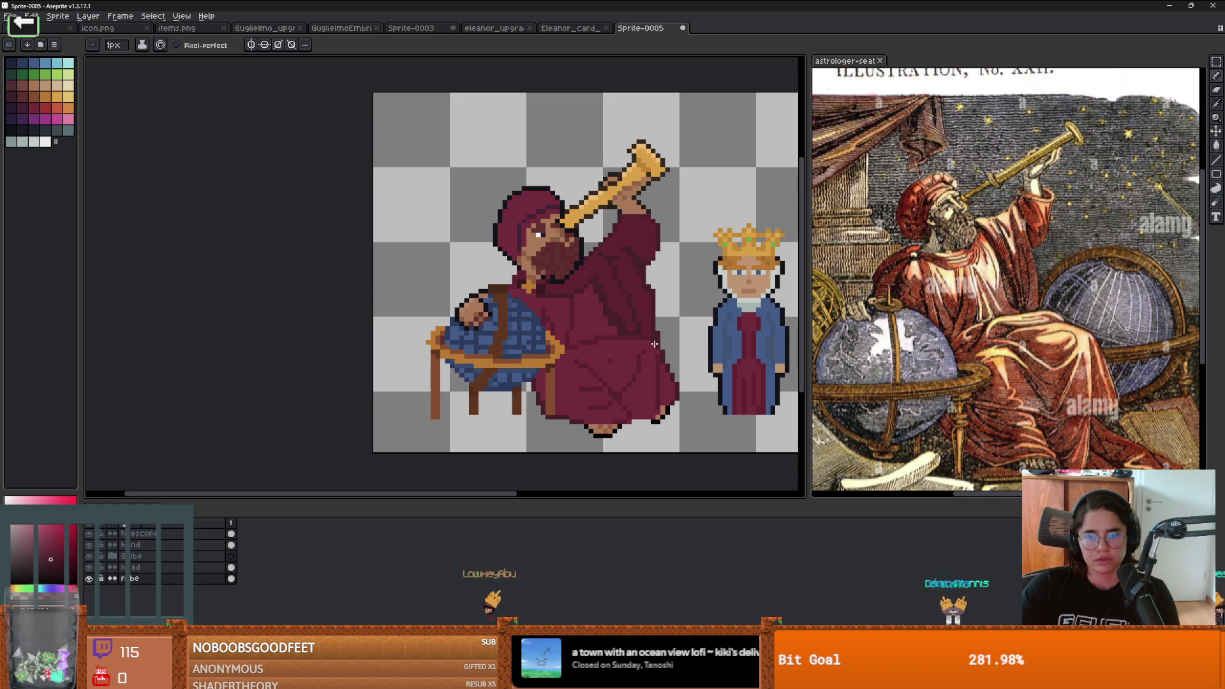
{"action": "scroll", "coordinate": [660, 342], "scroll_direction": "up", "scroll_amount": 1}
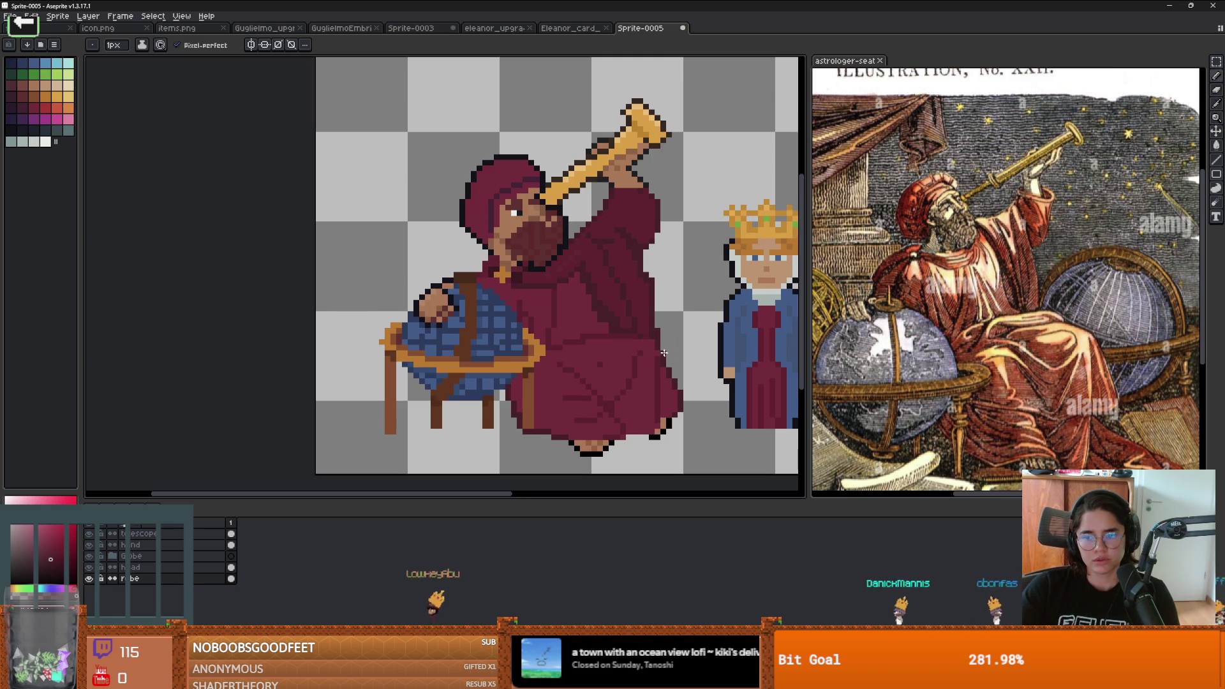
{"action": "left_click_drag", "start_coordinate": [573, 344], "coordinate": [578, 308]}
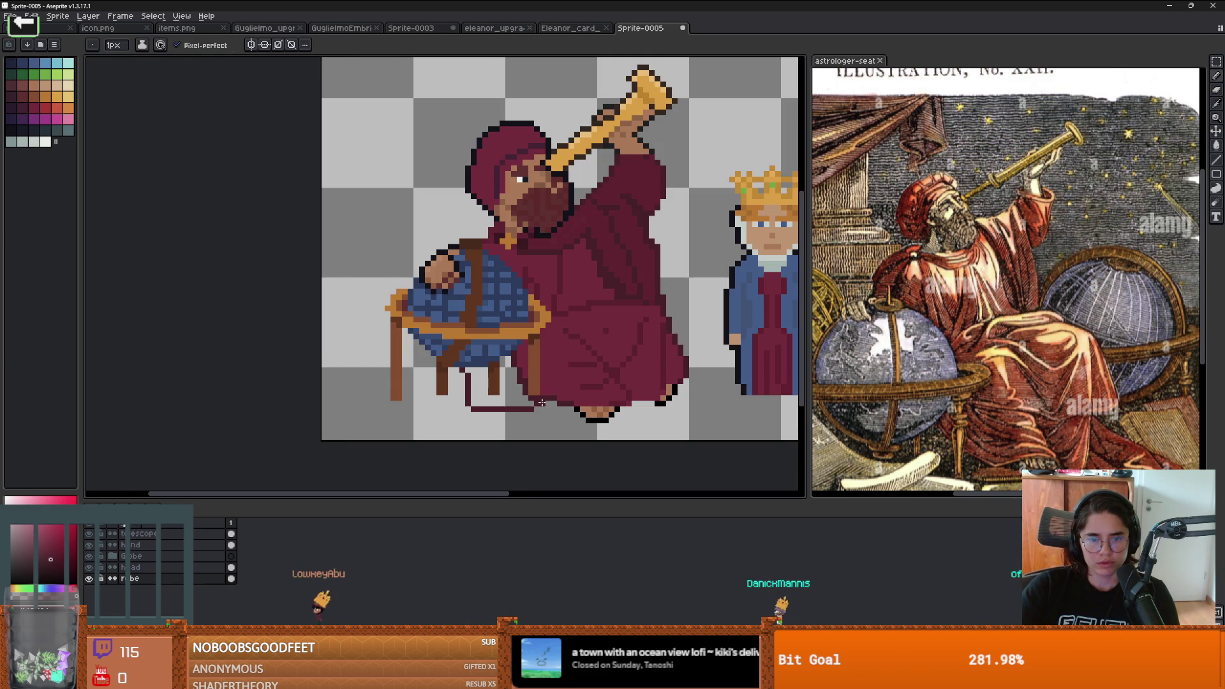
{"action": "key", "text": "g"}
{"action": "left_click", "coordinate": [514, 392]}
{"action": "key", "text": "ctrl+z"}
Step: Draw maroon robe pixels with a 1px pencil below and beside the stool leg
{"action": "scroll", "coordinate": [514, 393], "scroll_direction": "up", "scroll_amount": 2}
{"action": "key", "text": "b"}
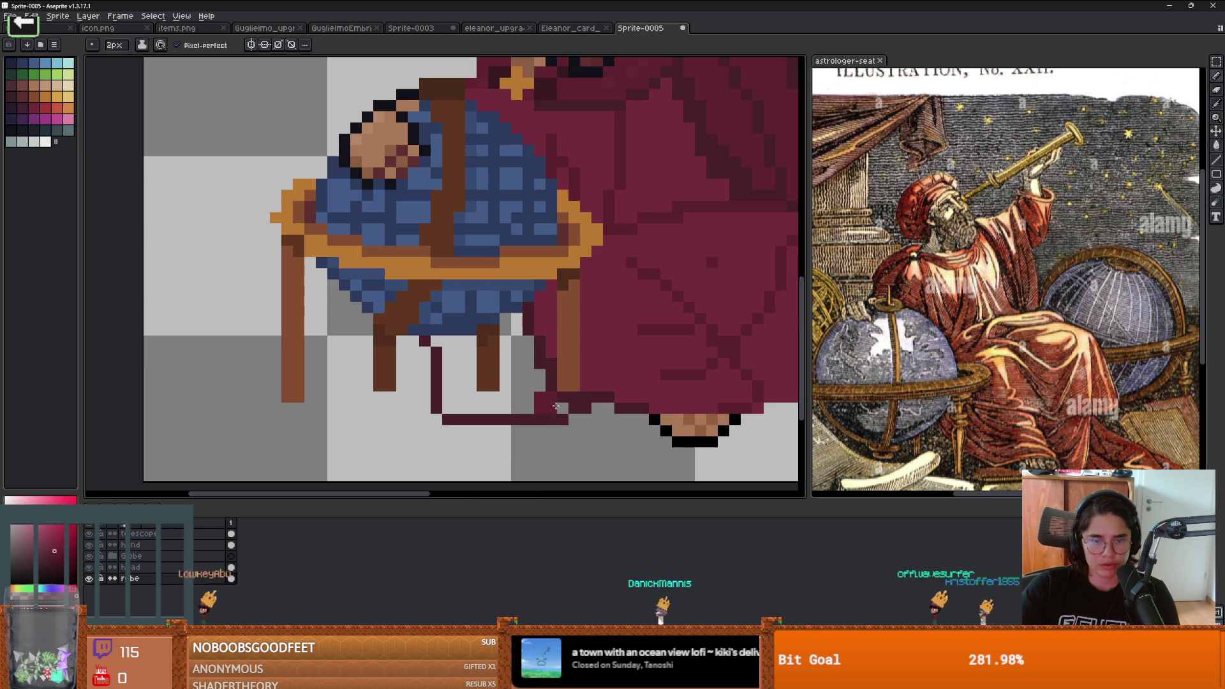
{"action": "key", "text": "minus"}
{"action": "mouse_move", "coordinate": [529, 408]}
{"action": "left_mouse_down"}
{"action": "mouse_move", "coordinate": [459, 396]}
{"action": "mouse_move", "coordinate": [528, 347]}
{"action": "left_mouse_up"}
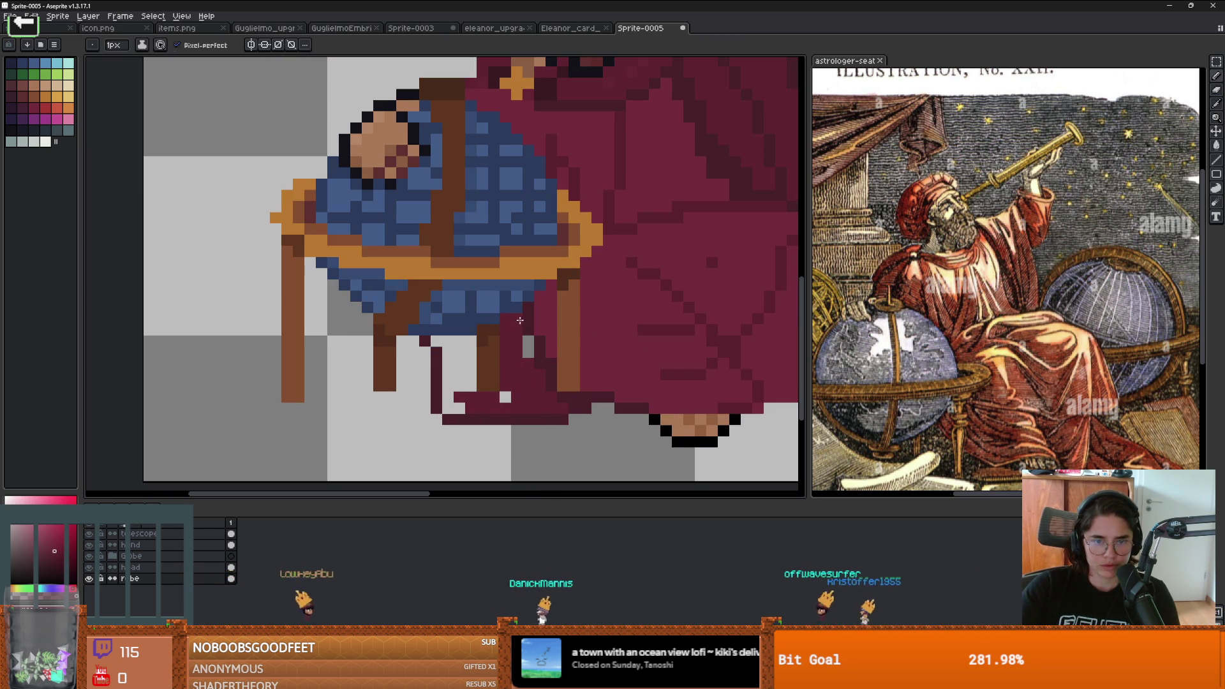
{"action": "mouse_move", "coordinate": [448, 414]}
{"action": "left_mouse_down"}
{"action": "mouse_move", "coordinate": [447, 359]}
{"action": "mouse_move", "coordinate": [466, 382]}
{"action": "left_mouse_up"}
{"action": "scroll", "coordinate": [575, 380], "scroll_direction": "down", "scroll_amount": 4}
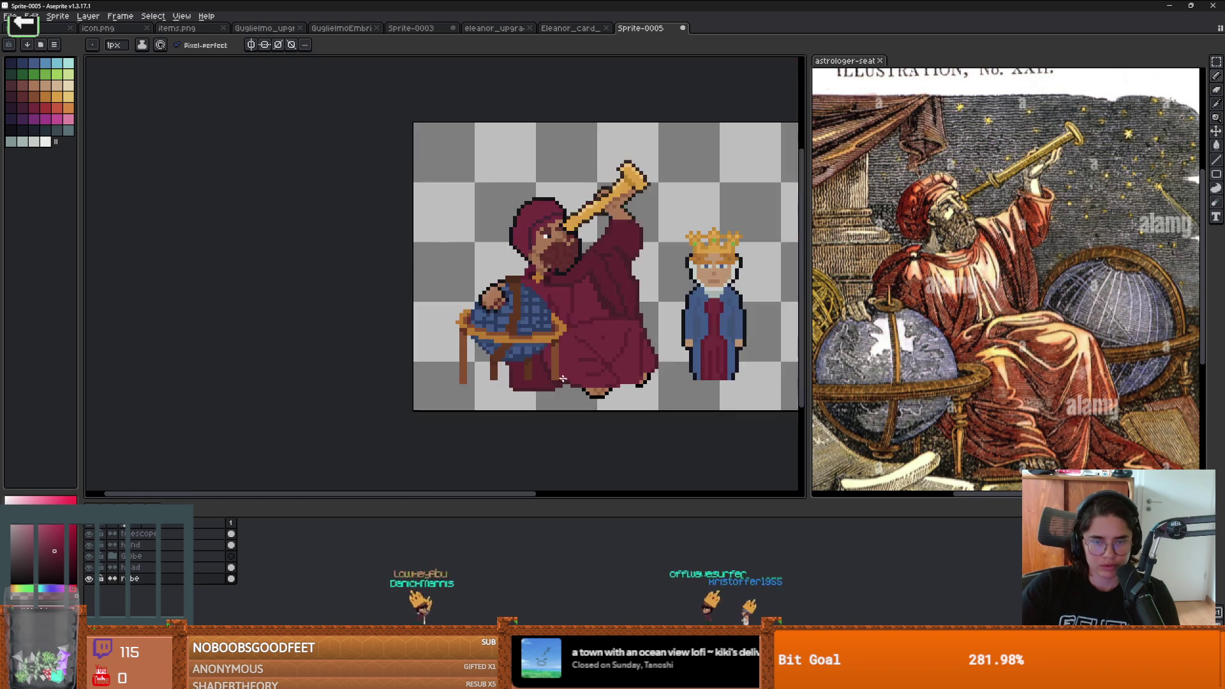
{"action": "scroll", "coordinate": [576, 380], "scroll_direction": "up", "scroll_amount": 4}
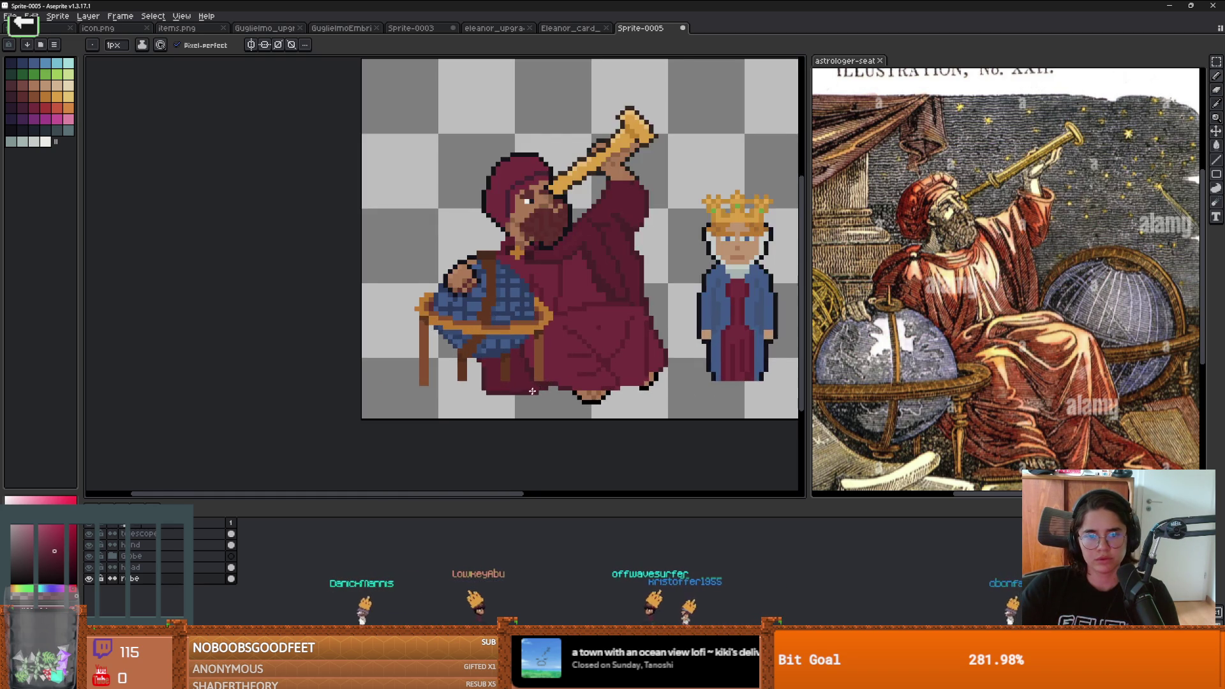
{"action": "scroll", "coordinate": [502, 400], "scroll_direction": "down", "scroll_amount": 1}
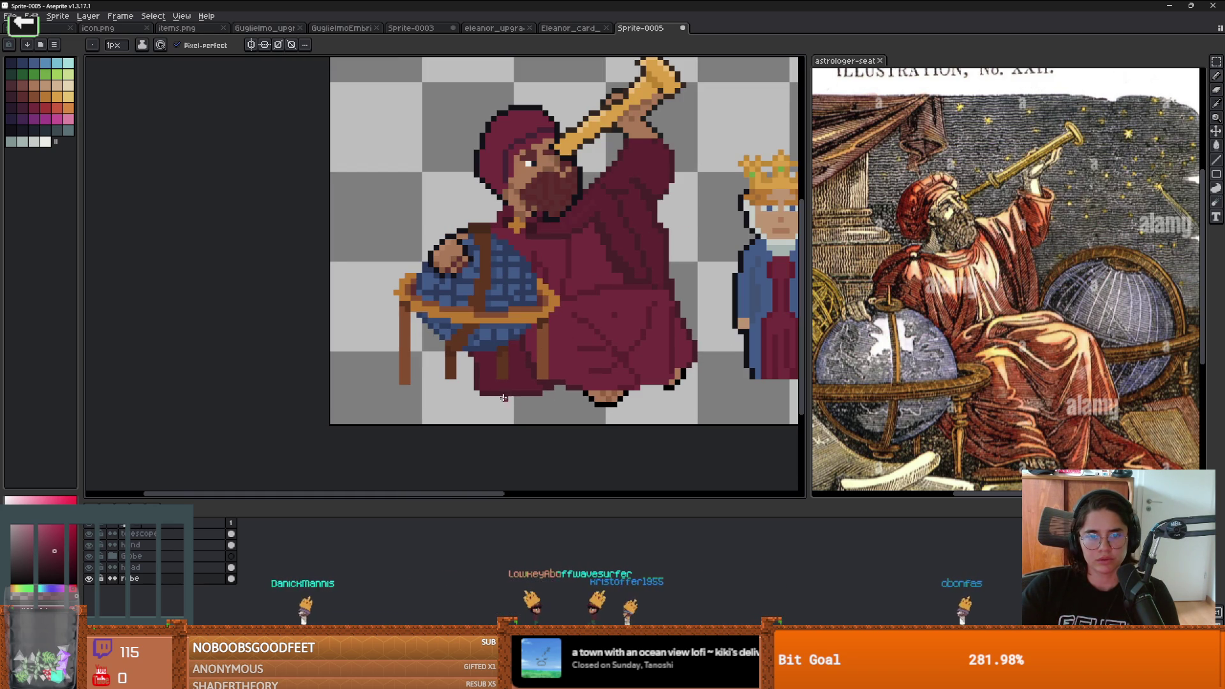
Step: Erase stray pixels at the robe's bottom-left and undo the accidental new frame
{"action": "key", "text": "e"}
{"action": "left_click_drag", "start_coordinate": [505, 377], "coordinate": [478, 393]}
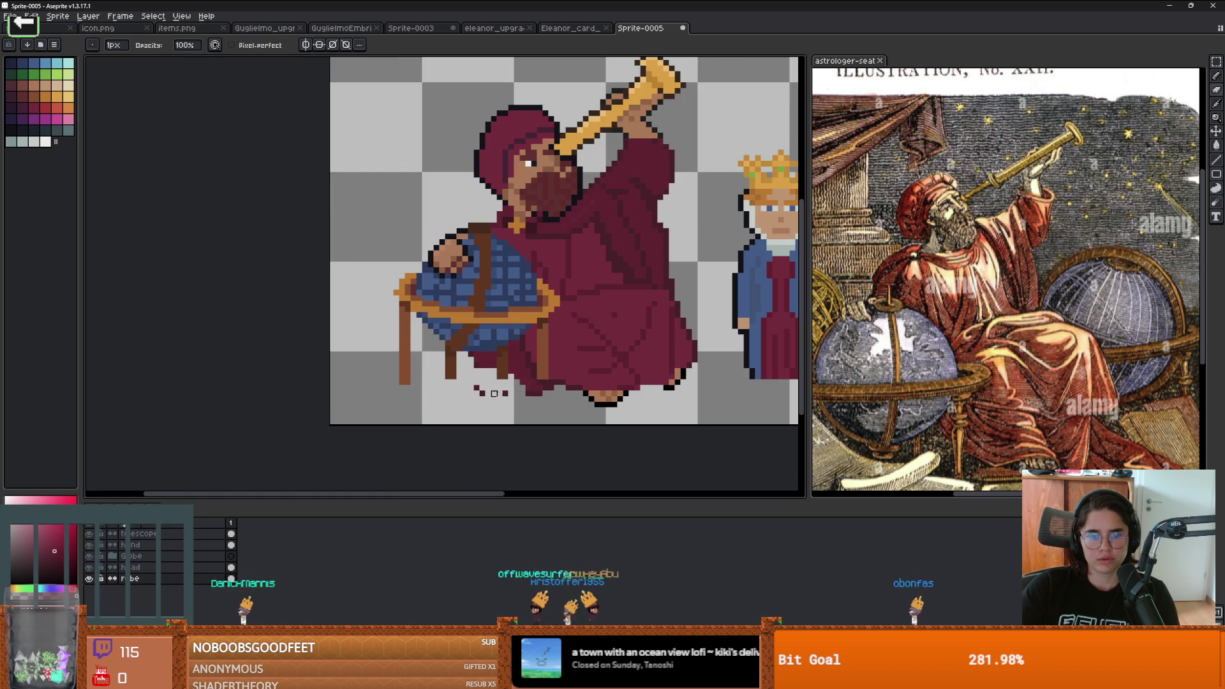
{"action": "scroll", "coordinate": [479, 393], "scroll_direction": "up", "scroll_amount": 2}
{"action": "key", "text": "alt+shift+n"}
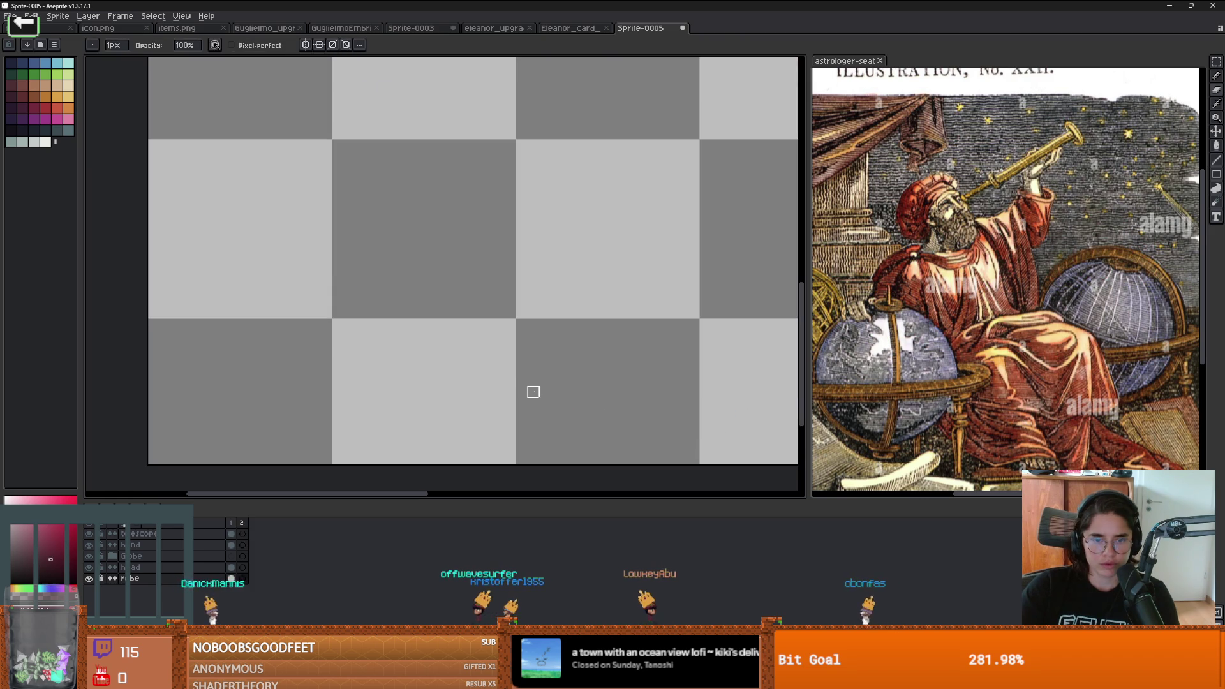
{"action": "key", "text": "ctrl+z"}
{"action": "key", "text": "b"}
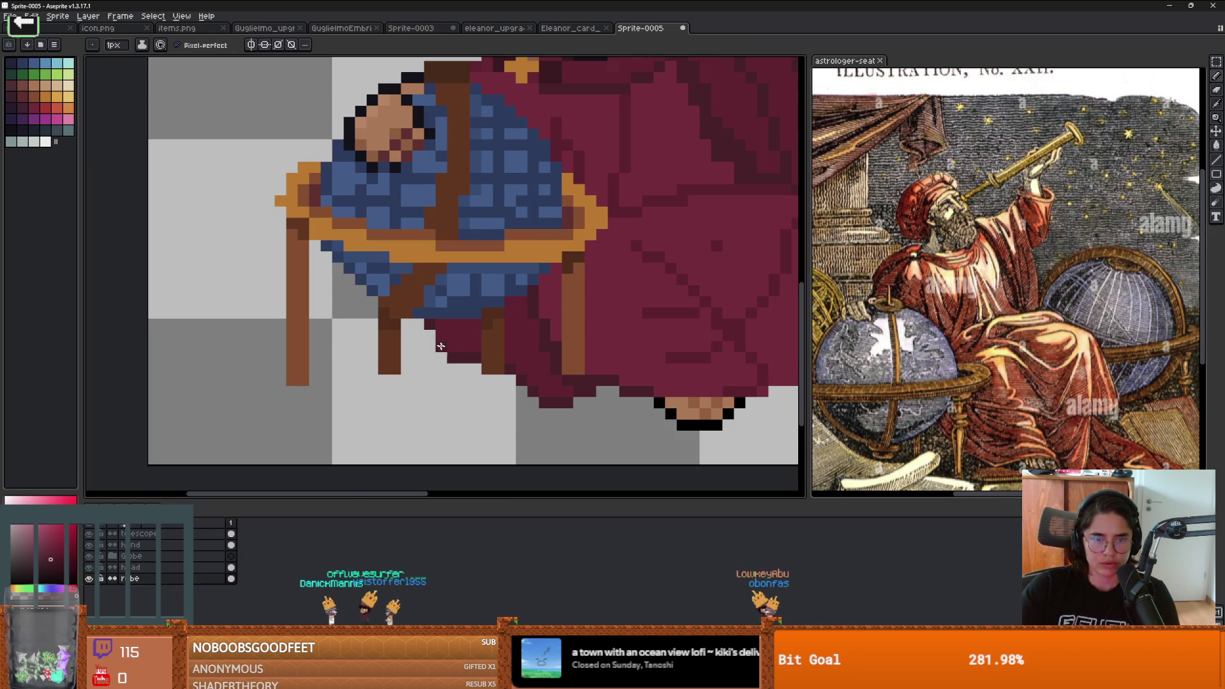
{"action": "scroll", "coordinate": [529, 373], "scroll_direction": "down", "scroll_amount": 4}
{"action": "scroll", "coordinate": [539, 361], "scroll_direction": "up", "scroll_amount": 1}
{"action": "scroll", "coordinate": [549, 364], "scroll_direction": "down", "scroll_amount": 3}
{"action": "scroll", "coordinate": [571, 364], "scroll_direction": "up", "scroll_amount": 1}
{"action": "left_click_drag", "start_coordinate": [624, 350], "coordinate": [562, 359]}
Step: Check the telescope, Globe and head layers, then erase the crowned queen with a 14px eraser
{"action": "key", "text": "e"}
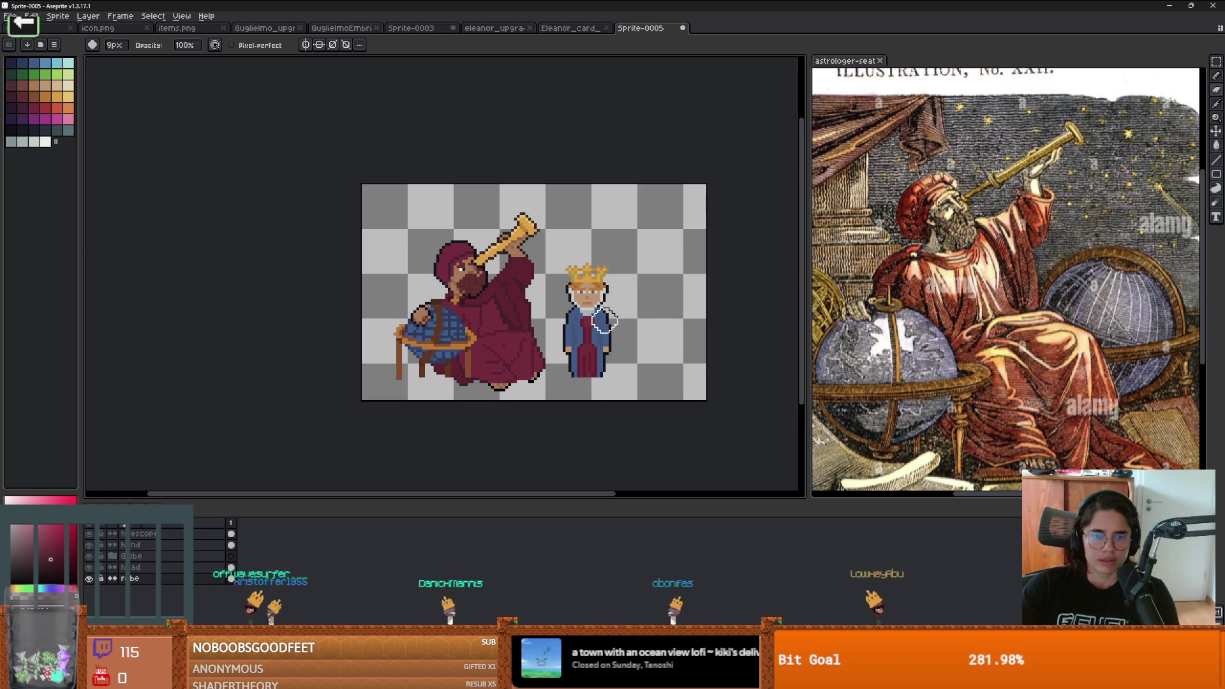
{"action": "left_click", "coordinate": [93, 534]}
{"action": "left_click", "coordinate": [89, 534]}
{"action": "left_click", "coordinate": [90, 555]}
{"action": "left_click", "coordinate": [90, 555]}
{"action": "double_click", "coordinate": [90, 567]}
{"action": "left_click", "coordinate": [128, 567]}
{"action": "mouse_move", "coordinate": [585, 274]}
{"action": "left_mouse_down"}
{"action": "mouse_move", "coordinate": [587, 319]}
{"action": "mouse_move", "coordinate": [596, 274]}
{"action": "left_mouse_up"}
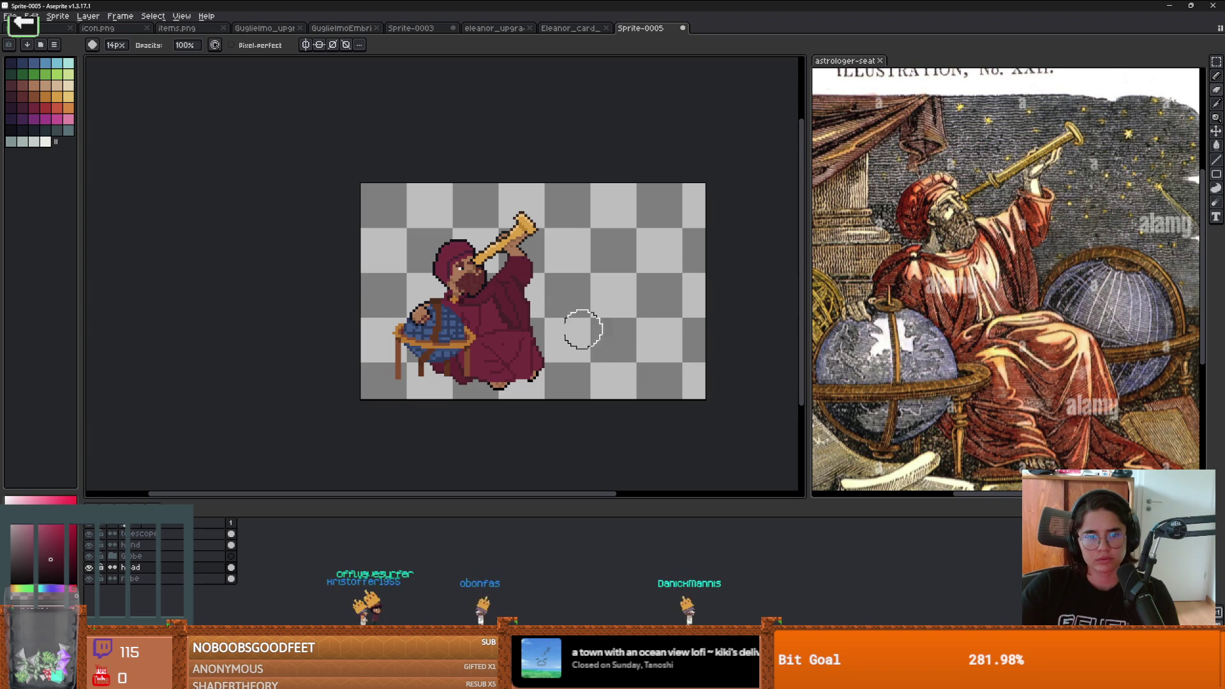
{"action": "scroll", "coordinate": [568, 333], "scroll_direction": "up", "scroll_amount": 1}
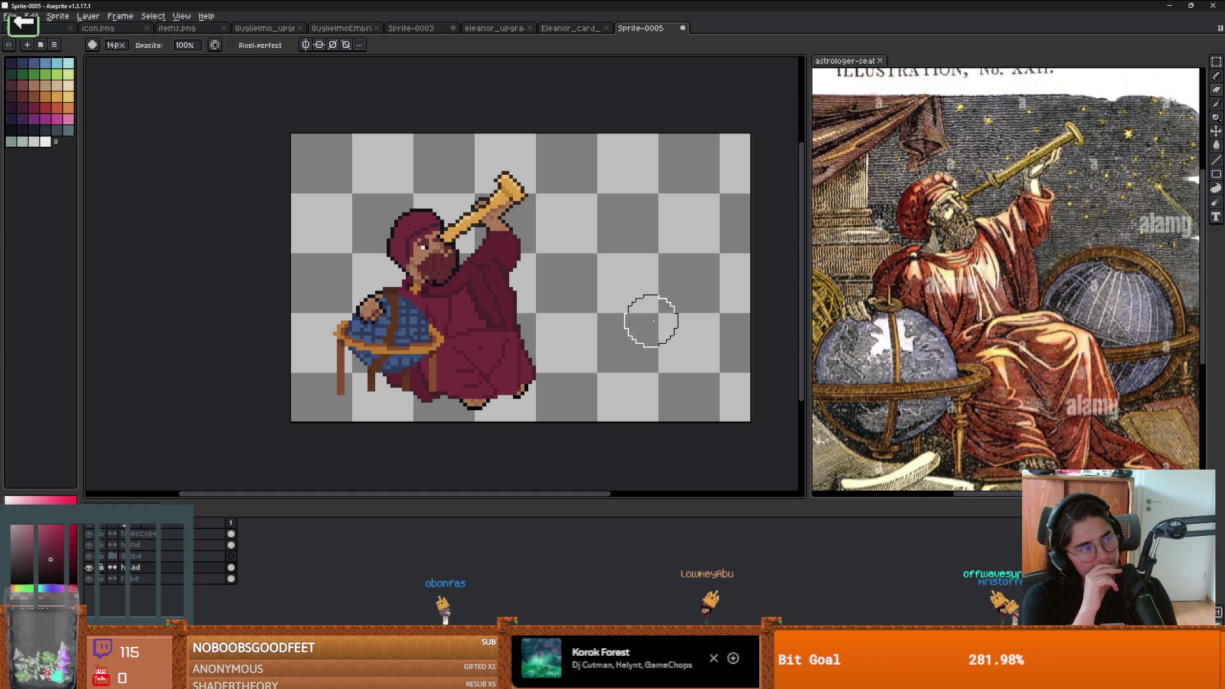
{"action": "left_click", "coordinate": [137, 578]}
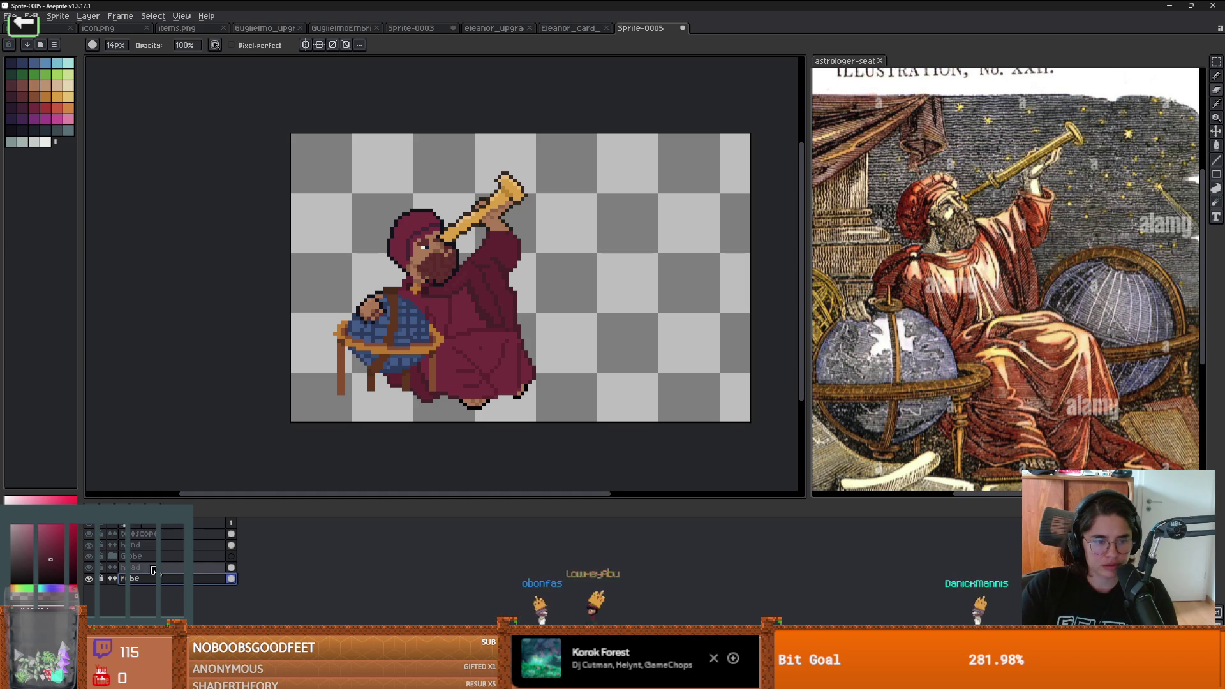
Step: Pull the canvas's right edge inward in Canvas Size to trim the empty space
{"action": "left_click", "coordinate": [161, 544], "text": "shift"}
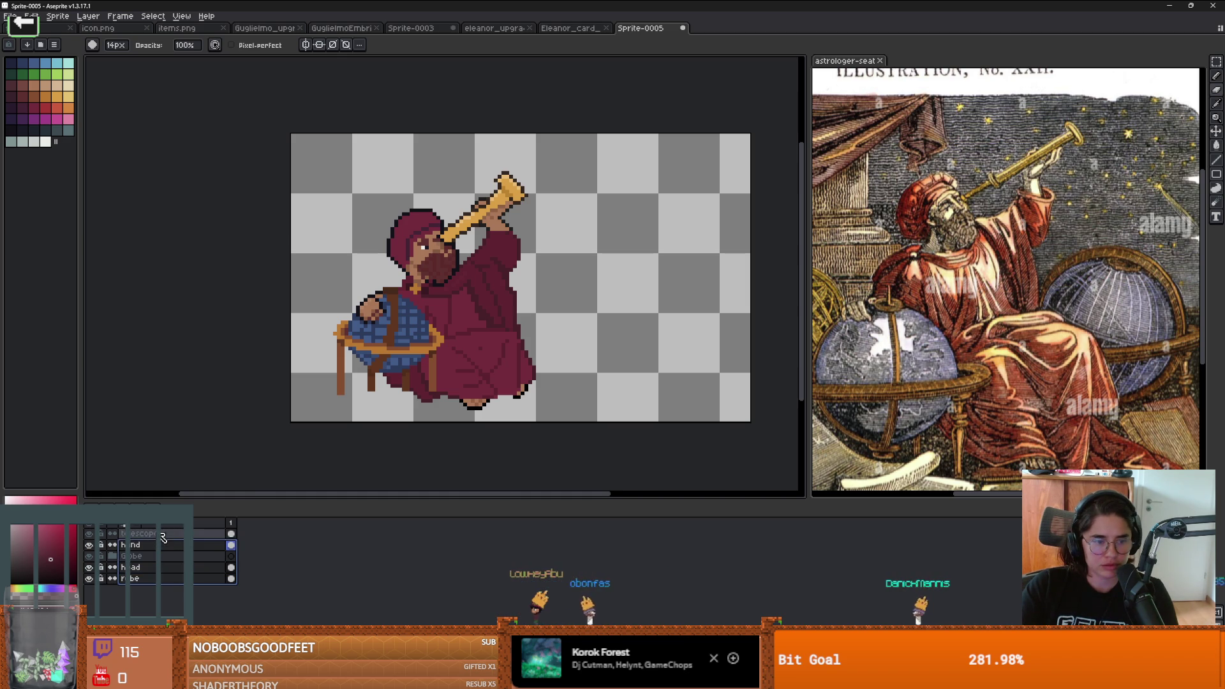
{"action": "left_click", "coordinate": [132, 557]}
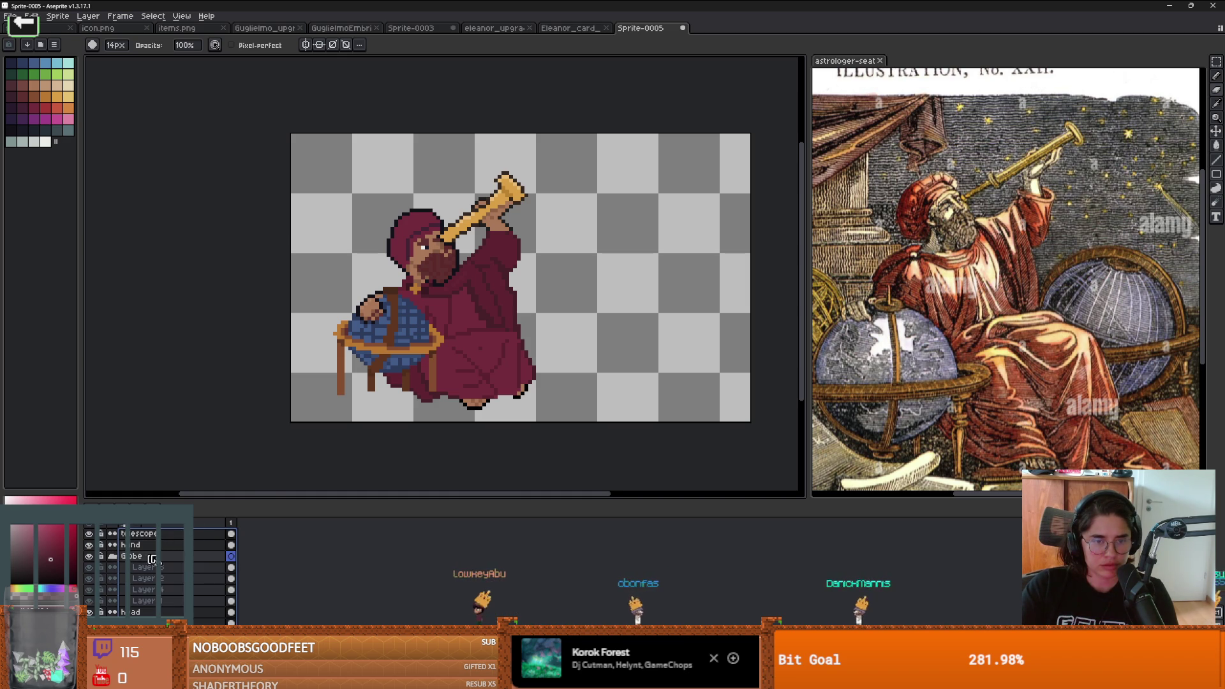
{"action": "scroll", "coordinate": [451, 347], "scroll_direction": "down", "scroll_amount": 1}
{"action": "scroll", "coordinate": [450, 347], "scroll_direction": "up", "scroll_amount": 1}
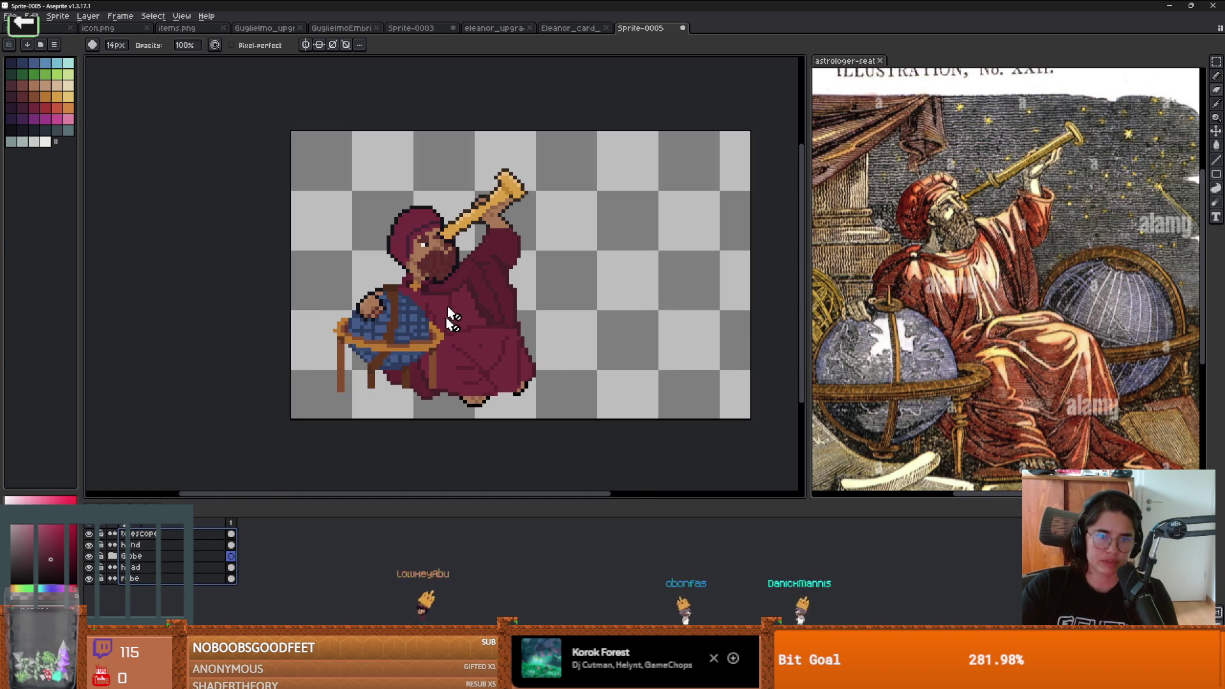
{"action": "scroll", "coordinate": [539, 392], "scroll_direction": "down", "scroll_amount": 2}
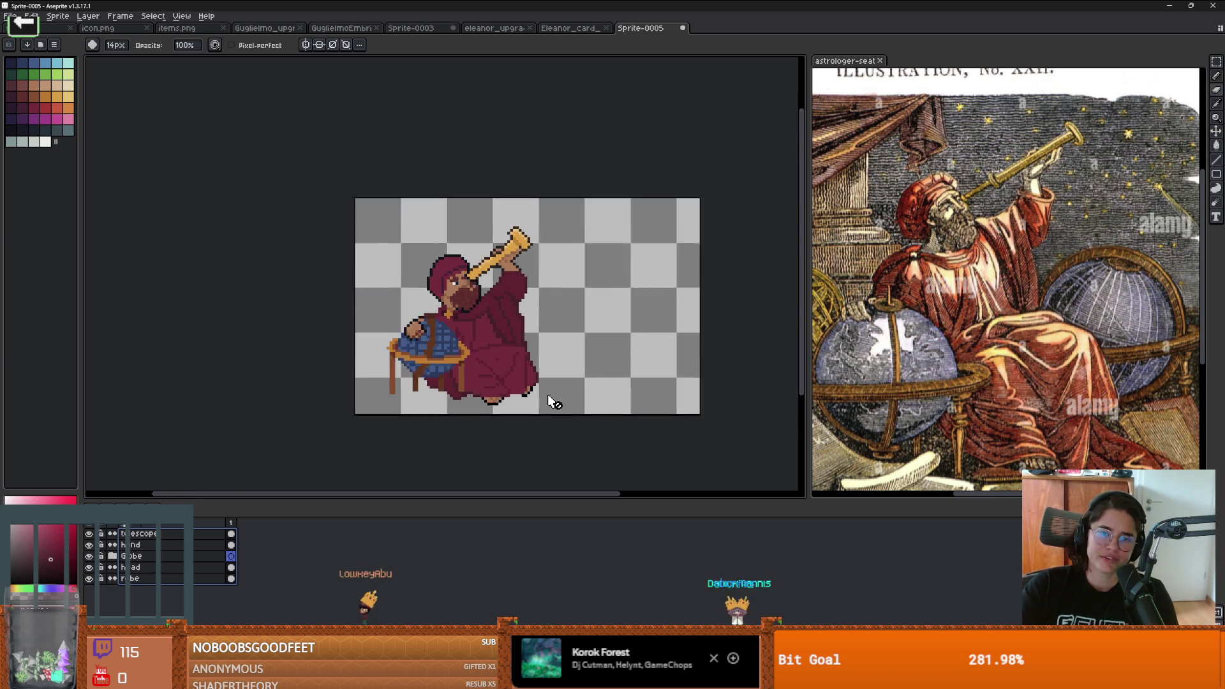
{"action": "scroll", "coordinate": [536, 391], "scroll_direction": "up", "scroll_amount": 1}
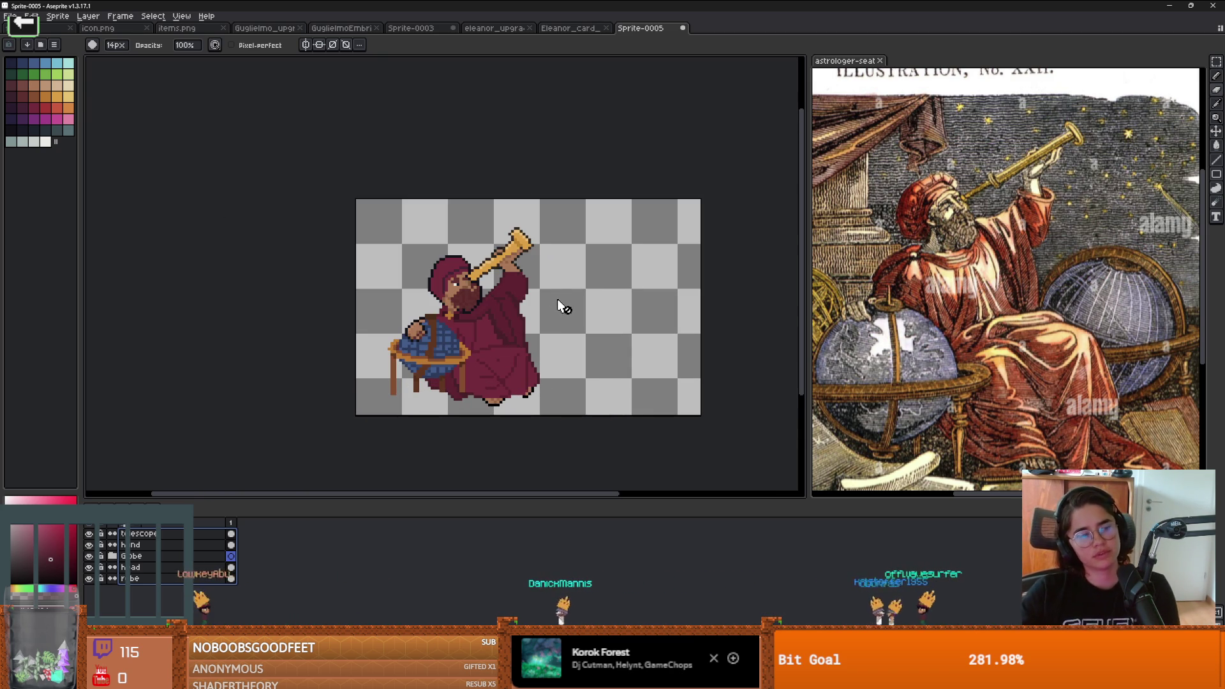
{"action": "key", "text": "ctrl+alt+c"}
{"action": "mouse_move", "coordinate": [718, 316]}
{"action": "left_mouse_down"}
{"action": "mouse_move", "coordinate": [547, 317]}
{"action": "mouse_move", "coordinate": [576, 317]}
{"action": "left_mouse_up"}
{"action": "key", "text": "Return"}
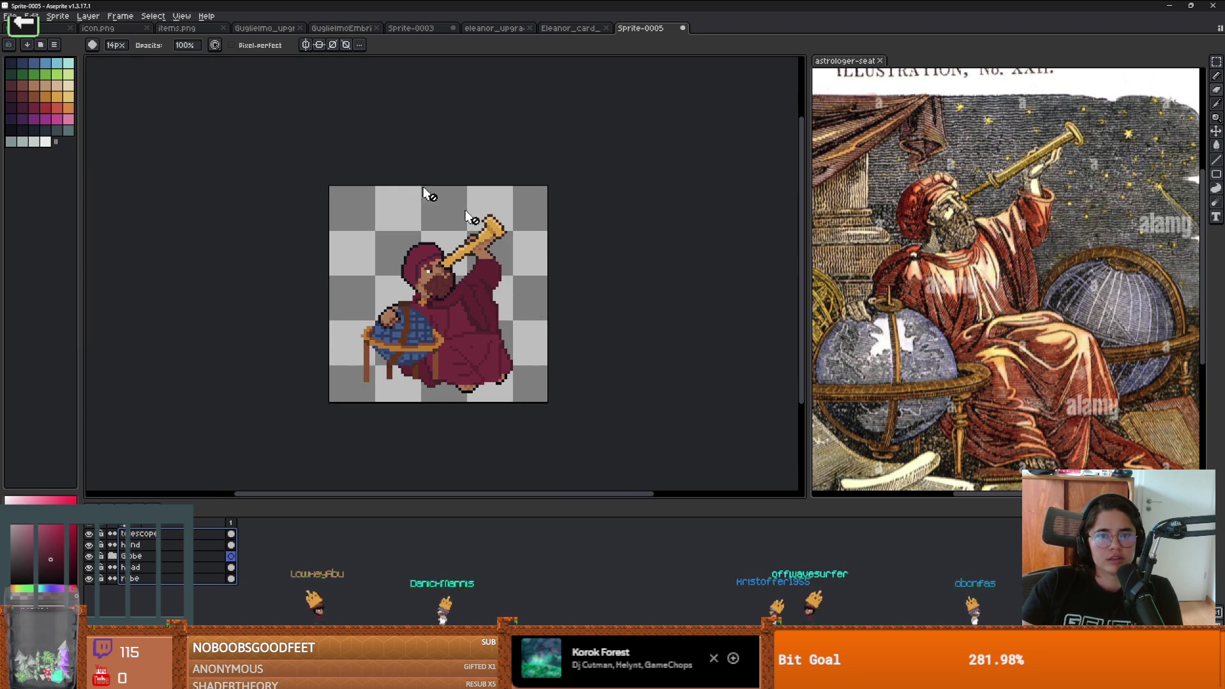
{"action": "left_click", "coordinate": [10, 16]}
Step: Create a new Astrologer folder inside Figures from the Save As dialog and open it
{"action": "left_click", "coordinate": [66, 75]}
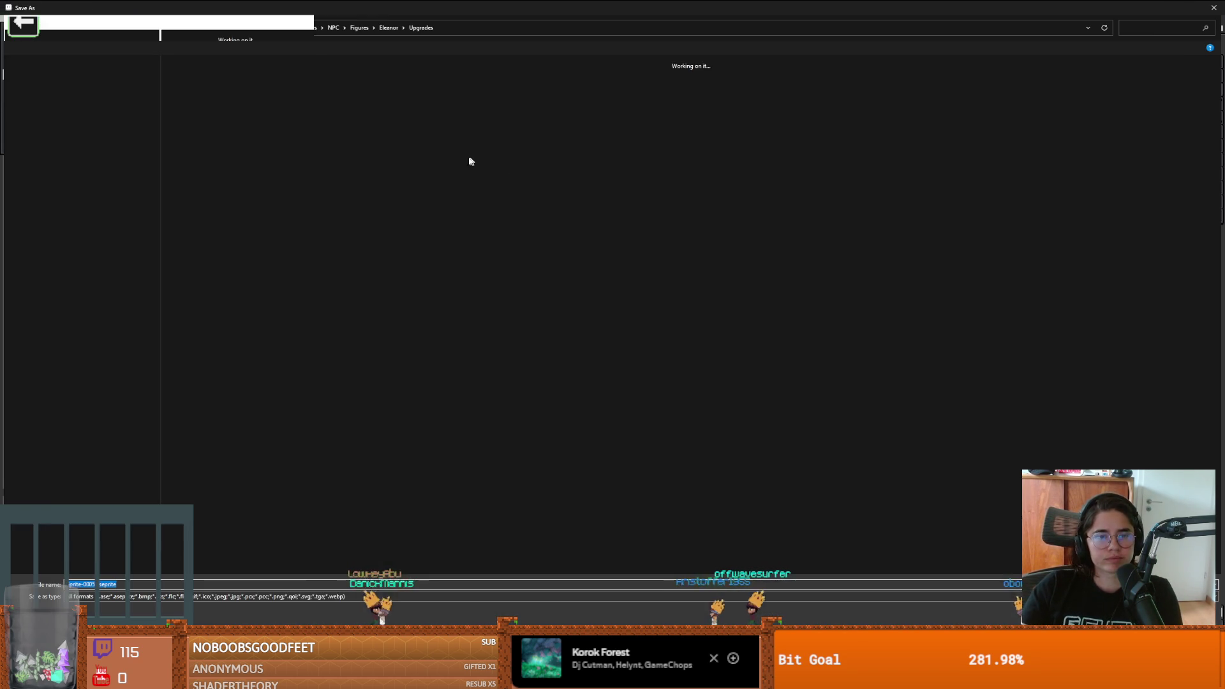
{"action": "left_click", "coordinate": [352, 28]}
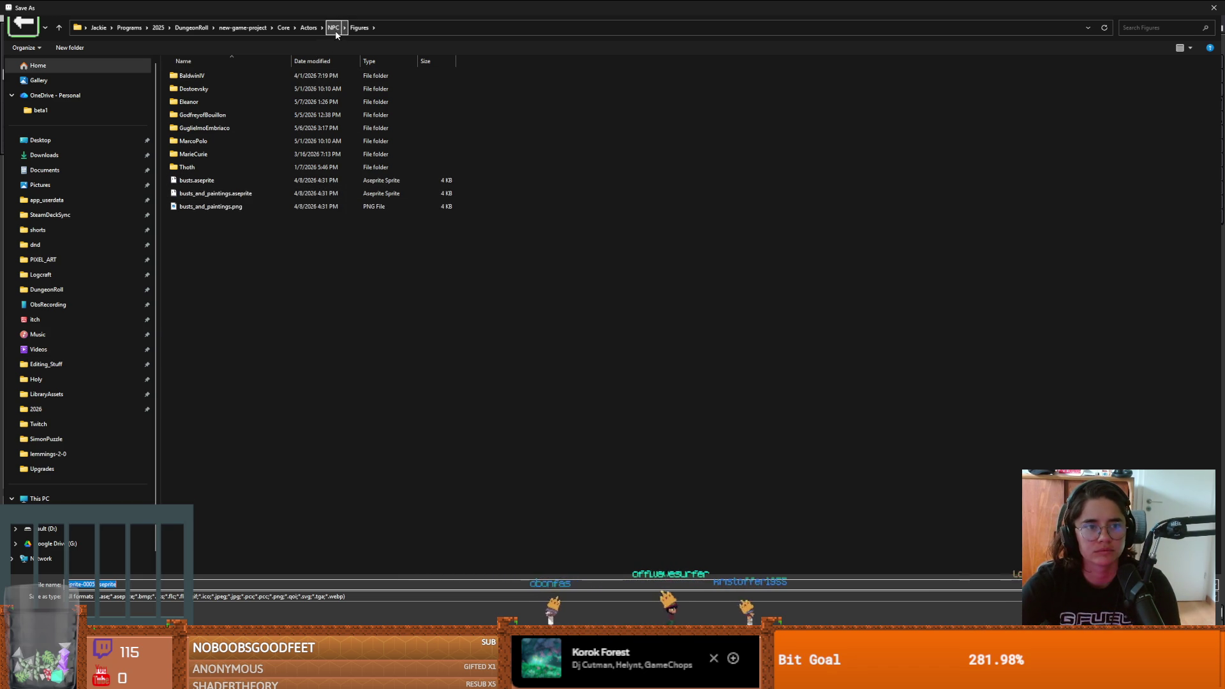
{"action": "left_click", "coordinate": [68, 48]}
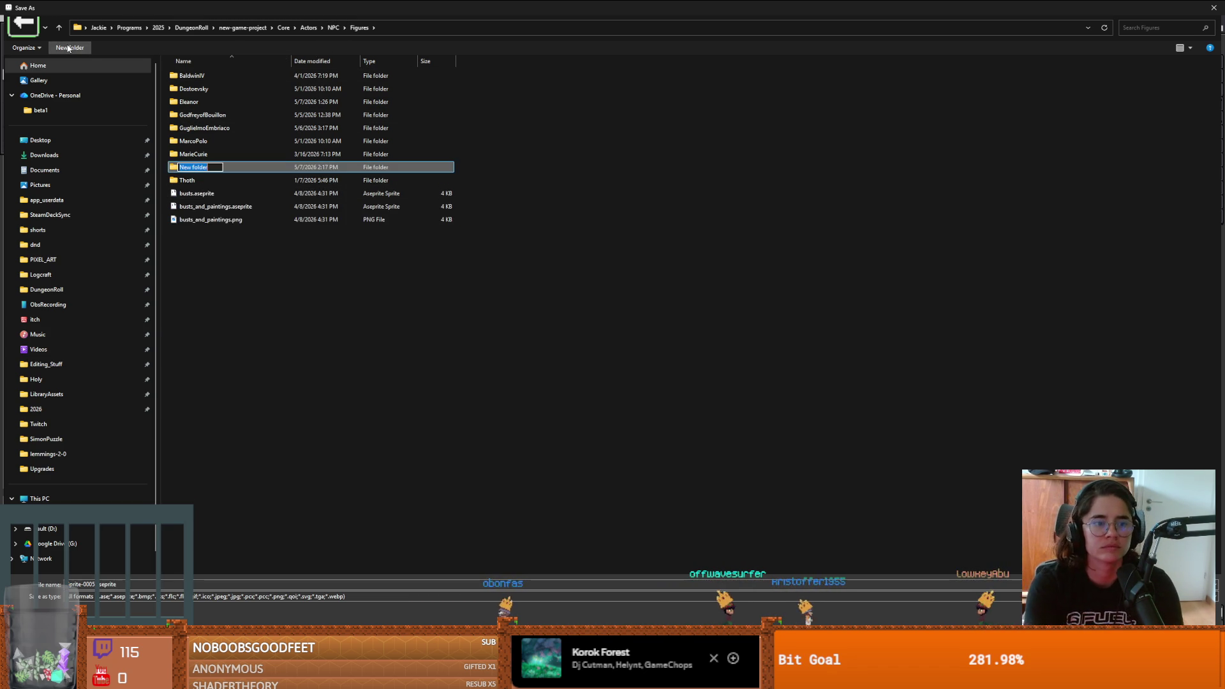
{"action": "type", "text": "Astrologer"}
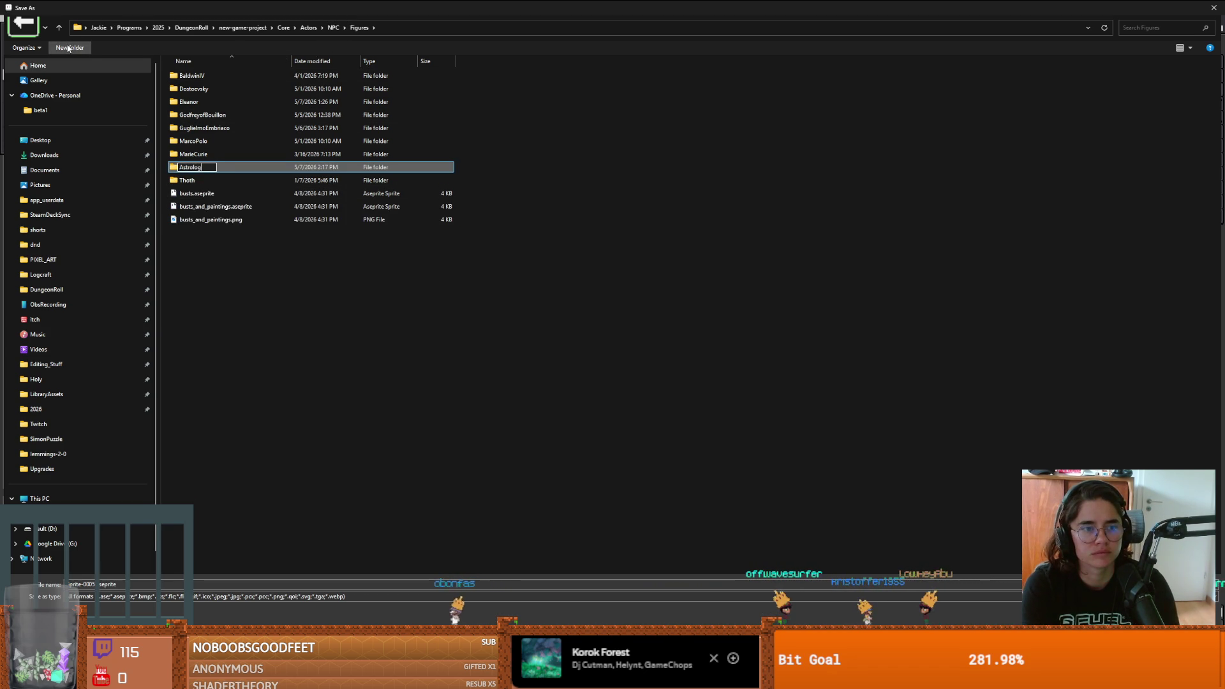
{"action": "key", "text": "Return"}
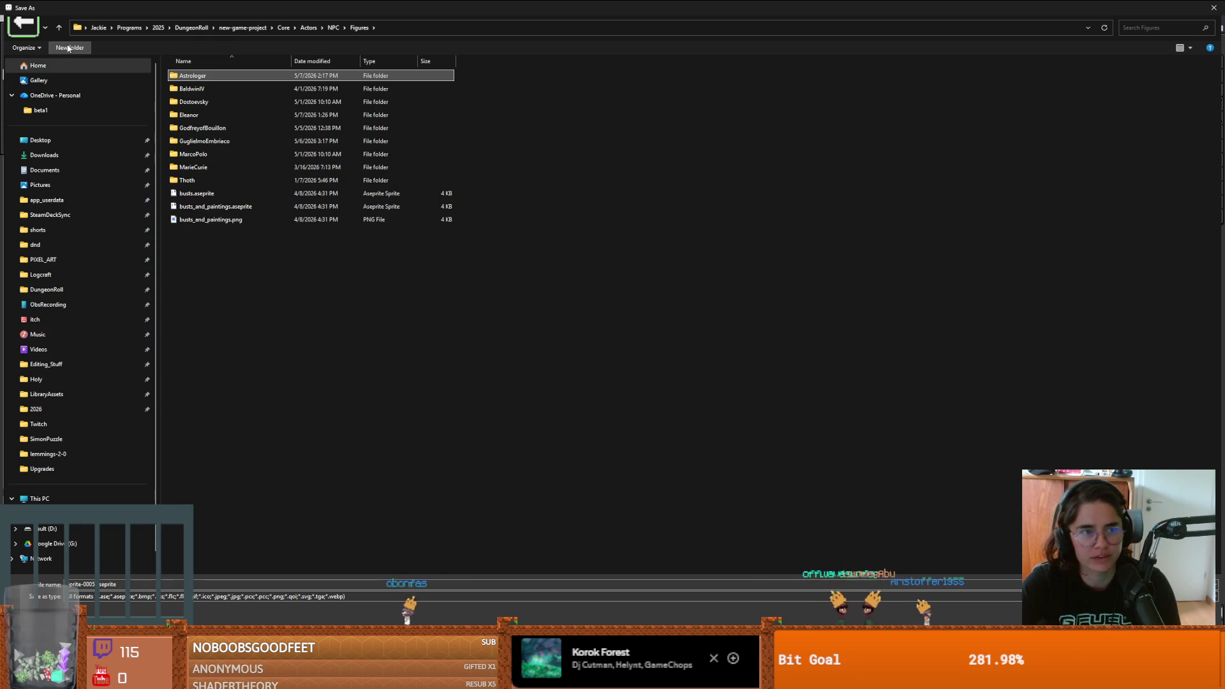
{"action": "left_click", "coordinate": [215, 87]}
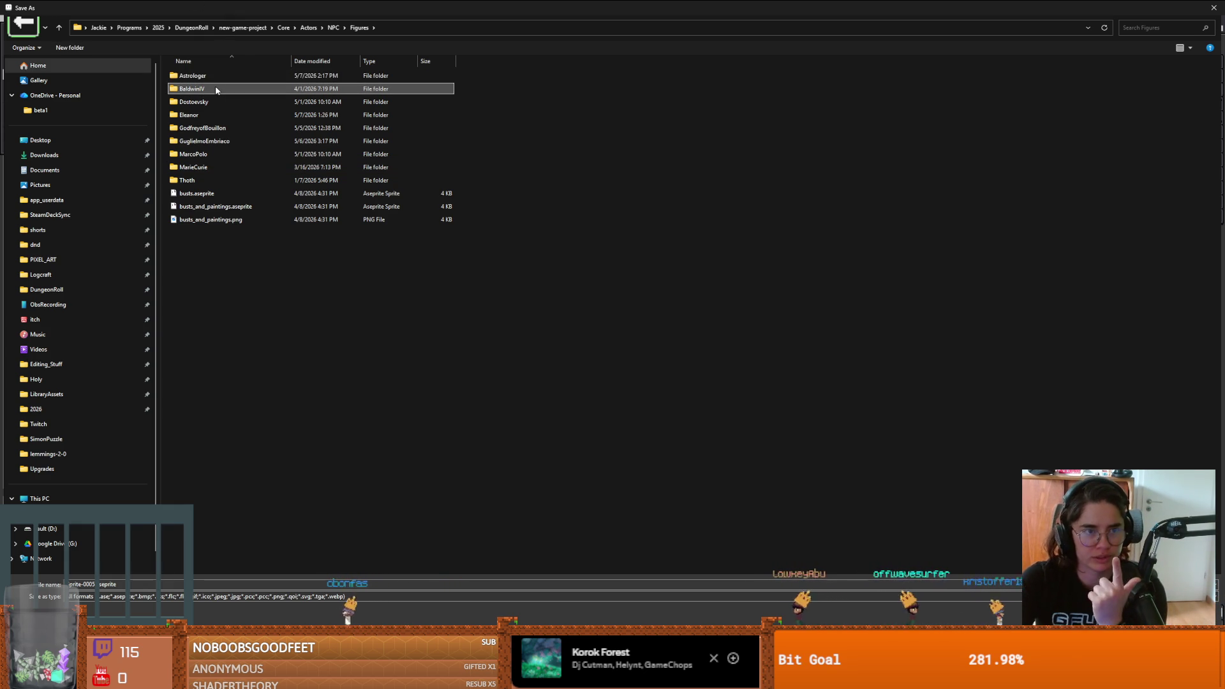
{"action": "left_click", "coordinate": [214, 143]}
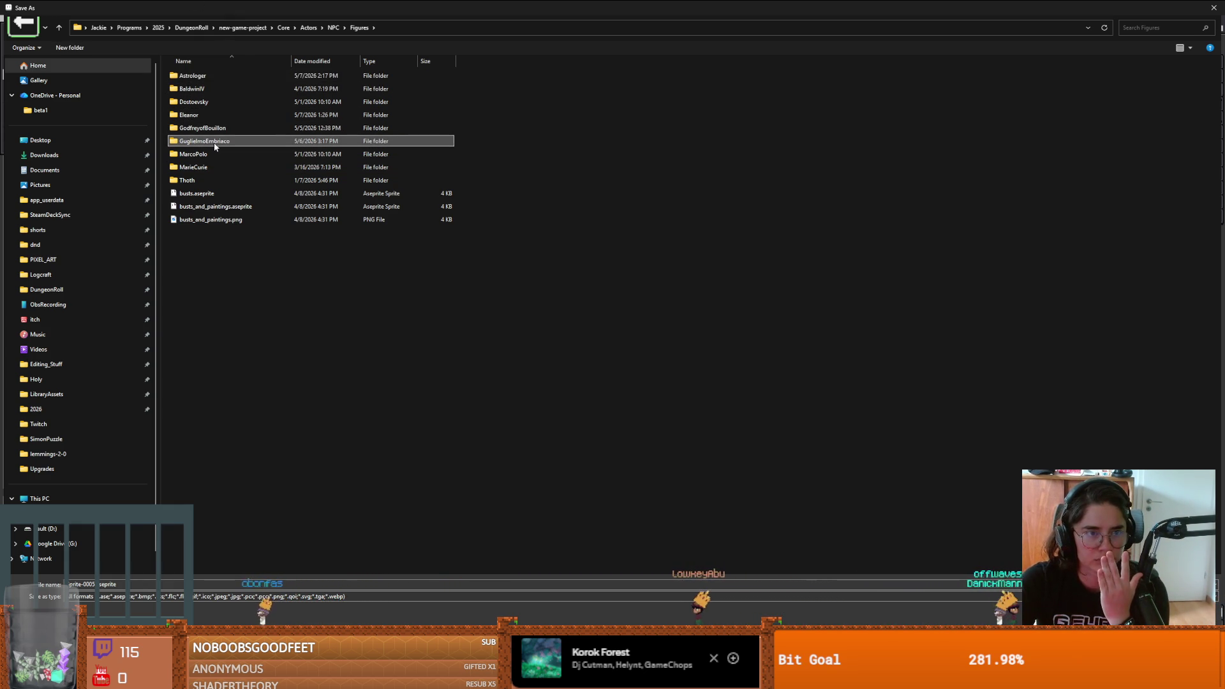
{"action": "left_click", "coordinate": [254, 168]}
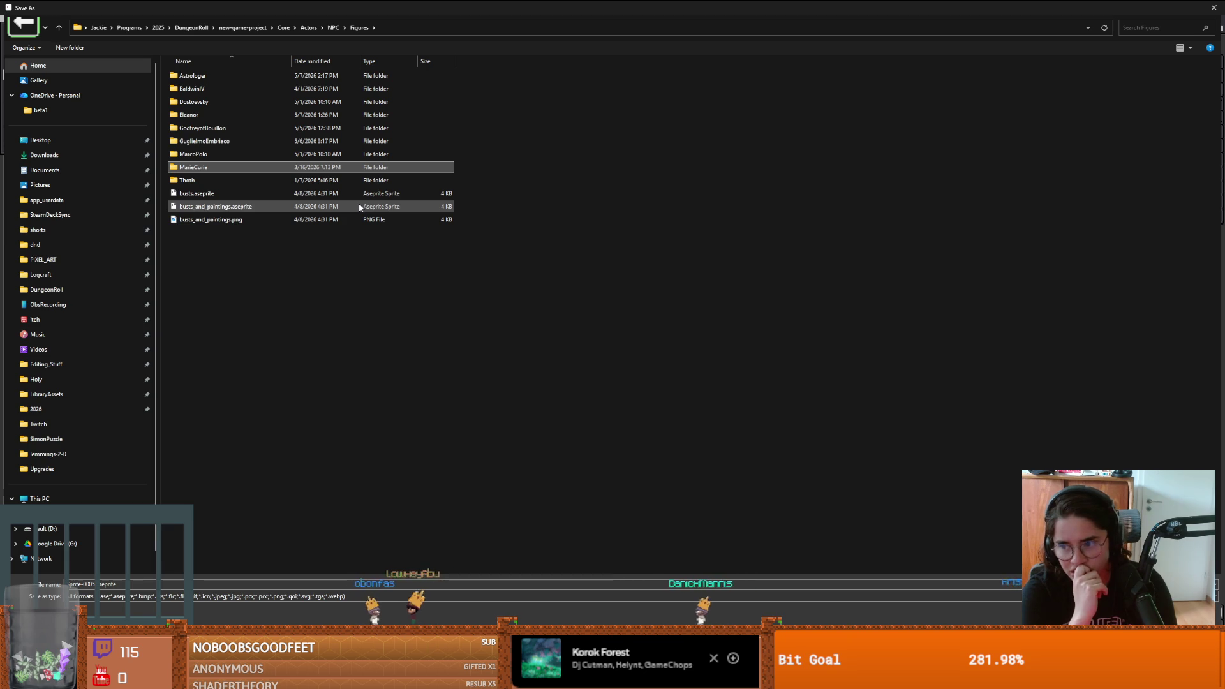
{"action": "double_click", "coordinate": [192, 75]}
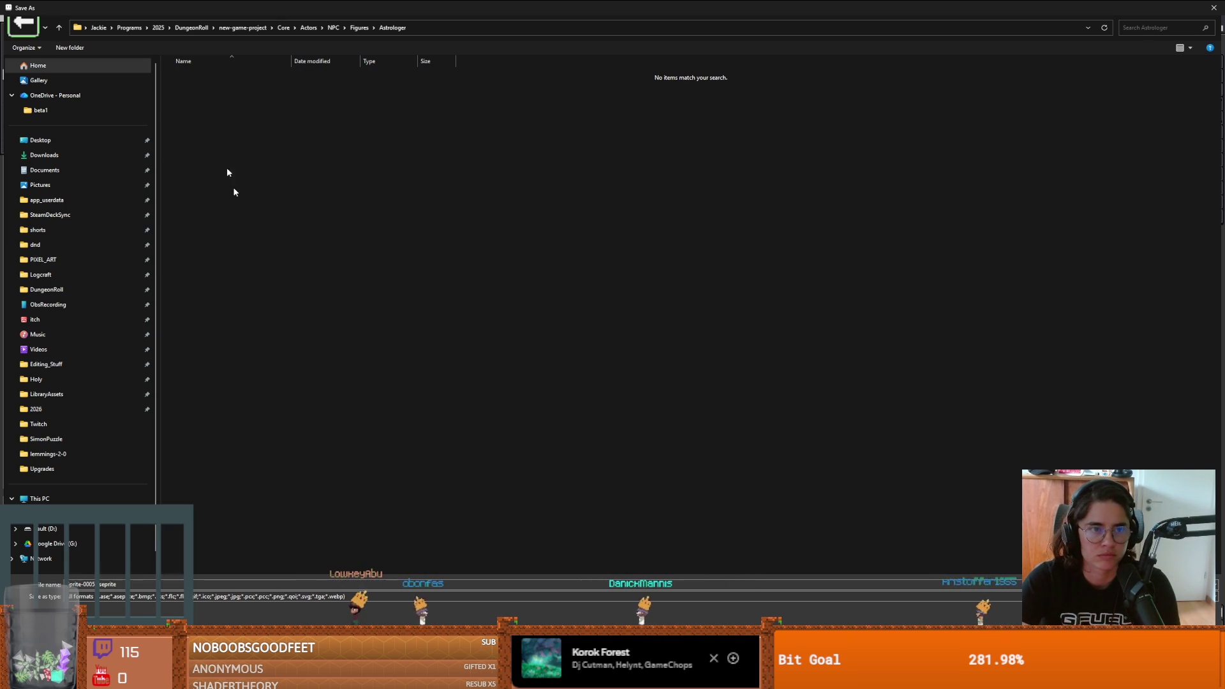
Step: Save the sprite as AstrologerSprite.aseprite, then save a PNG copy as well
{"action": "double_click", "coordinate": [160, 583]}
{"action": "type", "text": "AstrologerSprite"}
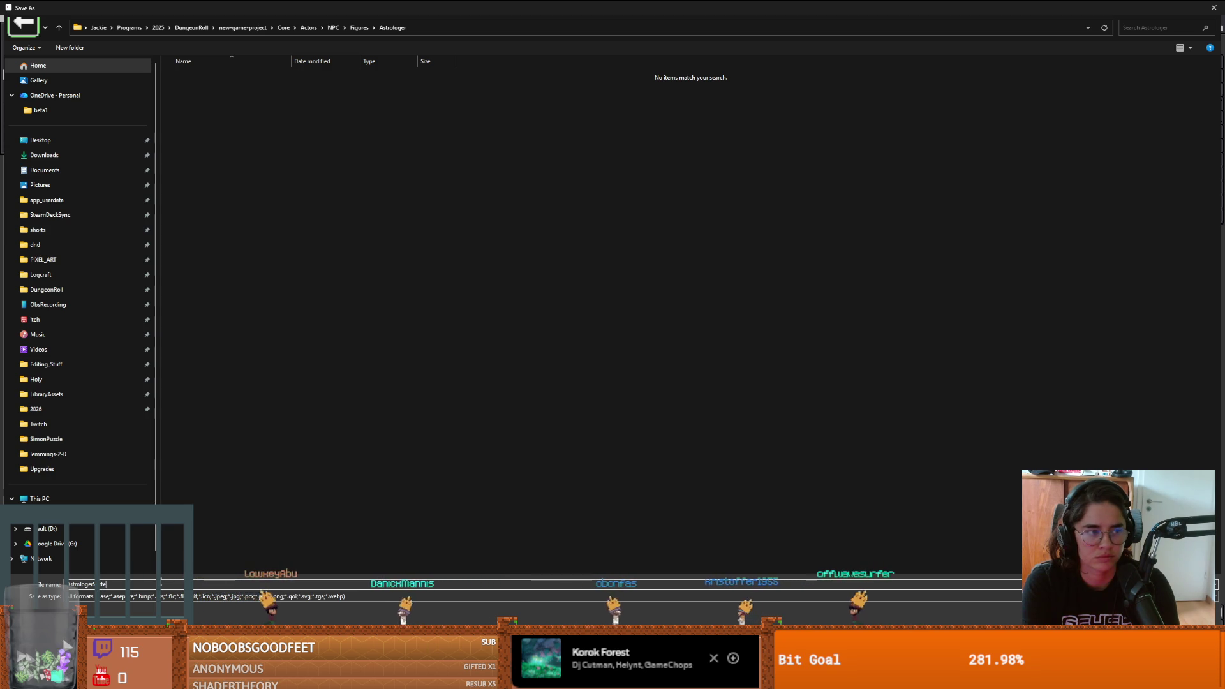
{"action": "key", "text": "Return"}
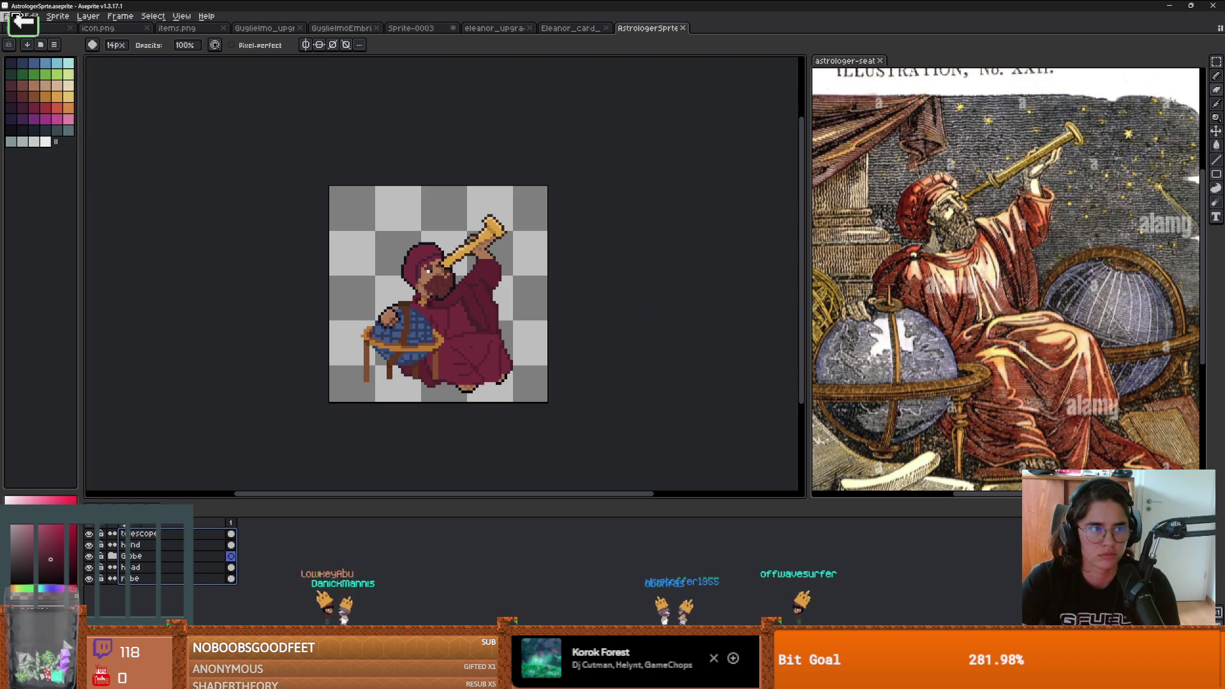
{"action": "left_click", "coordinate": [10, 16]}
{"action": "left_click", "coordinate": [60, 77]}
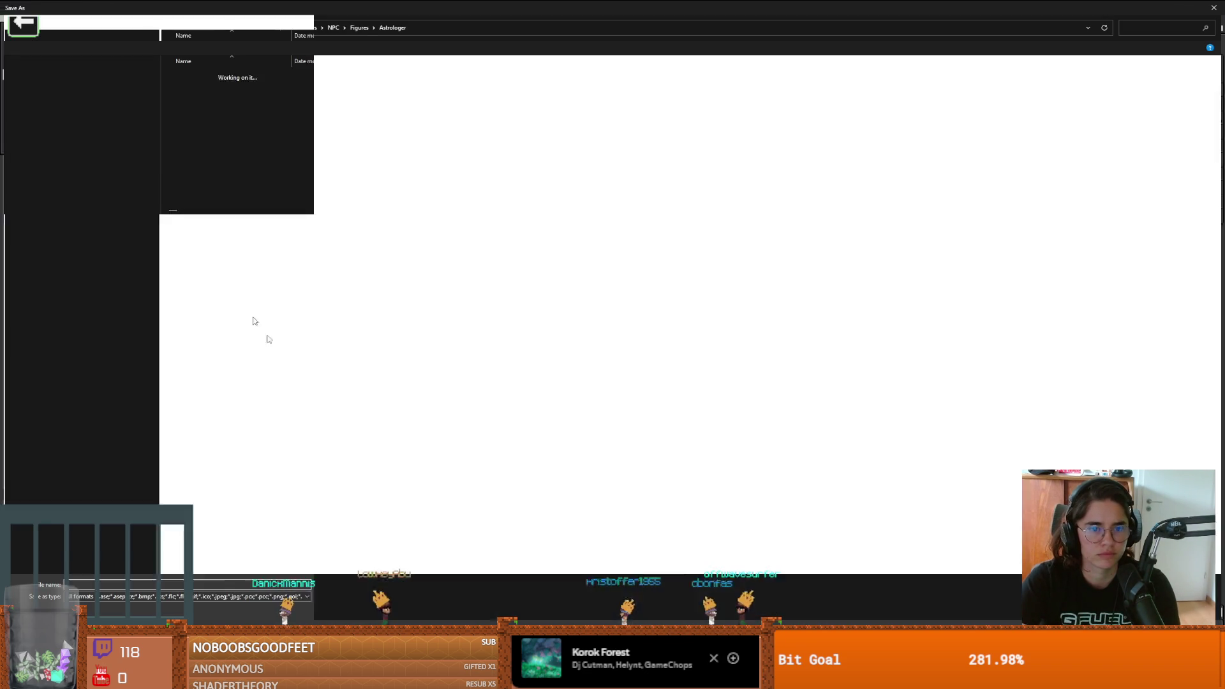
{"action": "left_click", "coordinate": [94, 595]}
{"action": "left_click", "coordinate": [110, 552]}
{"action": "key", "text": "Return"}
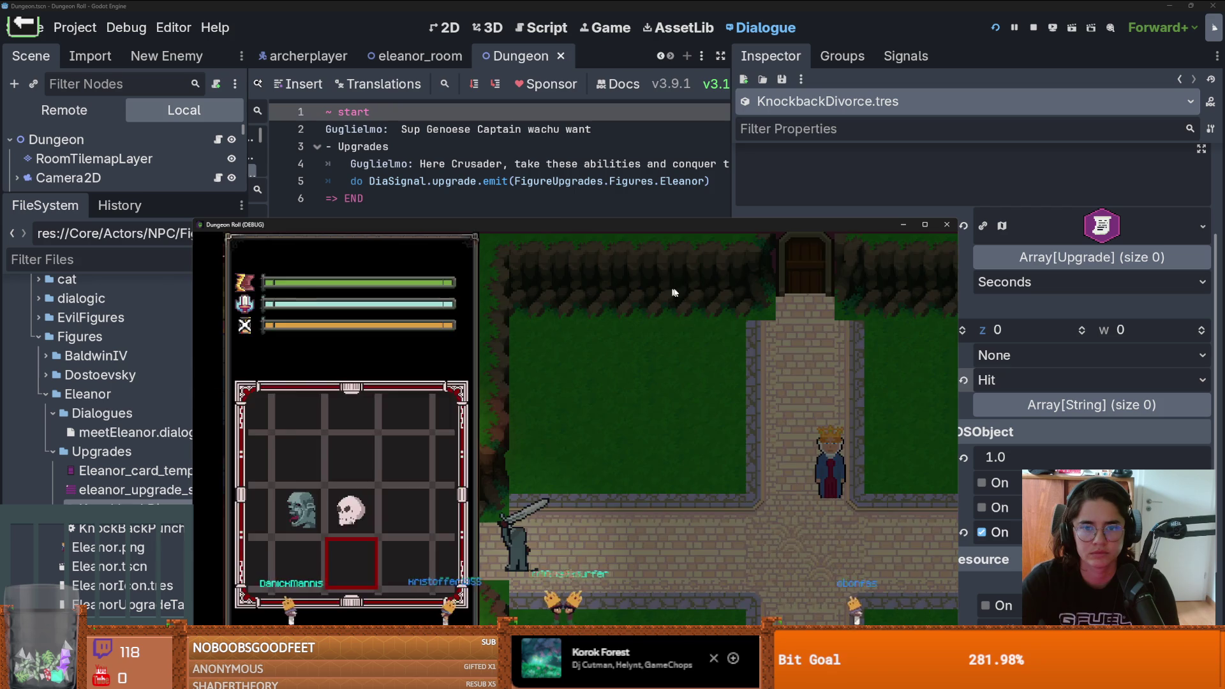
Step: Stop the running game with F8 and enlarge the bottom dialogue editor panel
{"action": "key", "text": "F8"}
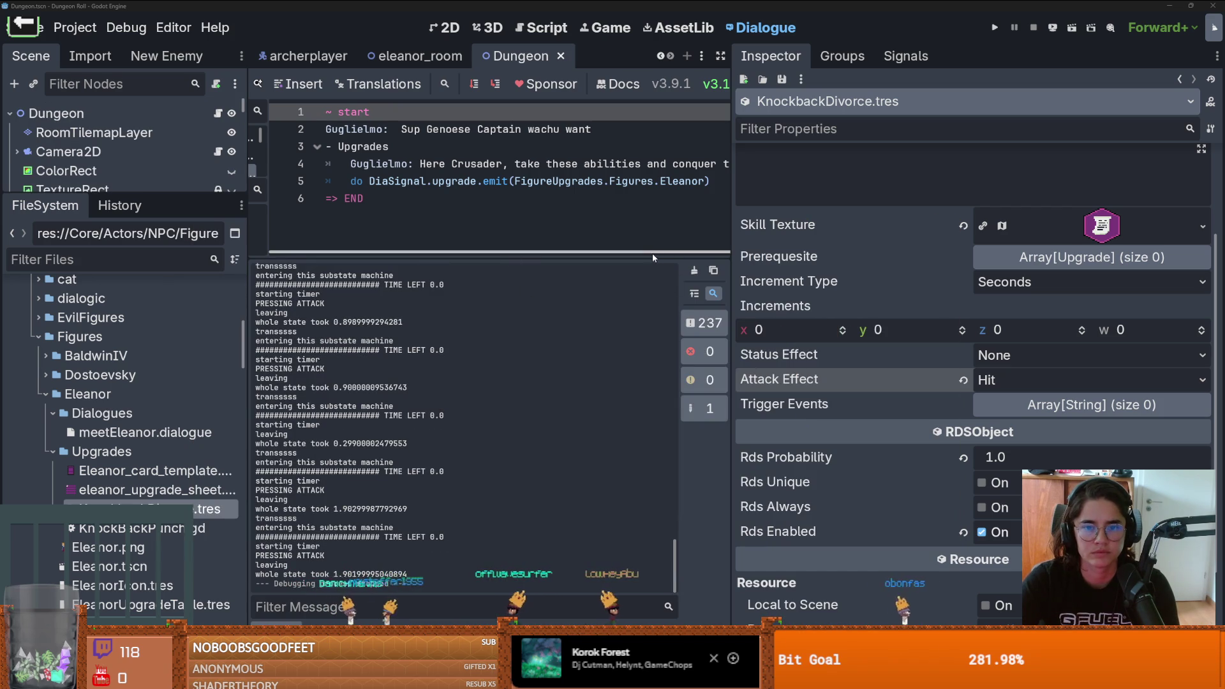
{"action": "left_click_drag", "start_coordinate": [647, 258], "coordinate": [649, 454]}
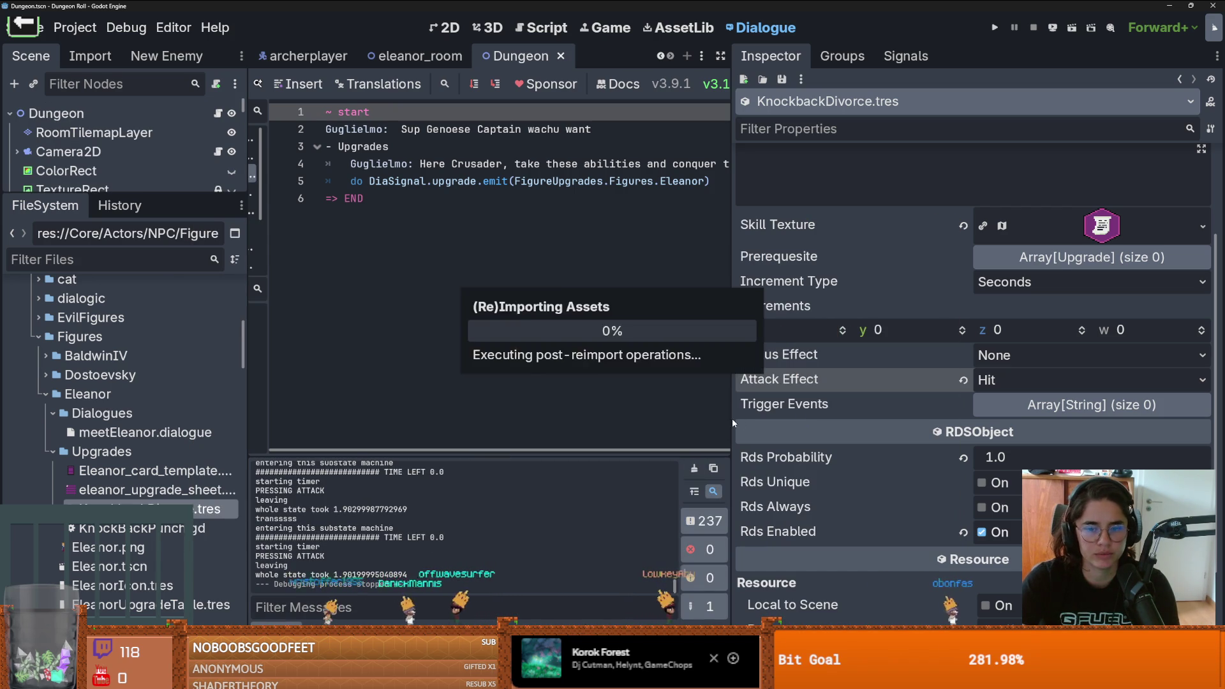
{"action": "left_click", "coordinate": [782, 411]}
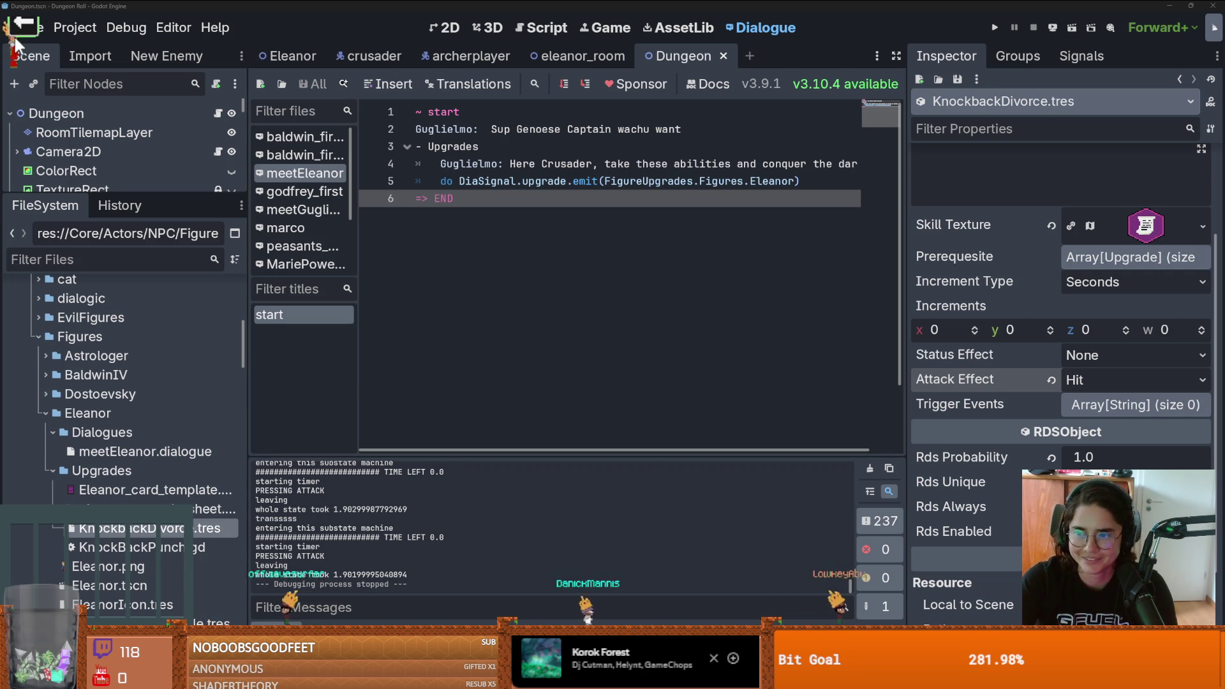
{"action": "left_click", "coordinate": [32, 25]}
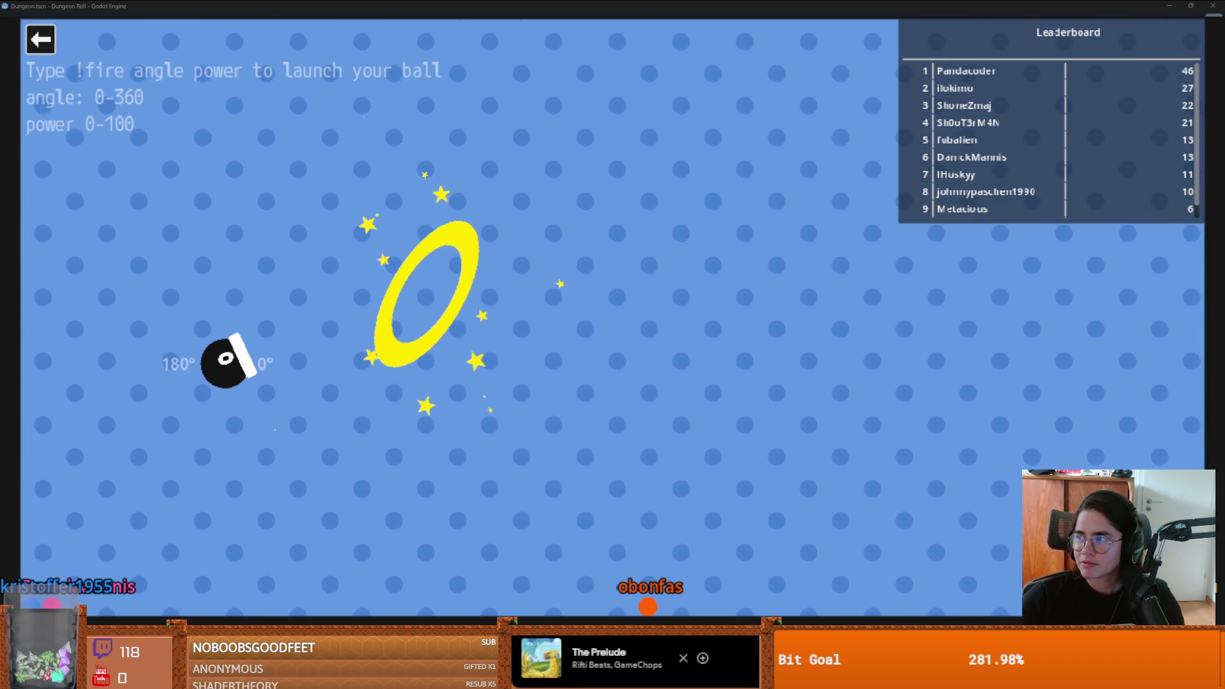
Step: Close the Cannon game, start the devlog video and make it full screen
{"action": "key", "text": "alt+Tab"}
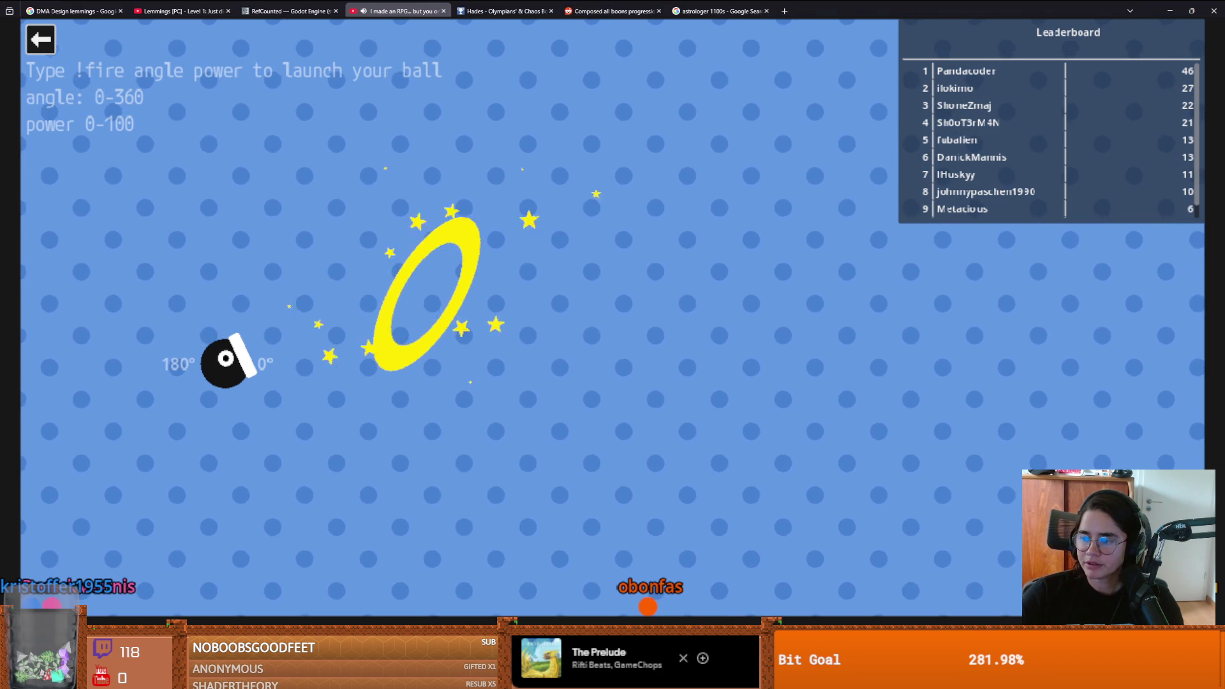
{"action": "key", "text": "Escape"}
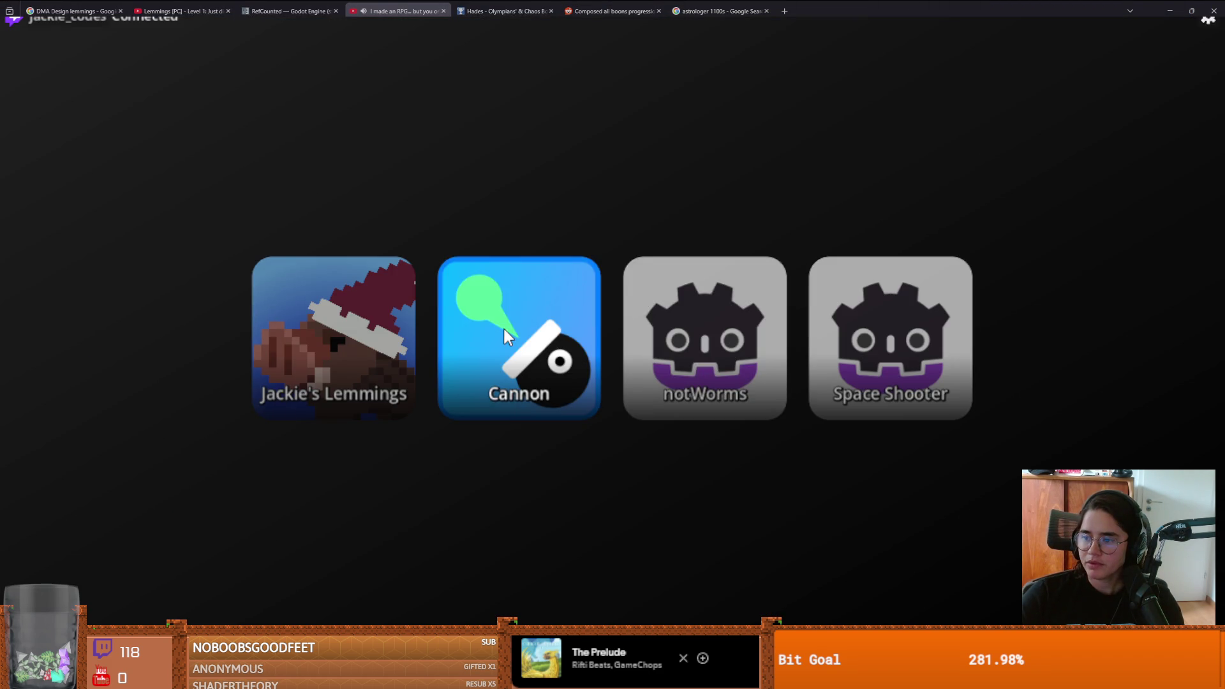
{"action": "left_click", "coordinate": [503, 326]}
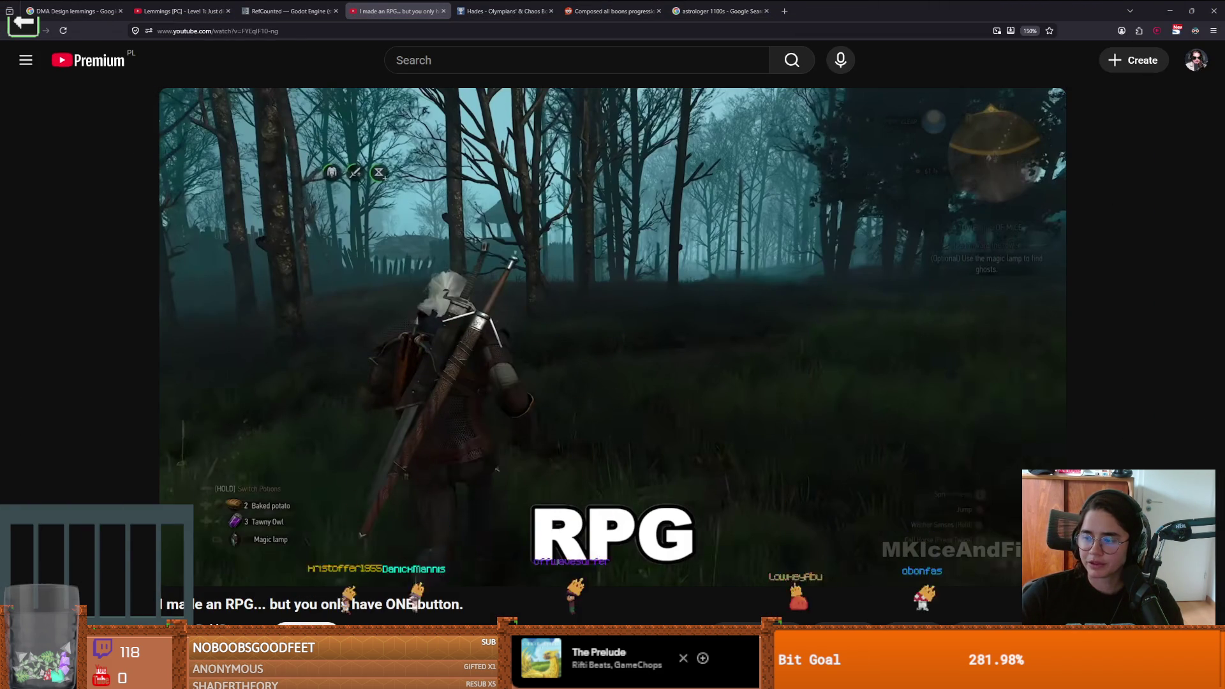
{"action": "left_click", "coordinate": [349, 258]}
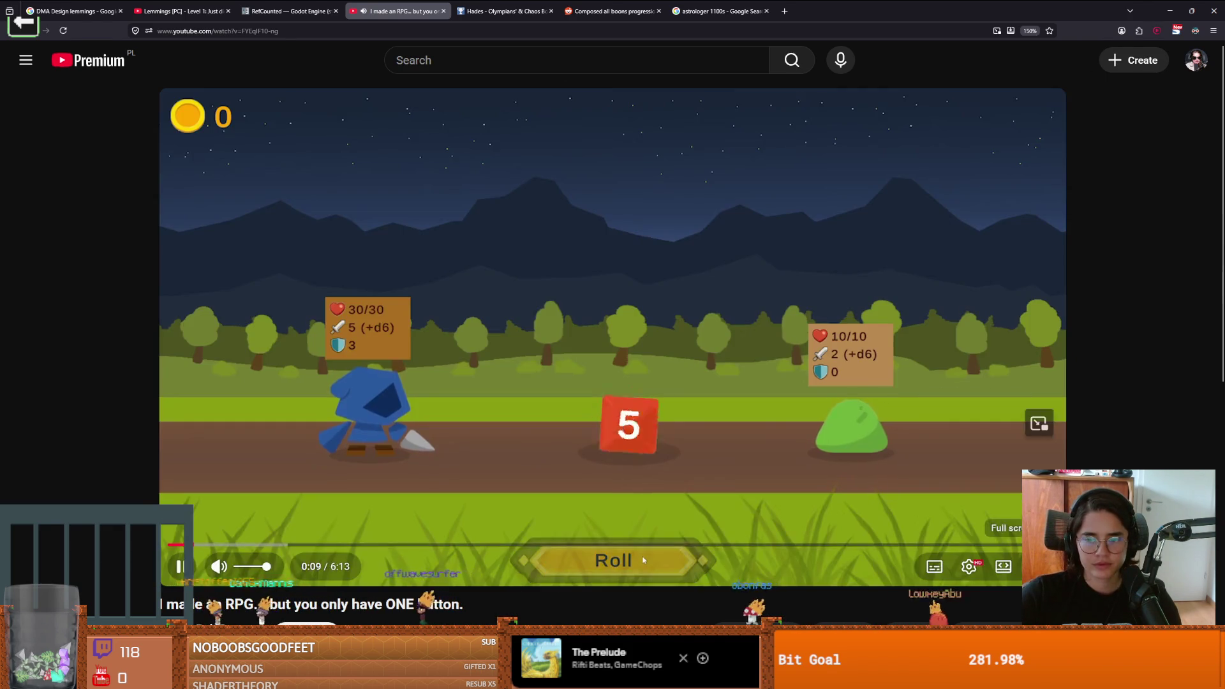
{"action": "double_click", "coordinate": [643, 560]}
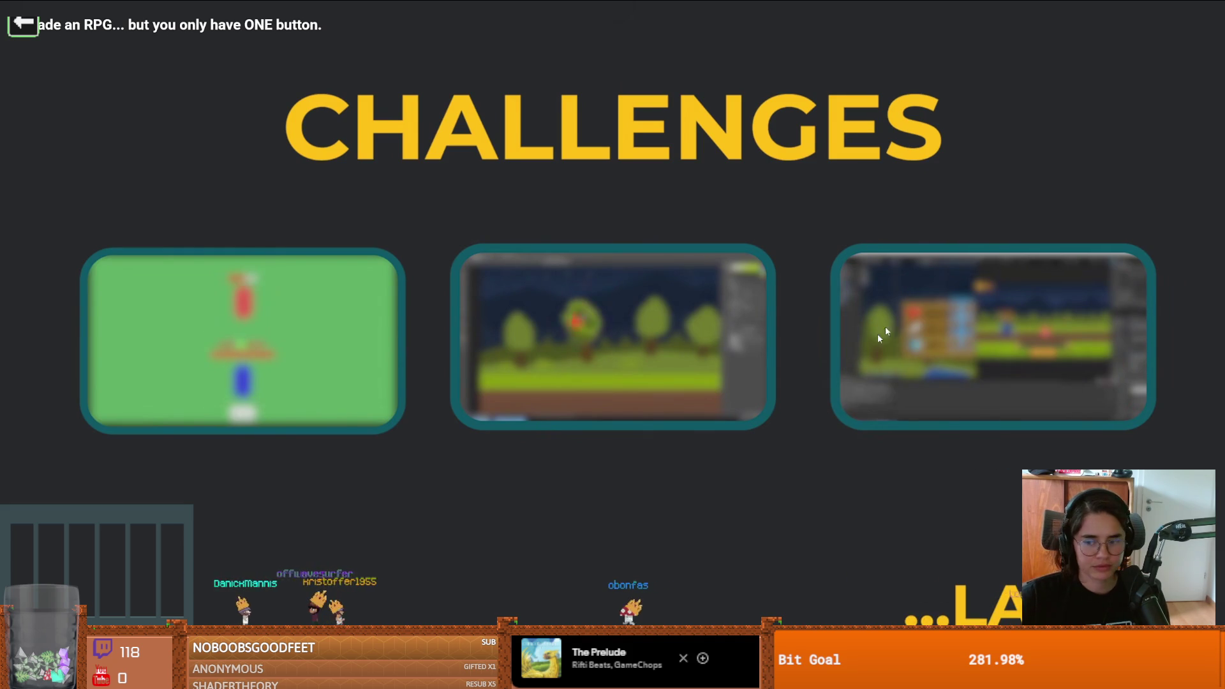
Step: Change the video's playback speed in settings and keep watching
{"action": "left_click", "coordinate": [1136, 663]}
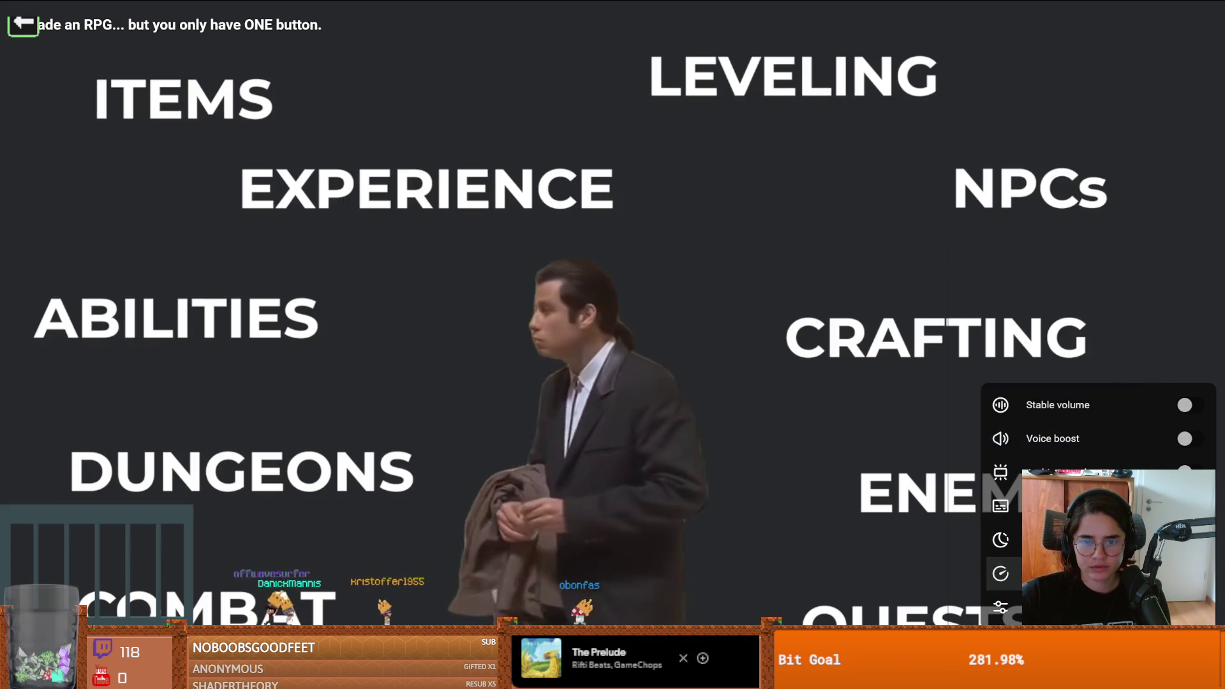
{"action": "left_click", "coordinate": [1019, 565]}
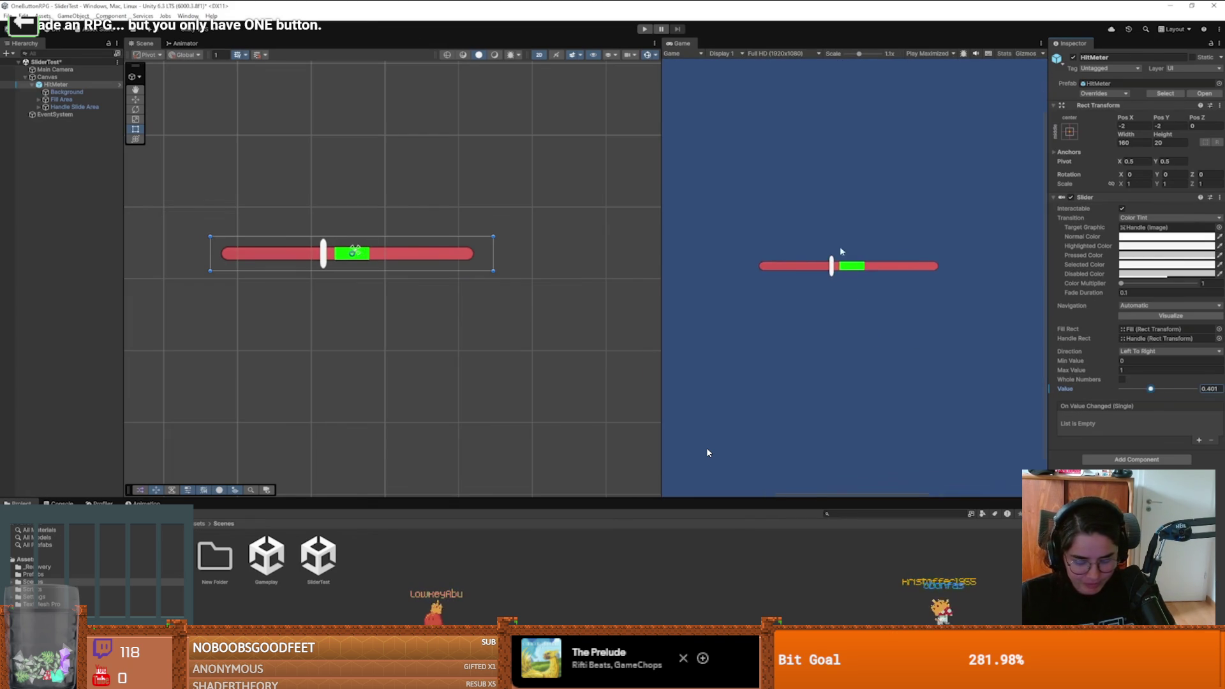
{"action": "mouse_move", "coordinate": [660, 129]}
{"action": "left_mouse_down"}
{"action": "mouse_move", "coordinate": [579, 131]}
{"action": "mouse_move", "coordinate": [631, 132]}
{"action": "left_mouse_up"}
{"action": "key", "text": "alt+Tab"}
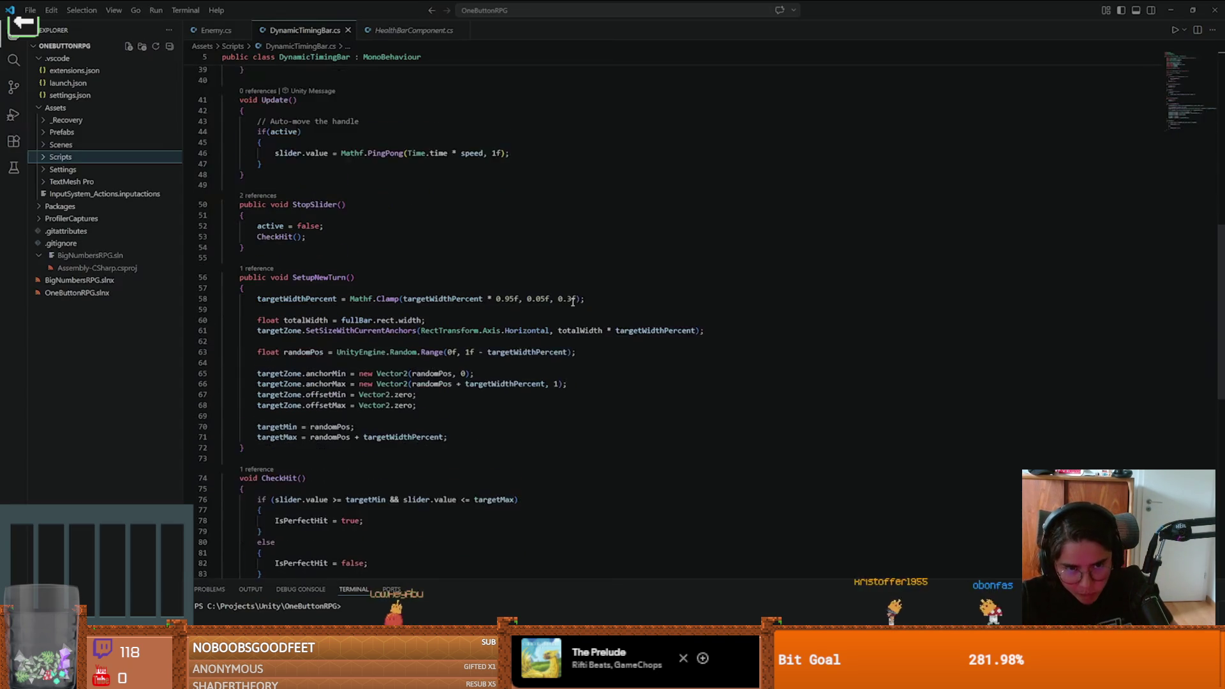
{"action": "scroll", "coordinate": [572, 299], "scroll_direction": "up", "scroll_amount": 15}
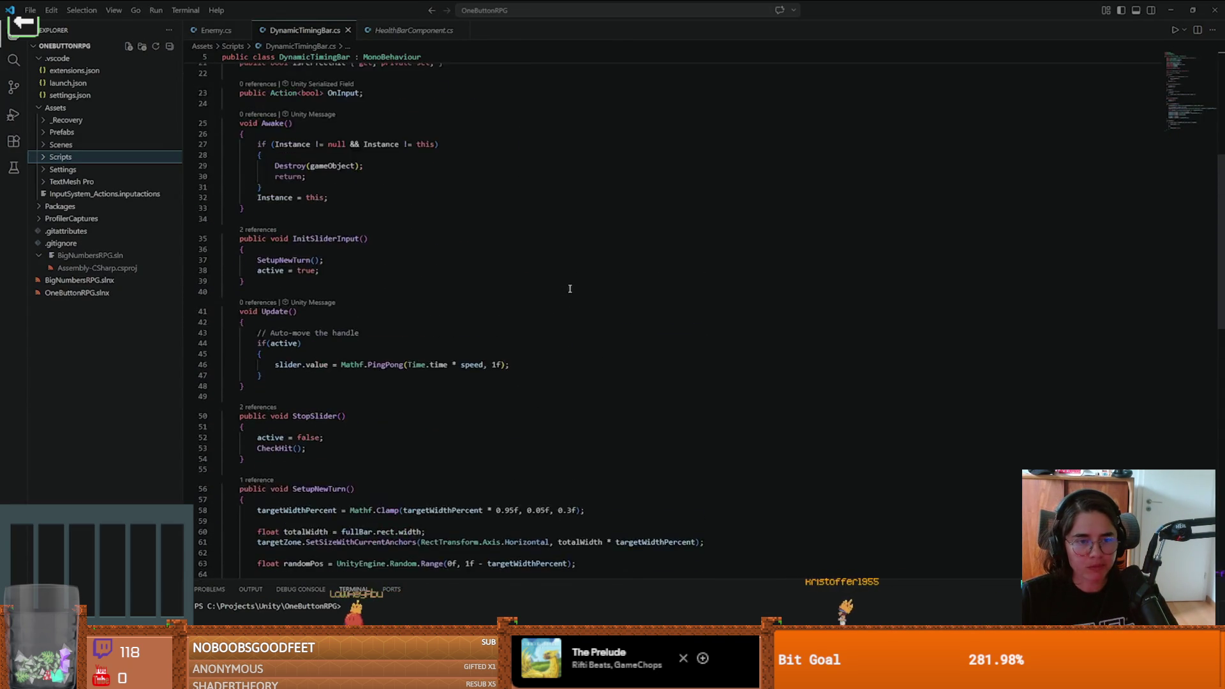
{"action": "scroll", "coordinate": [565, 290], "scroll_direction": "down", "scroll_amount": 10}
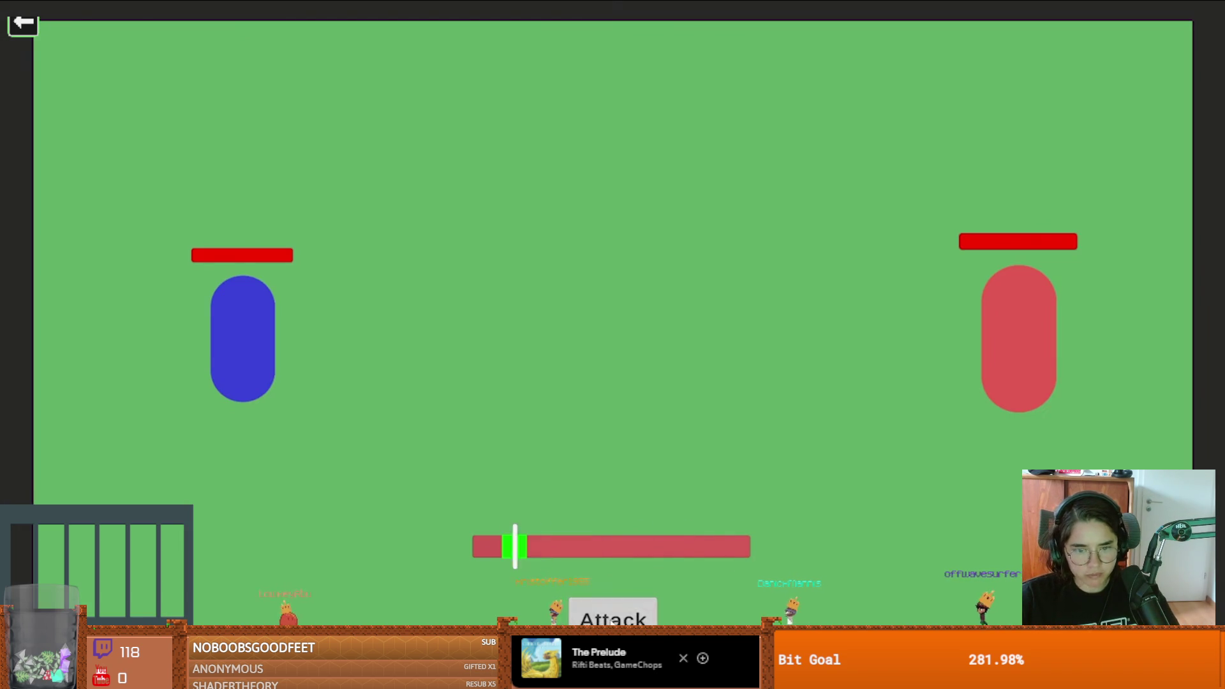
{"action": "left_click", "coordinate": [612, 621]}
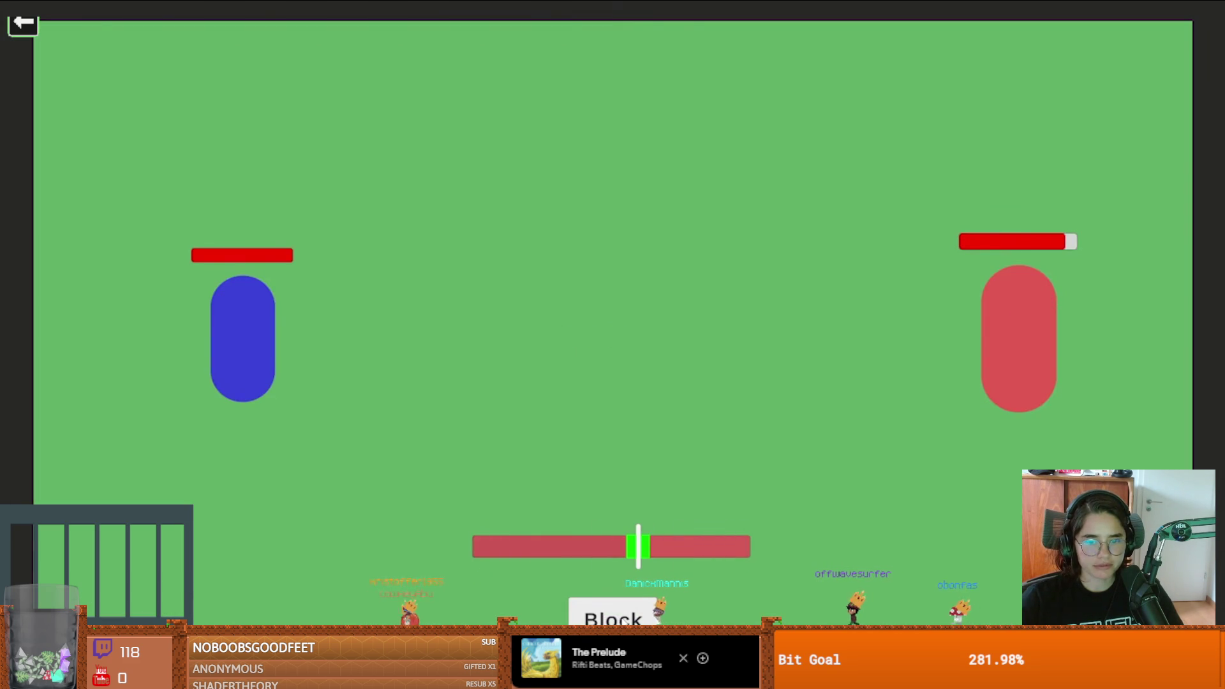
{"action": "left_click", "coordinate": [620, 620]}
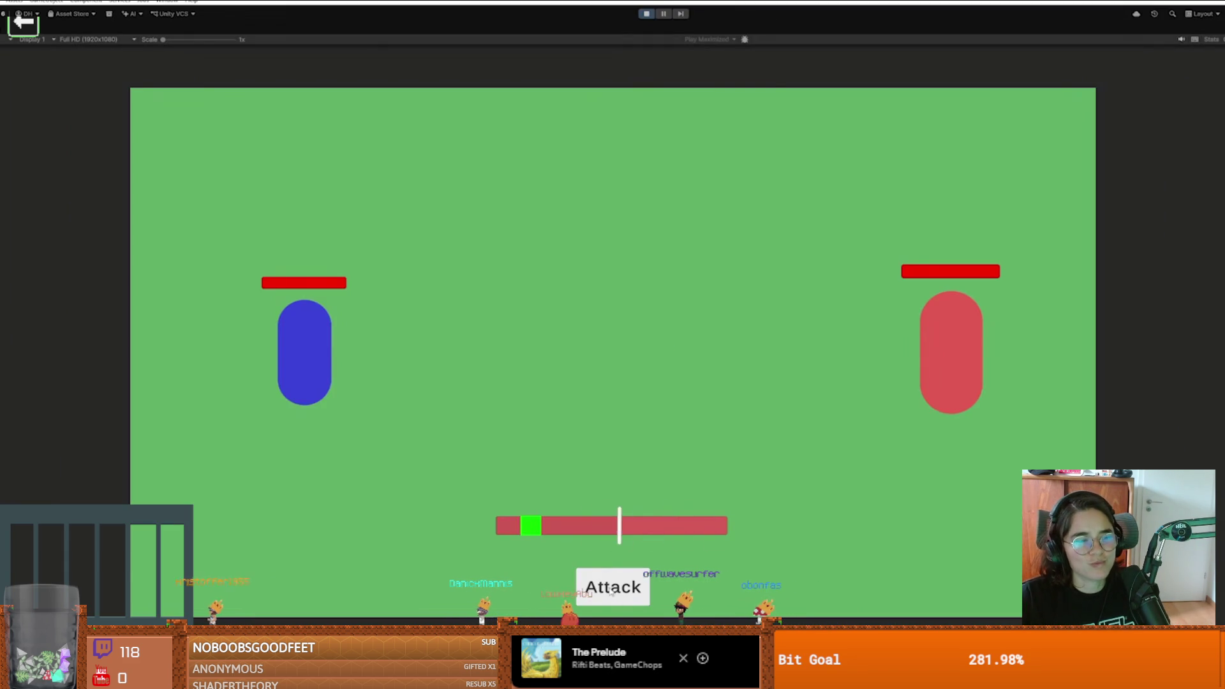
{"action": "left_click", "coordinate": [612, 587]}
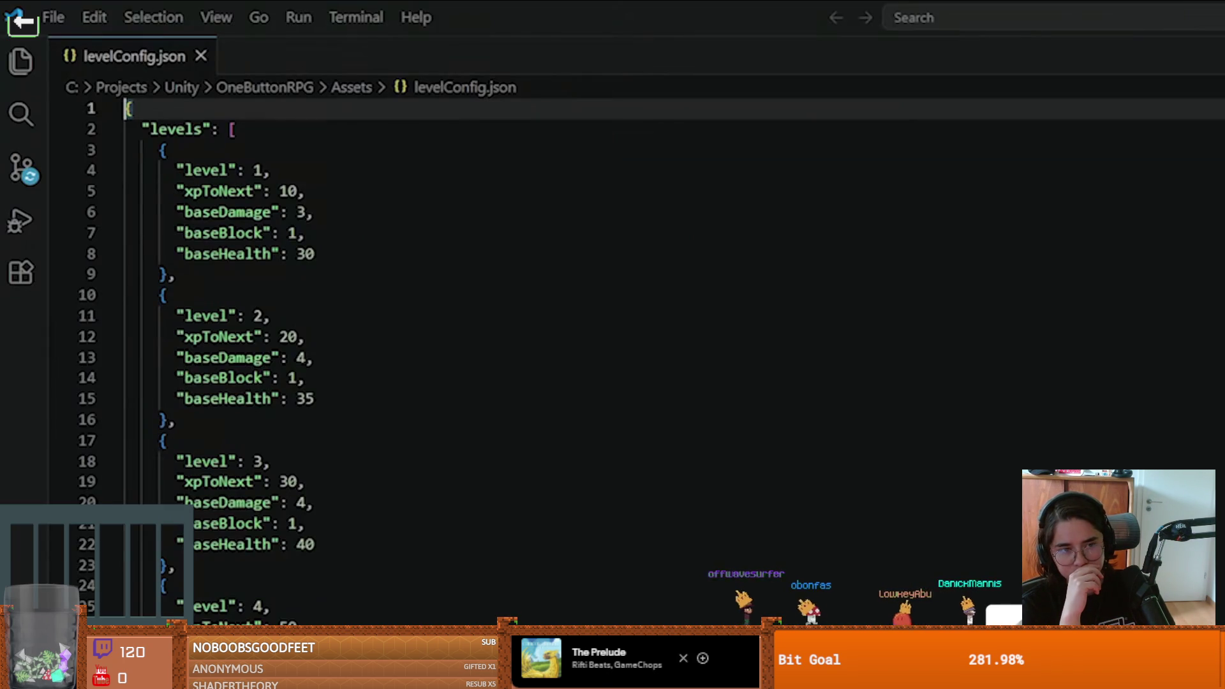
Step: Pause the devlog at 3:36 and exit full screen to the watch page
{"action": "scroll", "coordinate": [510, 357], "scroll_direction": "down", "scroll_amount": 5}
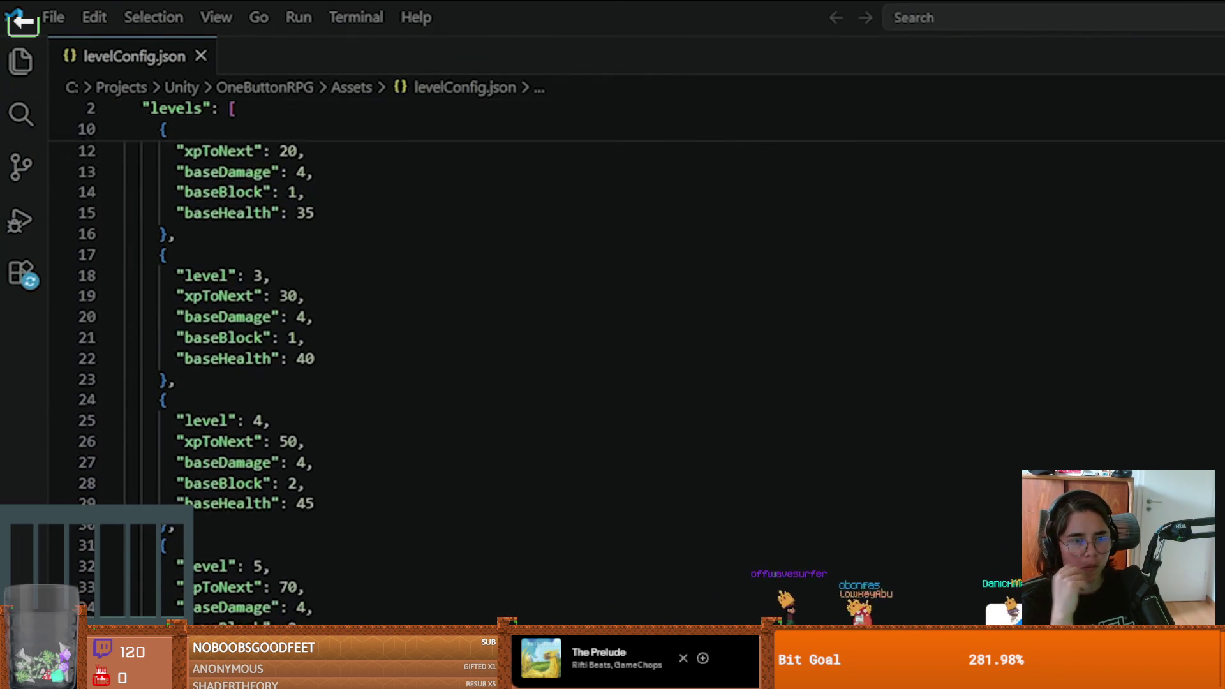
{"action": "scroll", "coordinate": [510, 357], "scroll_direction": "down", "scroll_amount": 3}
{"action": "scroll", "coordinate": [511, 357], "scroll_direction": "up", "scroll_amount": 8}
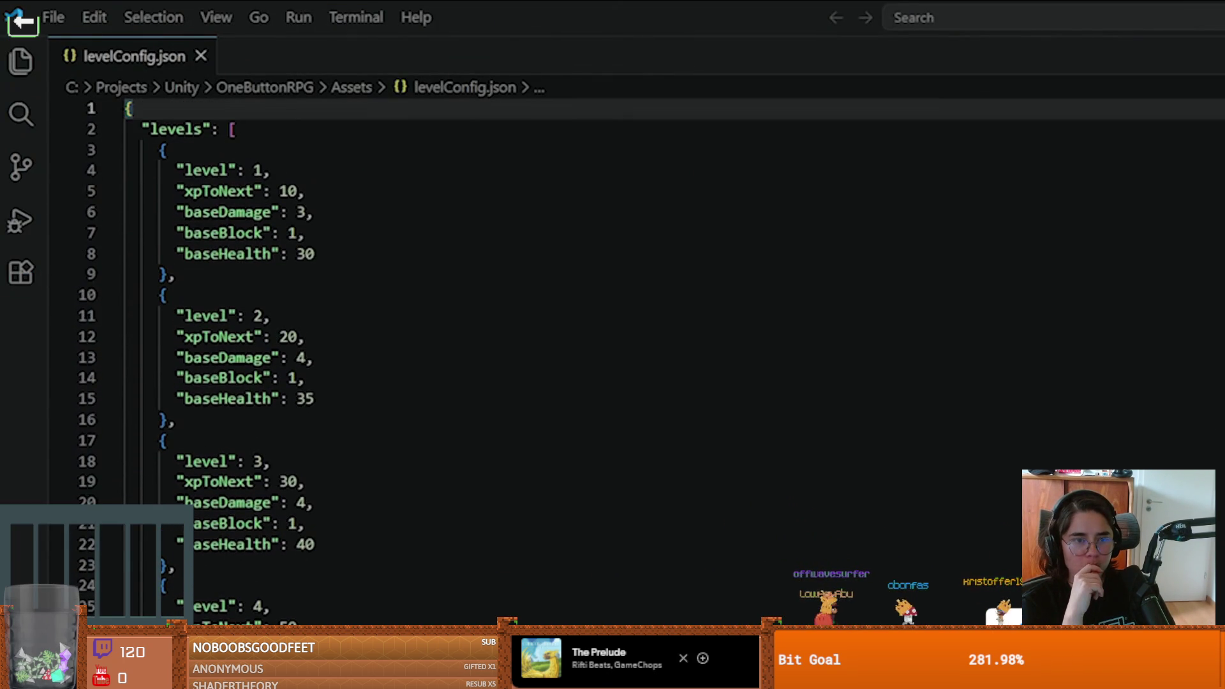
{"action": "left_click", "coordinate": [949, 366]}
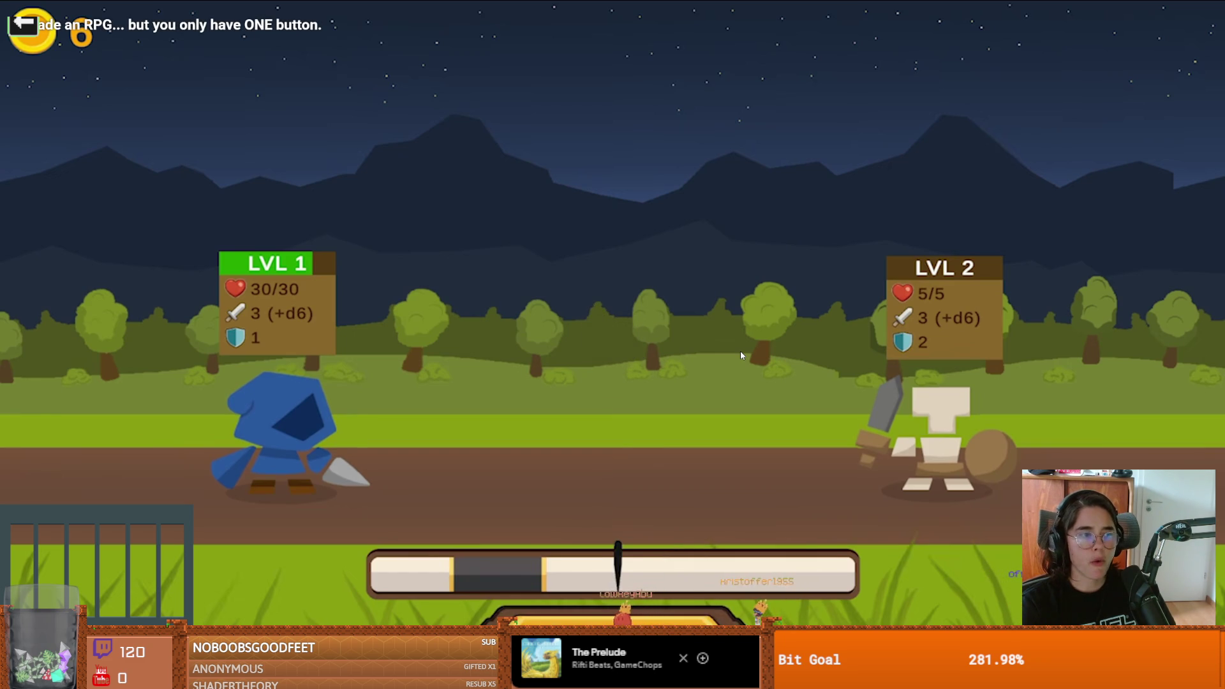
{"action": "left_click", "coordinate": [739, 351]}
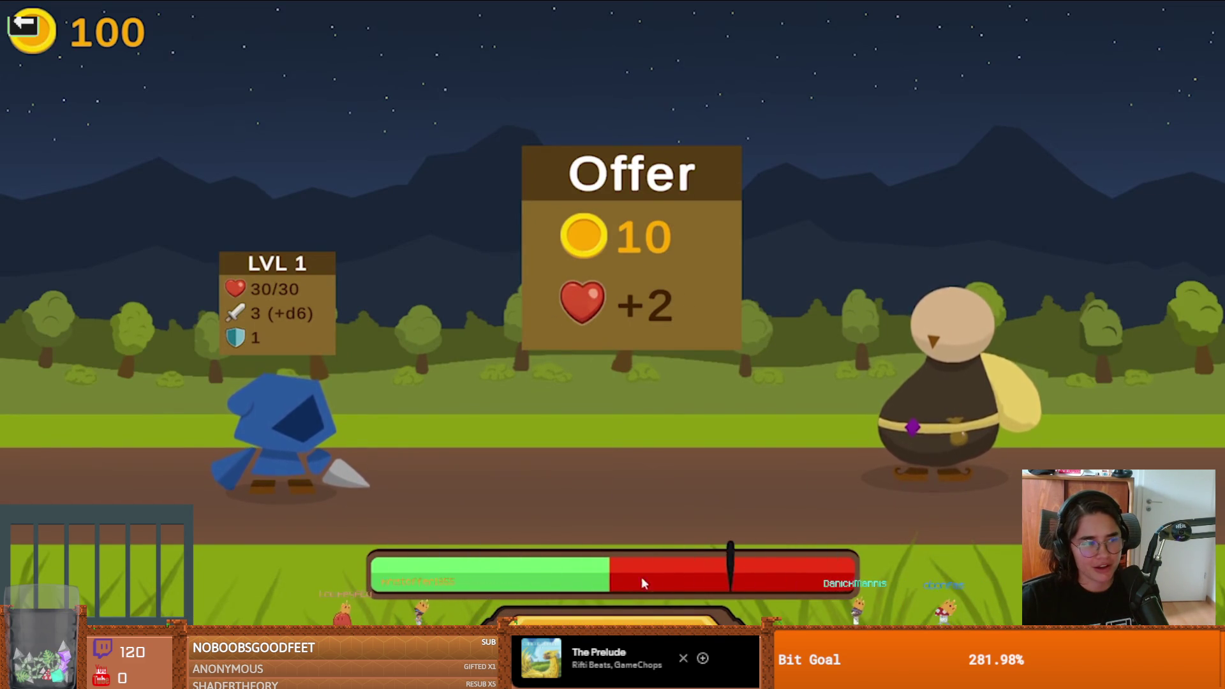
{"action": "left_click", "coordinate": [627, 622]}
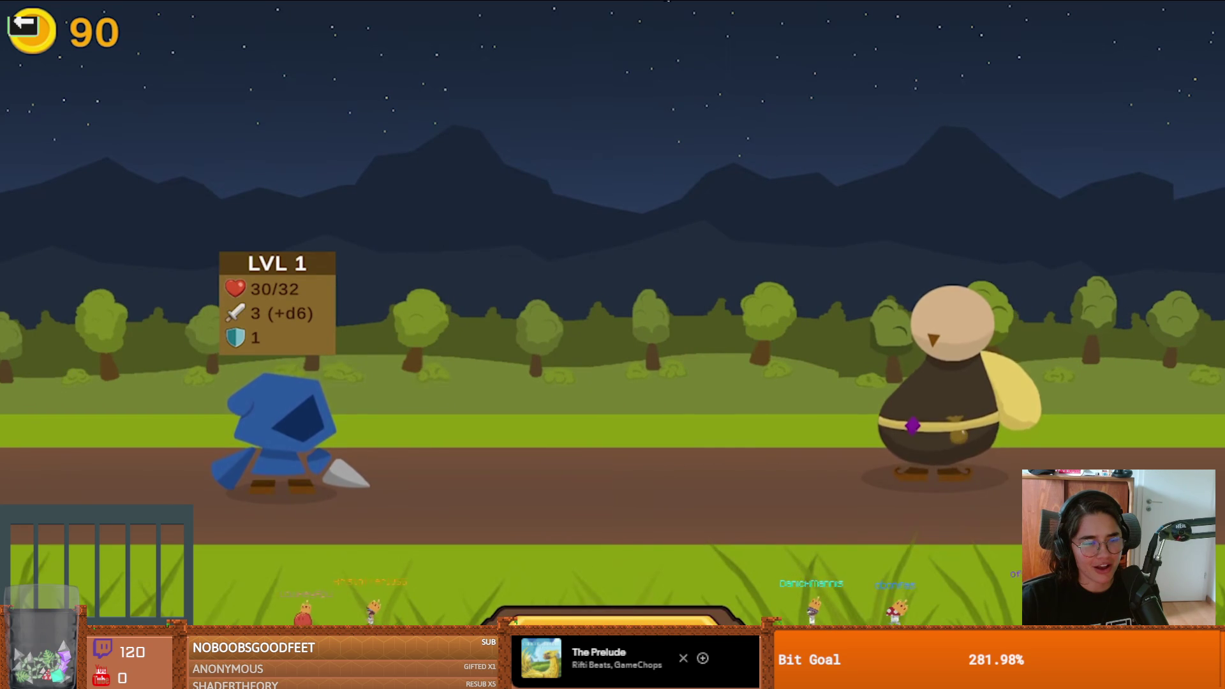
{"action": "key", "text": "space"}
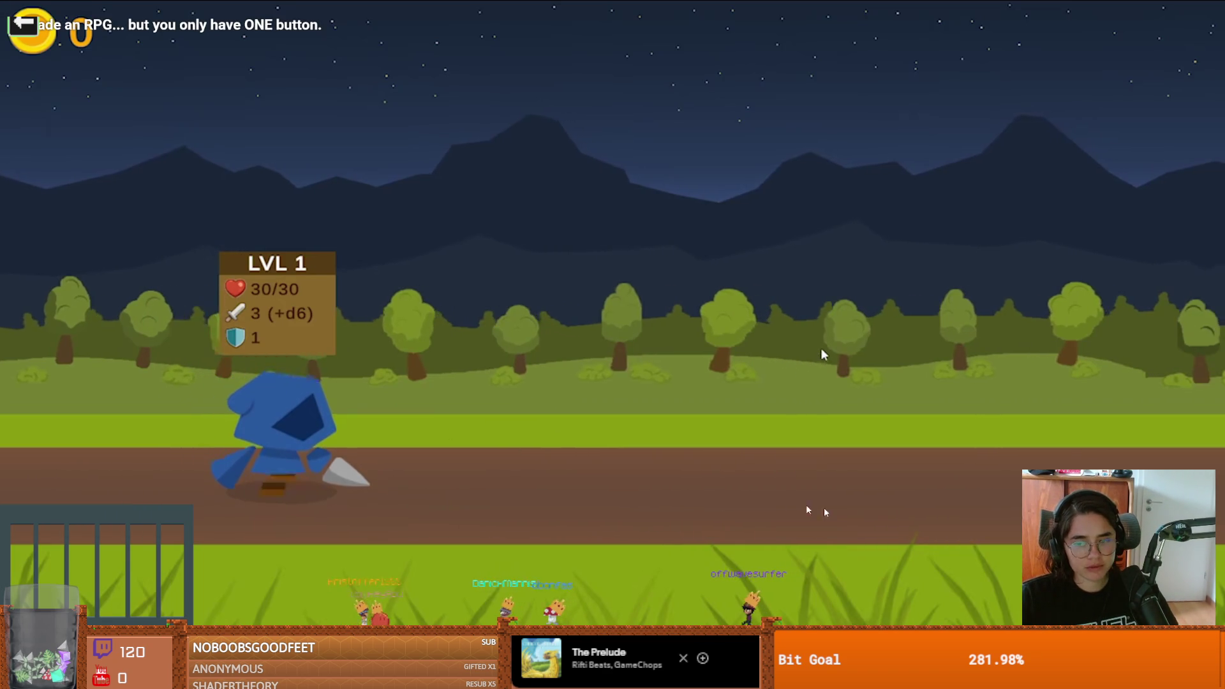
{"action": "key", "text": "Escape"}
Step: Scroll through the devlog's comments, then resume the video in full screen
{"action": "scroll", "coordinate": [399, 523], "scroll_direction": "down", "scroll_amount": 5}
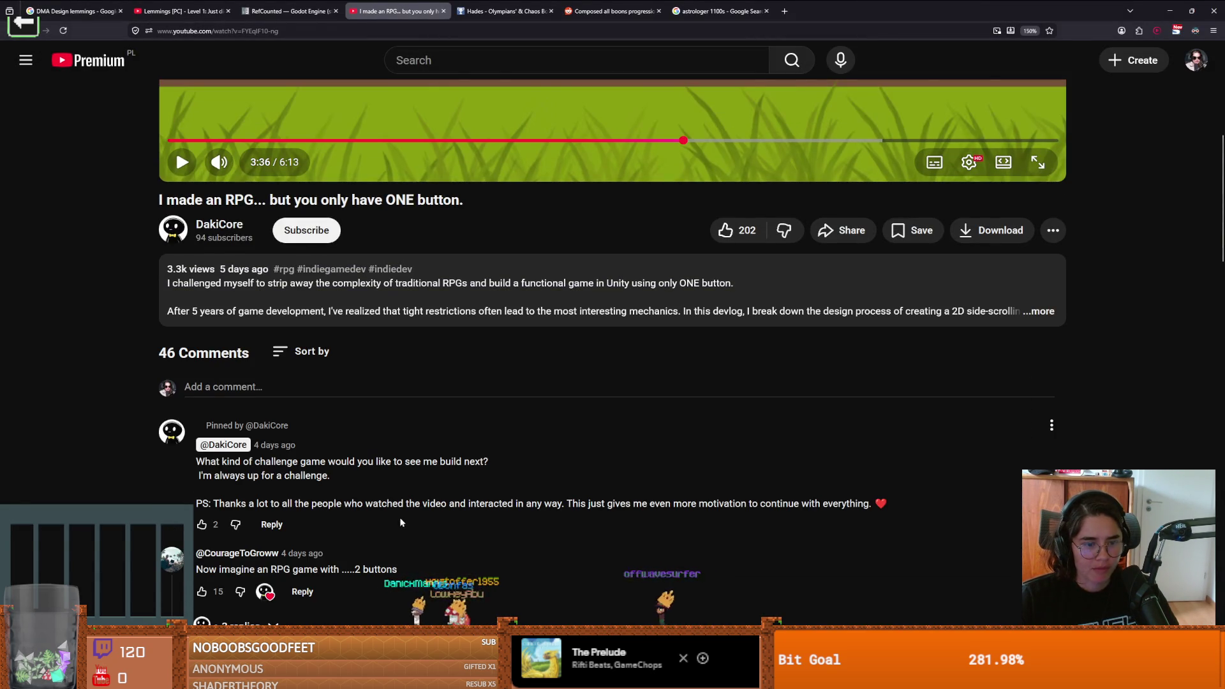
{"action": "scroll", "coordinate": [446, 523], "scroll_direction": "down", "scroll_amount": 3}
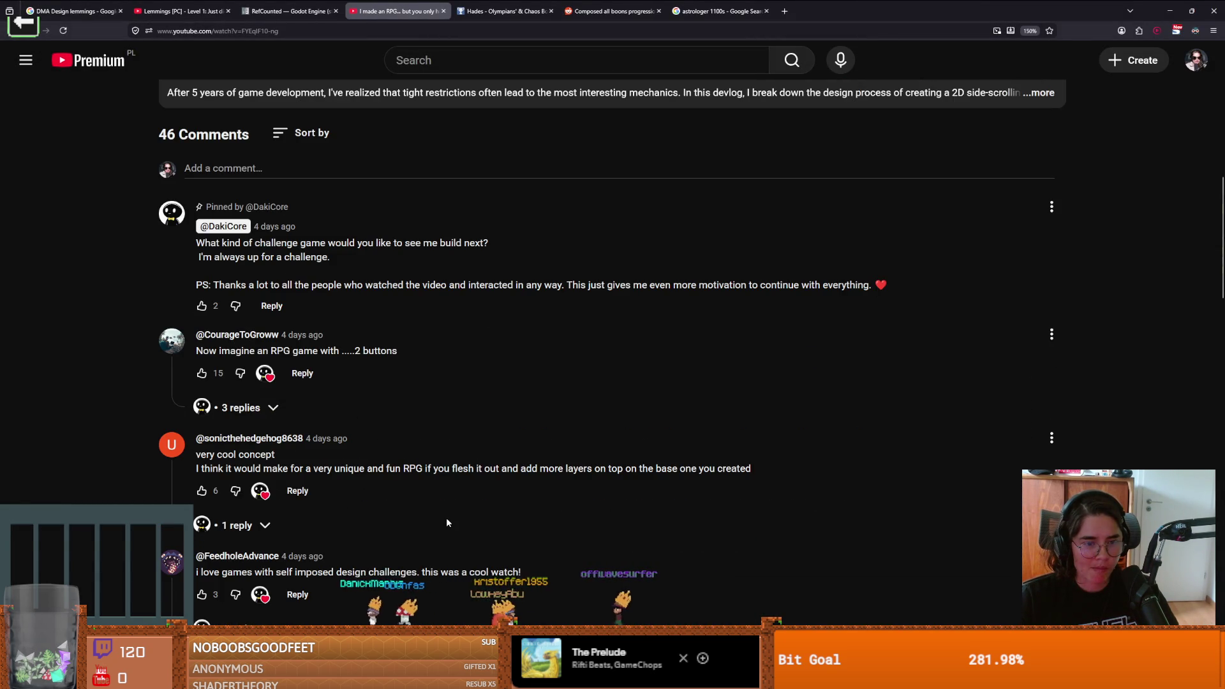
{"action": "scroll", "coordinate": [445, 522], "scroll_direction": "up", "scroll_amount": 10}
{"action": "left_click", "coordinate": [768, 234]}
{"action": "key", "text": "f"}
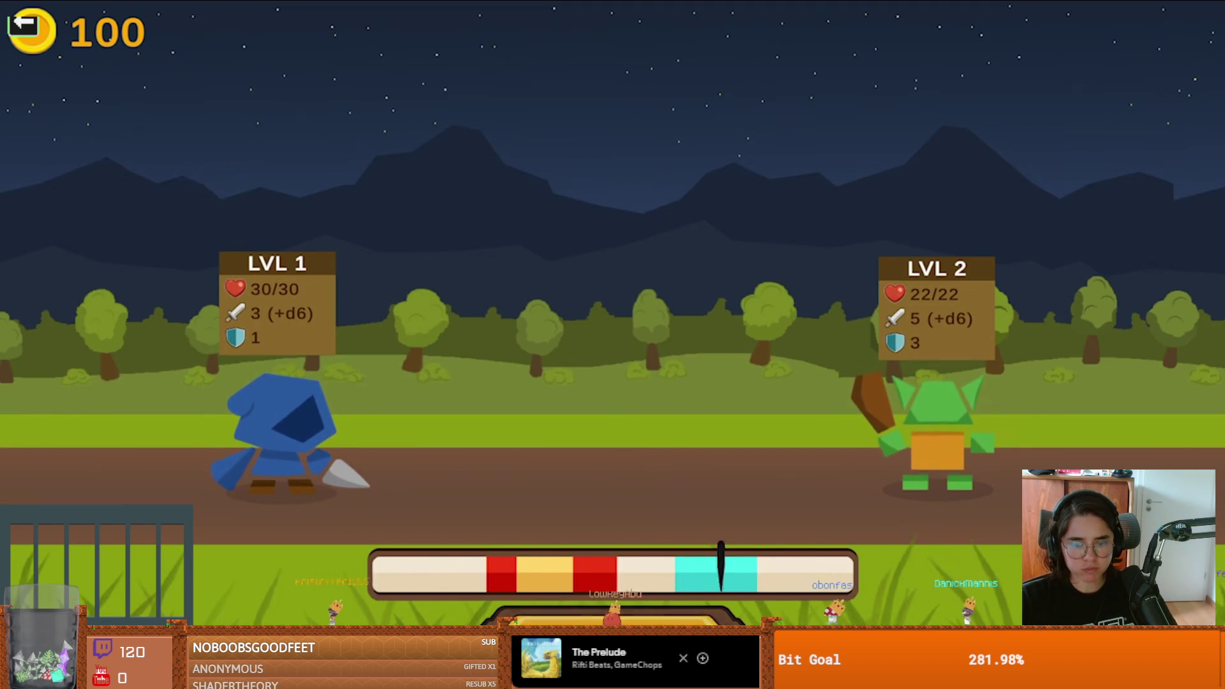
Step: Pause and resume the devlog a few times, then leave full screen near 6:05 of 6:13
{"action": "key", "text": "space"}
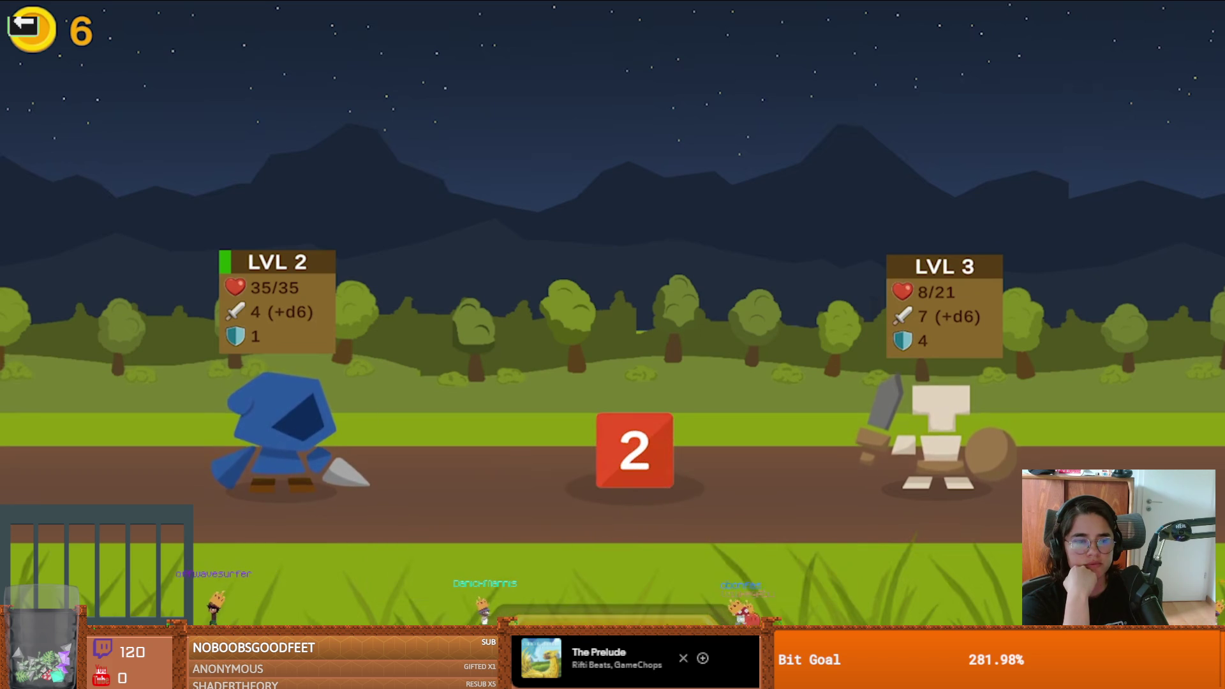
{"action": "key", "text": "space"}
{"action": "left_click", "coordinate": [472, 209]}
{"action": "left_click", "coordinate": [465, 271]}
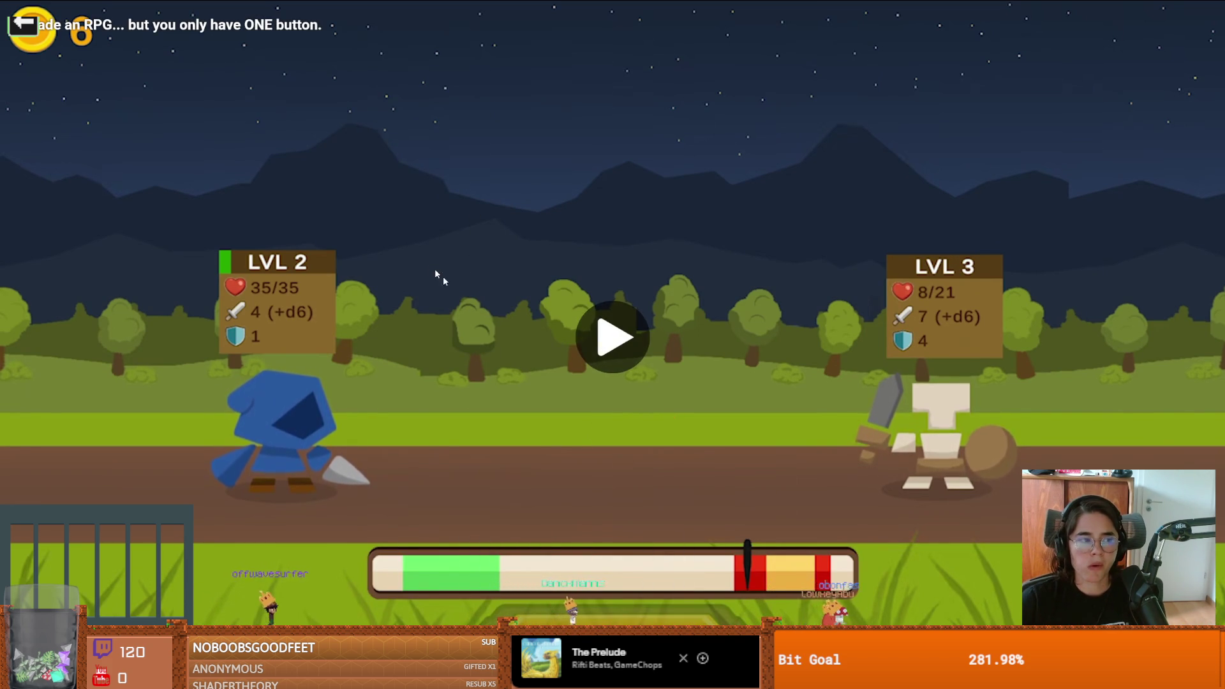
{"action": "key", "text": "Escape"}
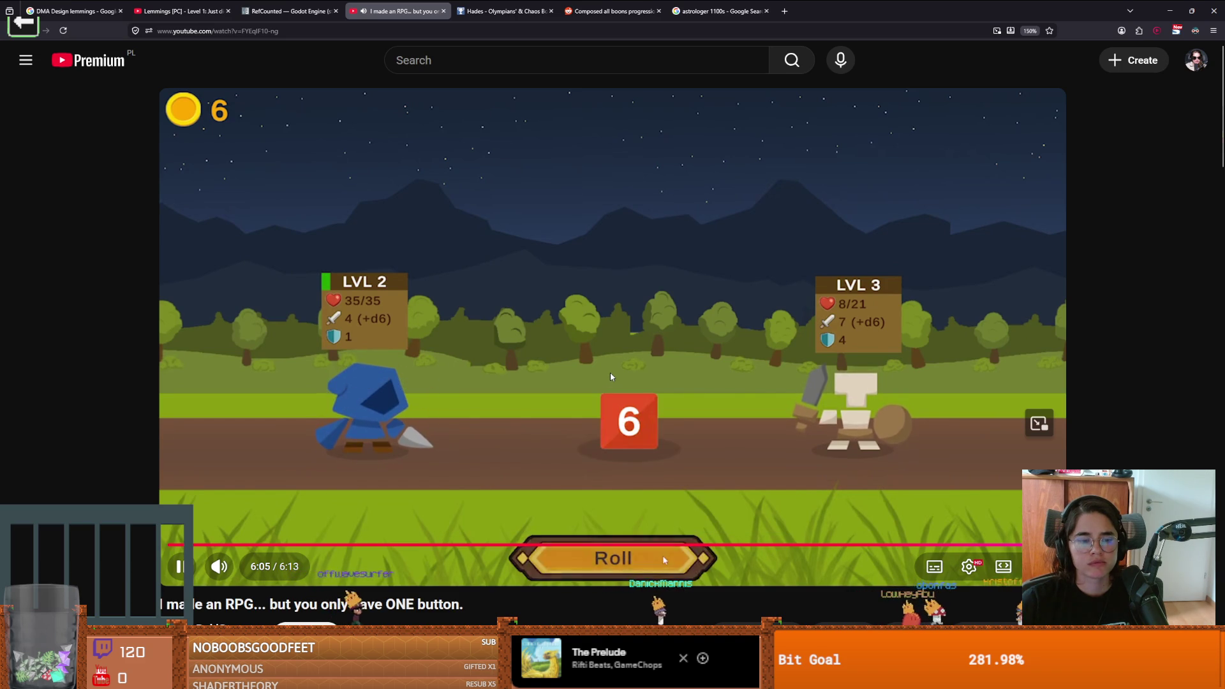
Step: Pause the video, select the channel's subscriber and view counts, and browse the comments
{"action": "left_click", "coordinate": [608, 373]}
{"action": "scroll", "coordinate": [208, 355], "scroll_direction": "down", "scroll_amount": 4}
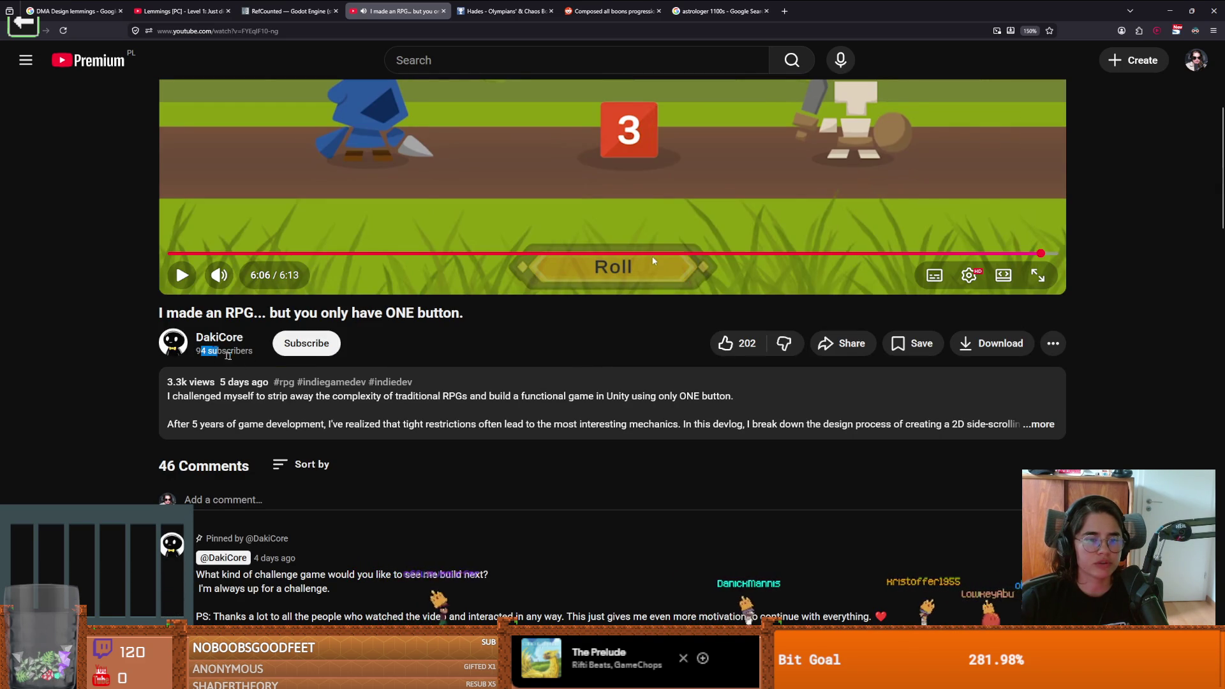
{"action": "left_click_drag", "start_coordinate": [200, 351], "coordinate": [259, 362]}
{"action": "scroll", "coordinate": [106, 449], "scroll_direction": "down", "scroll_amount": 8}
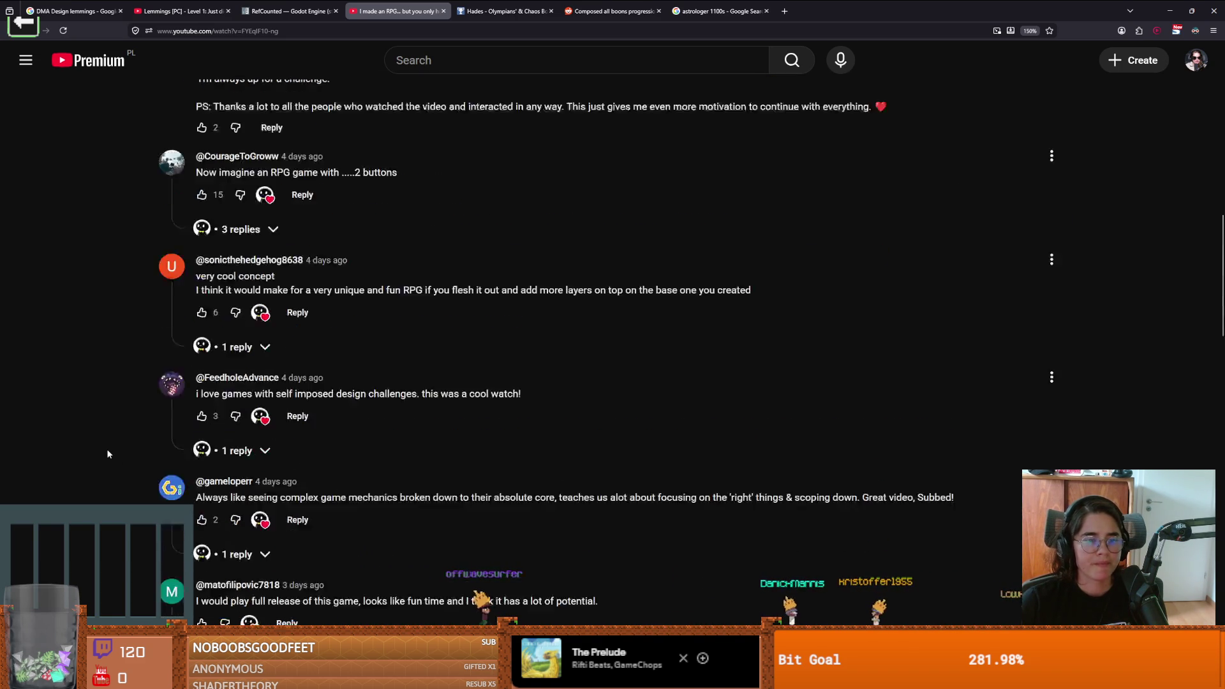
{"action": "scroll", "coordinate": [107, 452], "scroll_direction": "down", "scroll_amount": 6}
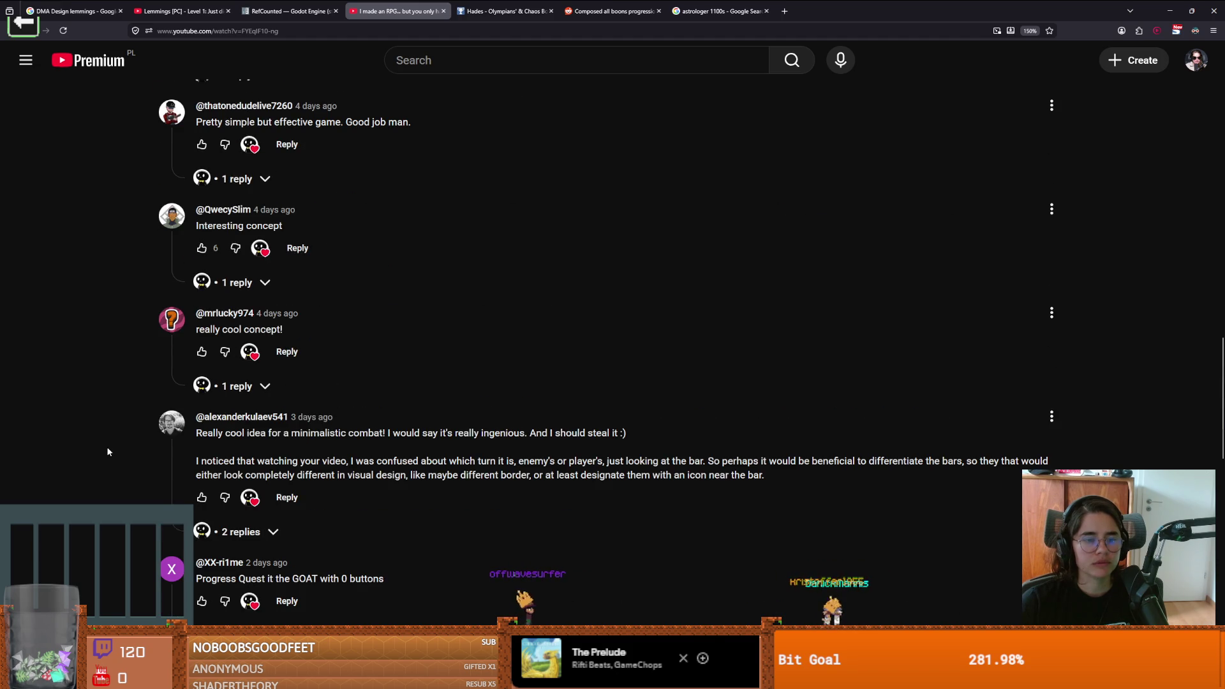
{"action": "scroll", "coordinate": [106, 446], "scroll_direction": "up", "scroll_amount": 15}
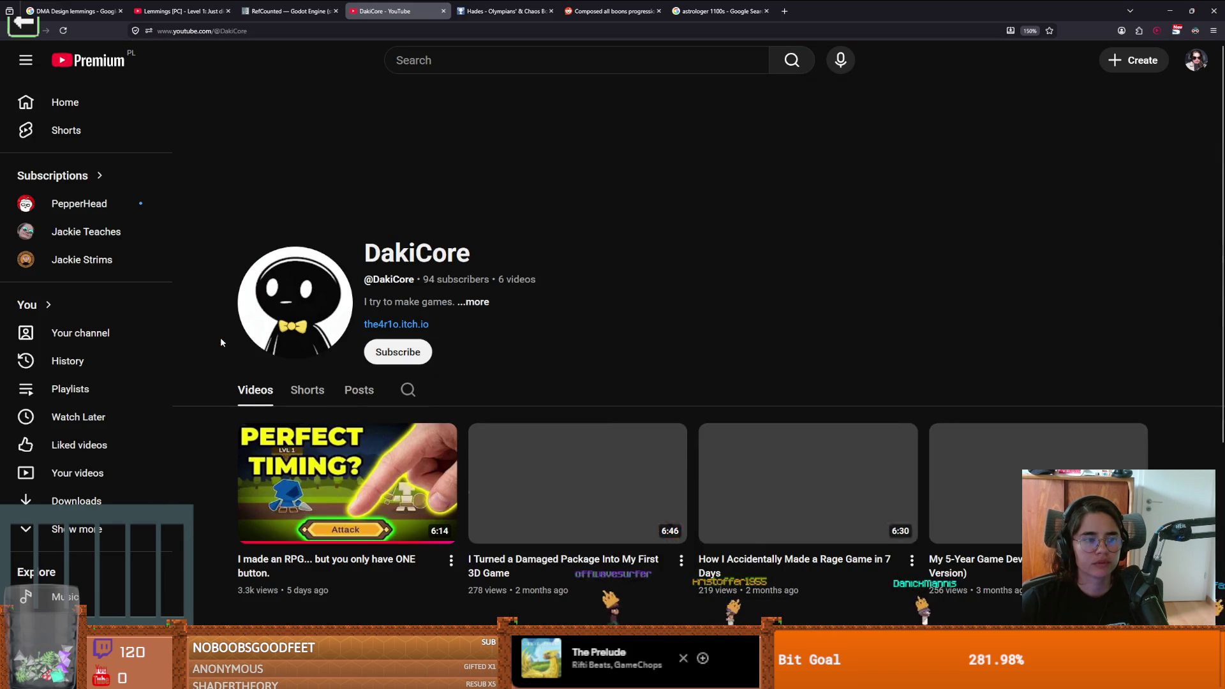
Step: Check the DakiCore channel's Shorts and Videos lists, then return to Godot
{"action": "left_click", "coordinate": [322, 391]}
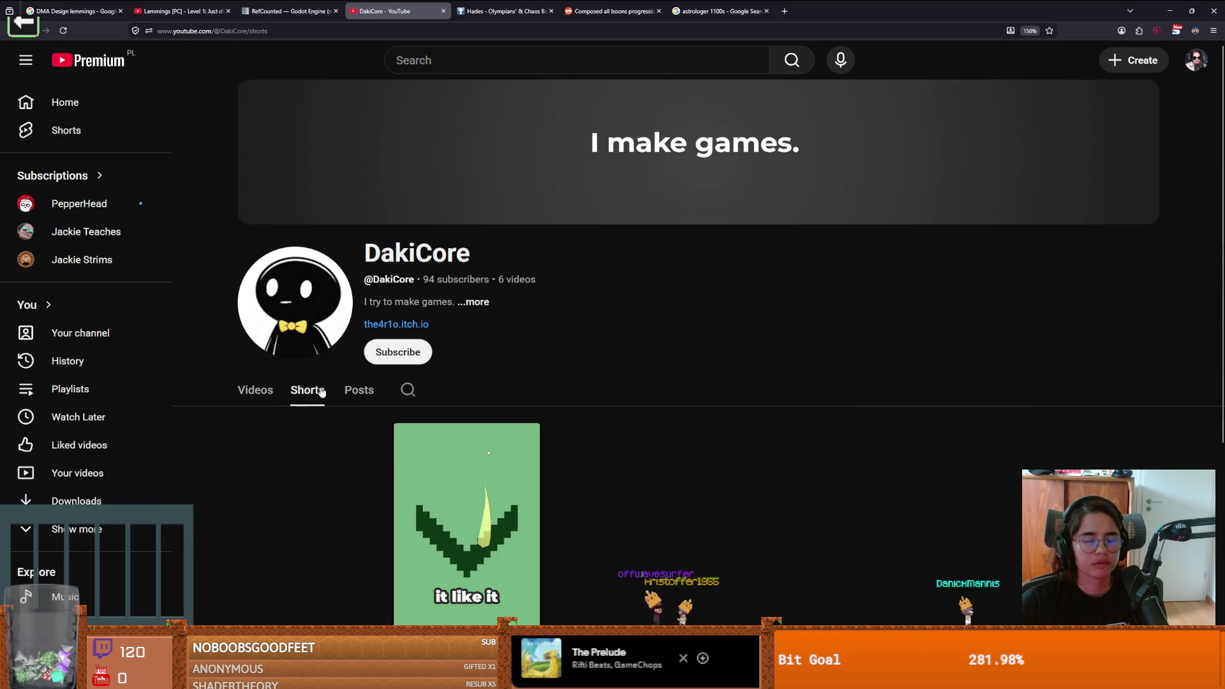
{"action": "left_click", "coordinate": [269, 392]}
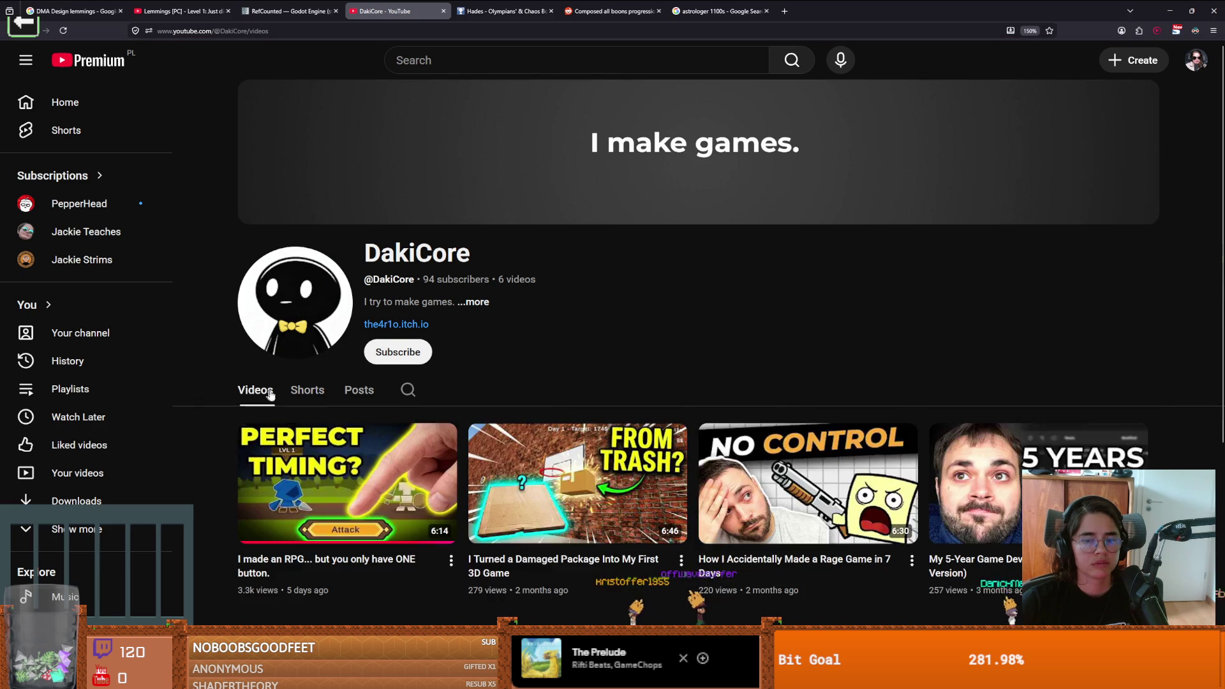
{"action": "scroll", "coordinate": [721, 472], "scroll_direction": "down", "scroll_amount": 5}
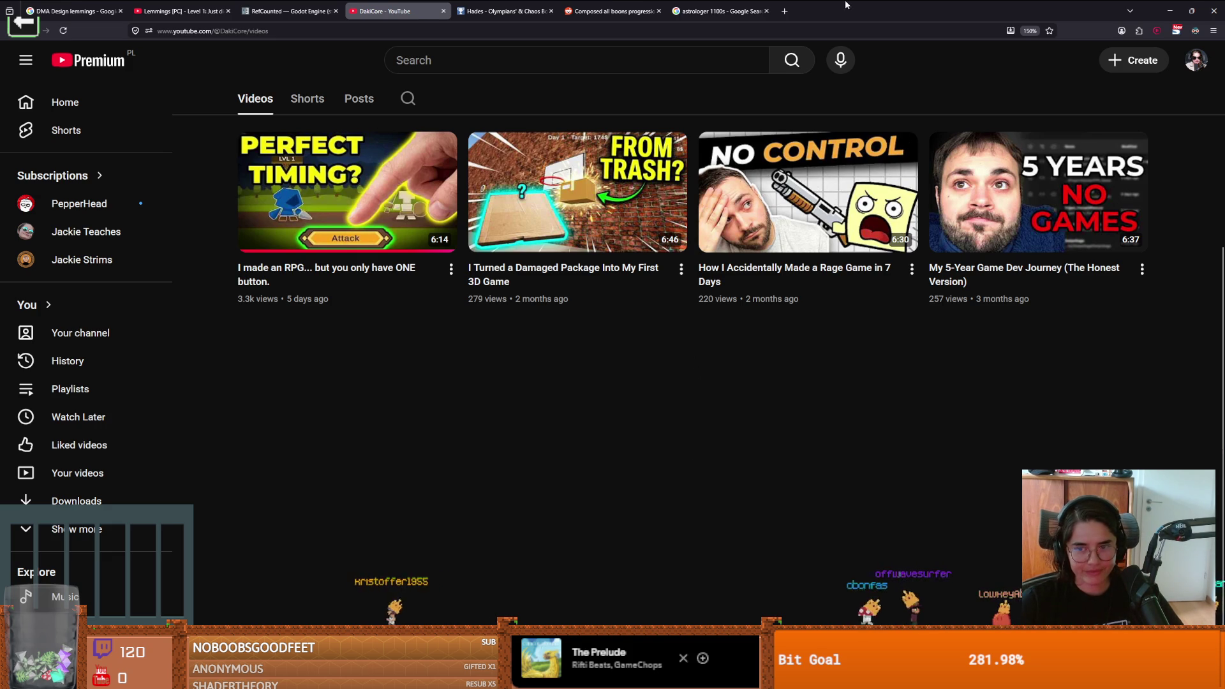
{"action": "key", "text": "alt+Tab"}
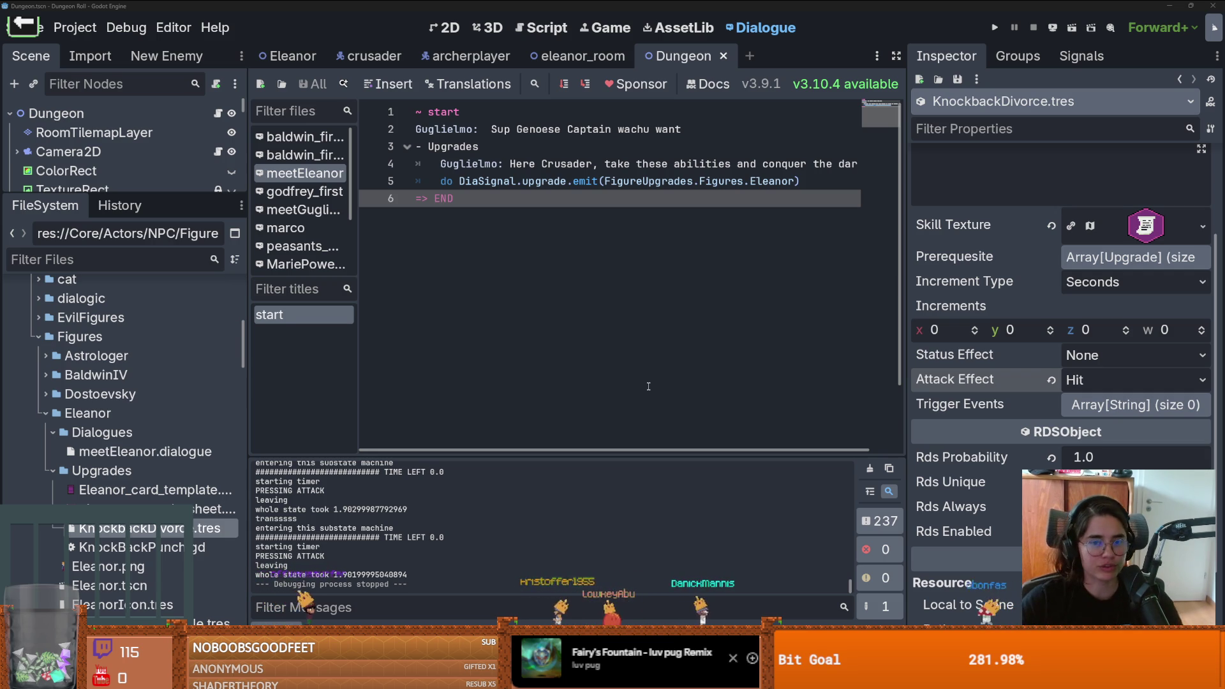
Step: Save the current scene and glance at the meetEleanor dialogue file's options
{"action": "key", "text": "ctrl+s"}
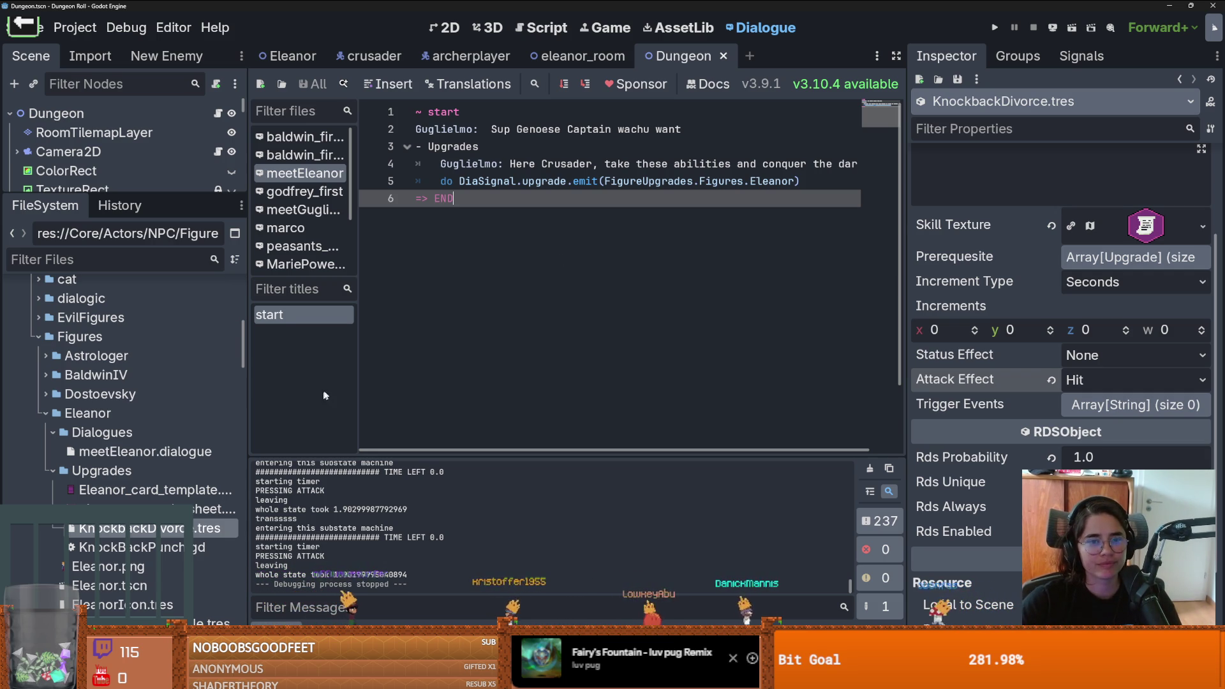
{"action": "right_click", "coordinate": [322, 179]}
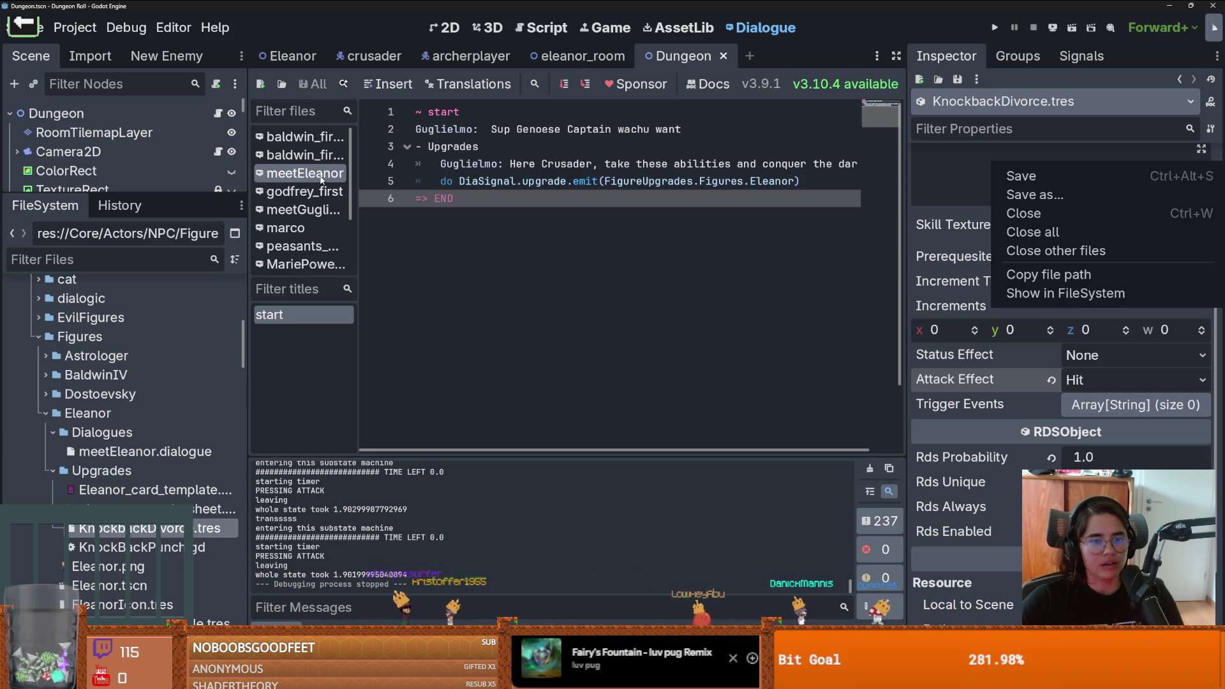
{"action": "left_click", "coordinate": [407, 262]}
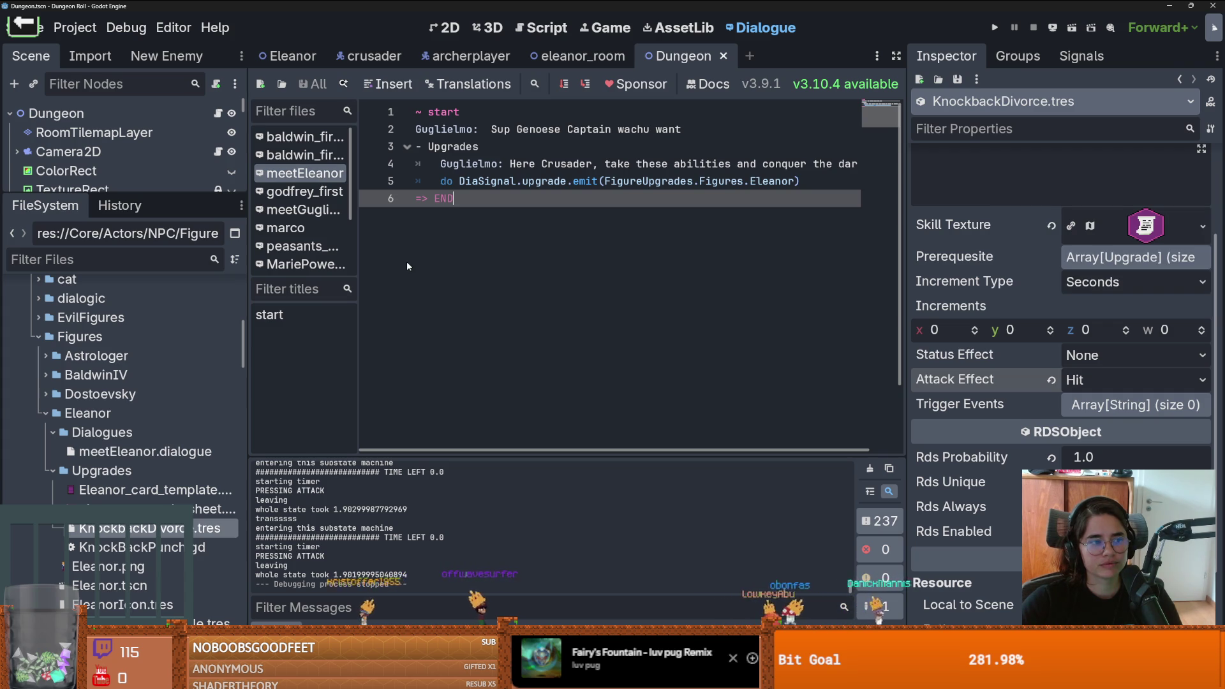
Step: Create a new dialogue file meet_astrologer in the Figures/Astrologer folder
{"action": "left_click", "coordinate": [260, 85]}
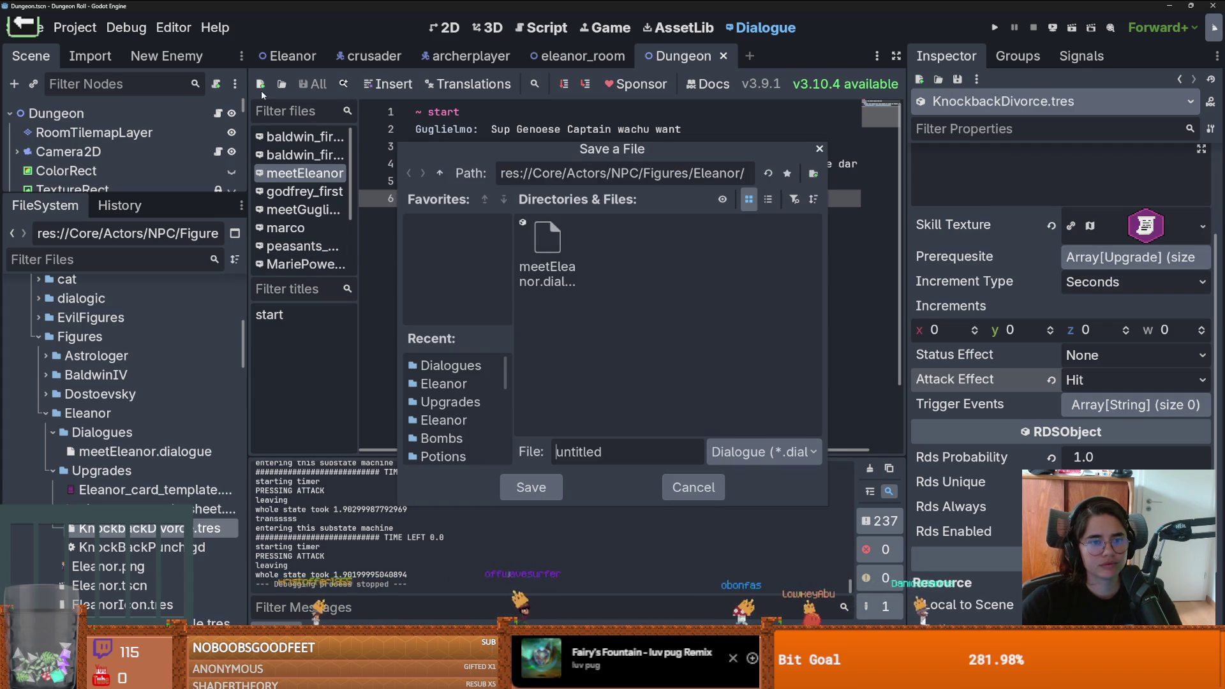
{"action": "left_click", "coordinate": [440, 172]}
{"action": "double_click", "coordinate": [560, 239]}
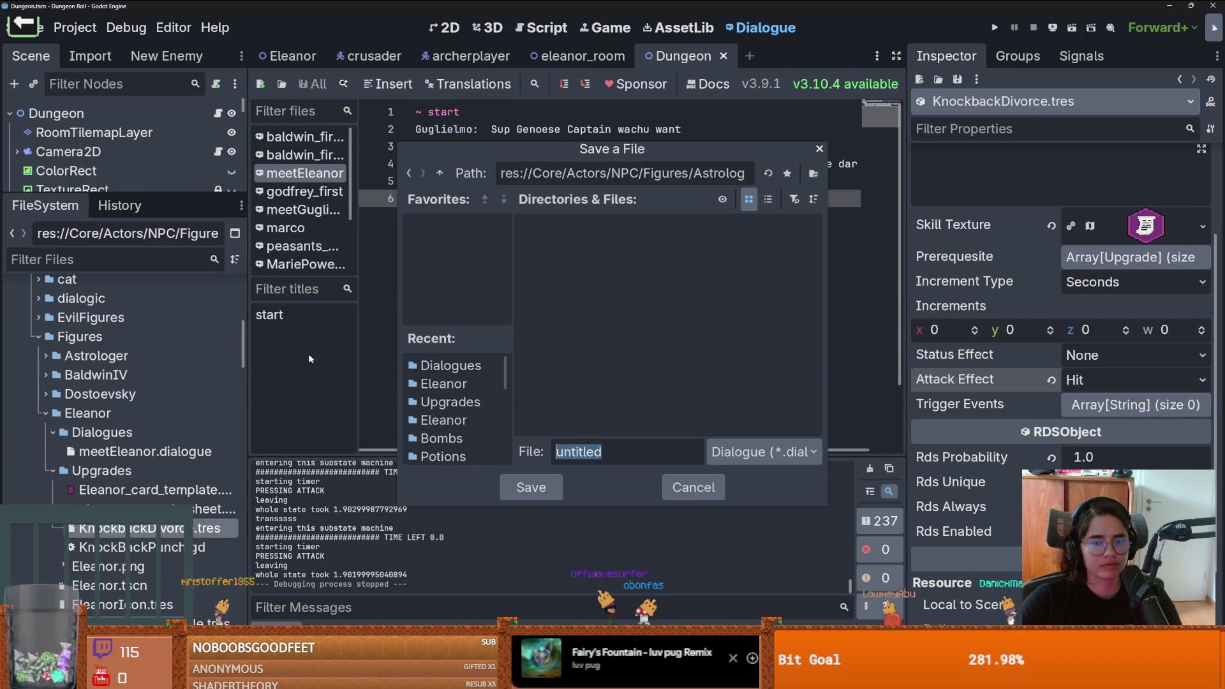
{"action": "type", "text": "meet"}
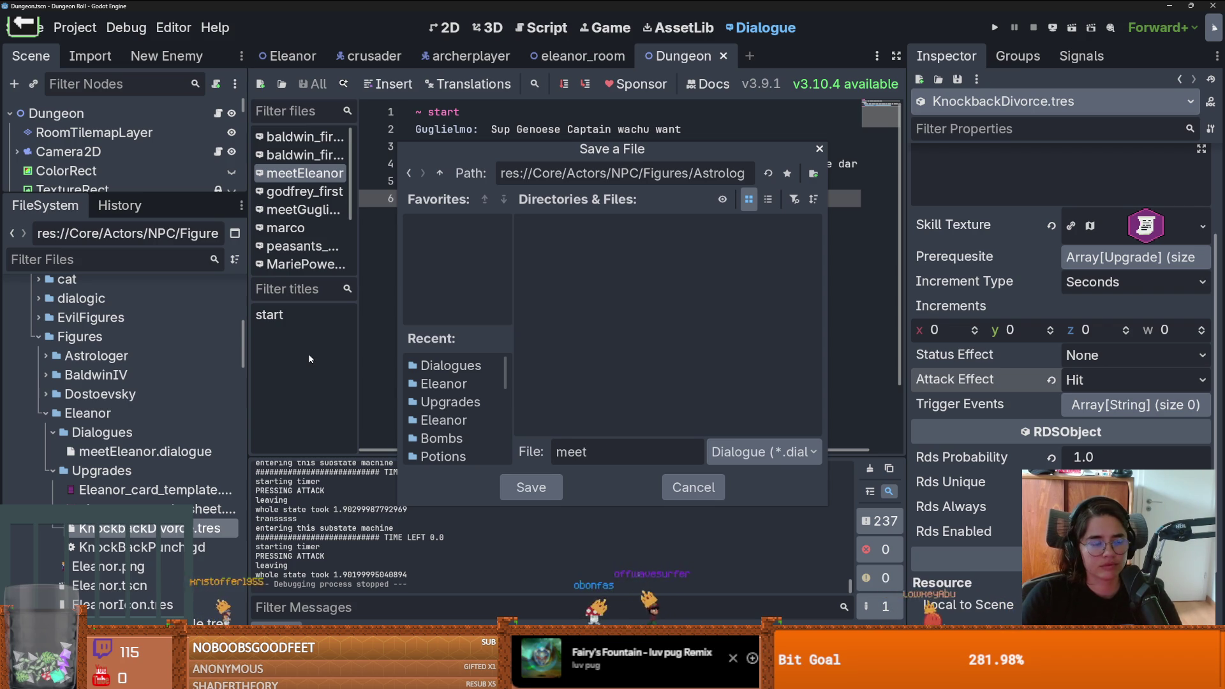
{"action": "type", "text": "_astrologer"}
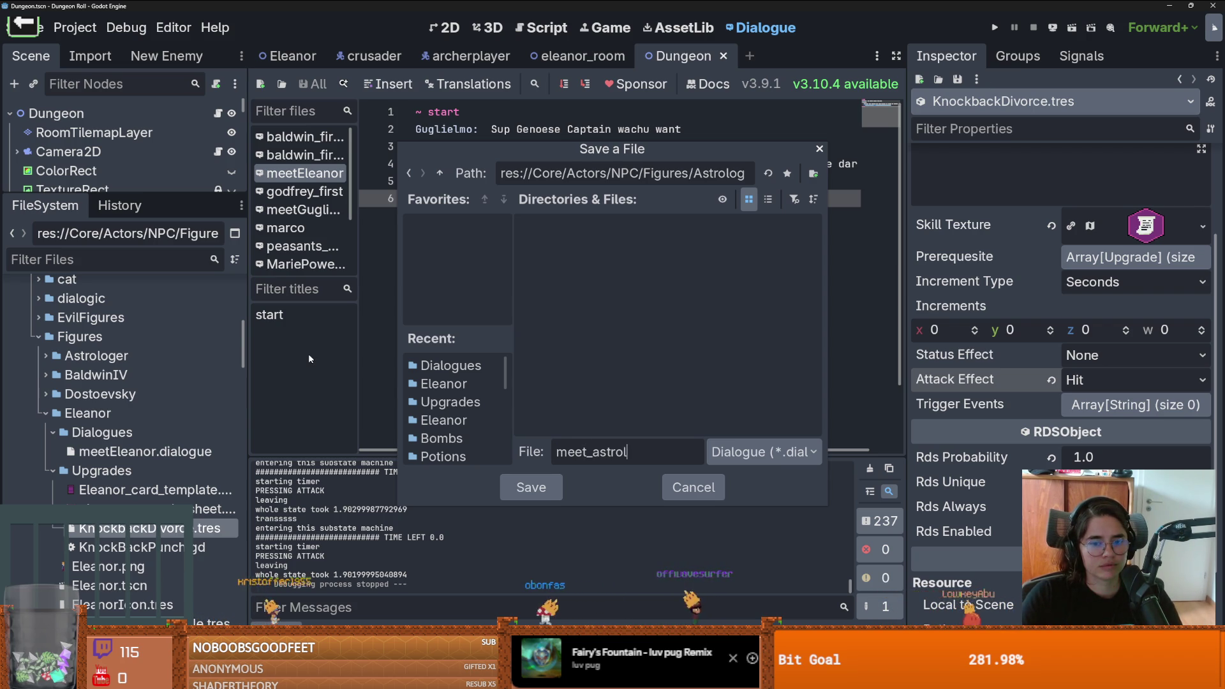
{"action": "key", "text": "Return"}
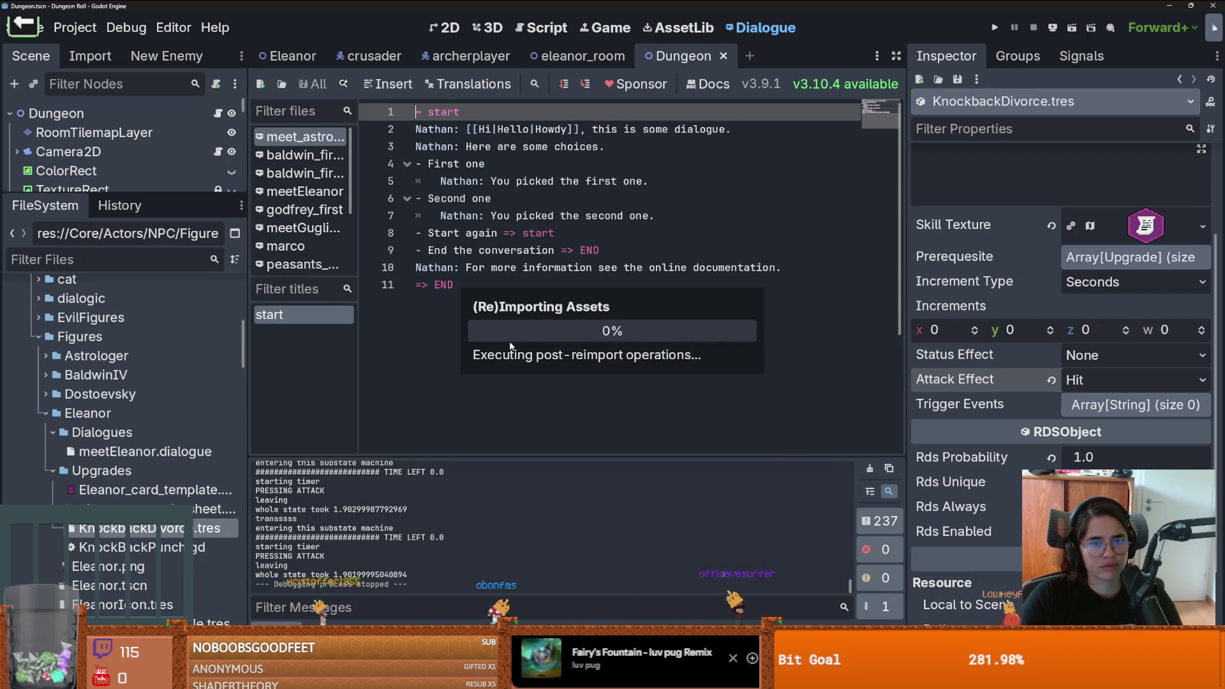
Step: Replace the meet_astrologer template with meetEleanor's lines 2–5 and save
{"action": "left_click", "coordinate": [574, 285]}
{"action": "mouse_move", "coordinate": [816, 259]}
{"action": "left_mouse_down"}
{"action": "mouse_move", "coordinate": [446, 199]}
{"action": "mouse_move", "coordinate": [395, 129]}
{"action": "left_mouse_up"}
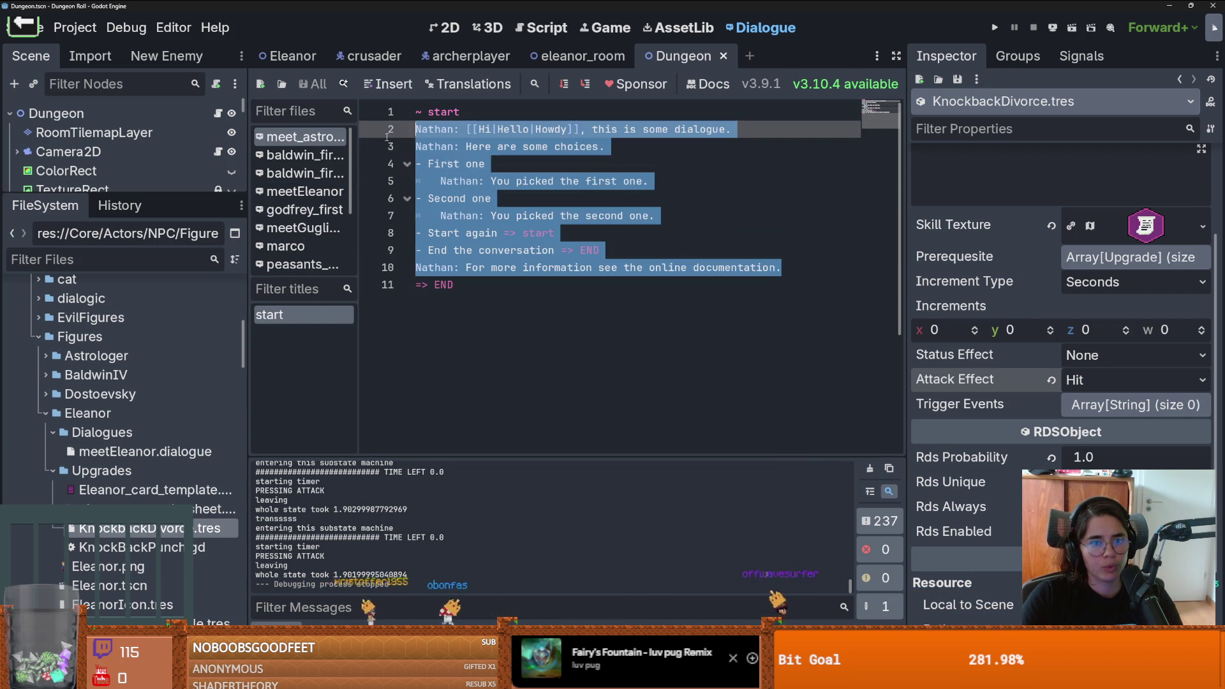
{"action": "left_click", "coordinate": [306, 191]}
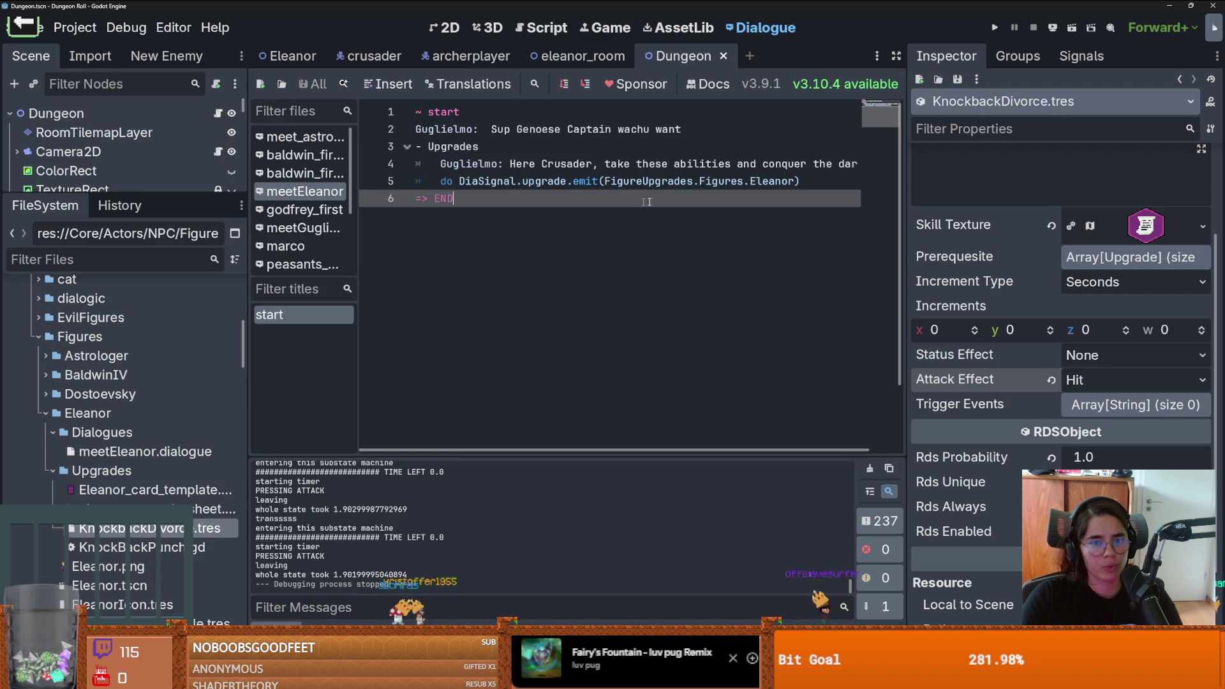
{"action": "mouse_move", "coordinate": [802, 183]}
{"action": "left_mouse_down"}
{"action": "mouse_move", "coordinate": [418, 115]}
{"action": "mouse_move", "coordinate": [412, 129]}
{"action": "left_mouse_up"}
{"action": "key", "text": "ctrl+c"}
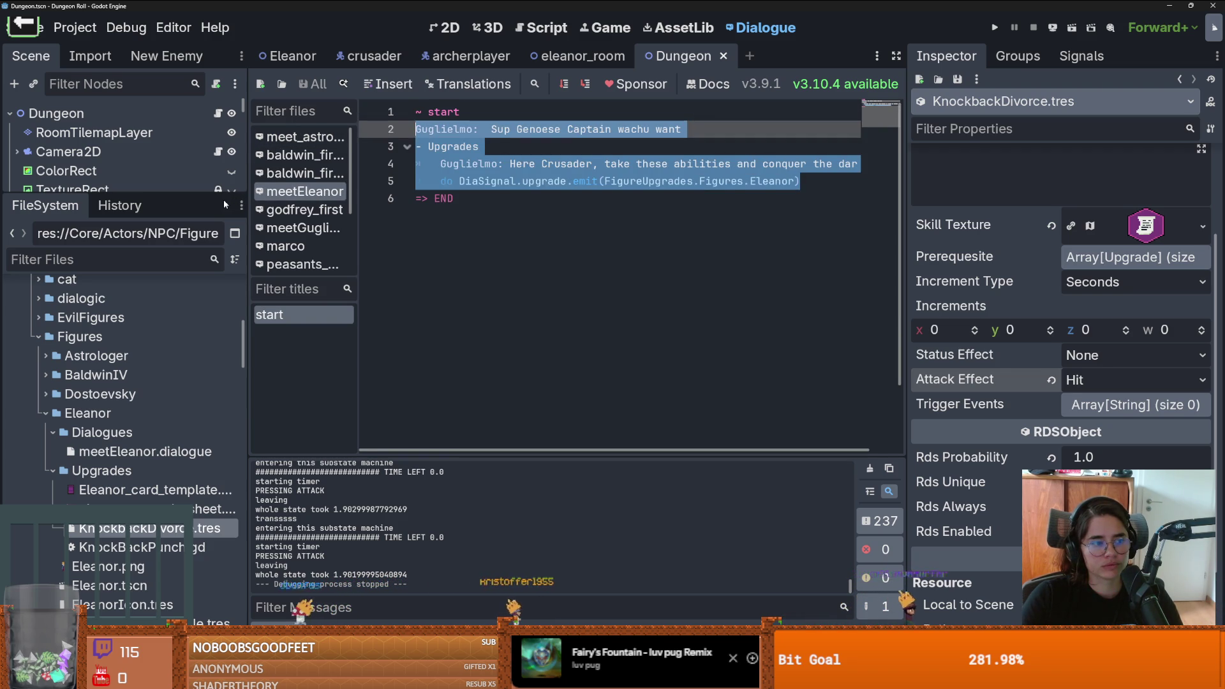
{"action": "left_click", "coordinate": [303, 136]}
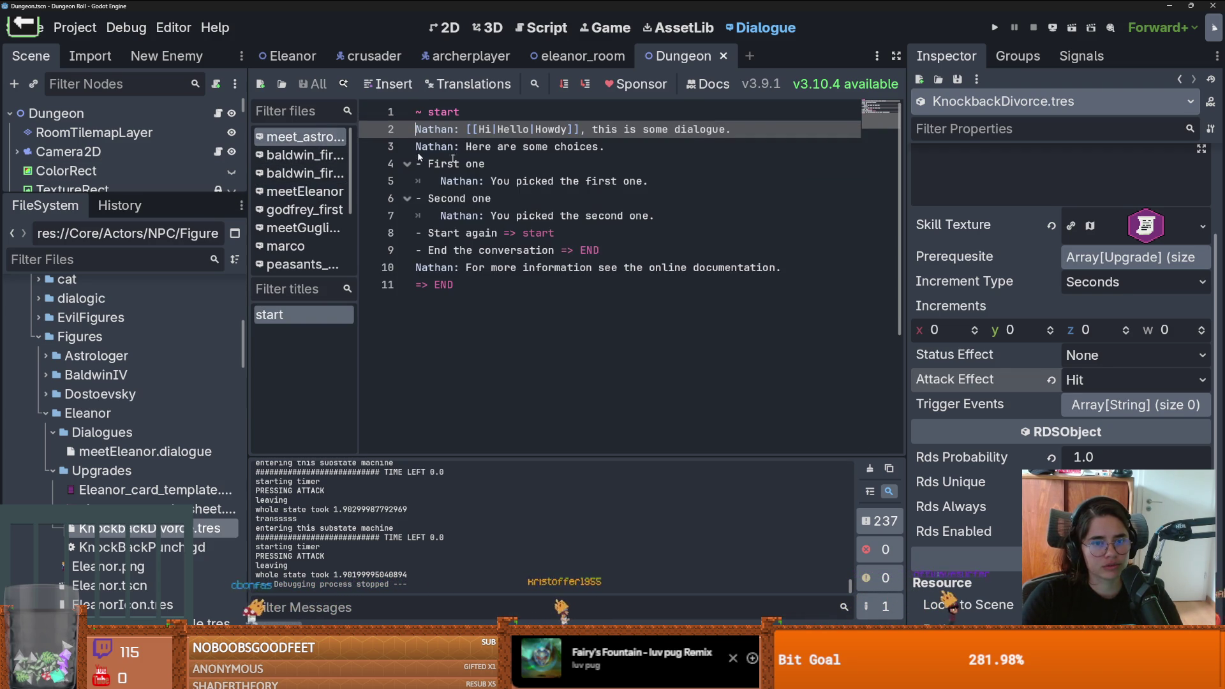
{"action": "mouse_move", "coordinate": [824, 273]}
{"action": "left_mouse_down"}
{"action": "mouse_move", "coordinate": [421, 147]}
{"action": "mouse_move", "coordinate": [414, 129]}
{"action": "left_mouse_up"}
{"action": "key", "text": "ctrl+v"}
{"action": "key", "text": "ctrl+s"}
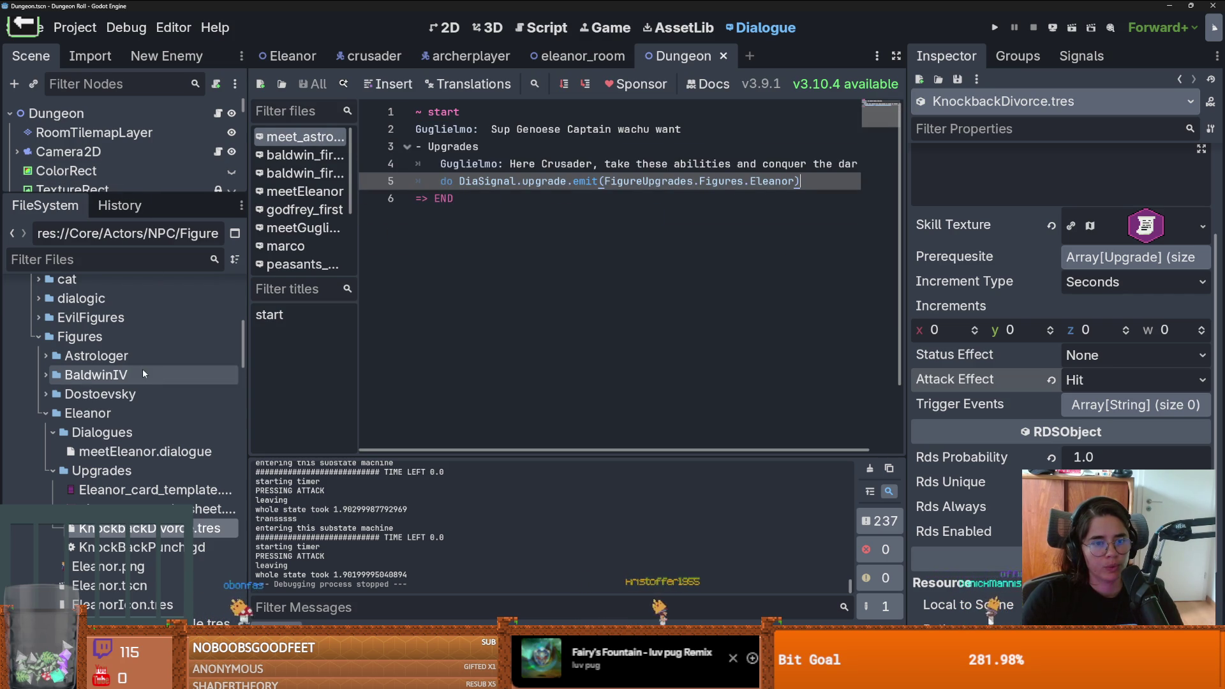
Step: Change the speaker Guglielmo to Astrologer on lines 2 and 4, and save
{"action": "double_click", "coordinate": [447, 129]}
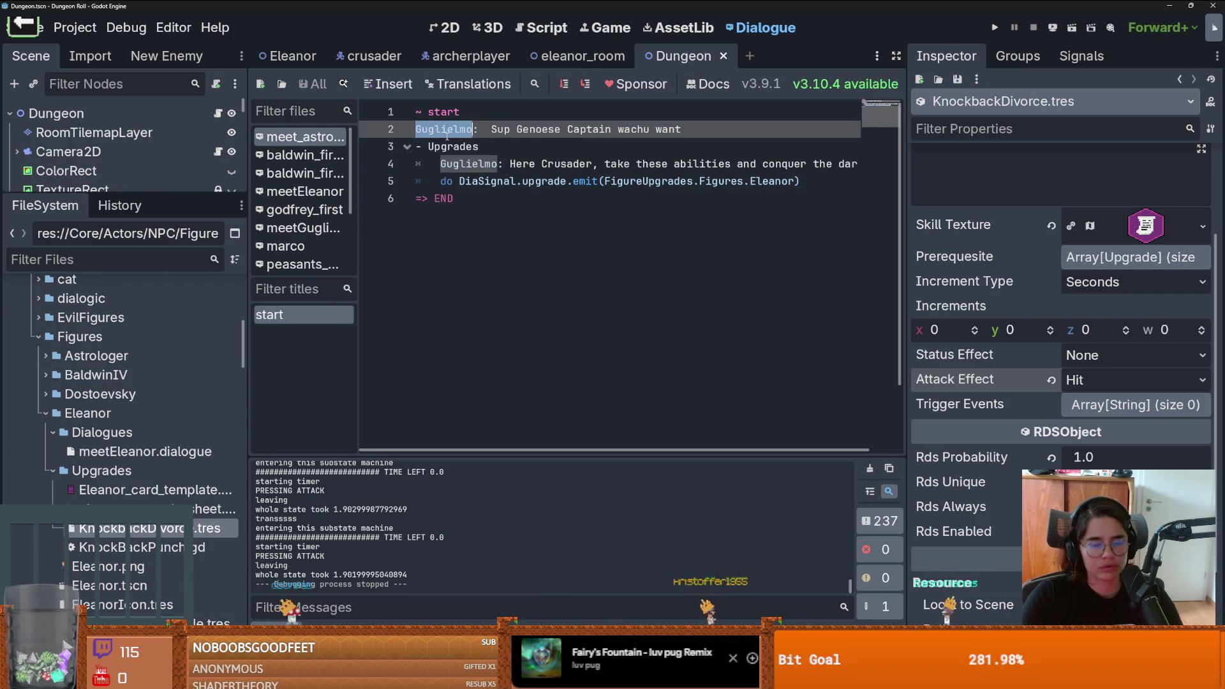
{"action": "type", "text": "Astrologer"}
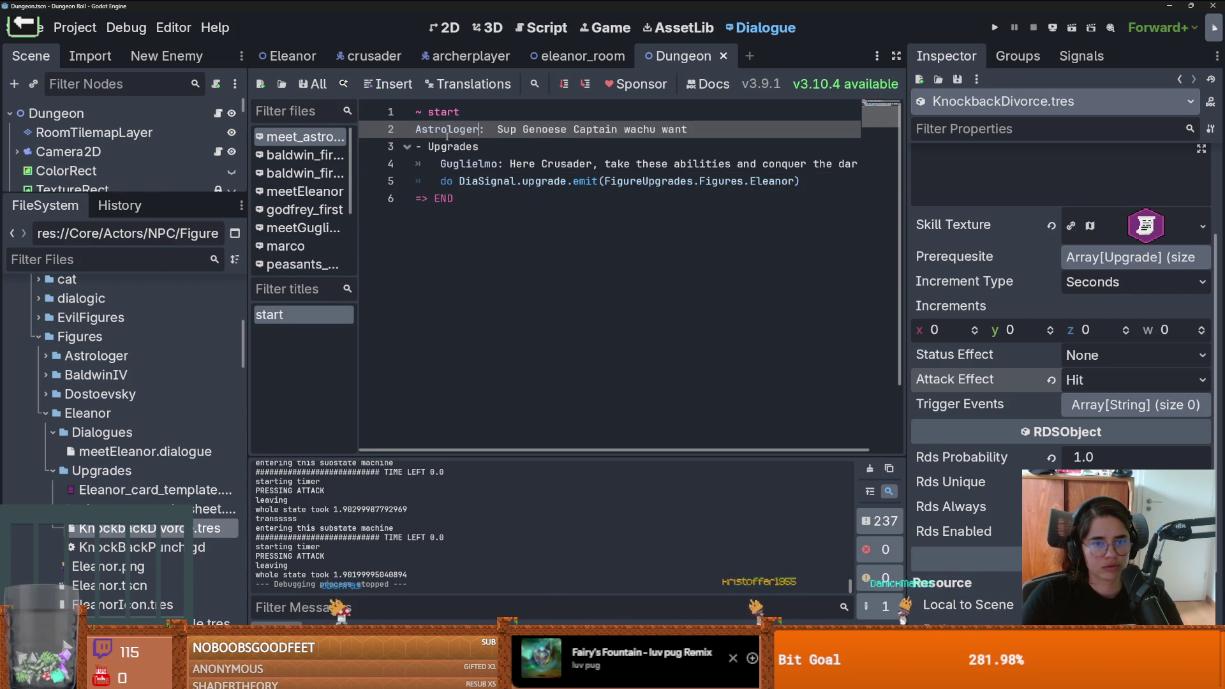
{"action": "double_click", "coordinate": [447, 129]}
{"action": "key", "text": "ctrl+c"}
{"action": "double_click", "coordinate": [469, 163]}
{"action": "key", "text": "ctrl+v"}
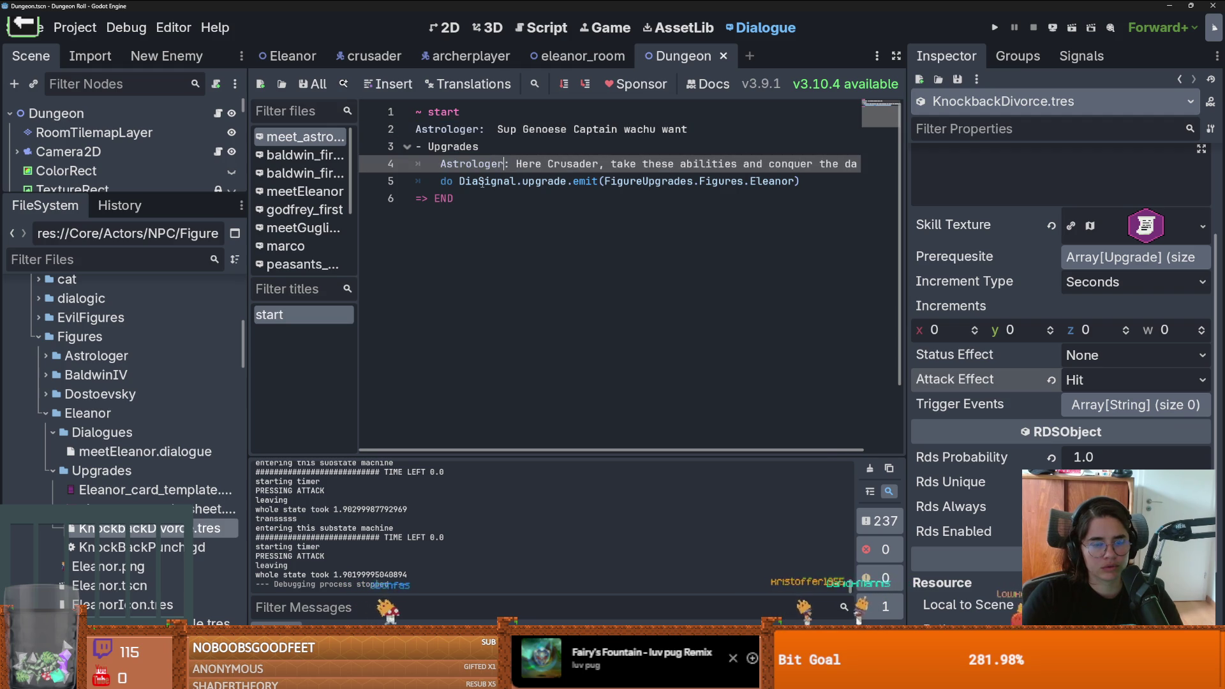
{"action": "key", "text": "ctrl+s"}
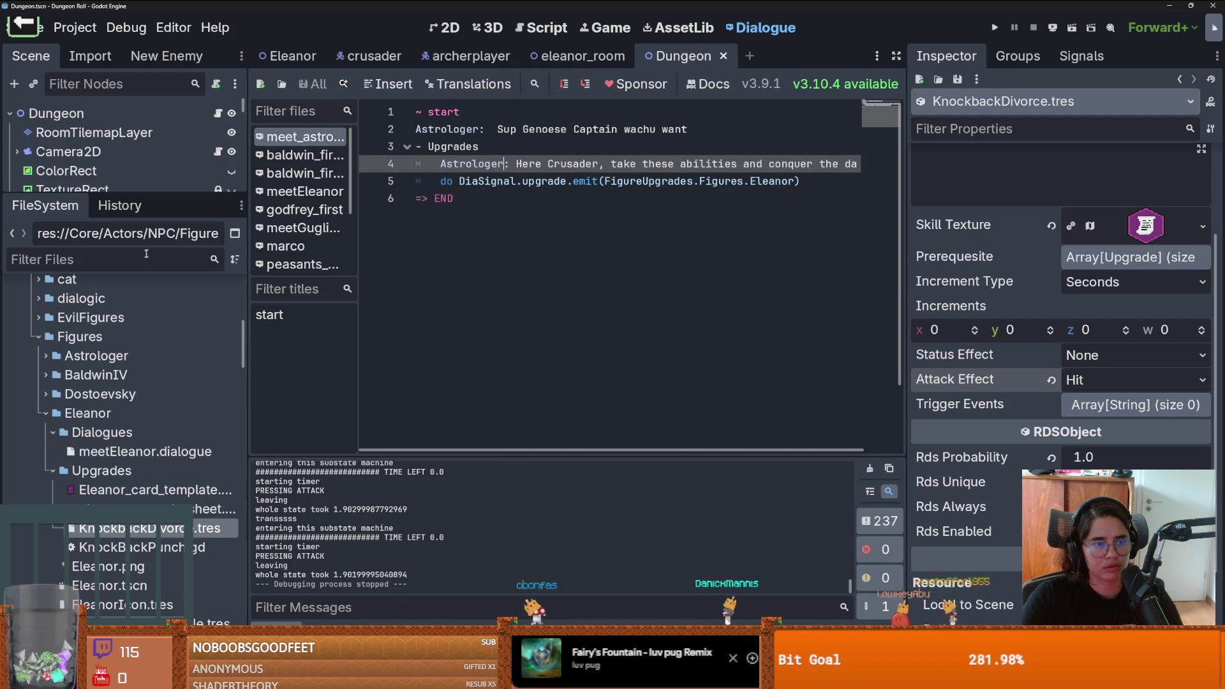
{"action": "type", "text": "npc"}
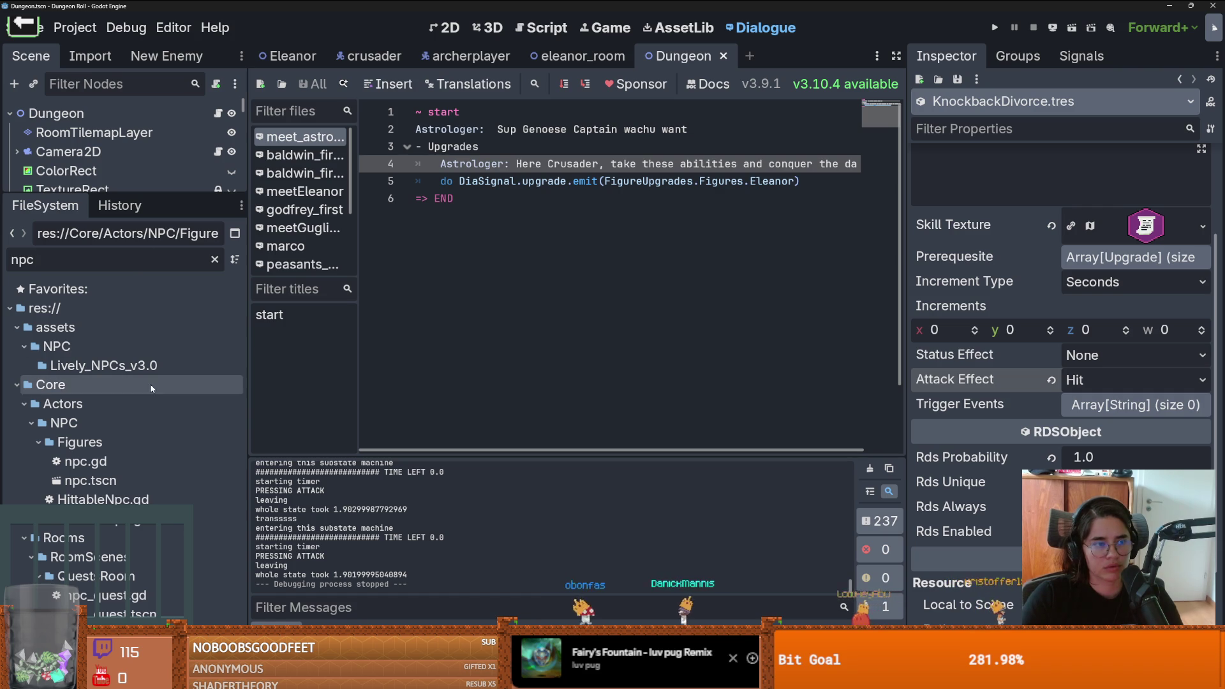
Step: Create a new scene inheriting from the npc scene and select its NPC root
{"action": "right_click", "coordinate": [121, 479]}
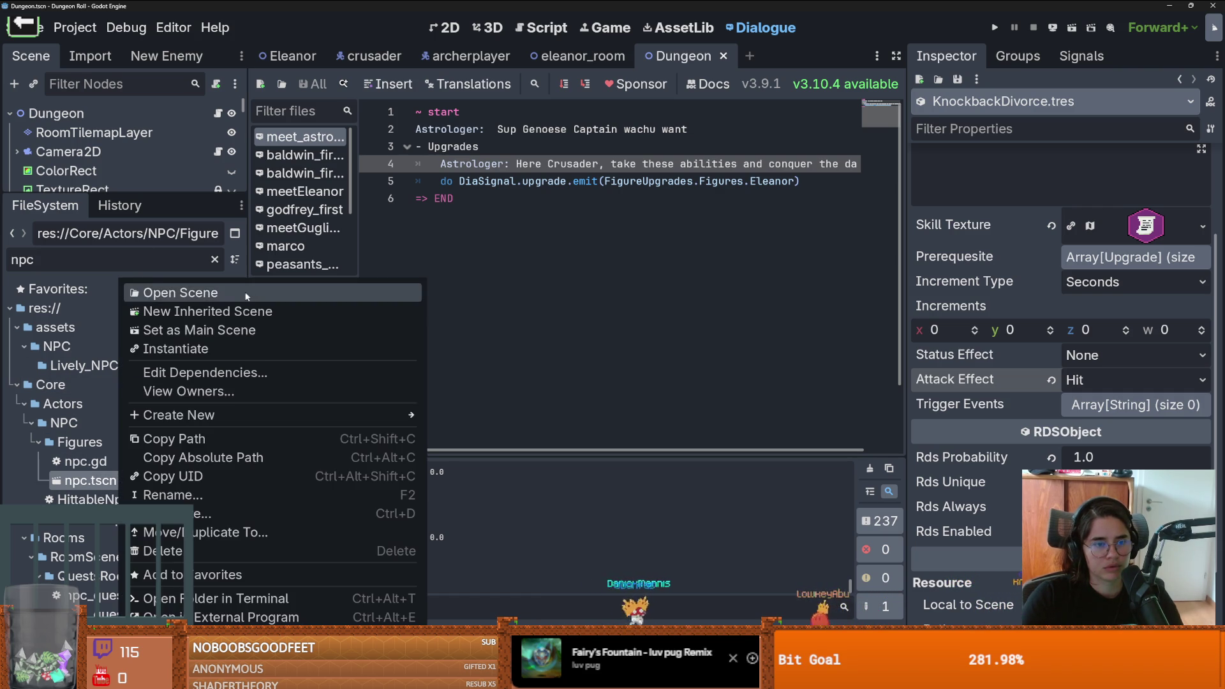
{"action": "left_click", "coordinate": [231, 310]}
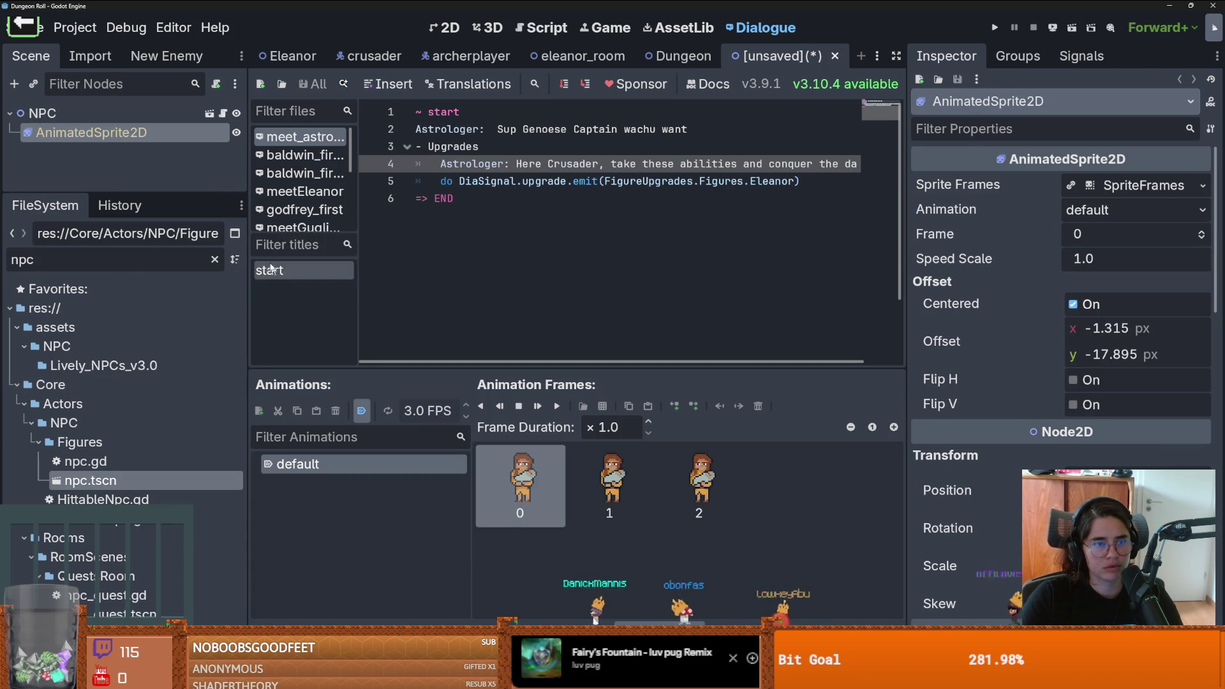
{"action": "left_click", "coordinate": [89, 112]}
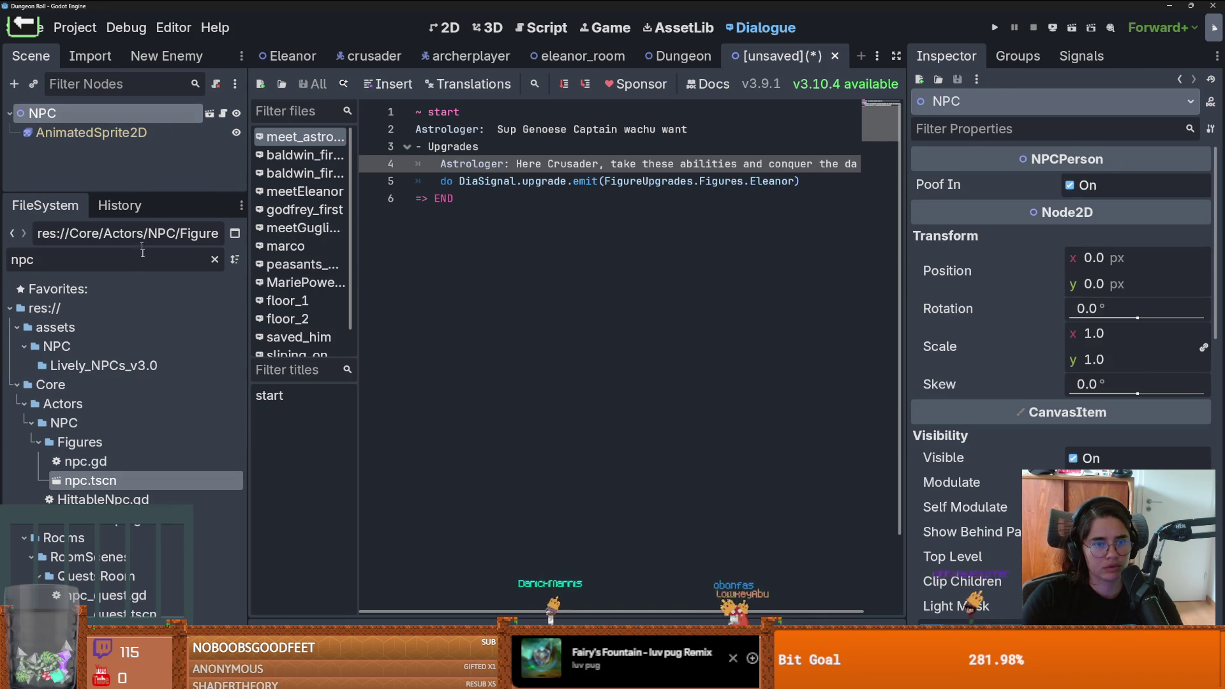
Step: Filter files for 'icon' and drag icon_script.gd onto the NPC root node
{"action": "key", "text": "BackSpace"}
{"action": "key", "text": "BackSpace"}
{"action": "key", "text": "BackSpace"}
{"action": "type", "text": "icon"}
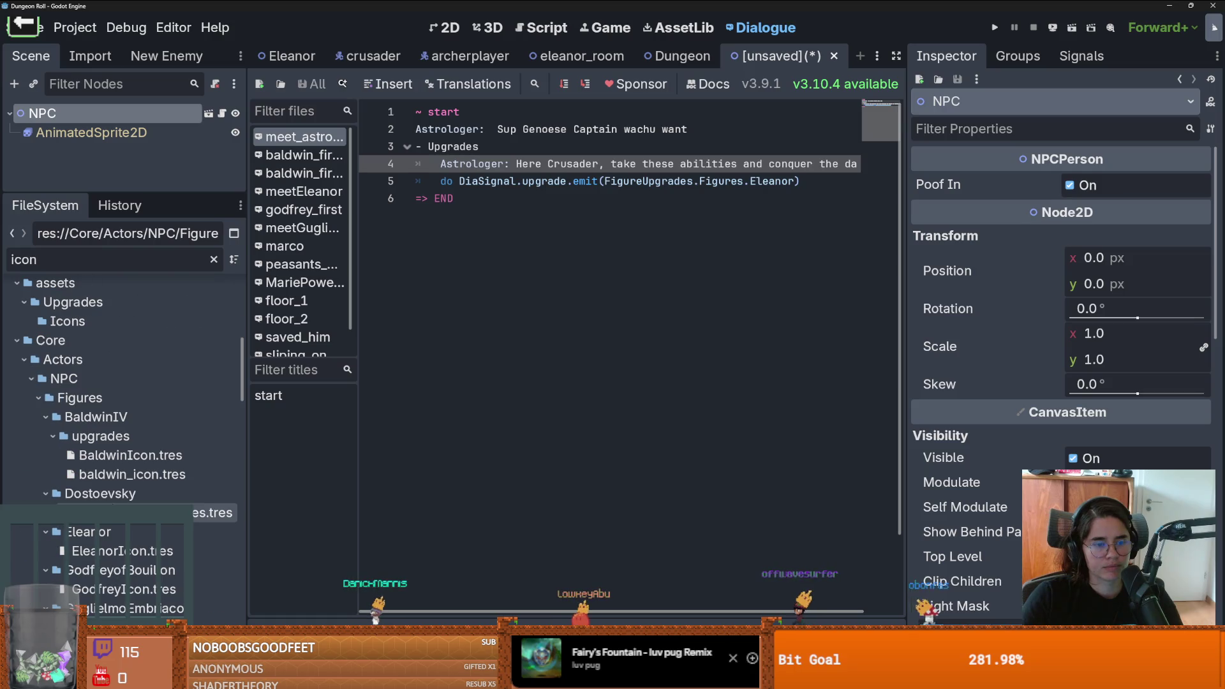
{"action": "scroll", "coordinate": [115, 488], "scroll_direction": "down", "scroll_amount": 5}
{"action": "scroll", "coordinate": [116, 488], "scroll_direction": "down", "scroll_amount": 10}
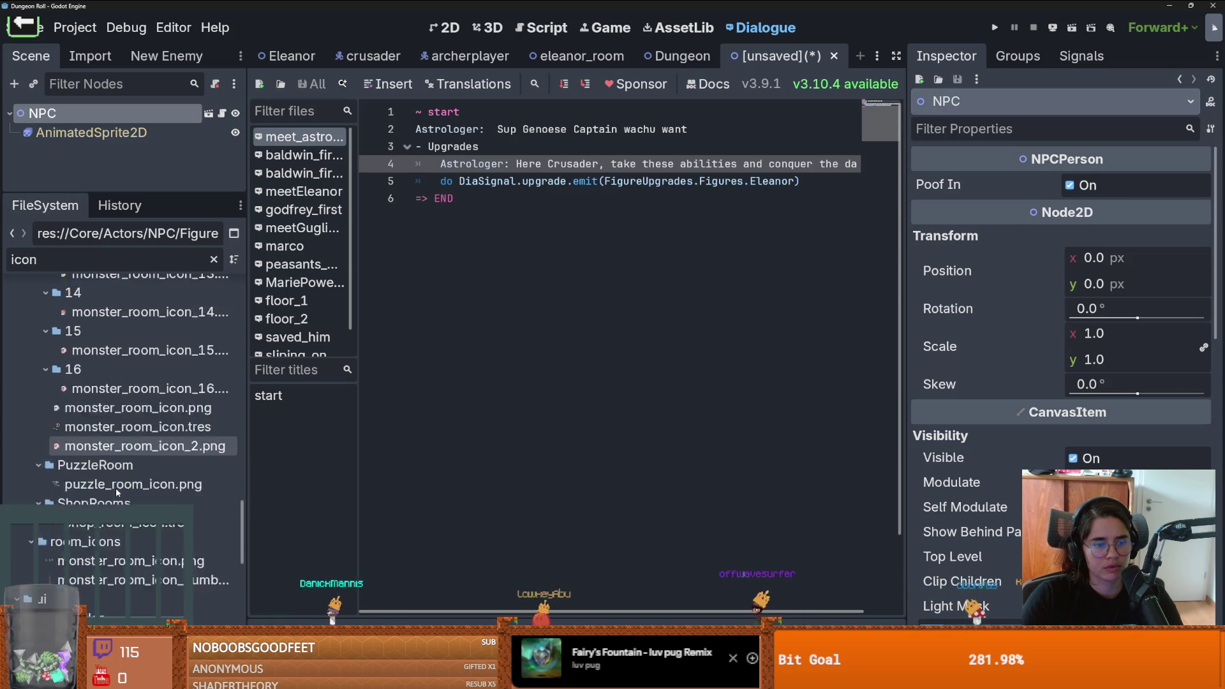
{"action": "scroll", "coordinate": [117, 491], "scroll_direction": "down", "scroll_amount": 3}
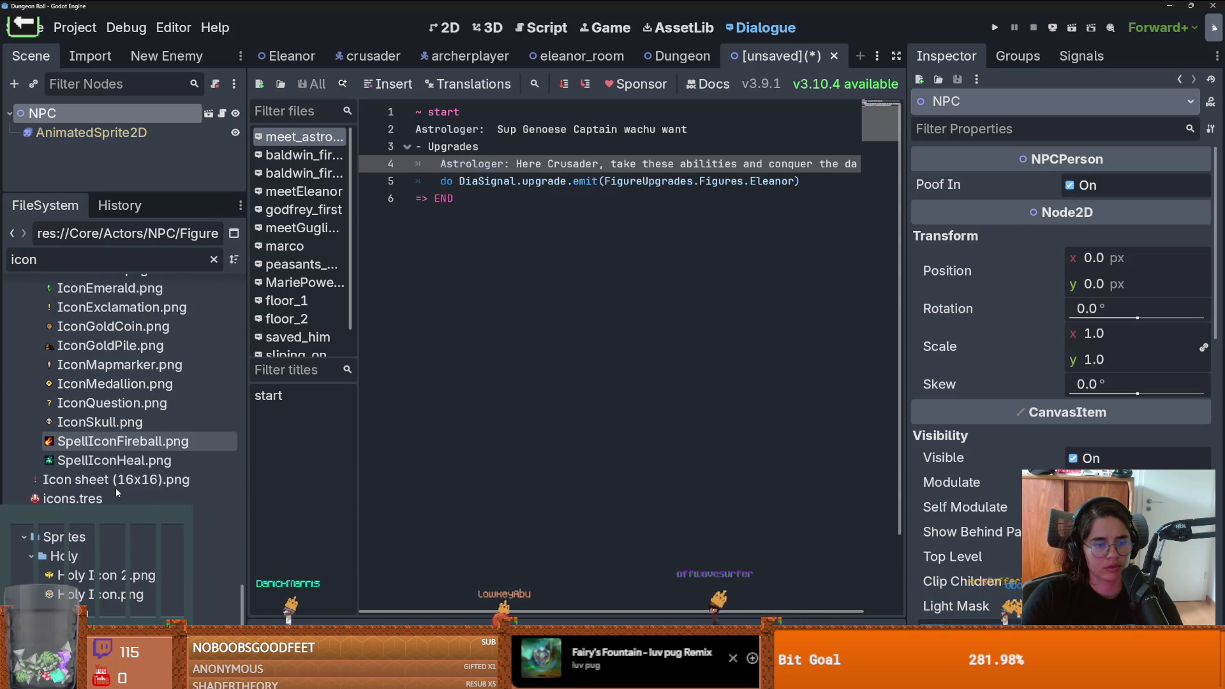
{"action": "scroll", "coordinate": [117, 491], "scroll_direction": "up", "scroll_amount": 10}
{"action": "scroll", "coordinate": [117, 490], "scroll_direction": "up", "scroll_amount": 12}
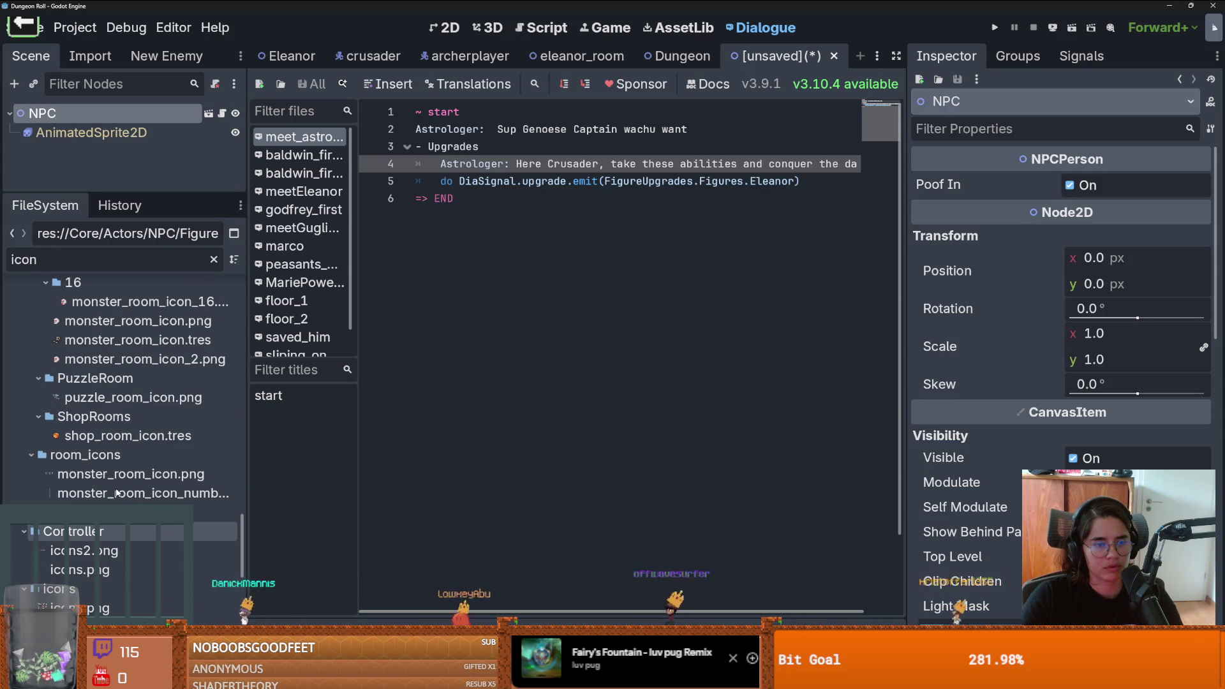
{"action": "scroll", "coordinate": [116, 487], "scroll_direction": "up", "scroll_amount": 3}
{"action": "scroll", "coordinate": [117, 492], "scroll_direction": "up", "scroll_amount": 4}
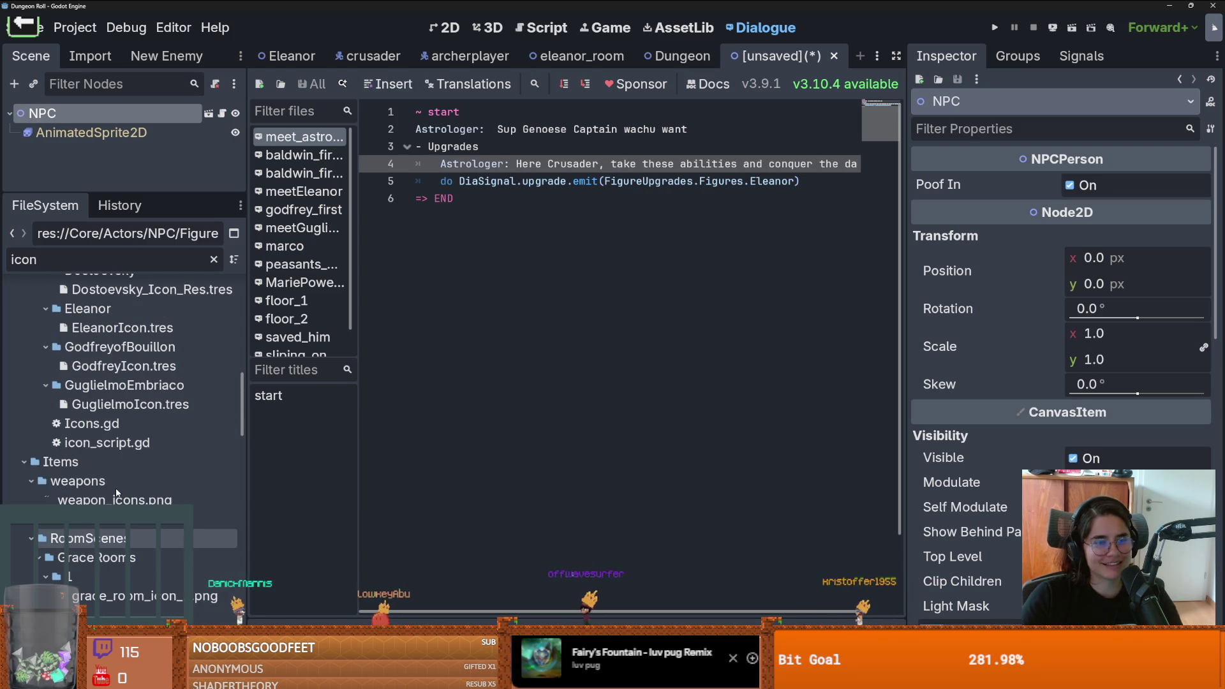
{"action": "mouse_move", "coordinate": [107, 450]}
{"action": "left_mouse_down"}
{"action": "mouse_move", "coordinate": [153, 146]}
{"action": "mouse_move", "coordinate": [127, 116]}
{"action": "left_mouse_up"}
Step: Save the scene as AstrologerNPC.tscn in a new Figures/Astrologer folder
{"action": "key", "text": "ctrl+s"}
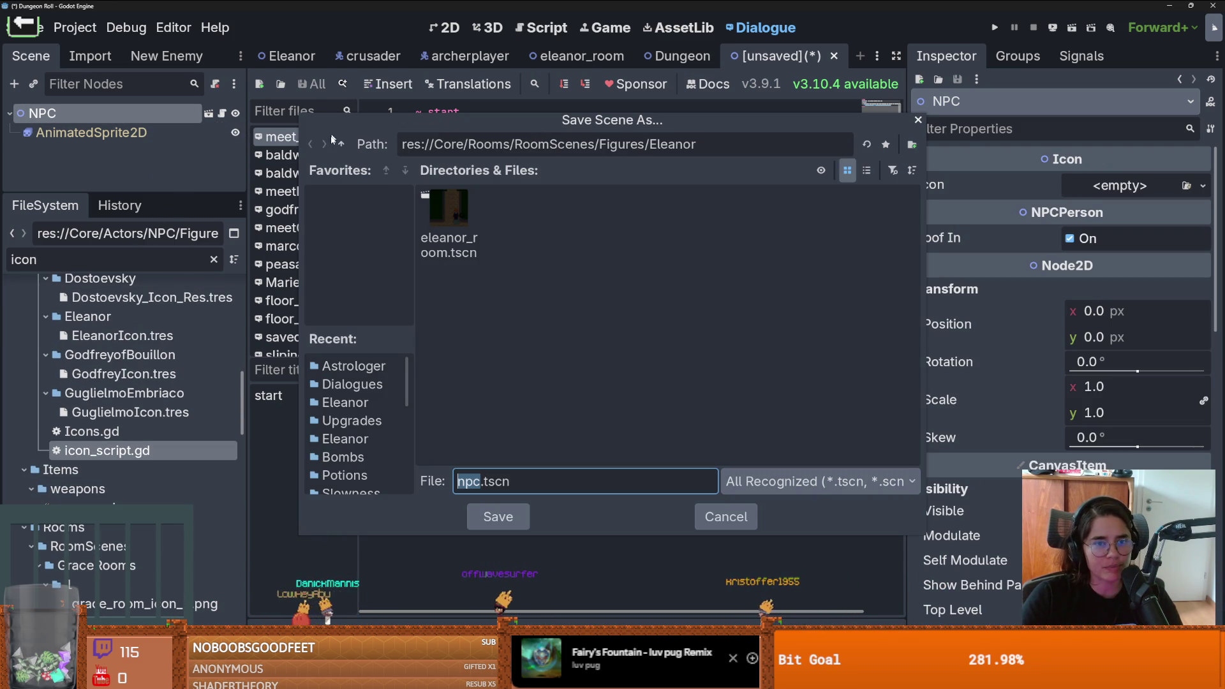
{"action": "left_click", "coordinate": [340, 146]}
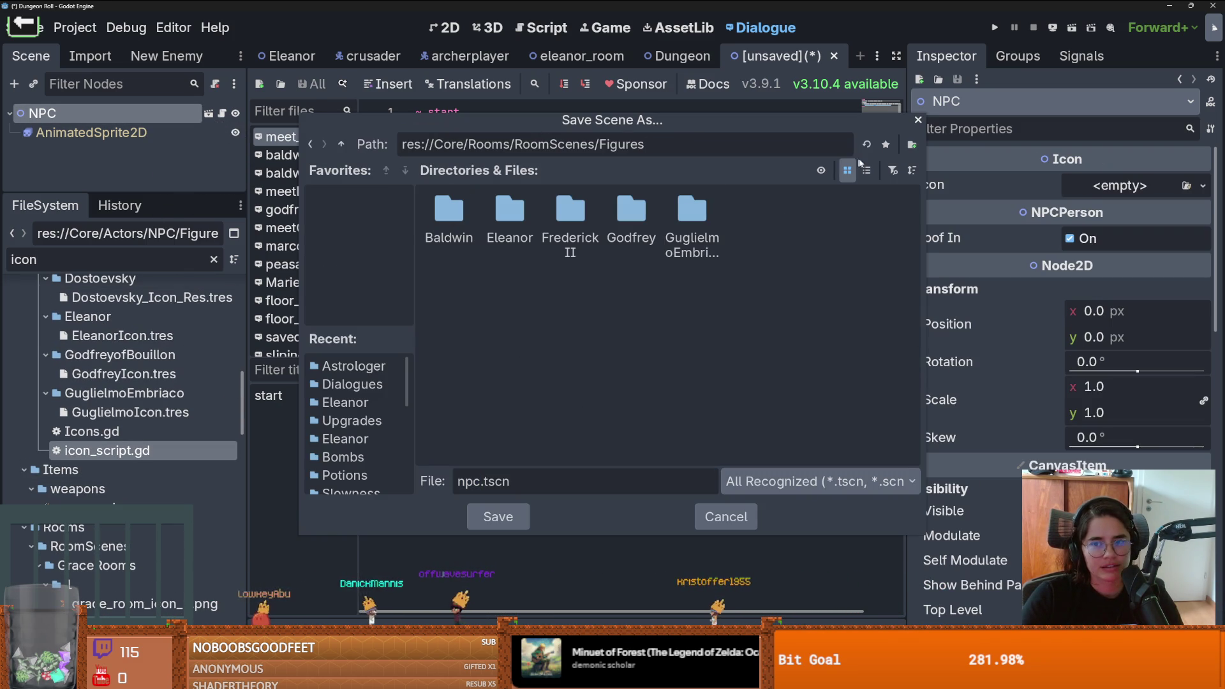
{"action": "left_click", "coordinate": [911, 145]}
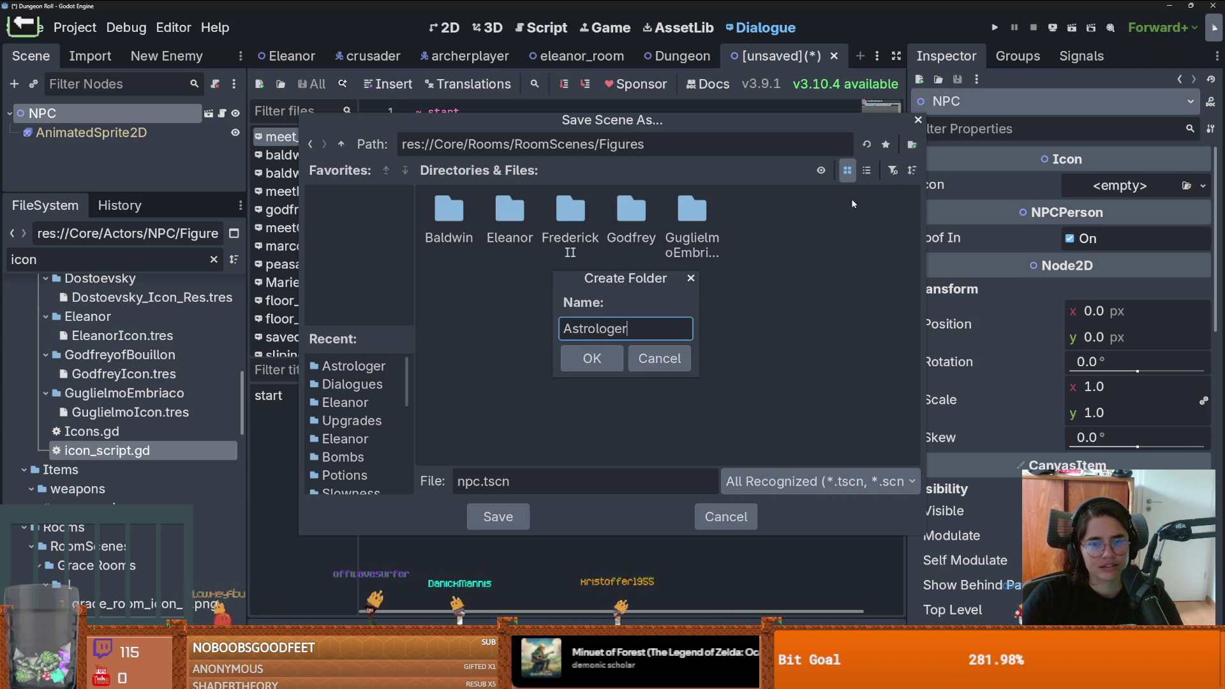
{"action": "key", "text": "Return"}
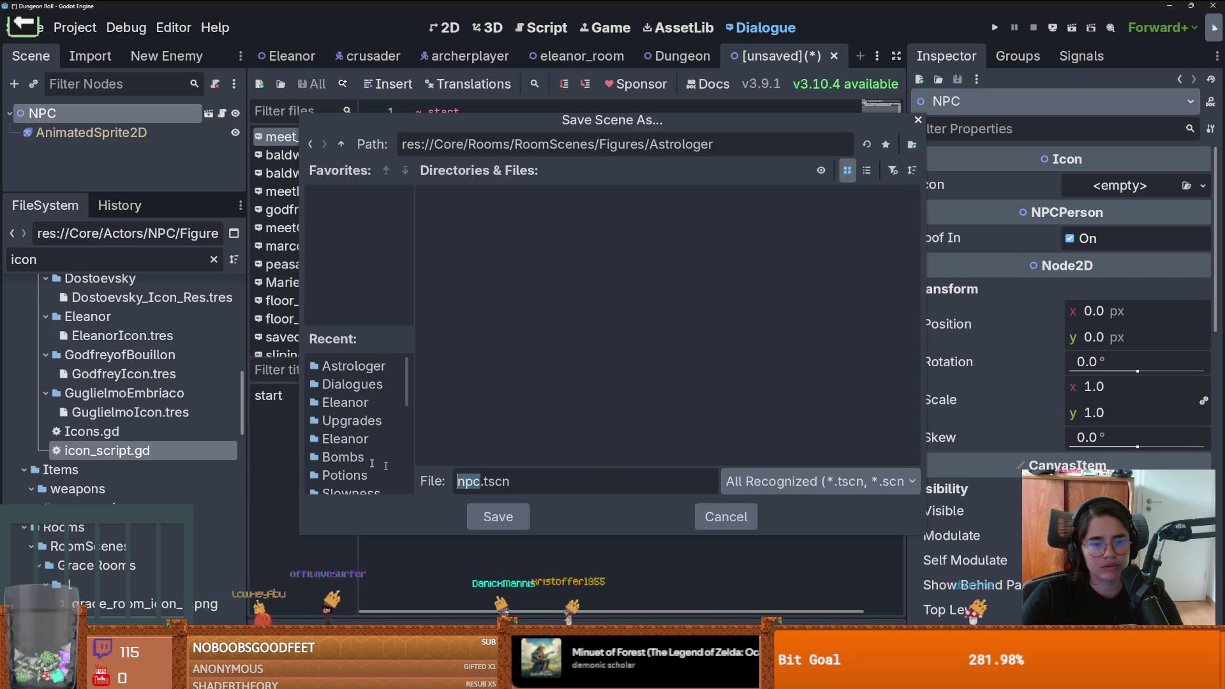
{"action": "type", "text": "AstrologerNPC"}
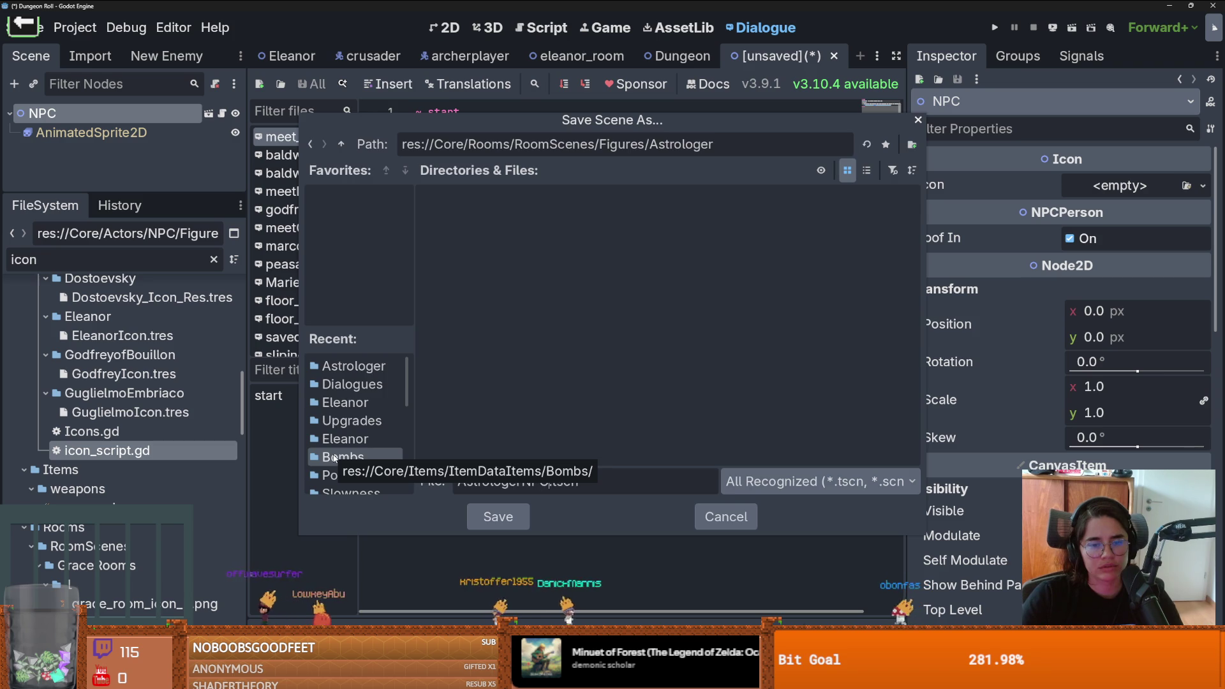
{"action": "key", "text": "Return"}
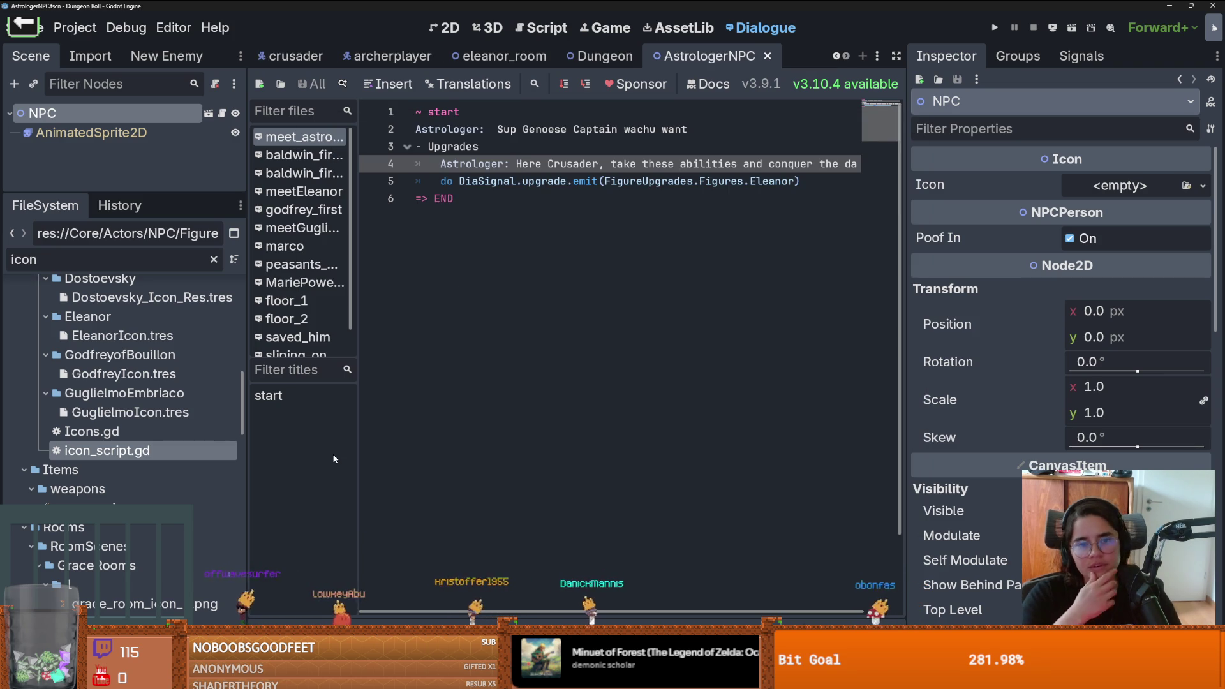
Step: Clear the file filter and rename the NPC root node to Astrologer
{"action": "mouse_move", "coordinate": [147, 393]}
{"action": "left_mouse_down"}
{"action": "mouse_move", "coordinate": [271, 327]}
{"action": "mouse_move", "coordinate": [237, 343]}
{"action": "mouse_move", "coordinate": [243, 380]}
{"action": "left_mouse_up"}
{"action": "scroll", "coordinate": [243, 399], "scroll_direction": "up", "scroll_amount": 10}
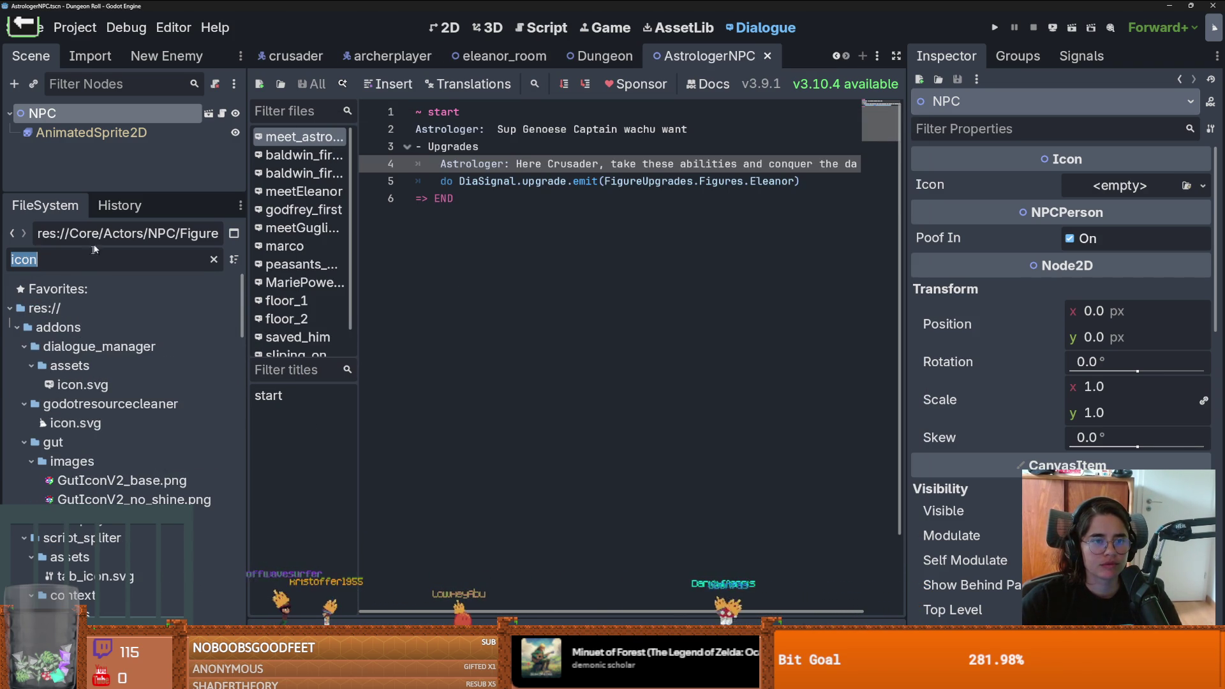
{"action": "key", "text": "BackSpace"}
{"action": "double_click", "coordinate": [102, 117]}
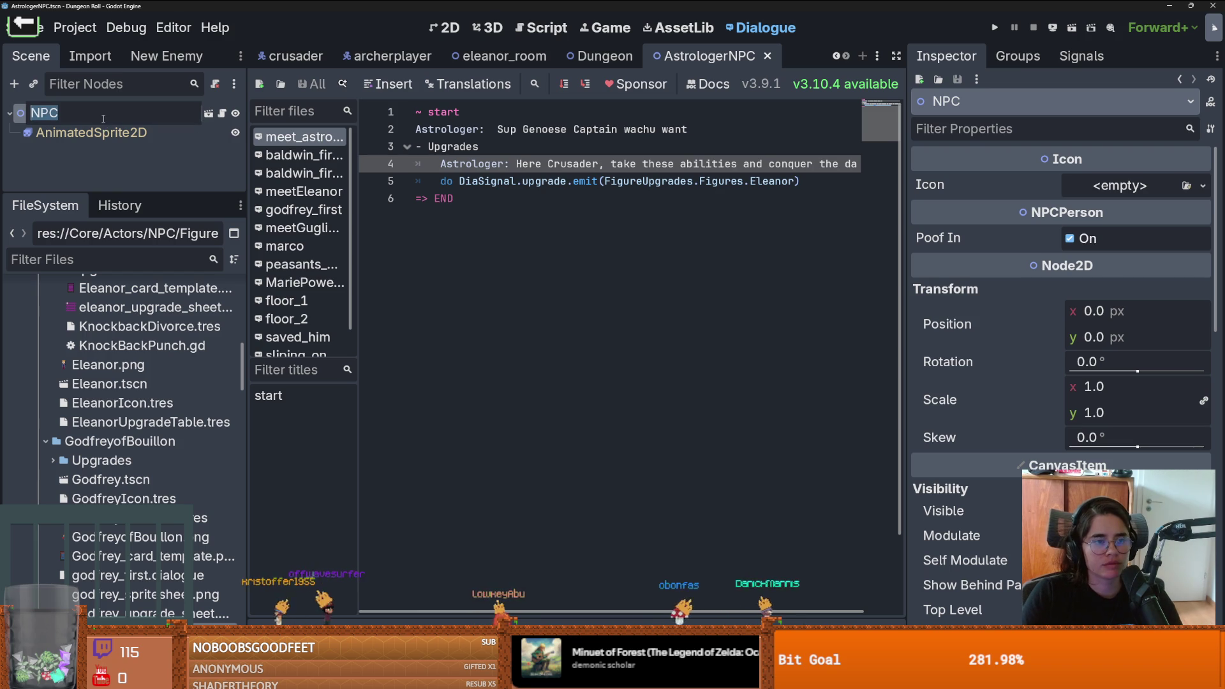
{"action": "type", "text": "Astrologer"}
{"action": "key", "text": "Return"}
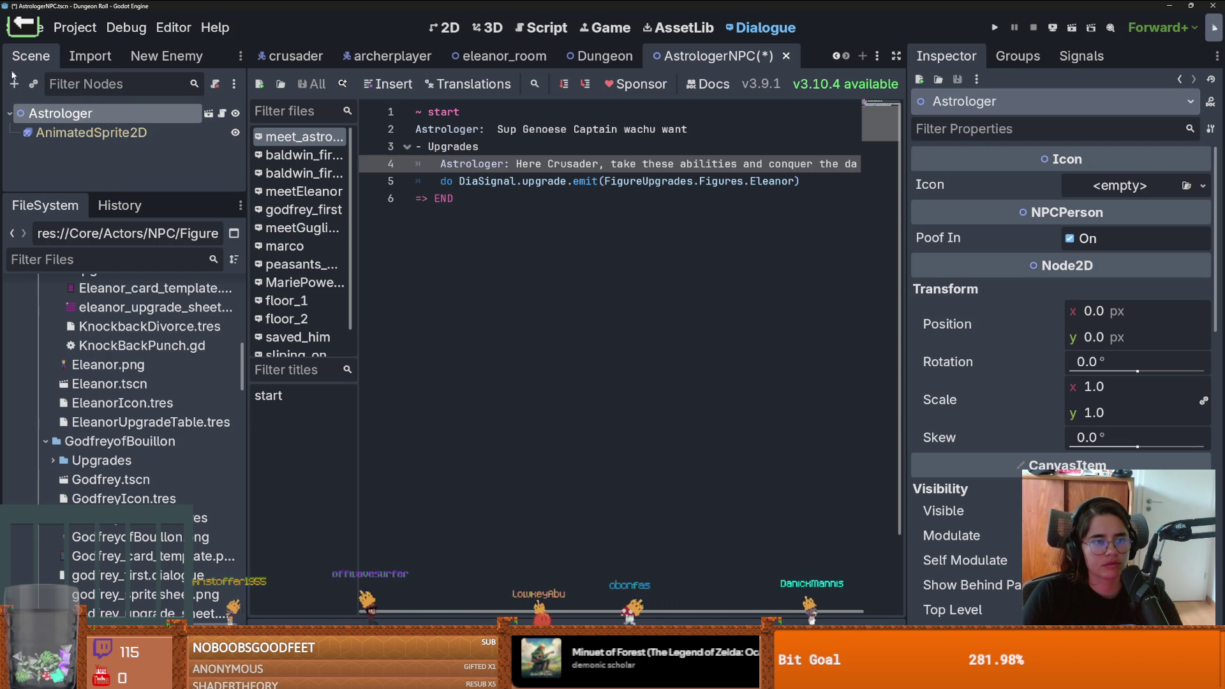
Step: Instance dialogic_trigger.tscn as a child of Astrologer, found by searching 'dialog'
{"action": "left_click", "coordinate": [33, 84]}
{"action": "type", "text": "dialog"}
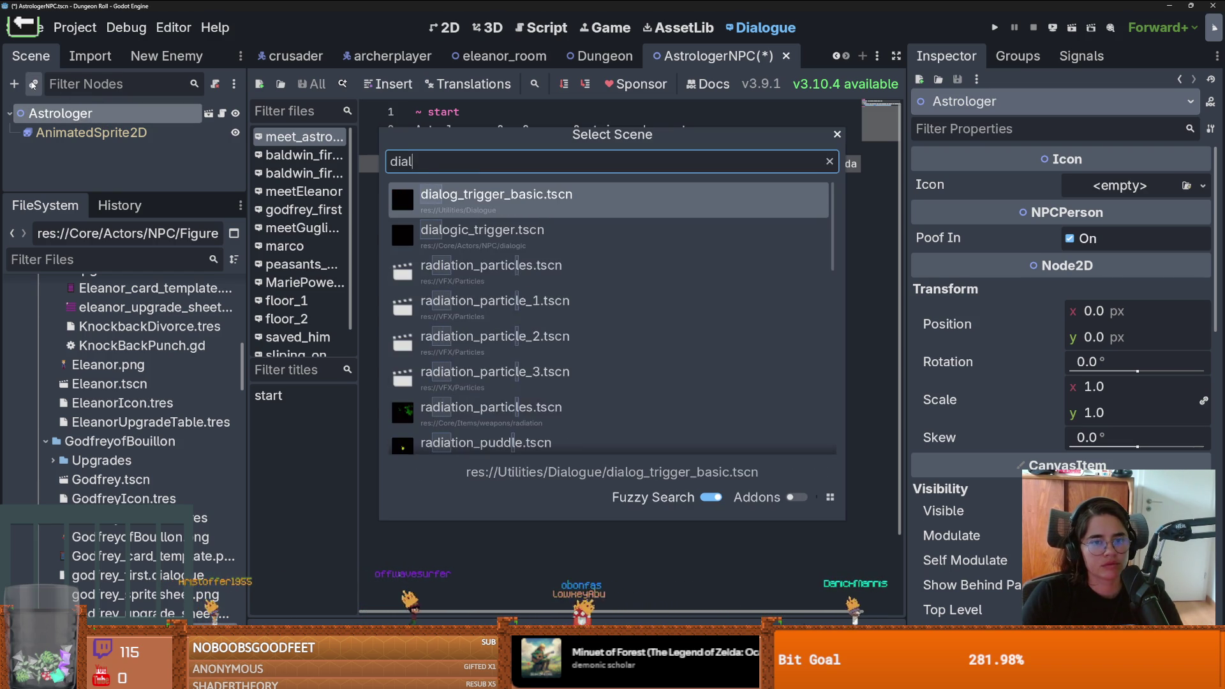
{"action": "key", "text": "Down"}
{"action": "key", "text": "Return"}
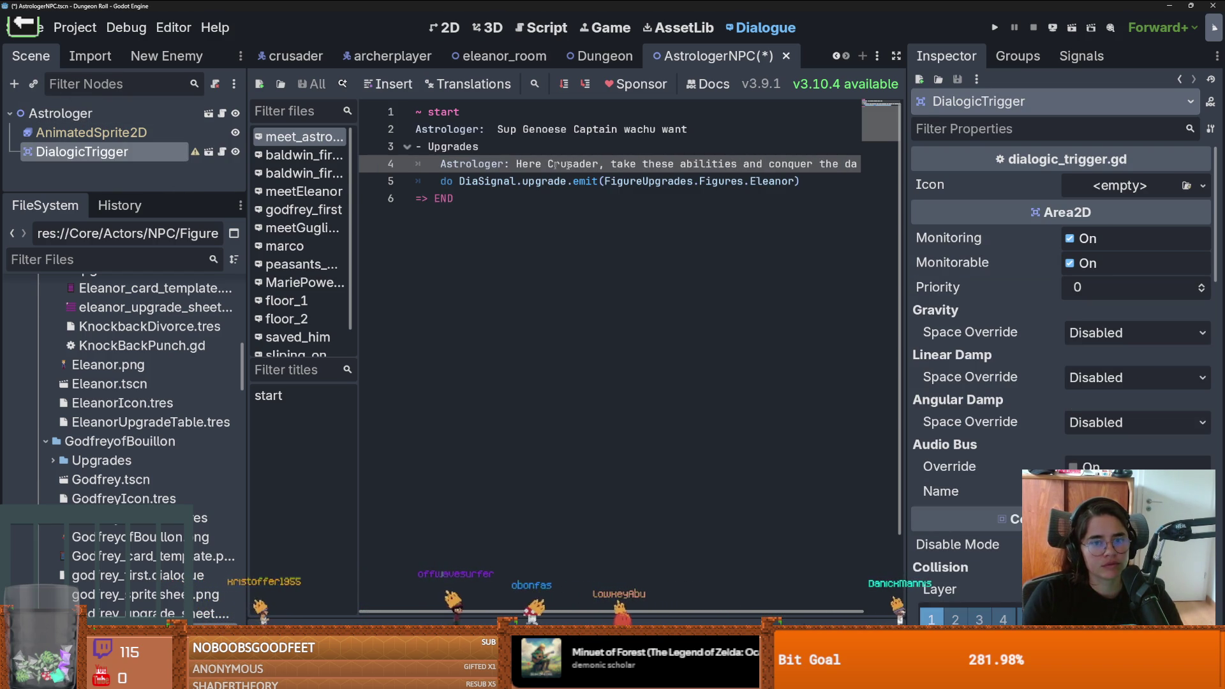
Step: Look at the Astrologer root's Icon property options without changing them
{"action": "left_click", "coordinate": [60, 113]}
{"action": "left_click", "coordinate": [1129, 187]}
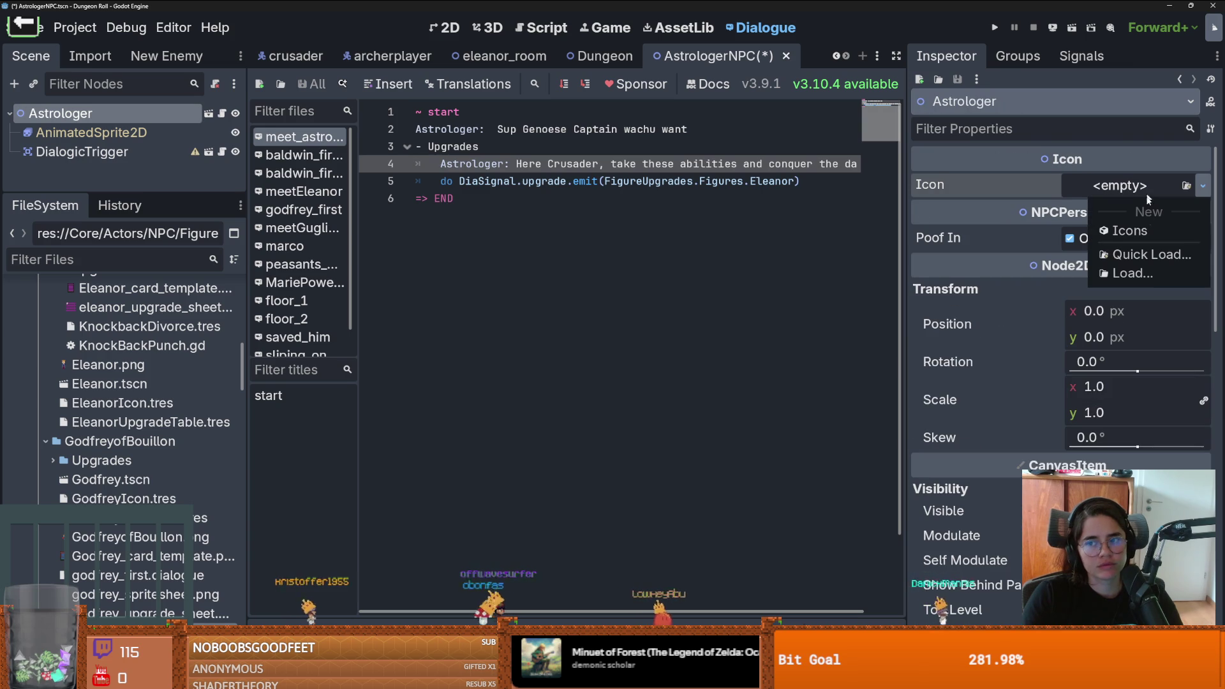
{"action": "left_click", "coordinate": [465, 163]}
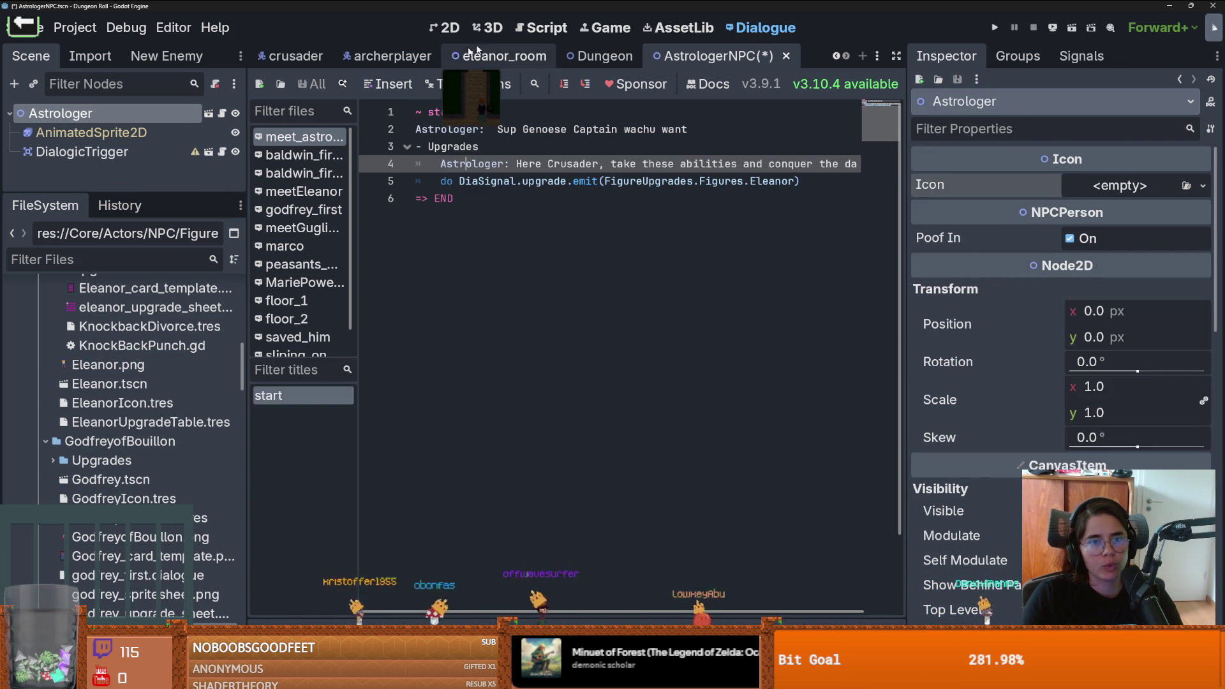
Step: Open the eleanor_room scene's room_generation.gd script and enlarge the scene tree panel
{"action": "left_click", "coordinate": [497, 55]}
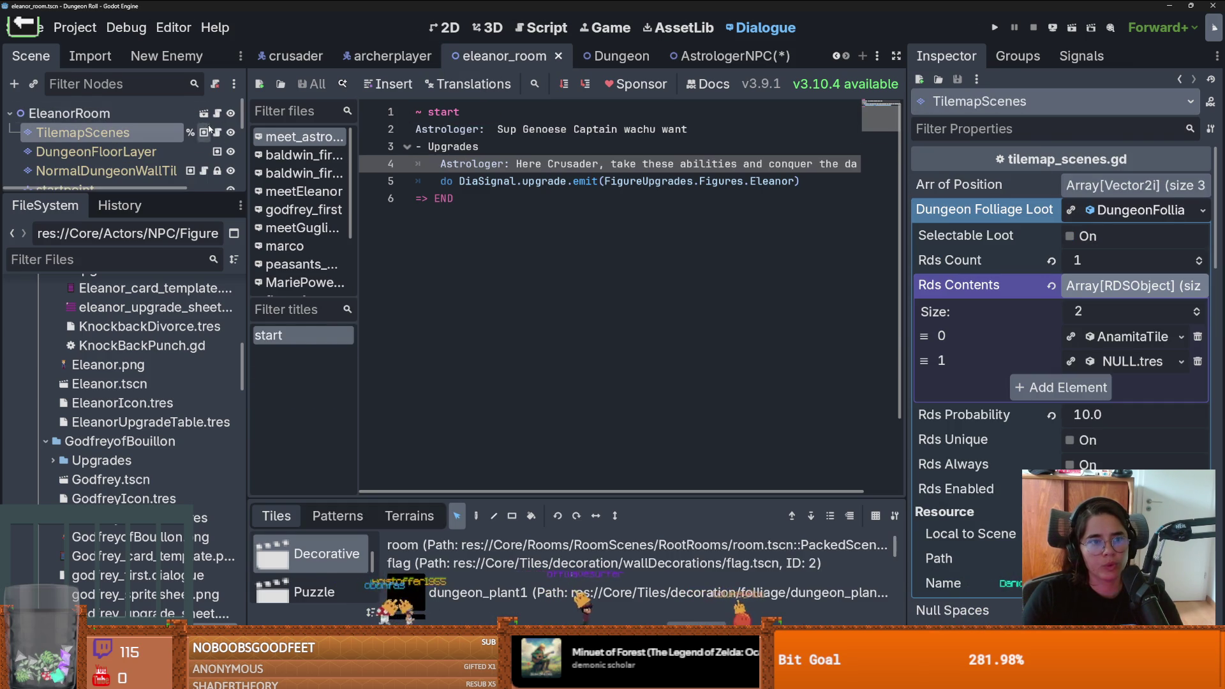
{"action": "left_click", "coordinate": [207, 129]}
{"action": "scroll", "coordinate": [866, 274], "scroll_direction": "up", "scroll_amount": 10}
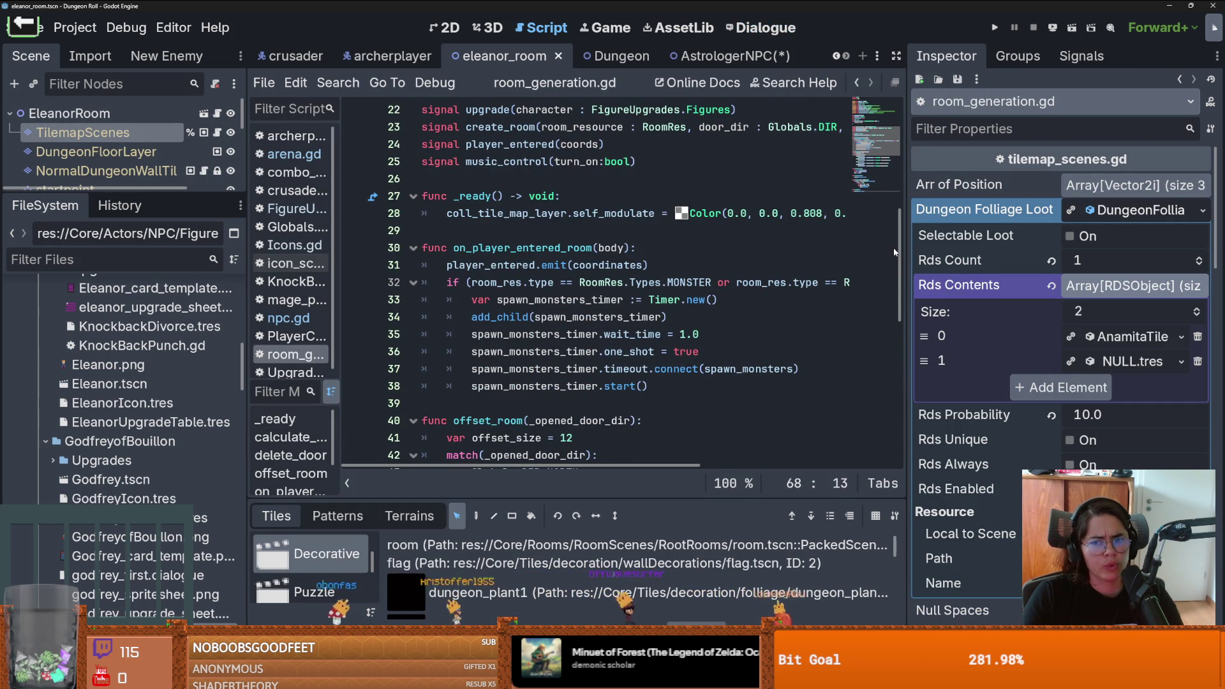
{"action": "scroll", "coordinate": [900, 243], "scroll_direction": "up", "scroll_amount": 4}
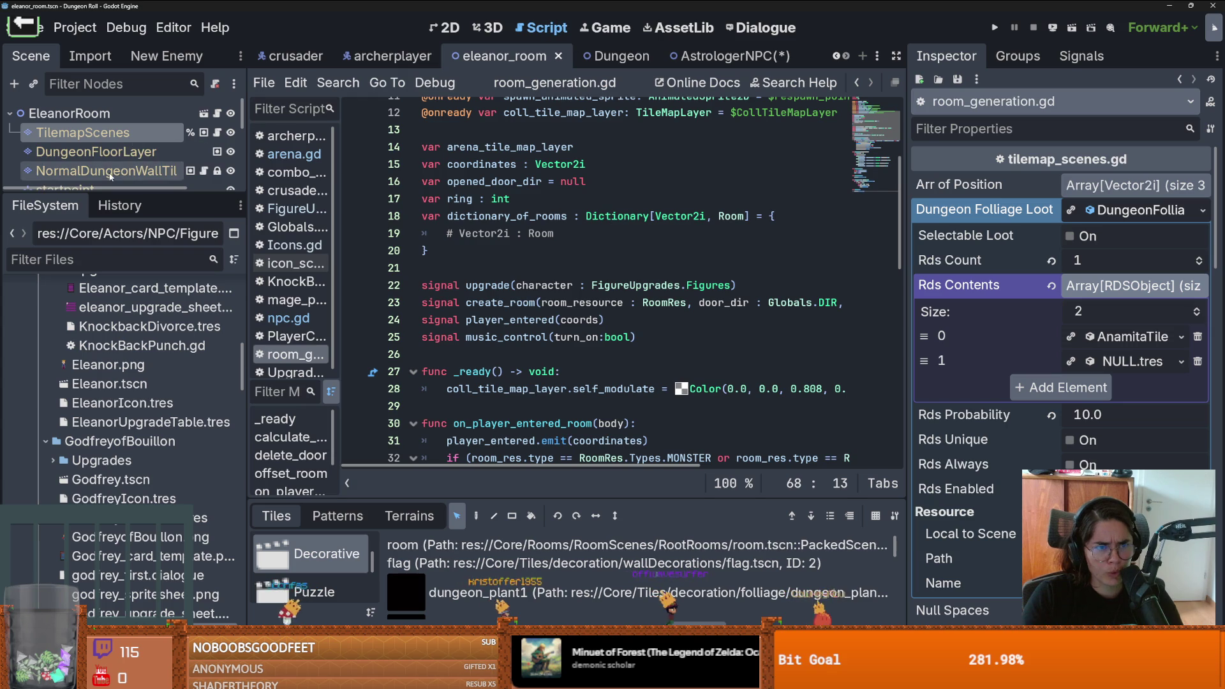
{"action": "left_click_drag", "start_coordinate": [107, 195], "coordinate": [107, 356]}
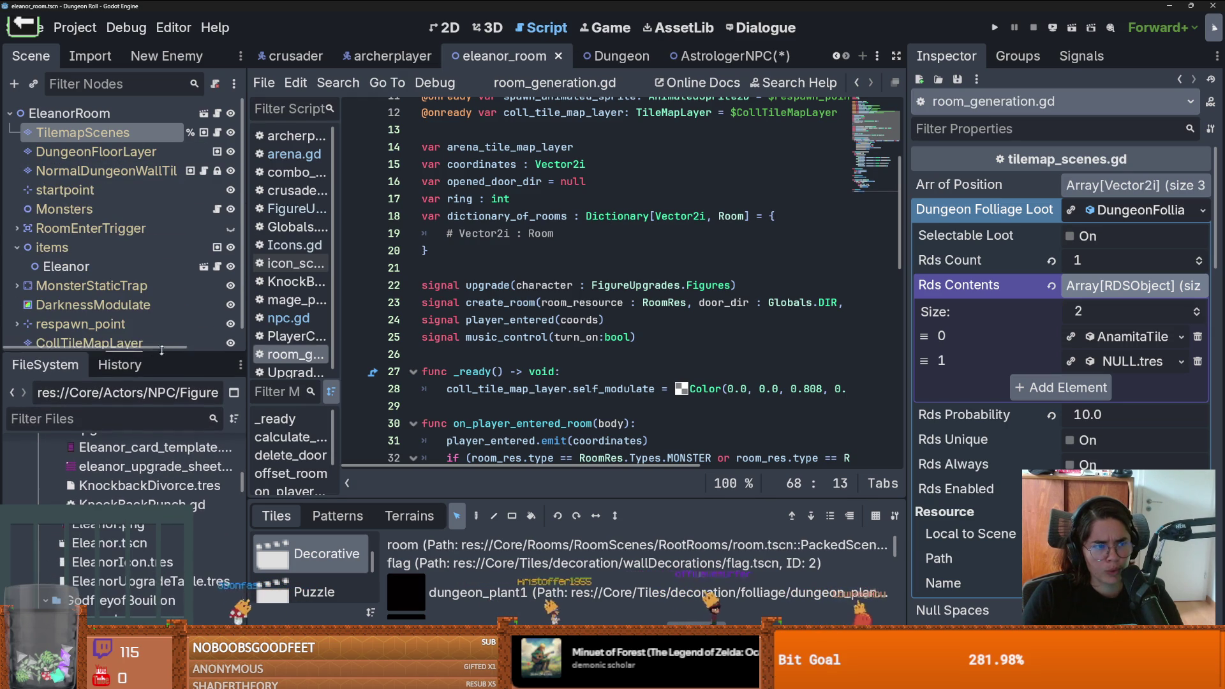
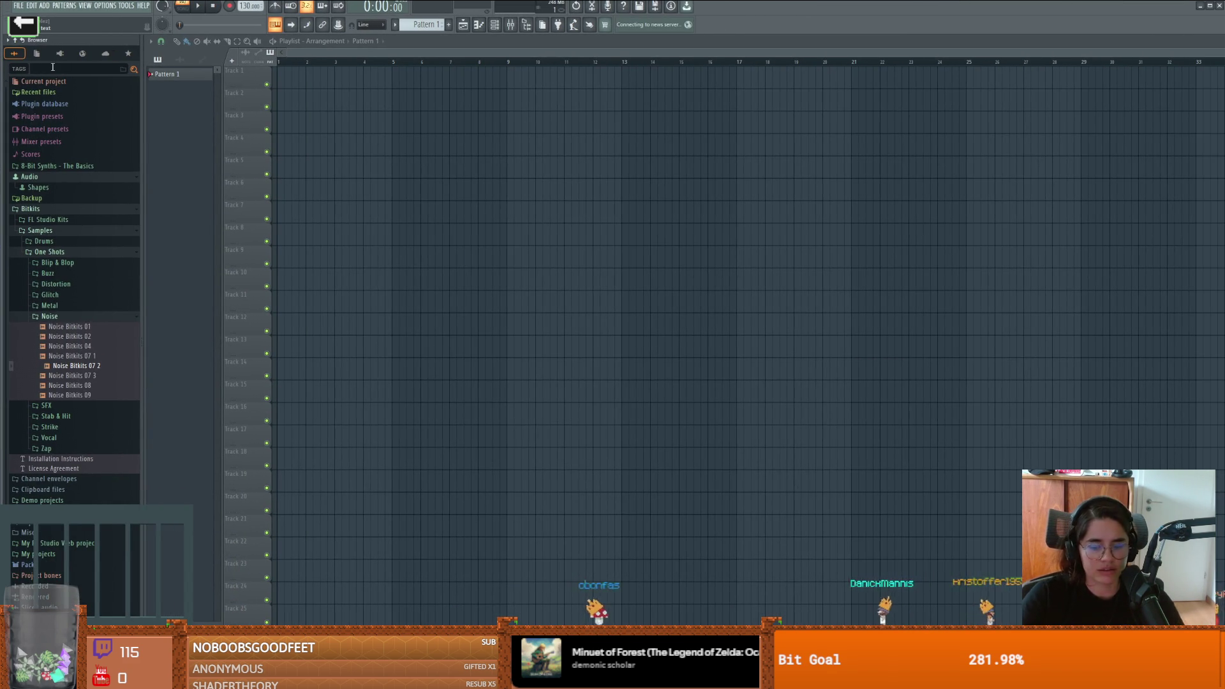
{"action": "type", "text": "piano"}
Step: Search the browser for 'piano' and add the Piano V2 preset as a new channel
{"action": "key", "text": "Return"}
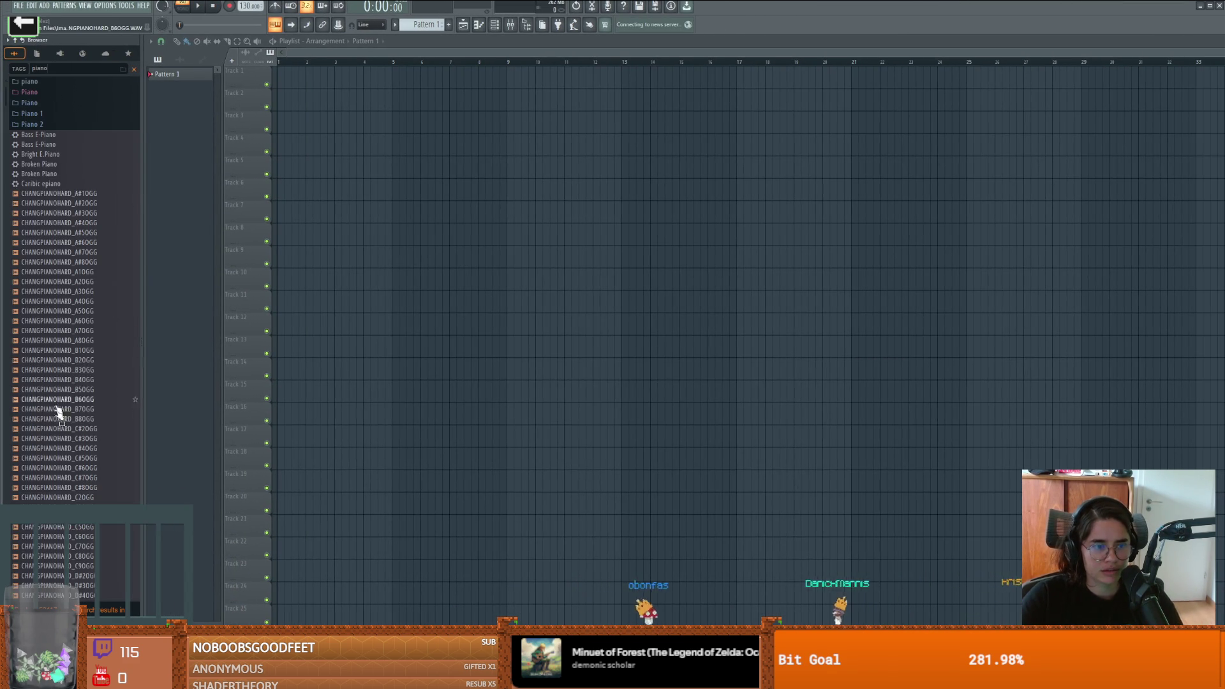
{"action": "scroll", "coordinate": [74, 460], "scroll_direction": "down", "scroll_amount": 15}
{"action": "left_click_drag", "start_coordinate": [35, 281], "coordinate": [482, 131]}
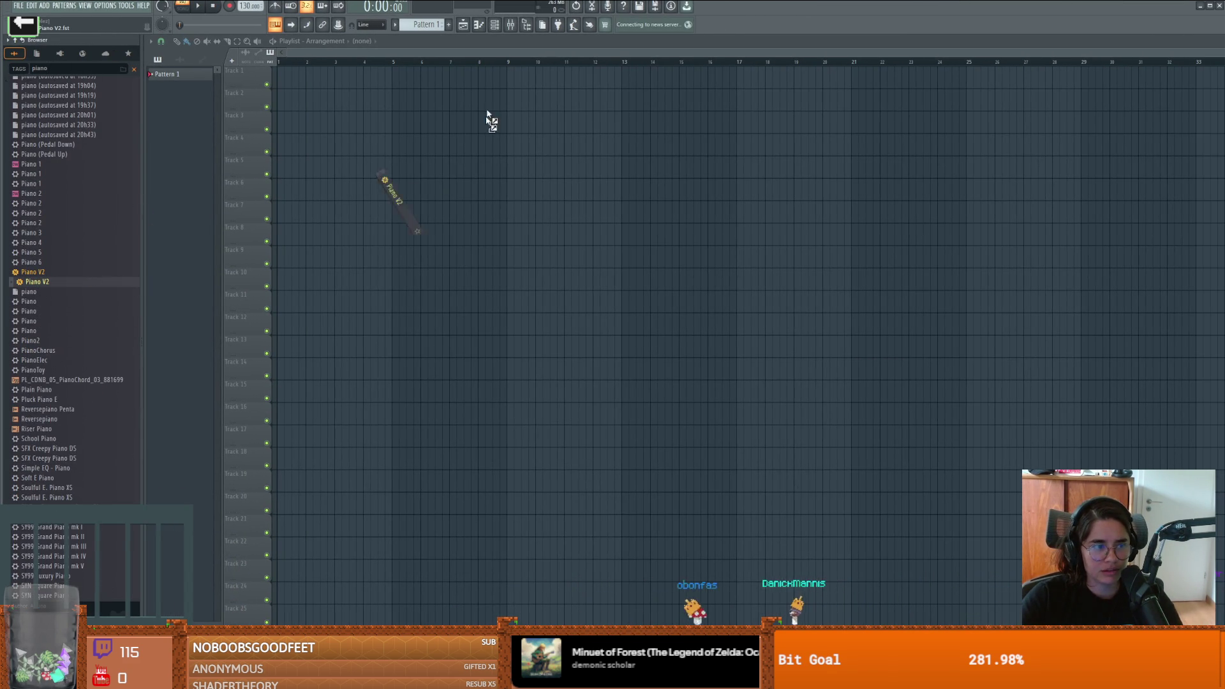
{"action": "left_click", "coordinate": [478, 24]}
{"action": "left_click", "coordinate": [511, 24]}
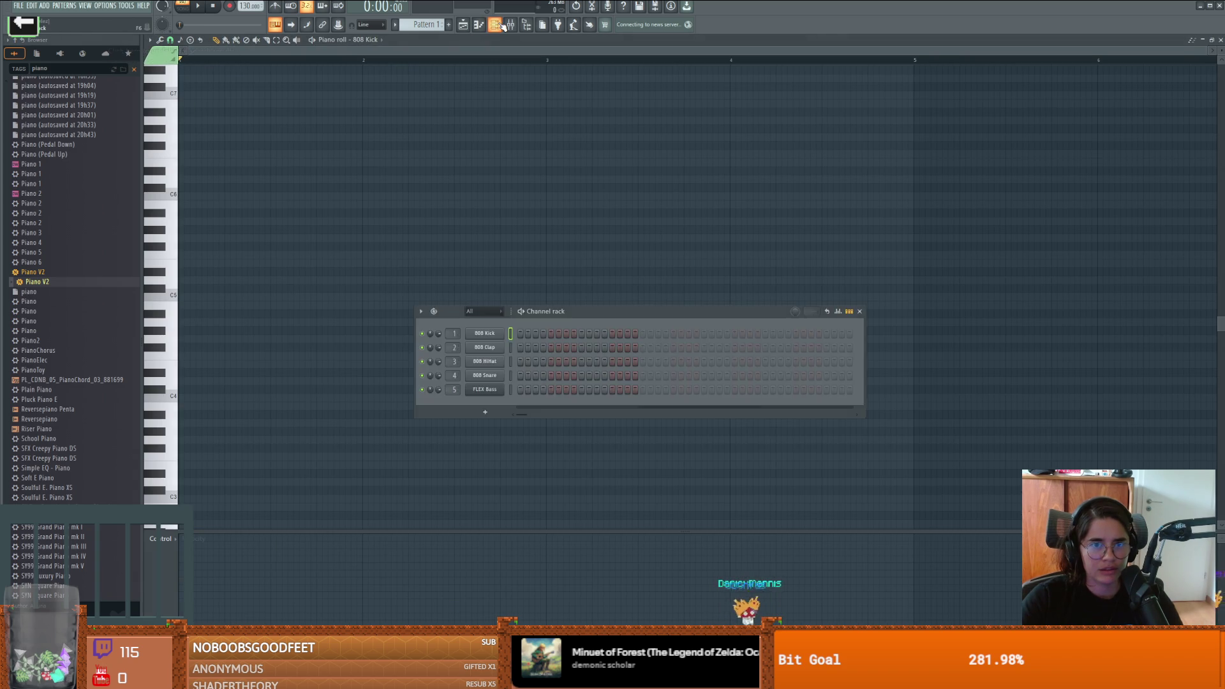
{"action": "left_click", "coordinate": [494, 24]}
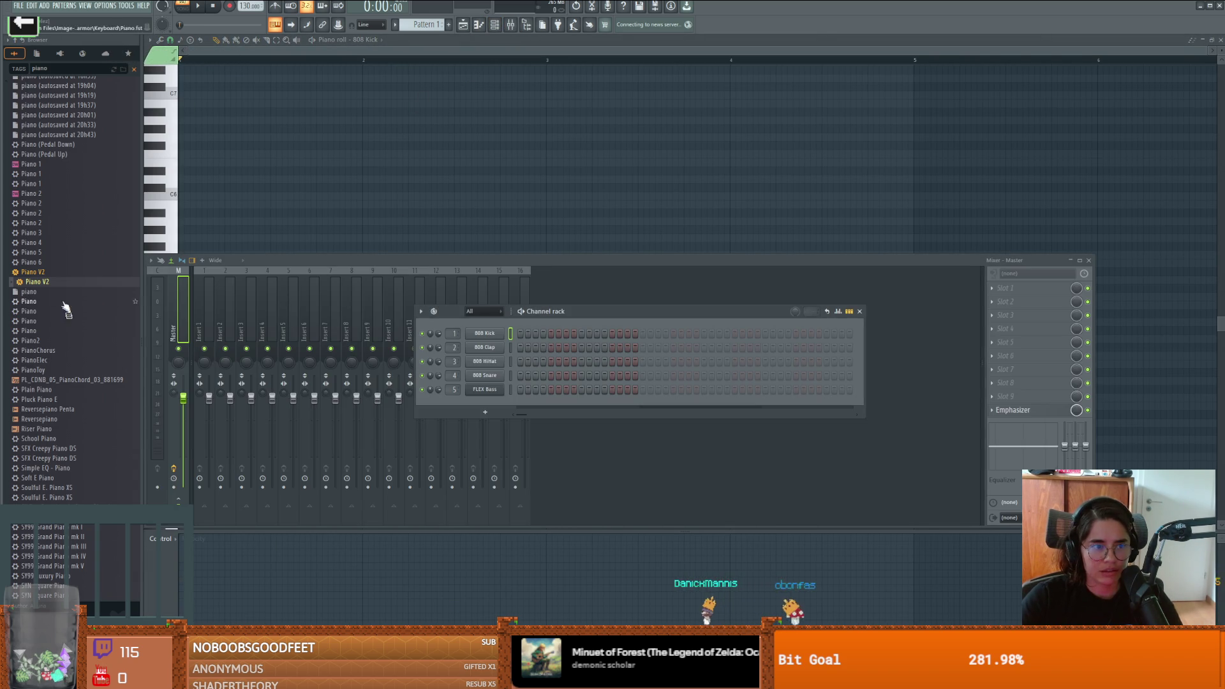
{"action": "left_click_drag", "start_coordinate": [519, 397], "coordinate": [491, 406]}
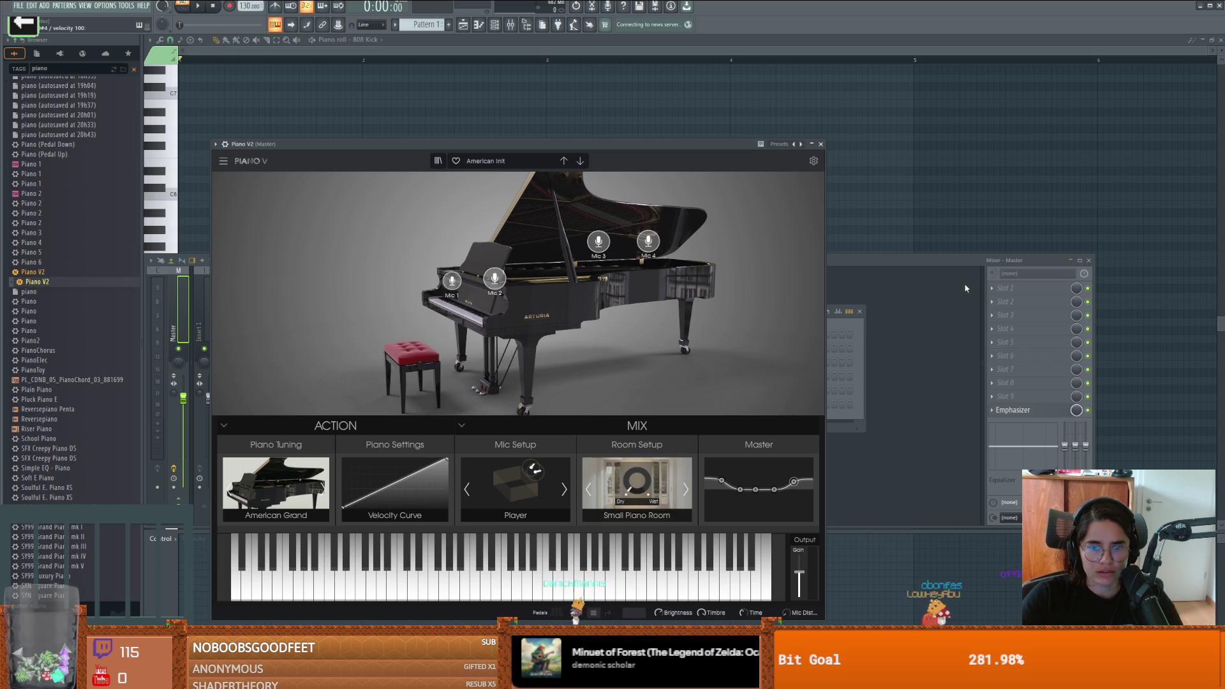
Step: Close the Piano V2 plugin, mixer and channel rack, and place a note at E5
{"action": "key", "text": "F9"}
{"action": "key", "text": "F9"}
{"action": "key", "text": "Escape"}
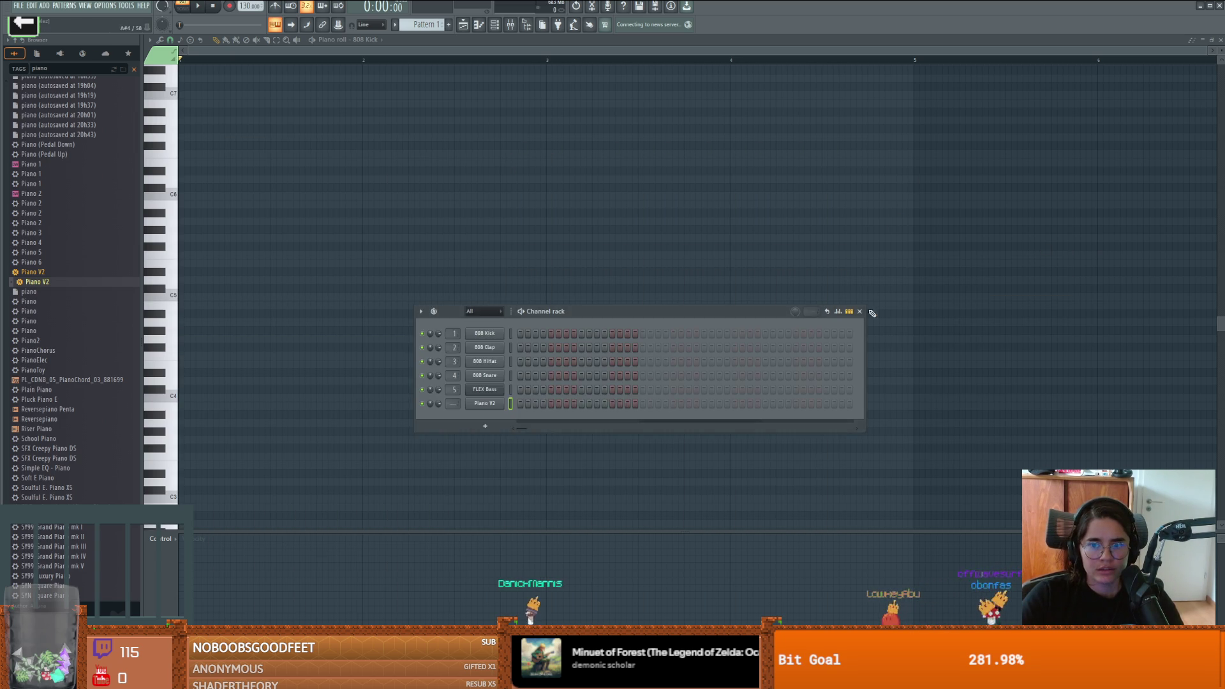
{"action": "key", "text": "F6"}
{"action": "left_click", "coordinate": [187, 263]}
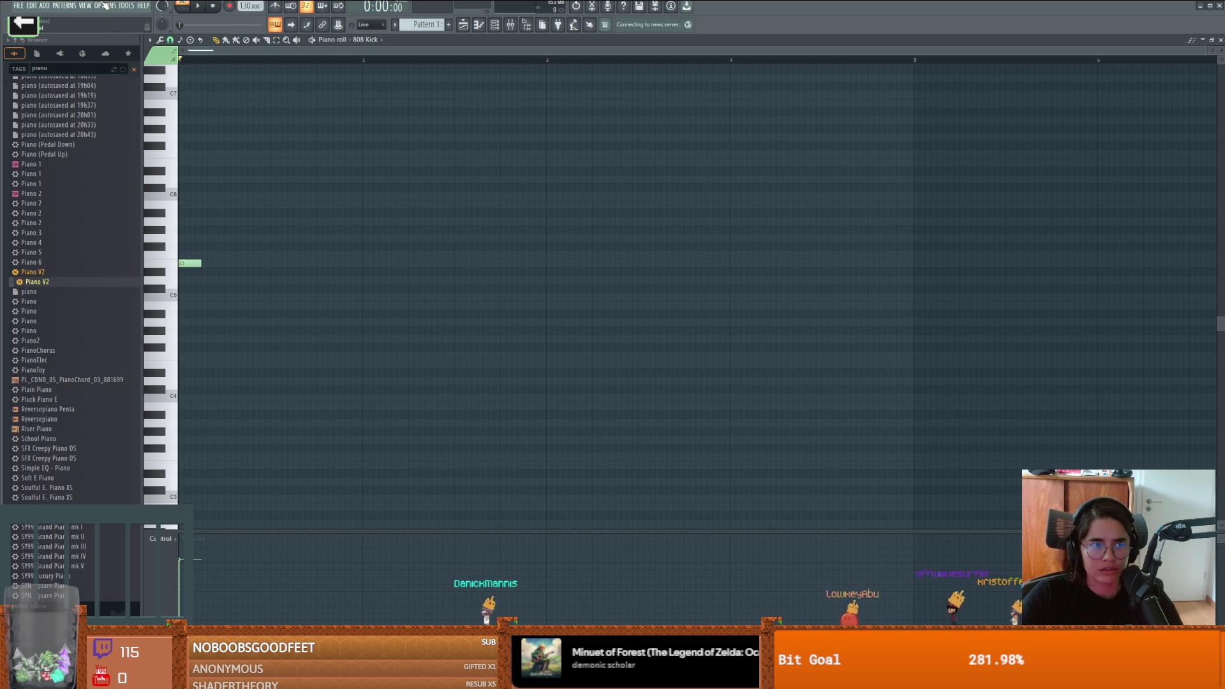
Step: Choose FL Studio ASIO as the audio device in Options > Audio settings
{"action": "left_click", "coordinate": [106, 5]}
{"action": "left_click", "coordinate": [128, 28]}
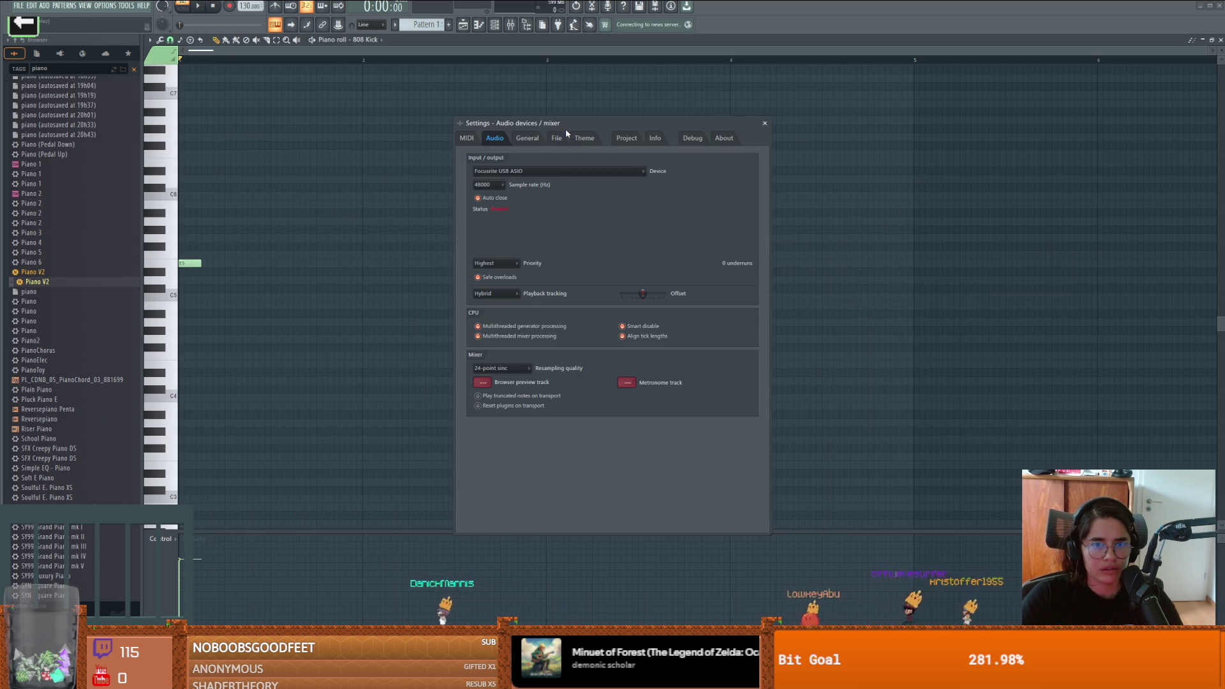
{"action": "left_click", "coordinate": [543, 171]}
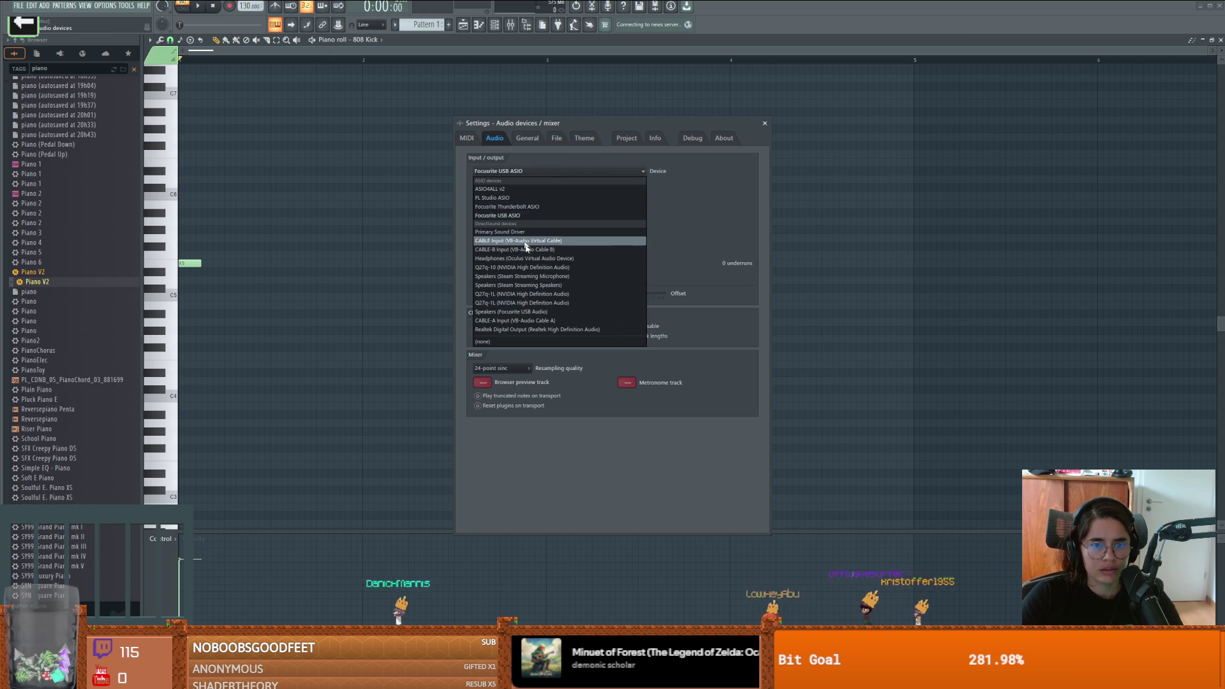
{"action": "left_click", "coordinate": [504, 197]}
Step: Route ASIO output to Steam Streaming Speakers, close the settings, and raise the note to C#6
{"action": "left_click", "coordinate": [510, 243]}
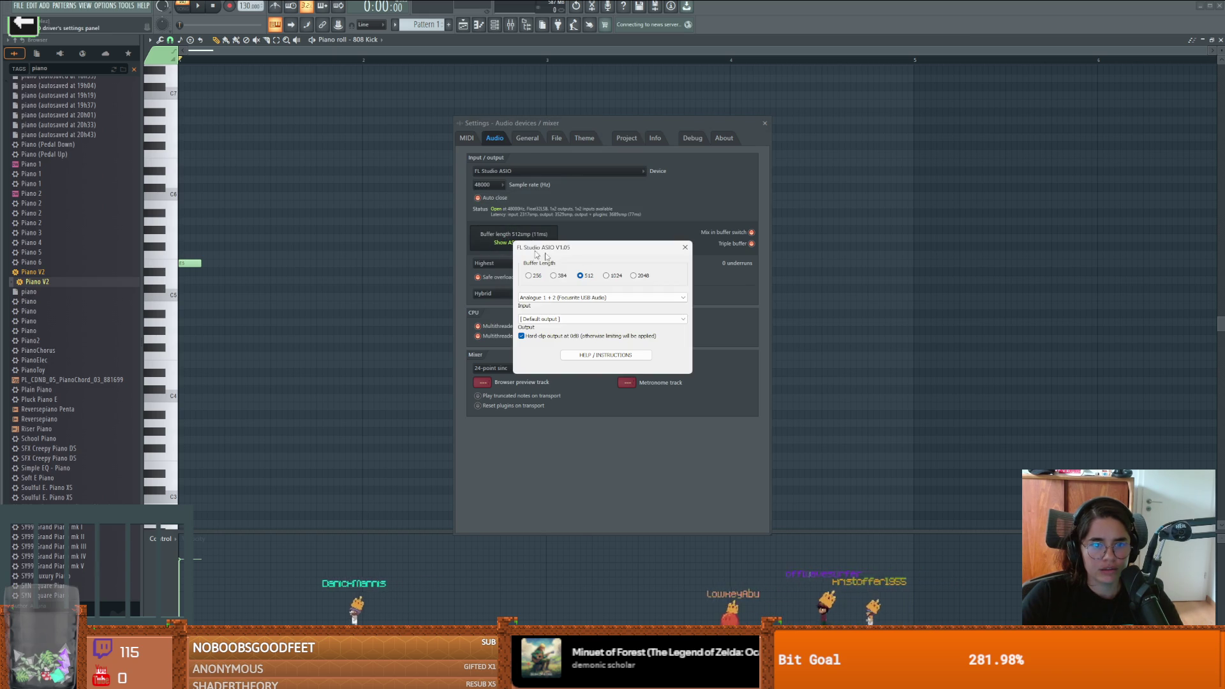
{"action": "left_click", "coordinate": [584, 319]}
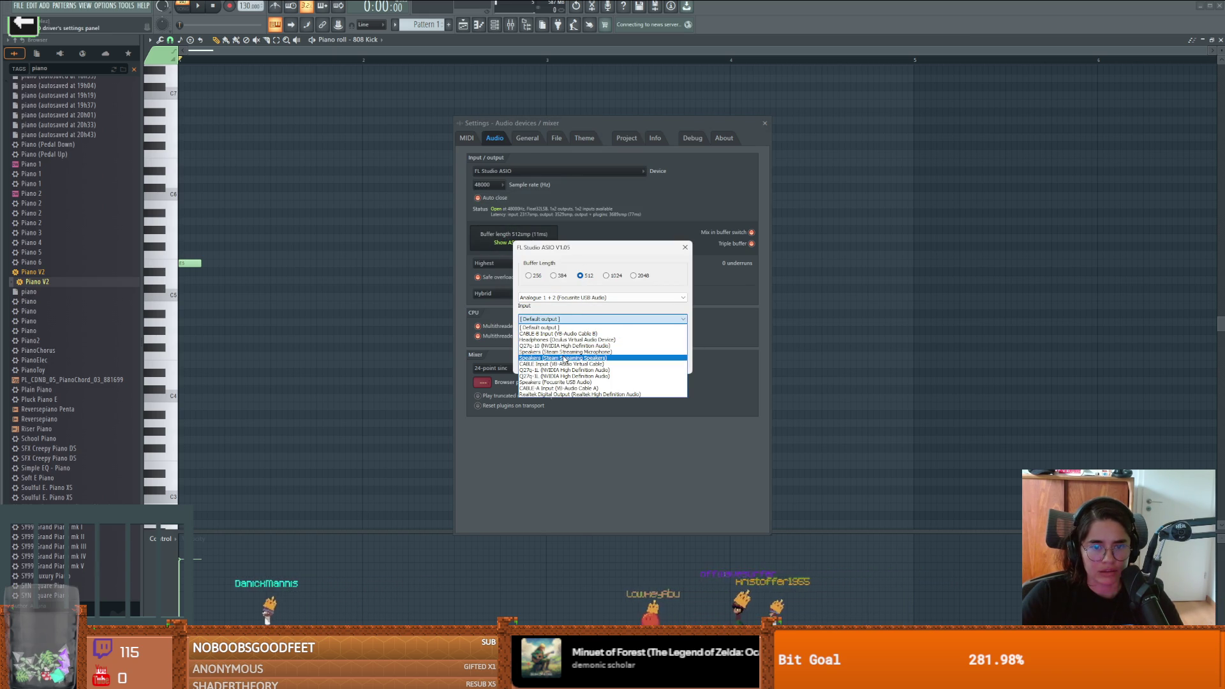
{"action": "left_click", "coordinate": [564, 357]}
{"action": "left_click", "coordinate": [685, 247]}
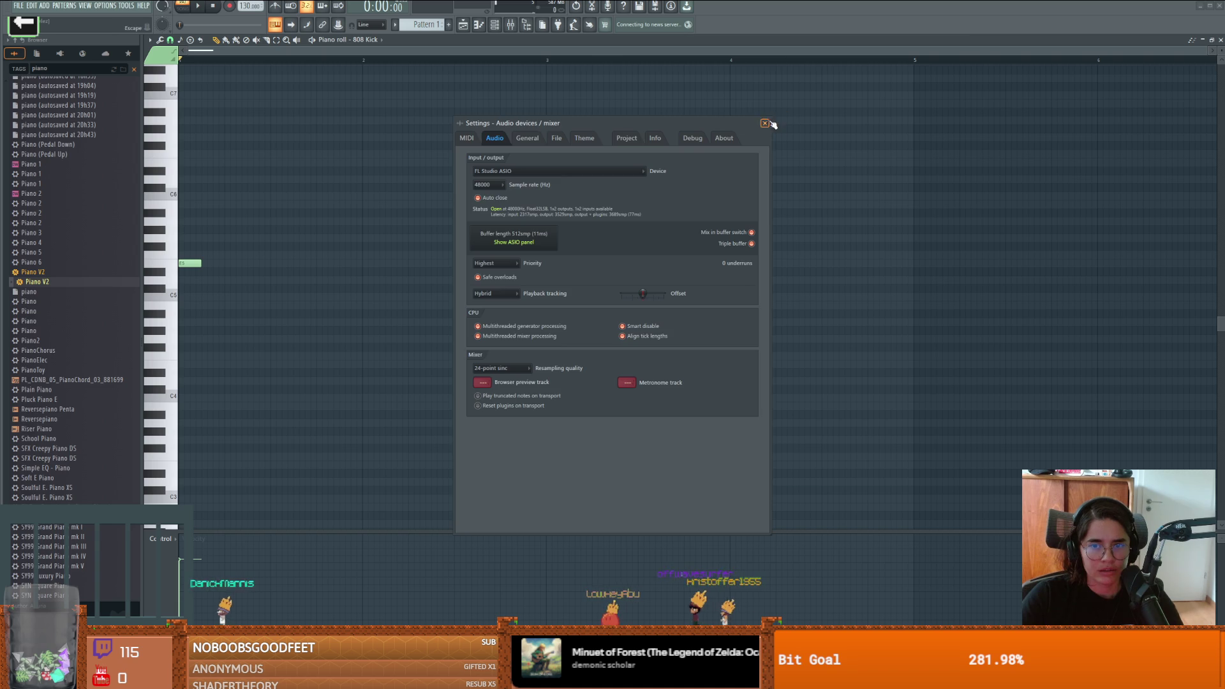
{"action": "left_click", "coordinate": [771, 123]}
{"action": "left_click_drag", "start_coordinate": [191, 264], "coordinate": [176, 184]}
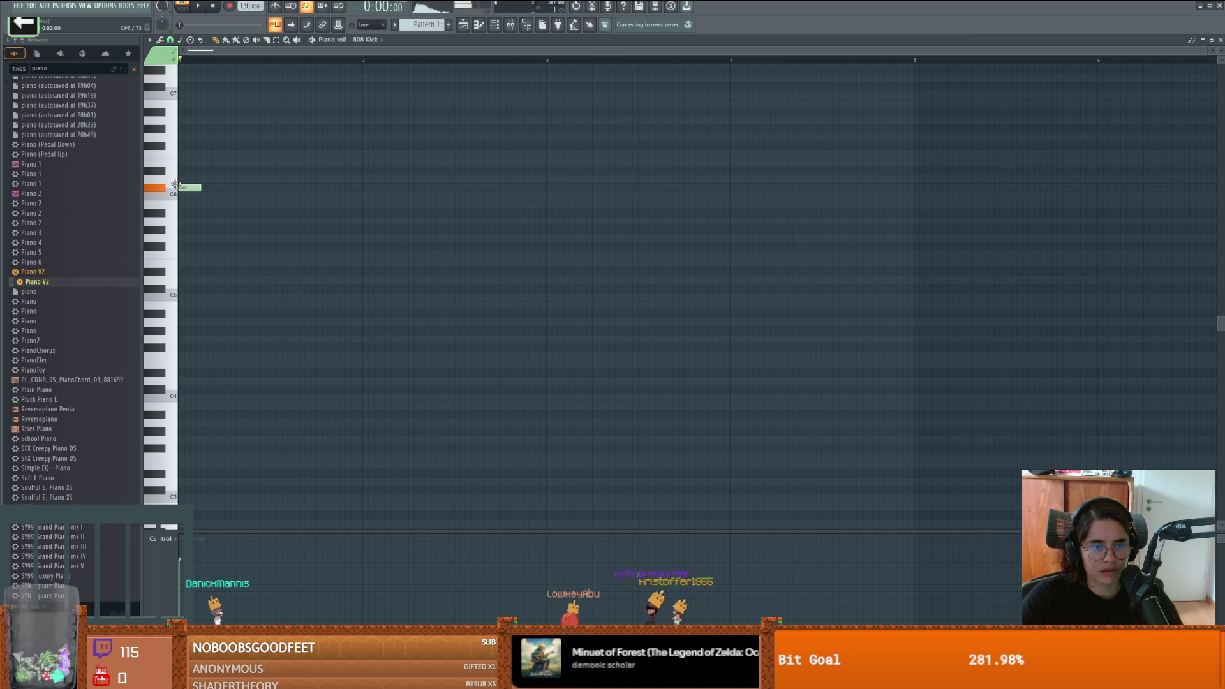
Step: Delete the stray C6 note from 808 Kick, then show Piano V2 in the piano roll
{"action": "left_click", "coordinate": [382, 40]}
{"action": "left_click", "coordinate": [368, 119]}
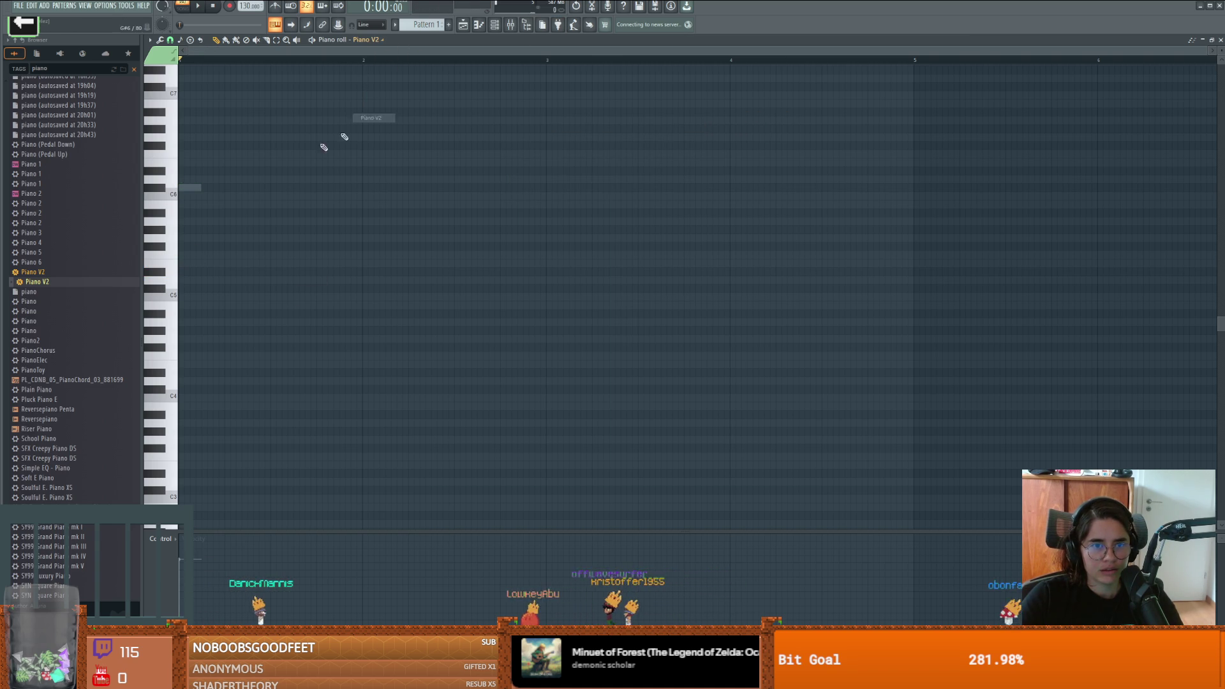
{"action": "left_click", "coordinate": [366, 40]}
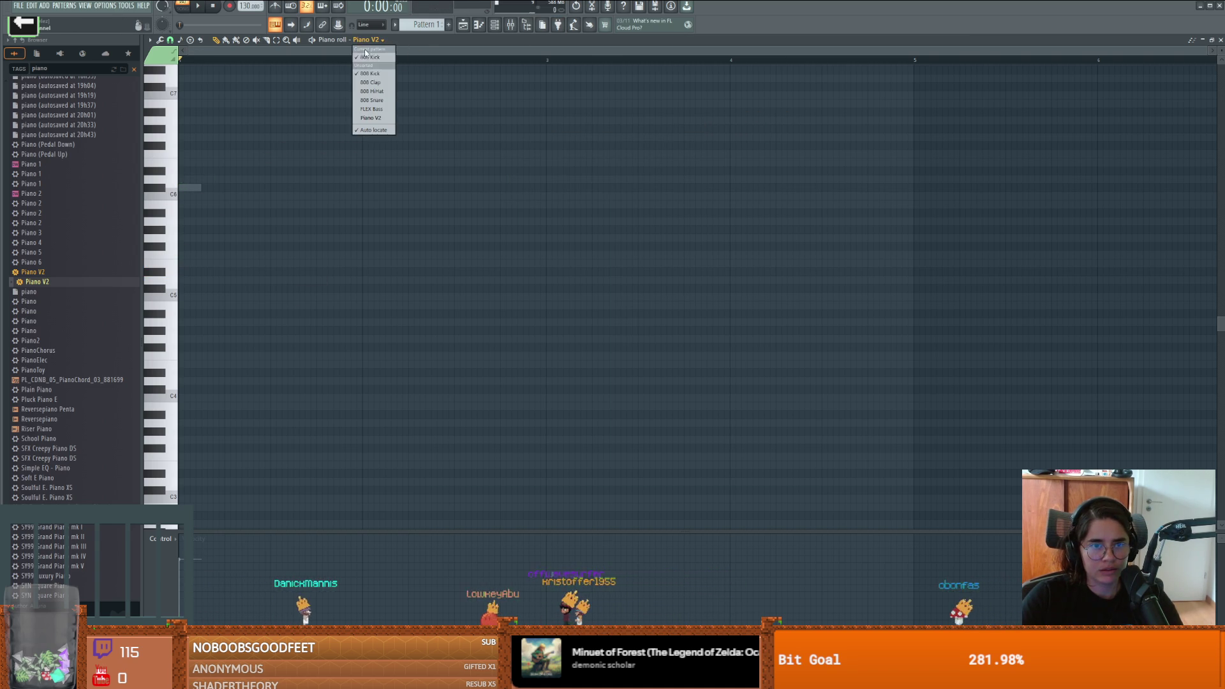
{"action": "left_click", "coordinate": [370, 57]}
{"action": "right_click", "coordinate": [189, 187]}
{"action": "left_click", "coordinate": [376, 42]}
{"action": "left_click", "coordinate": [368, 116]}
Step: Place the opening Piano V2 note at F#5 and clear the trial D5 and D#5 notes
{"action": "left_click", "coordinate": [197, 285]}
{"action": "mouse_move", "coordinate": [197, 284]}
{"action": "left_mouse_down"}
{"action": "mouse_move", "coordinate": [186, 235]}
{"action": "mouse_move", "coordinate": [181, 263]}
{"action": "mouse_move", "coordinate": [361, 262]}
{"action": "mouse_move", "coordinate": [274, 253]}
{"action": "mouse_move", "coordinate": [274, 280]}
{"action": "left_mouse_up"}
{"action": "right_click", "coordinate": [347, 281]}
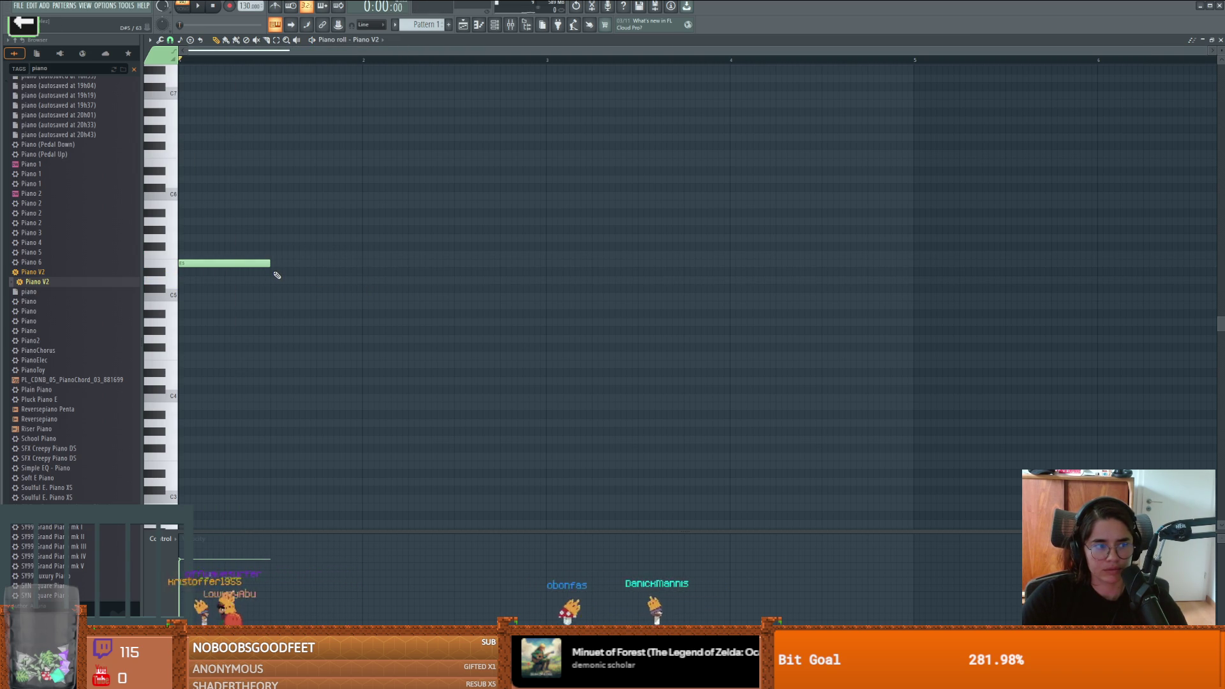
{"action": "left_click", "coordinate": [274, 271]}
{"action": "right_click", "coordinate": [280, 271]}
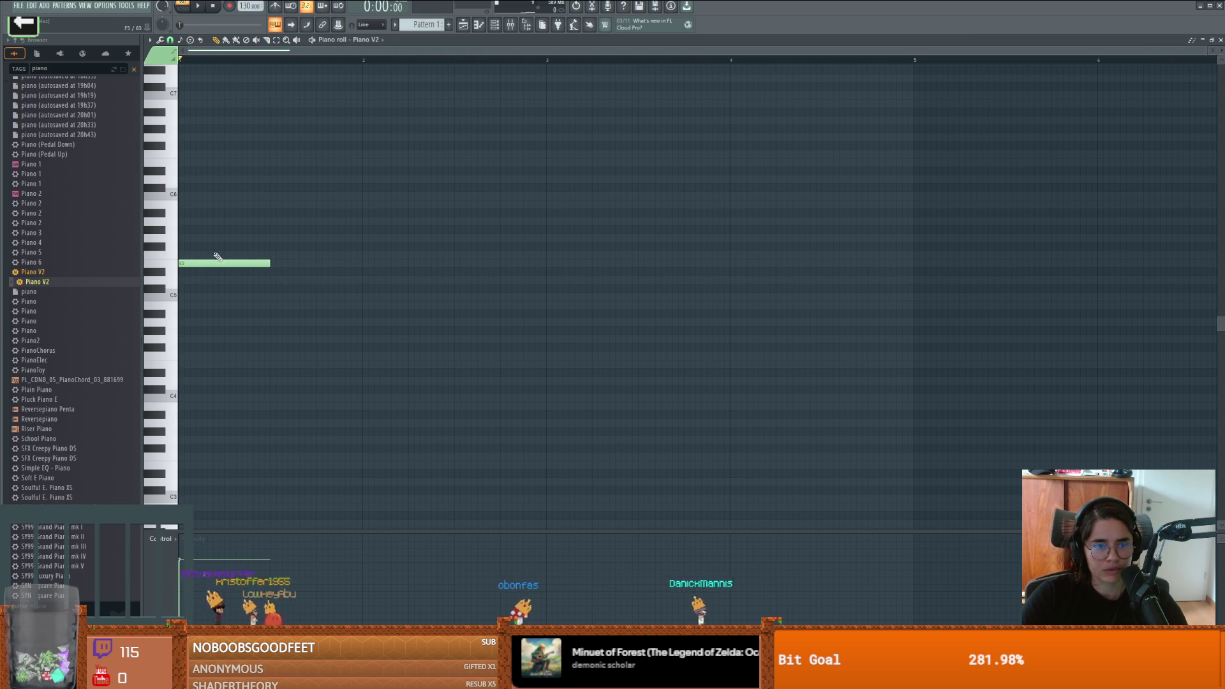
{"action": "left_click", "coordinate": [274, 288]}
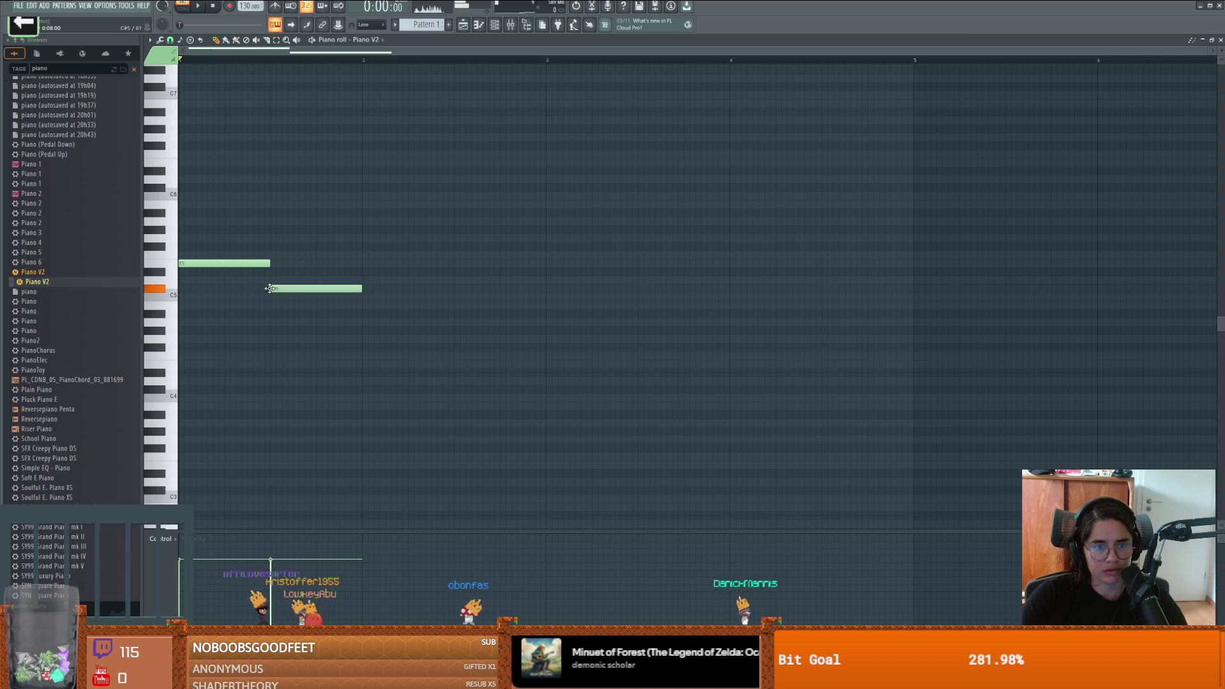
{"action": "right_click", "coordinate": [300, 288]}
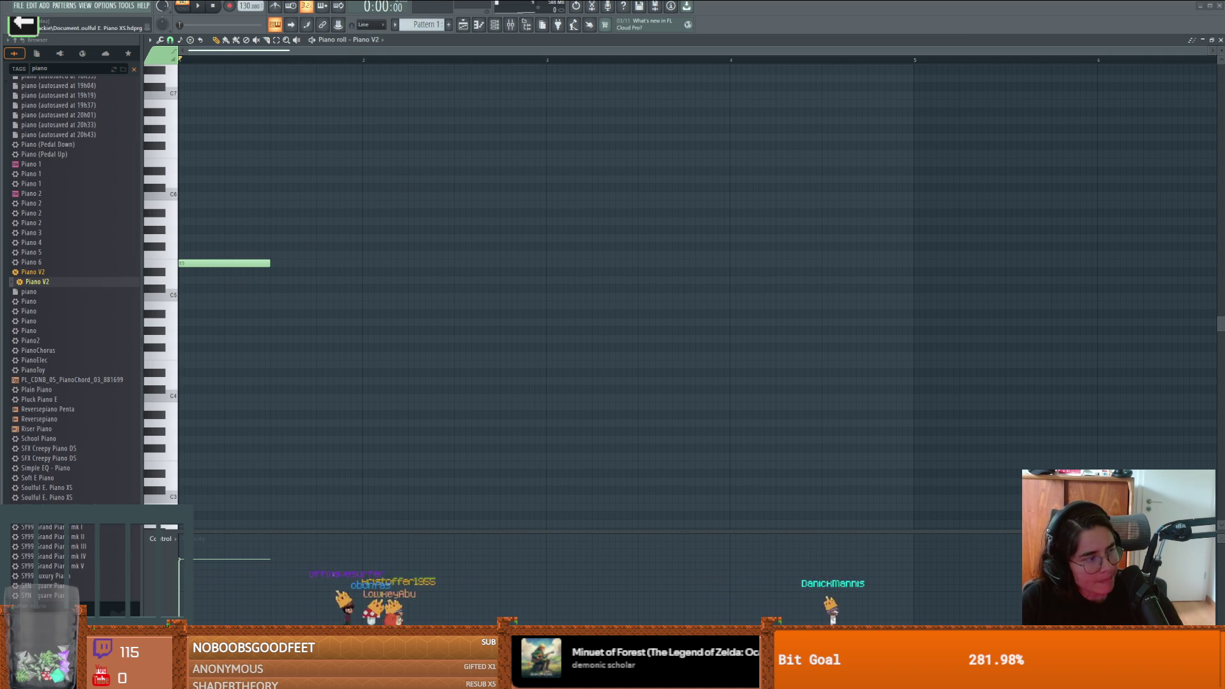
Step: Play back the melody and add a second note after the first, lowered to C#5
{"action": "key", "text": "space"}
{"action": "key", "text": "space"}
{"action": "left_click", "coordinate": [272, 271]}
{"action": "mouse_move", "coordinate": [271, 271]}
{"action": "left_mouse_down"}
{"action": "mouse_move", "coordinate": [286, 301]}
{"action": "mouse_move", "coordinate": [350, 304]}
{"action": "mouse_move", "coordinate": [316, 305]}
{"action": "left_mouse_up"}
{"action": "key", "text": "space"}
{"action": "key", "text": "space"}
{"action": "key", "text": "space"}
{"action": "key", "text": "space"}
{"action": "key", "text": "space"}
{"action": "key", "text": "space"}
Step: Place a C5 note and audition the E5 and D#5 pitches
{"action": "left_click", "coordinate": [272, 297]}
{"action": "right_click", "coordinate": [274, 298]}
{"action": "left_click", "coordinate": [272, 297]}
{"action": "left_click", "coordinate": [245, 264]}
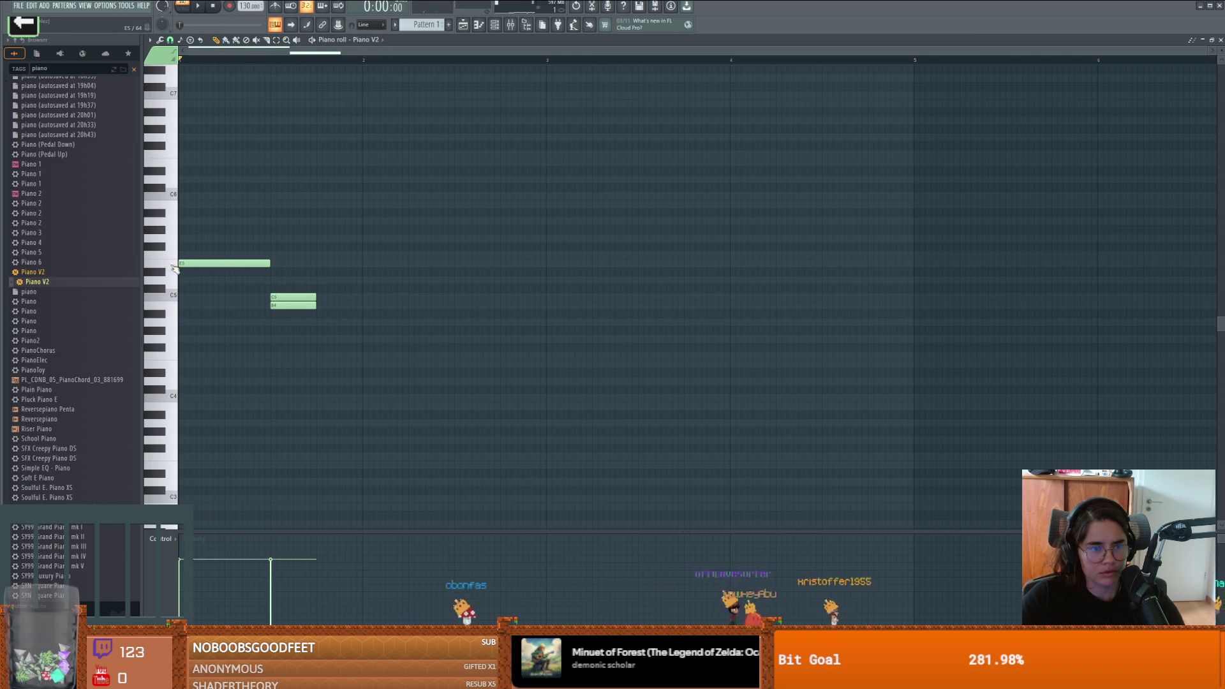
{"action": "left_click", "coordinate": [161, 277]}
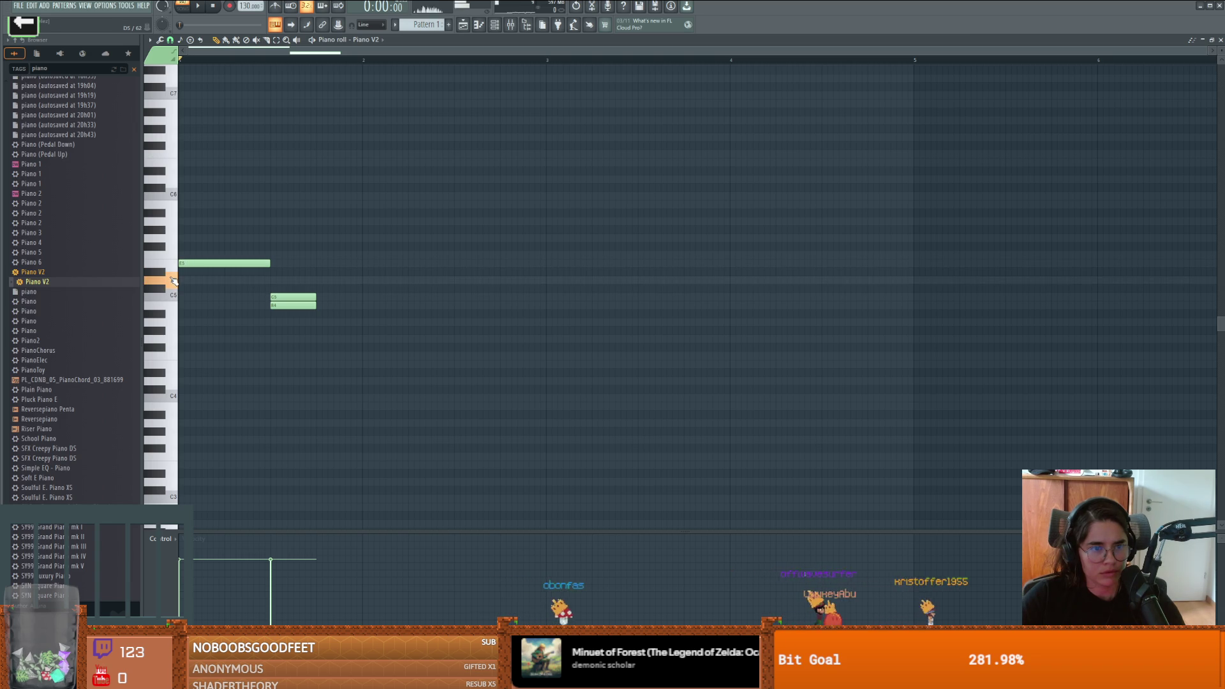
{"action": "left_click", "coordinate": [186, 265]}
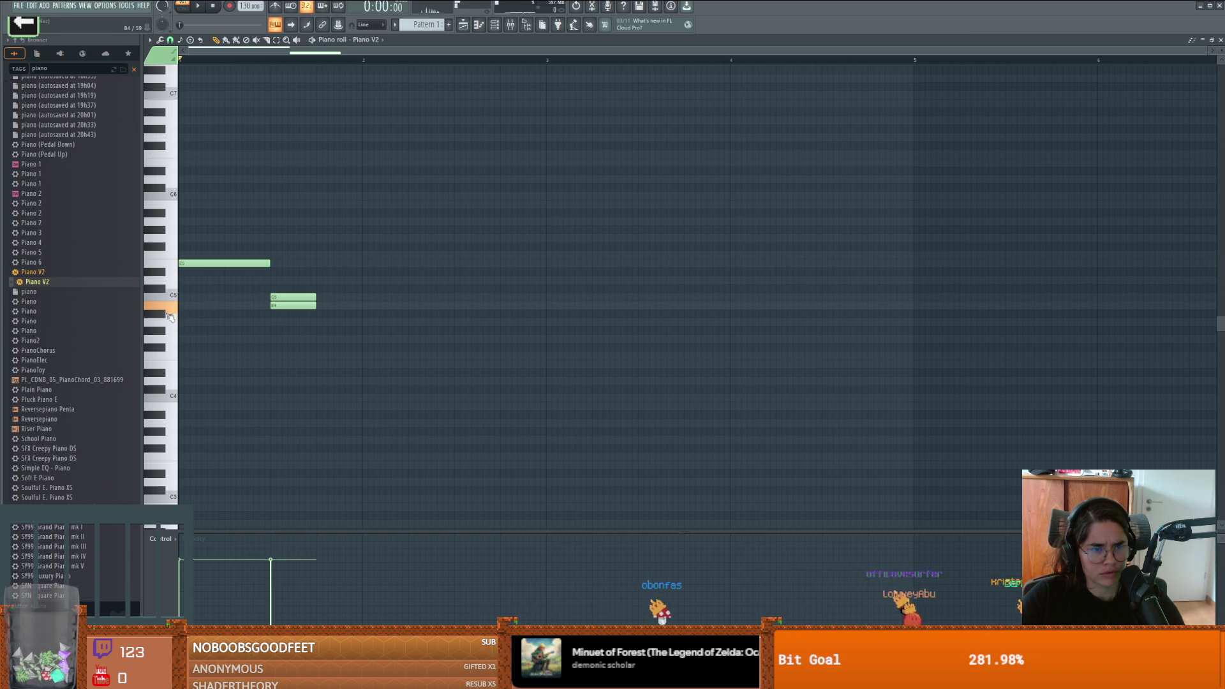
Step: Add a note after the opening note, raise it from A#4 to B4, and play back
{"action": "left_click", "coordinate": [270, 321]}
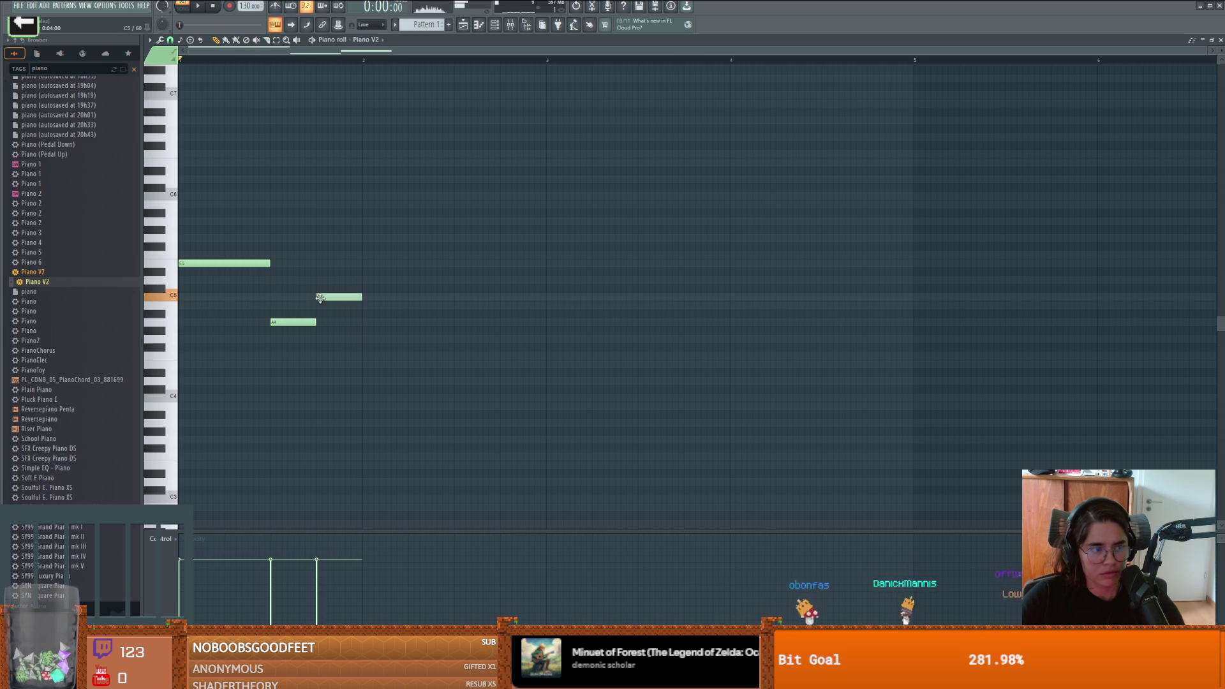
{"action": "key", "text": "space"}
{"action": "key", "text": "space"}
{"action": "key", "text": "space"}
{"action": "key", "text": "space"}
{"action": "left_click_drag", "start_coordinate": [296, 307], "coordinate": [297, 299]}
{"action": "key", "text": "space"}
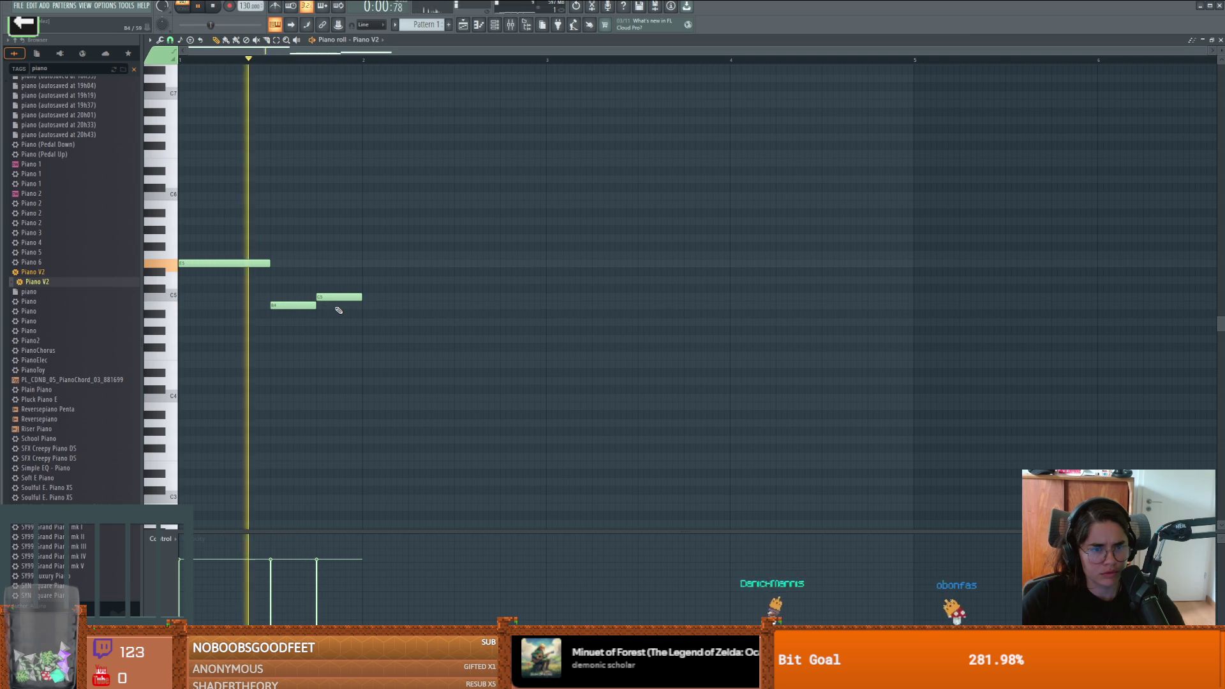
{"action": "key", "text": "space"}
Step: Move the C5 note to D5, add C#5 and D5 notes after the second note, and play back
{"action": "left_click", "coordinate": [336, 297]}
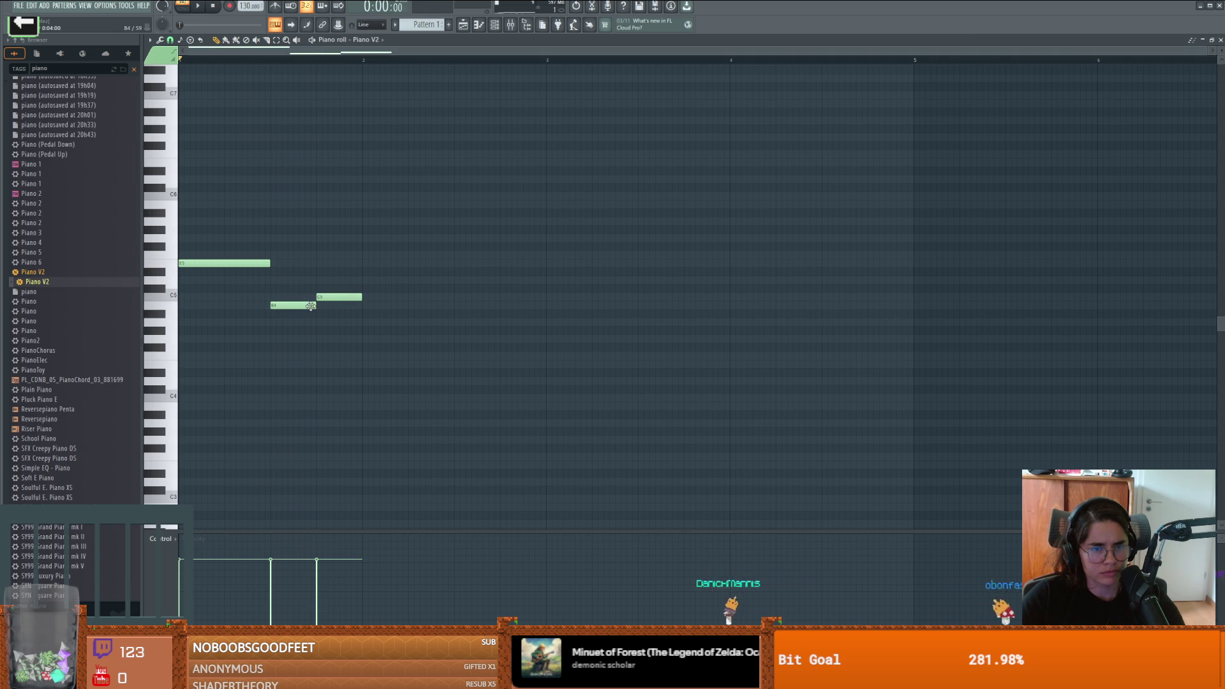
{"action": "mouse_move", "coordinate": [321, 296]}
{"action": "left_mouse_down"}
{"action": "mouse_move", "coordinate": [324, 270]}
{"action": "mouse_move", "coordinate": [330, 293]}
{"action": "mouse_move", "coordinate": [291, 305]}
{"action": "left_mouse_up"}
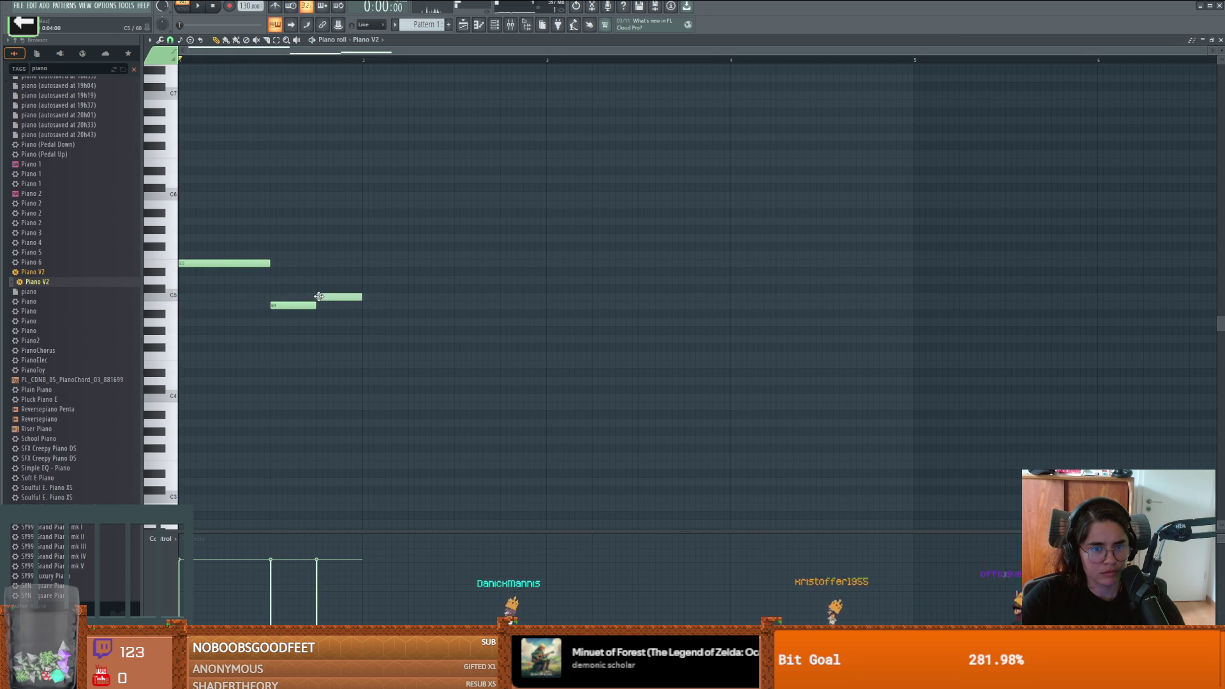
{"action": "left_click", "coordinate": [318, 287]}
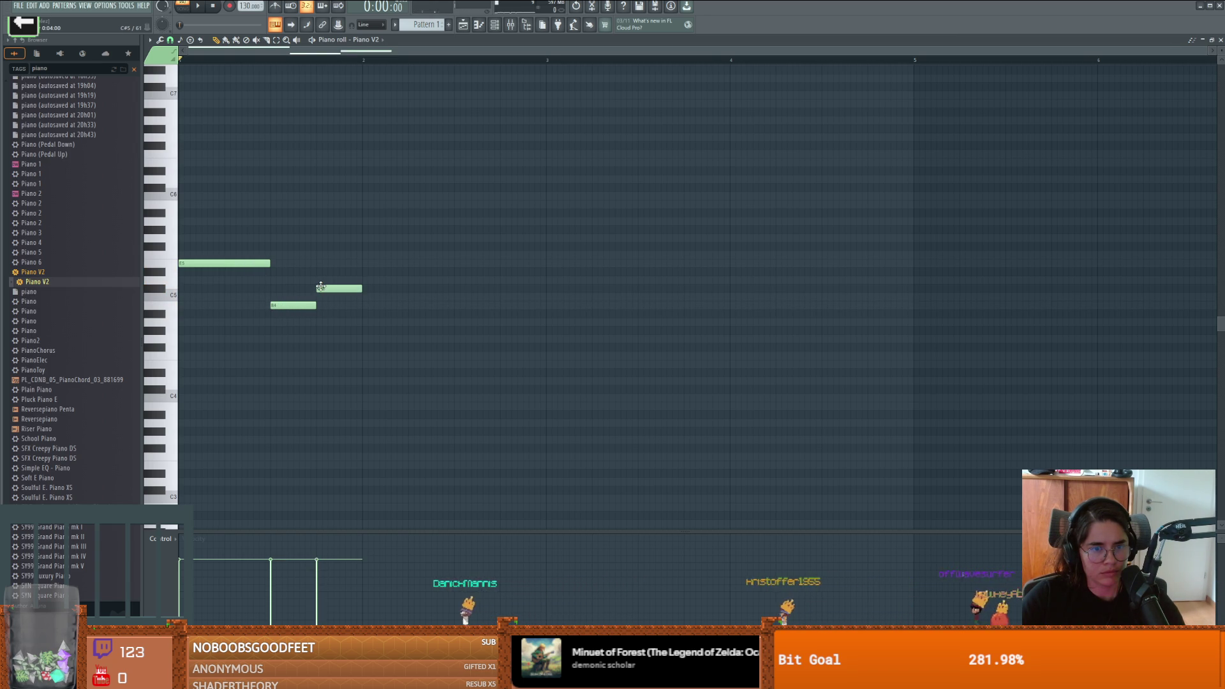
{"action": "left_click", "coordinate": [319, 280]}
{"action": "key", "text": "space"}
{"action": "key", "text": "space"}
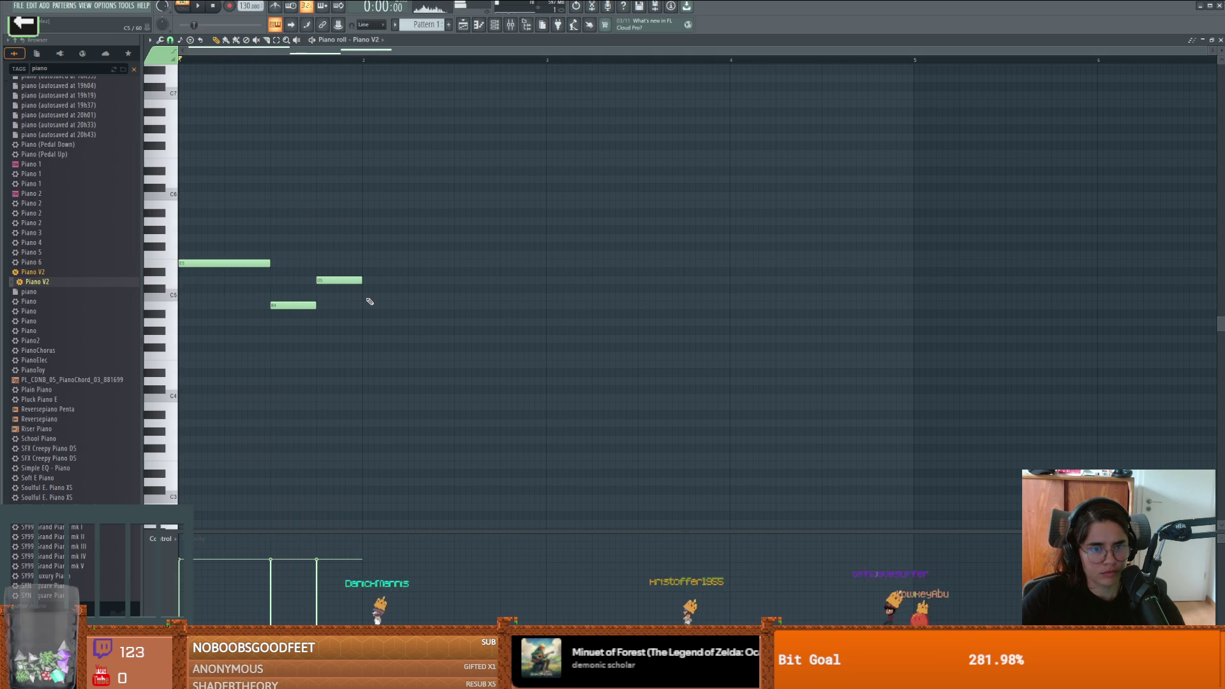
Step: Lower D5 to C#5, raise B4 to C5, add a D5 note, and drop C5 to A4
{"action": "left_click_drag", "start_coordinate": [338, 281], "coordinate": [334, 290]}
{"action": "key", "text": "space"}
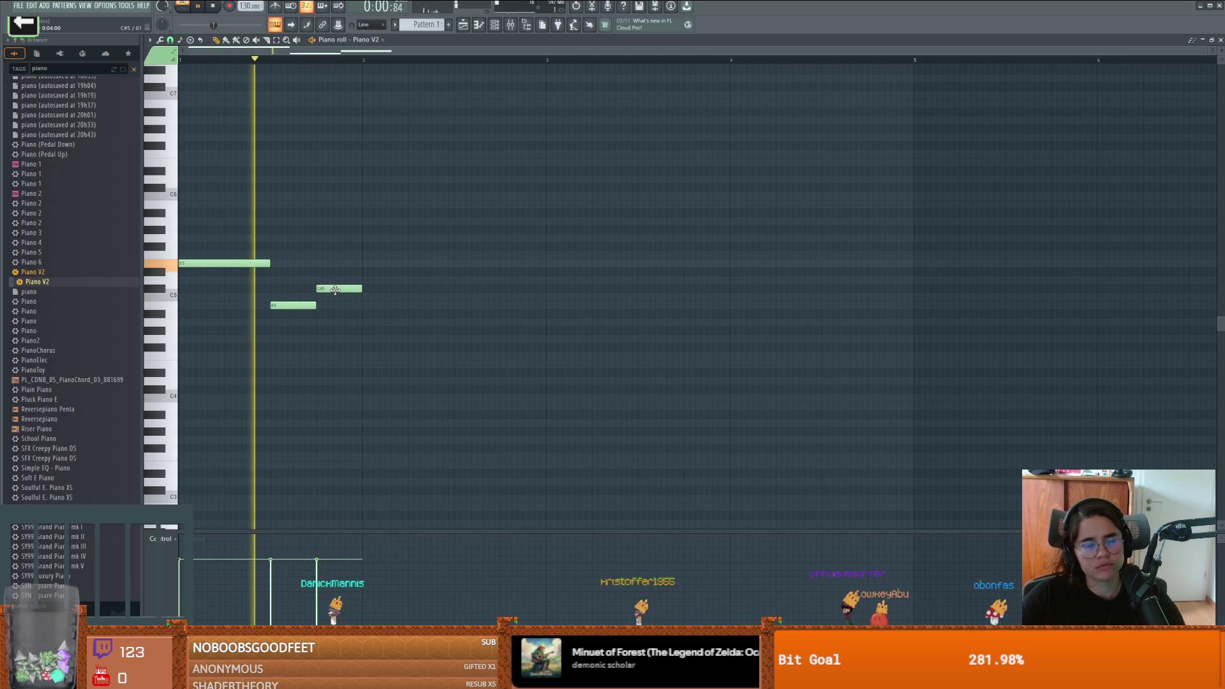
{"action": "key", "text": "space"}
{"action": "left_click_drag", "start_coordinate": [298, 304], "coordinate": [320, 281]}
{"action": "left_click", "coordinate": [330, 281]}
{"action": "key", "text": "space"}
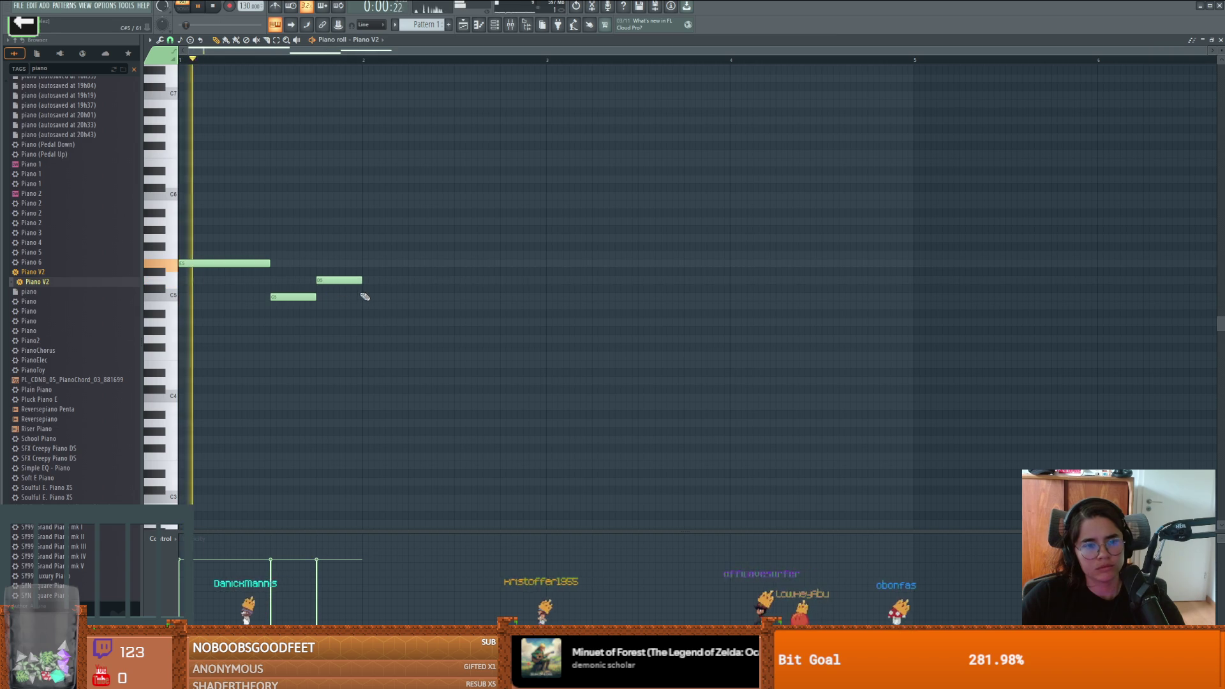
{"action": "key", "text": "space"}
{"action": "left_click_drag", "start_coordinate": [305, 296], "coordinate": [305, 322]}
{"action": "key", "text": "space"}
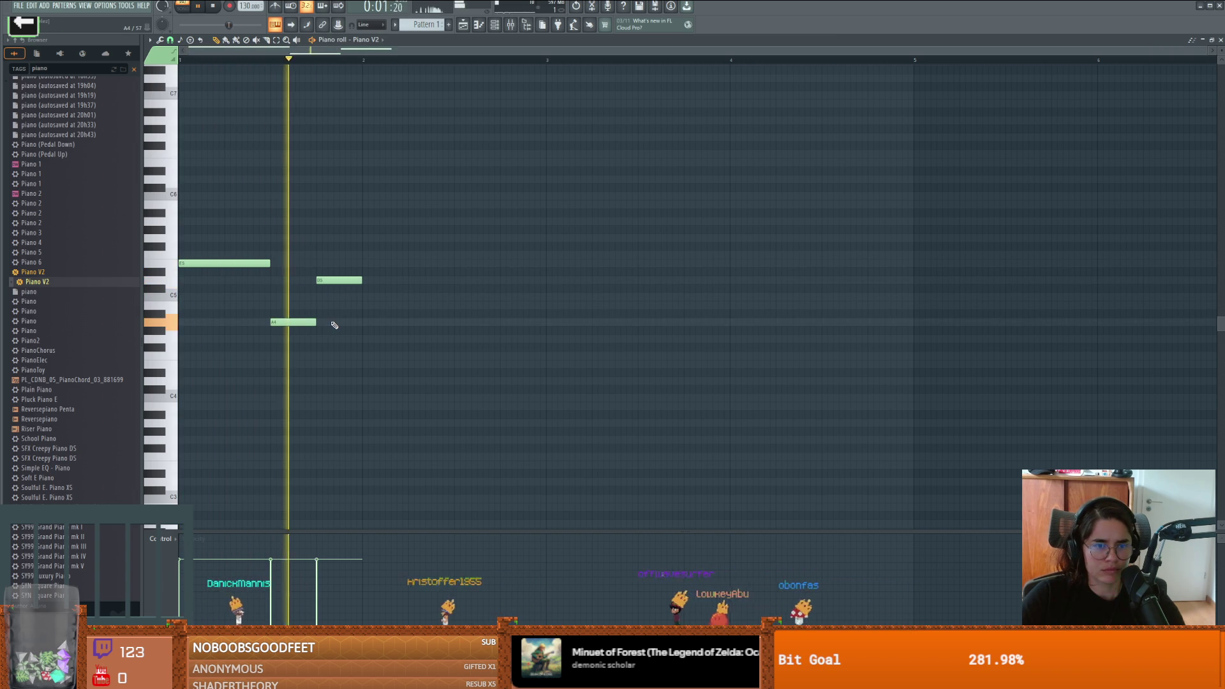
{"action": "key", "text": "space"}
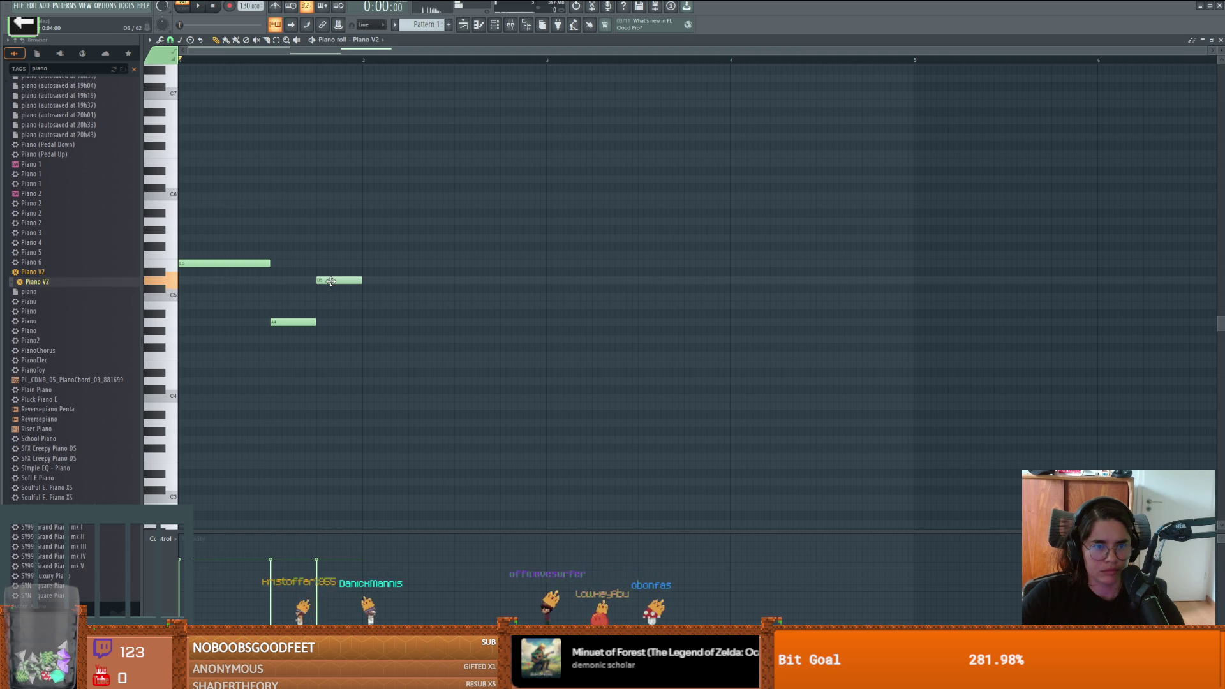
Step: Add a C#5 after D5, shift D5 slightly earlier, and move the second B4 beside the first
{"action": "left_click", "coordinate": [361, 290]}
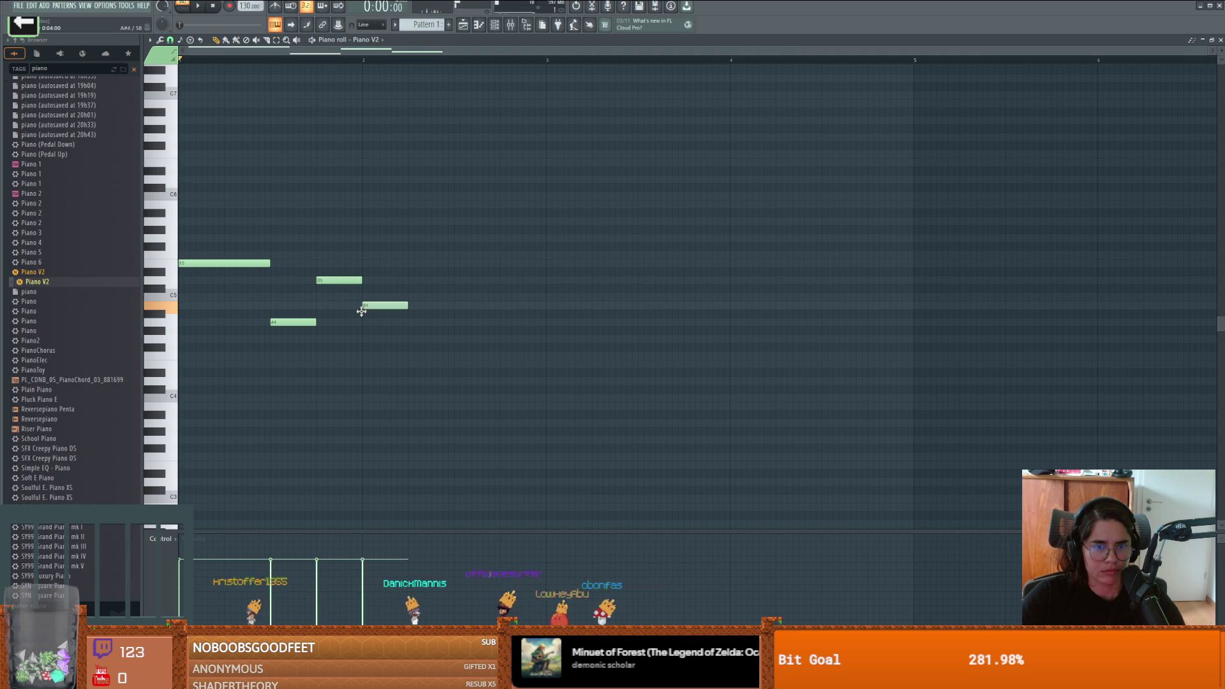
{"action": "key", "text": "space"}
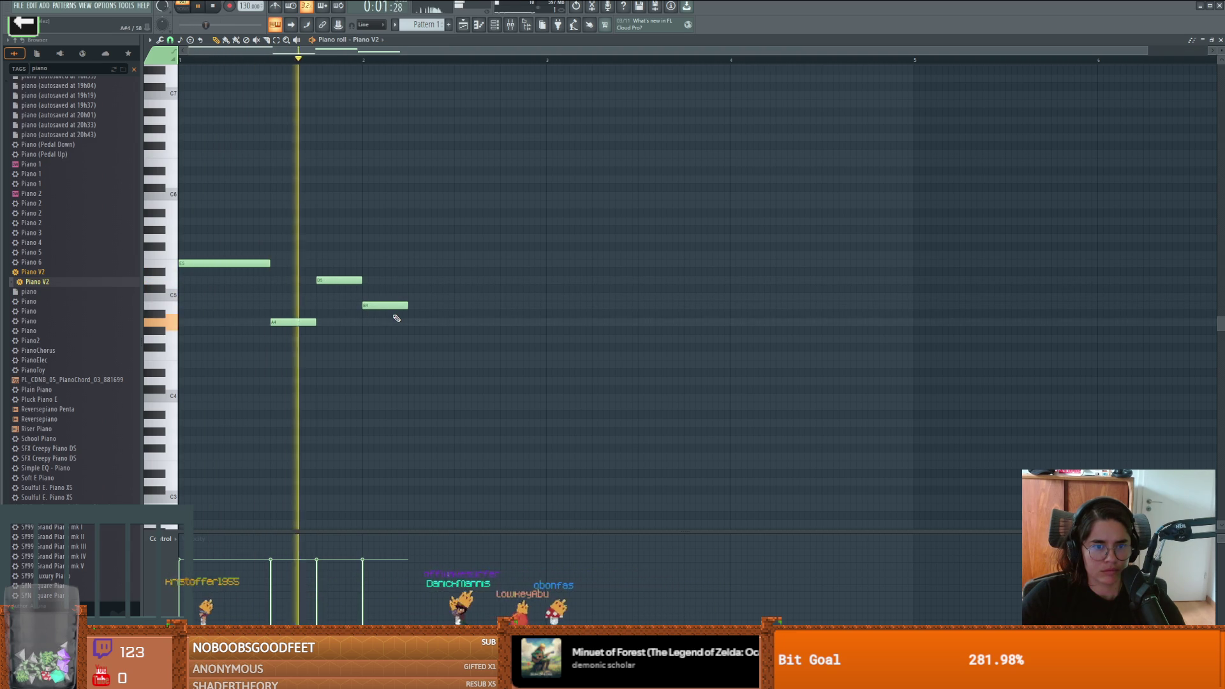
{"action": "key", "text": "space"}
{"action": "left_click_drag", "start_coordinate": [329, 281], "coordinate": [317, 281]}
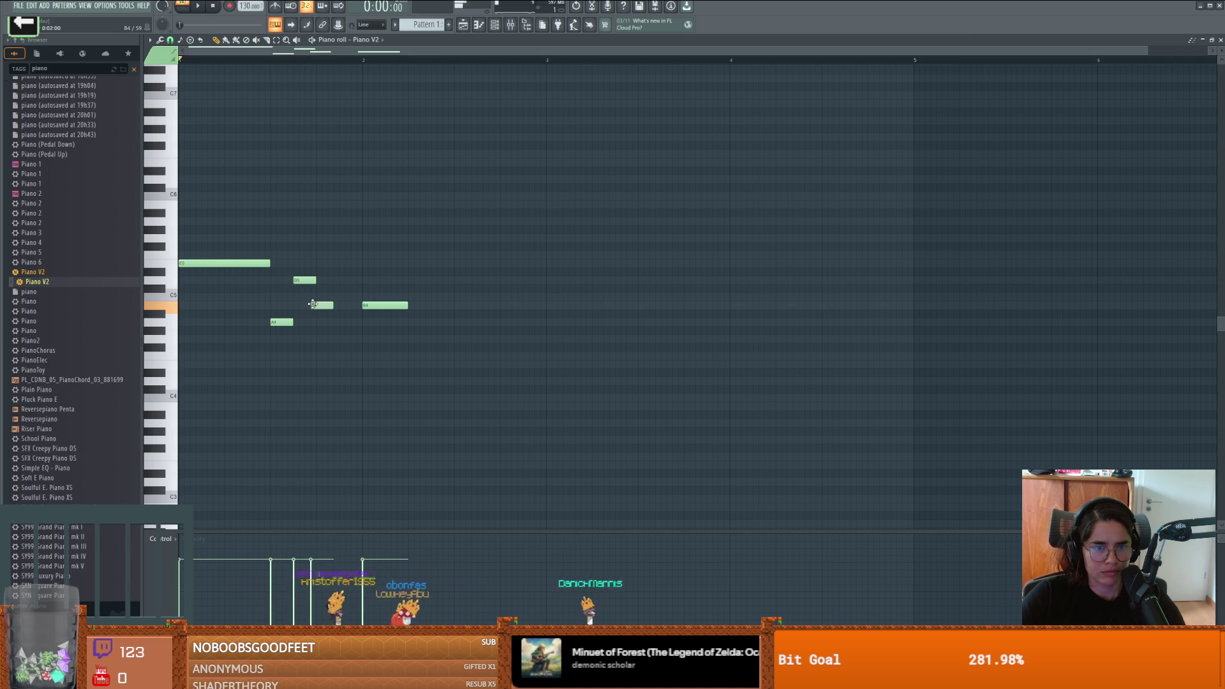
{"action": "key", "text": "space"}
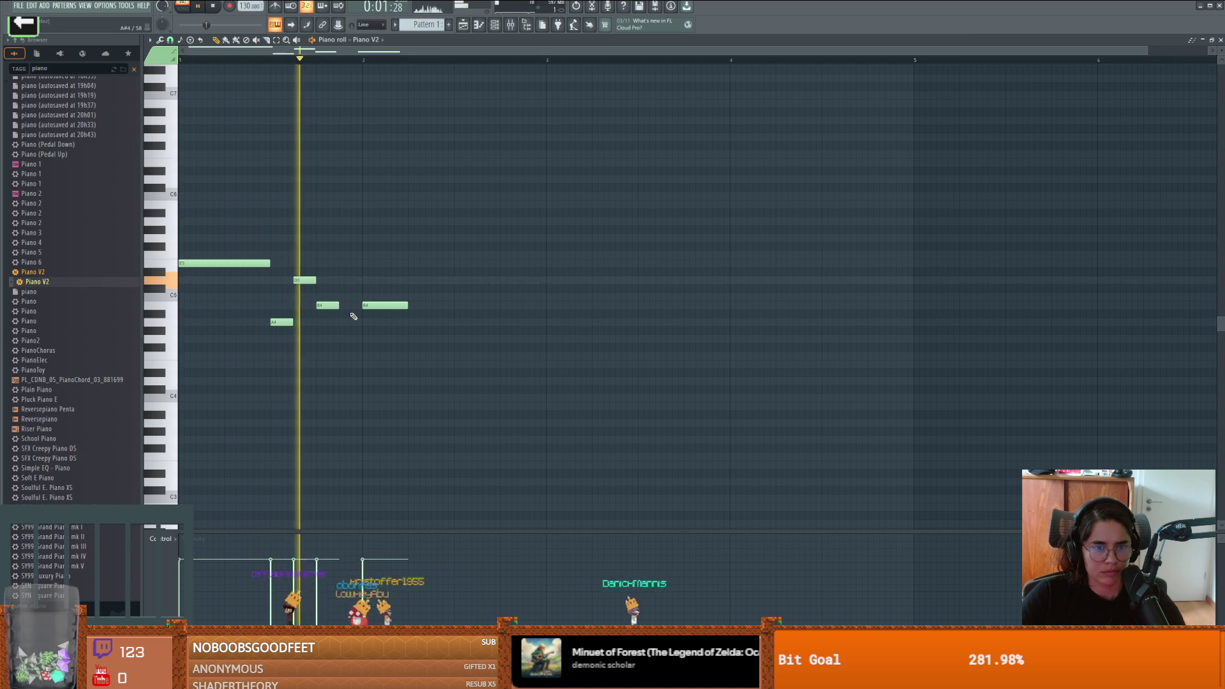
{"action": "key", "text": "space"}
{"action": "mouse_move", "coordinate": [363, 305]}
{"action": "left_mouse_down"}
{"action": "mouse_move", "coordinate": [340, 306]}
{"action": "mouse_move", "coordinate": [362, 306]}
{"action": "left_mouse_up"}
{"action": "key", "text": "space"}
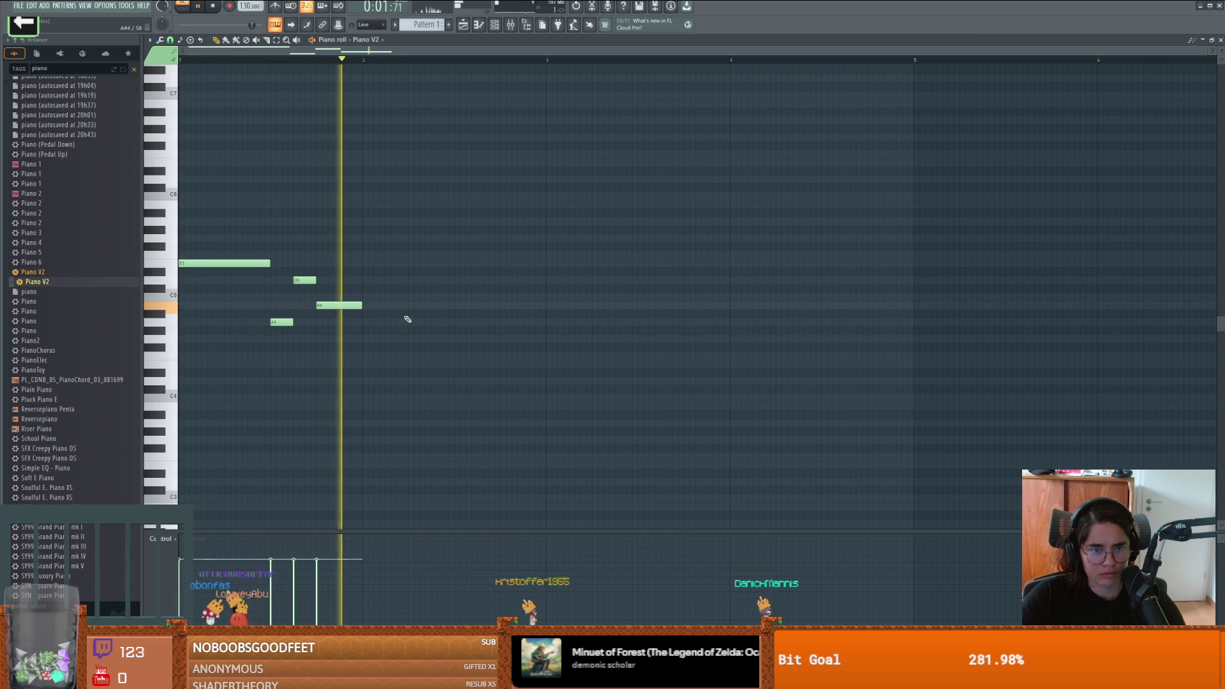
{"action": "key", "text": "space"}
Step: Start a new phrase with a D5 note and a later C#5 note
{"action": "left_click", "coordinate": [363, 263]}
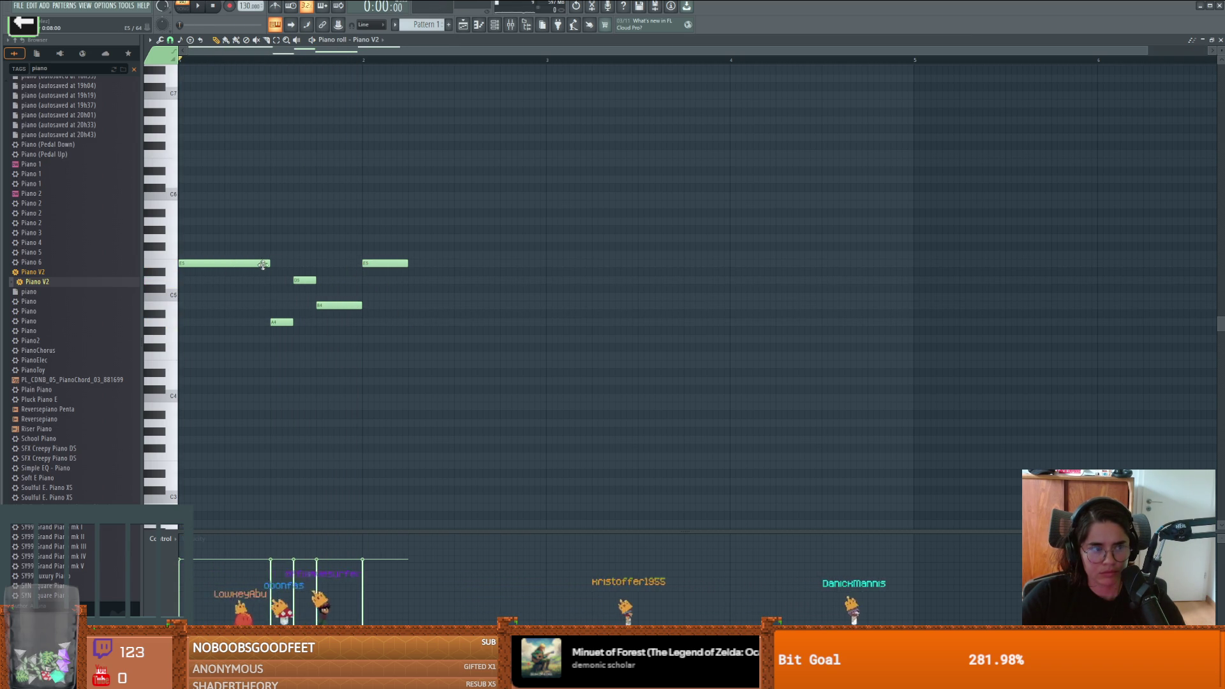
{"action": "mouse_move", "coordinate": [371, 266]}
{"action": "left_mouse_down"}
{"action": "mouse_move", "coordinate": [375, 308]}
{"action": "mouse_move", "coordinate": [378, 279]}
{"action": "mouse_move", "coordinate": [387, 292]}
{"action": "left_mouse_up"}
{"action": "key", "text": "space"}
{"action": "left_click", "coordinate": [427, 289]}
{"action": "key", "text": "space"}
{"action": "mouse_move", "coordinate": [445, 289]}
{"action": "left_mouse_down"}
{"action": "mouse_move", "coordinate": [477, 291]}
{"action": "mouse_move", "coordinate": [484, 257]}
{"action": "left_mouse_up"}
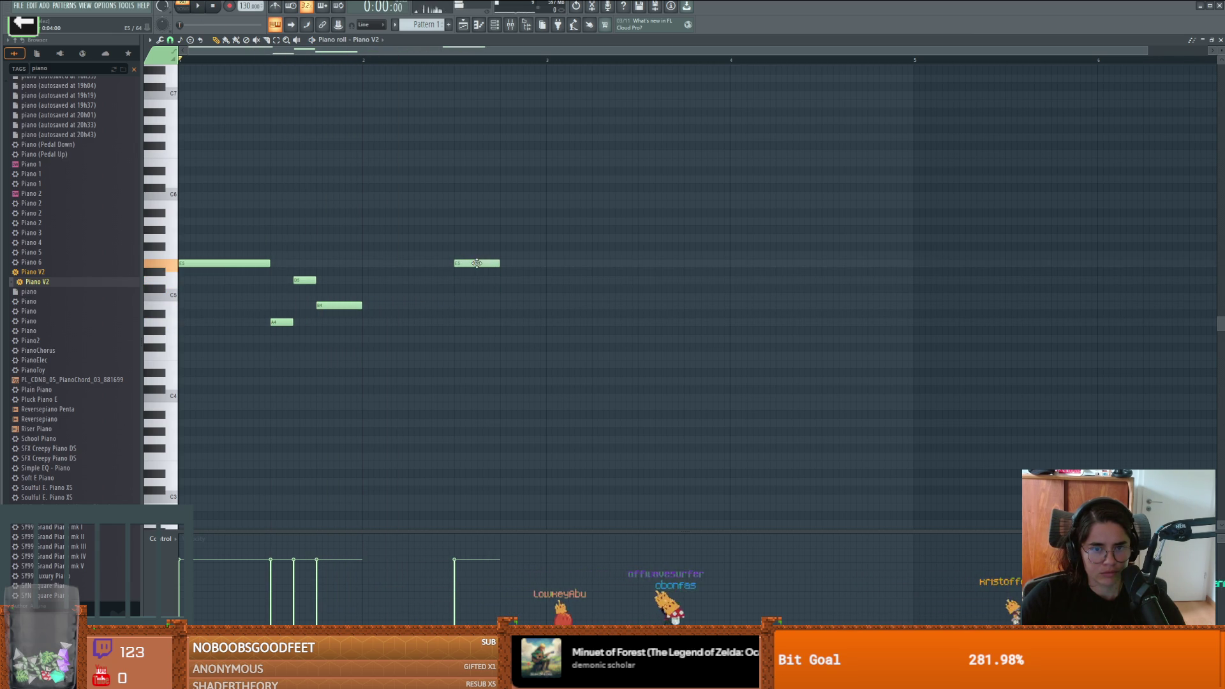
Step: Lengthen the E5 note to beat 3, add shortened D5 and C5 notes, and lower the long E5 to C5
{"action": "left_click_drag", "start_coordinate": [542, 264], "coordinate": [546, 264]}
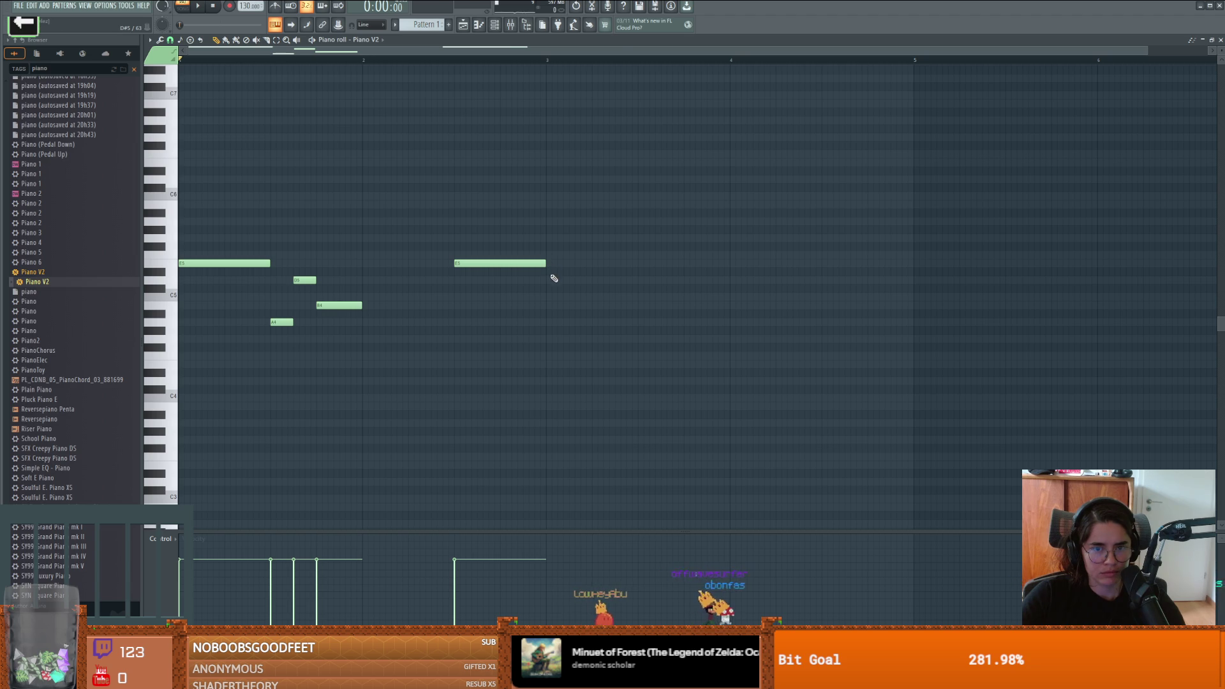
{"action": "left_click", "coordinate": [550, 280]}
{"action": "mouse_move", "coordinate": [643, 284]}
{"action": "left_mouse_down"}
{"action": "mouse_move", "coordinate": [592, 281]}
{"action": "mouse_move", "coordinate": [606, 286]}
{"action": "mouse_move", "coordinate": [604, 309]}
{"action": "left_mouse_up"}
{"action": "left_click", "coordinate": [607, 296]}
{"action": "key", "text": "space"}
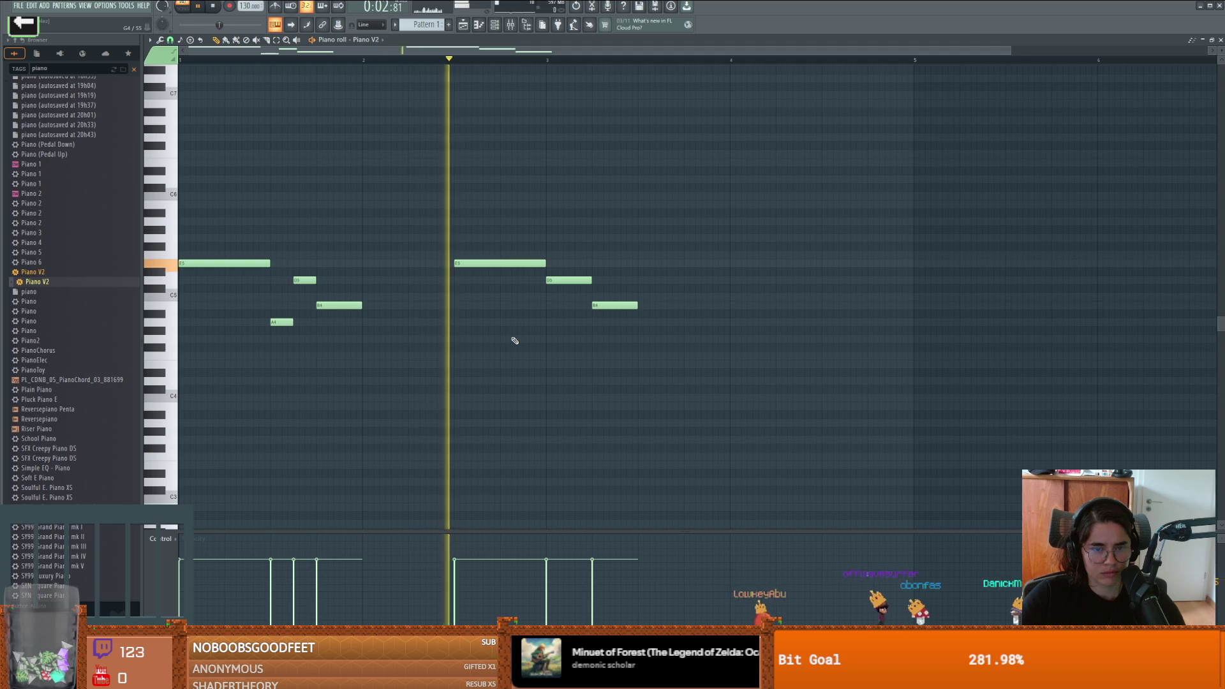
{"action": "key", "text": "space"}
{"action": "left_click_drag", "start_coordinate": [482, 263], "coordinate": [485, 307]}
{"action": "key", "text": "space"}
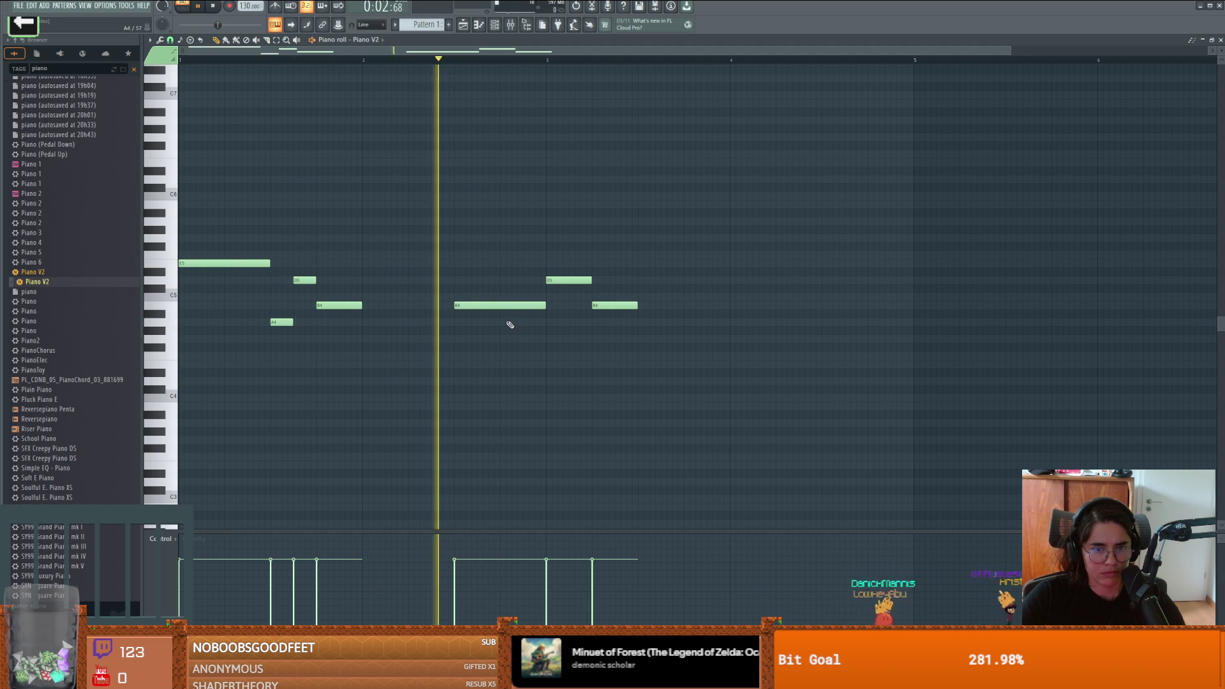
{"action": "key", "text": "space"}
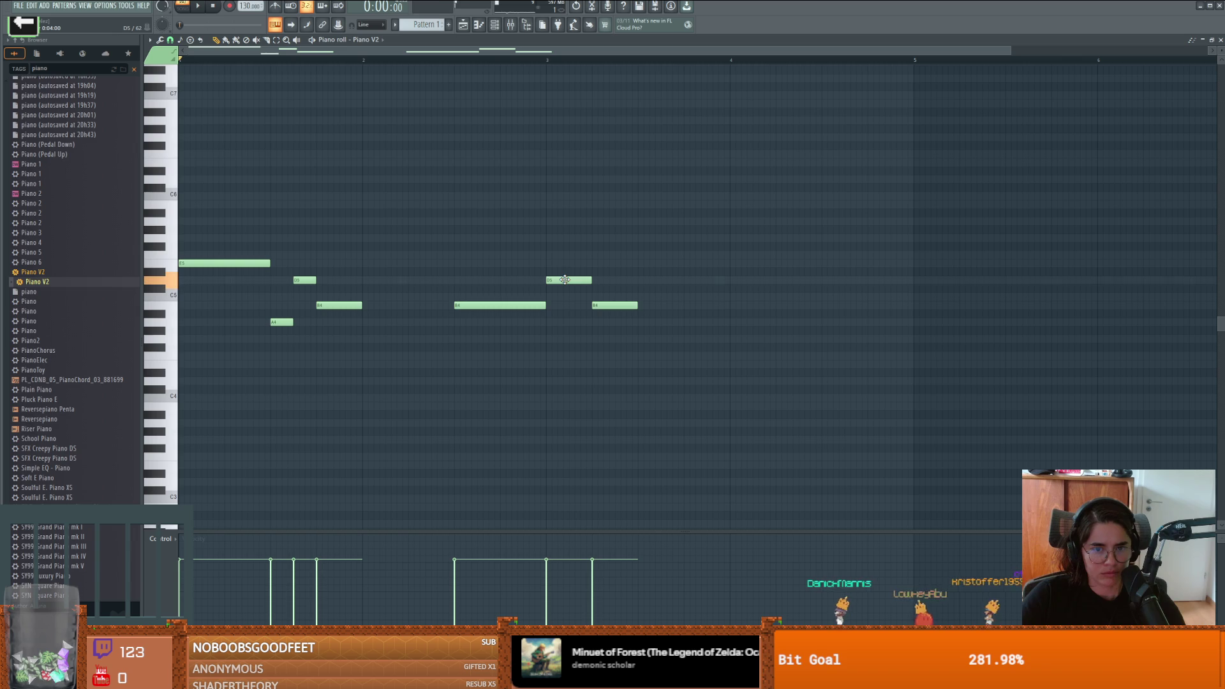
Step: Set the bar 3 note to A4, add another note after it, and drop that G4 to E4
{"action": "left_click_drag", "start_coordinate": [565, 281], "coordinate": [565, 338]}
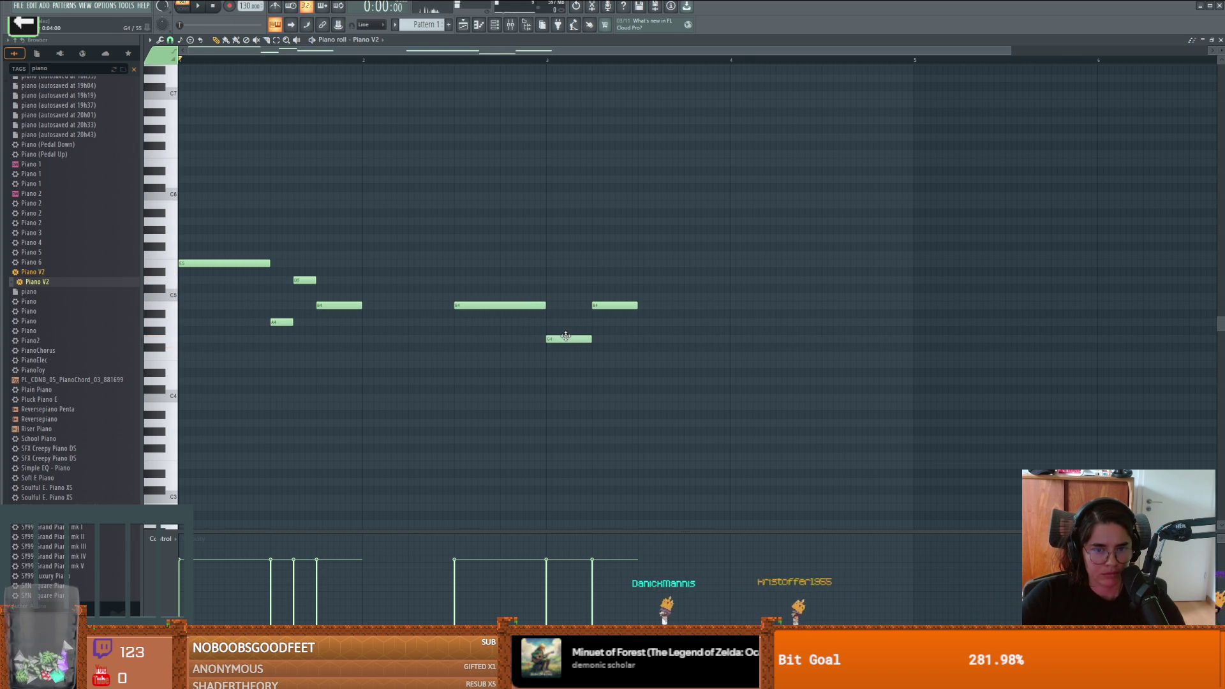
{"action": "mouse_move", "coordinate": [556, 326]}
{"action": "left_mouse_down"}
{"action": "mouse_move", "coordinate": [604, 322]}
{"action": "mouse_move", "coordinate": [604, 340]}
{"action": "mouse_move", "coordinate": [606, 320]}
{"action": "mouse_move", "coordinate": [605, 339]}
{"action": "mouse_move", "coordinate": [652, 303]}
{"action": "mouse_move", "coordinate": [656, 354]}
{"action": "mouse_move", "coordinate": [653, 325]}
{"action": "mouse_move", "coordinate": [652, 342]}
{"action": "left_mouse_up"}
{"action": "left_click", "coordinate": [650, 322]}
{"action": "key", "text": "space"}
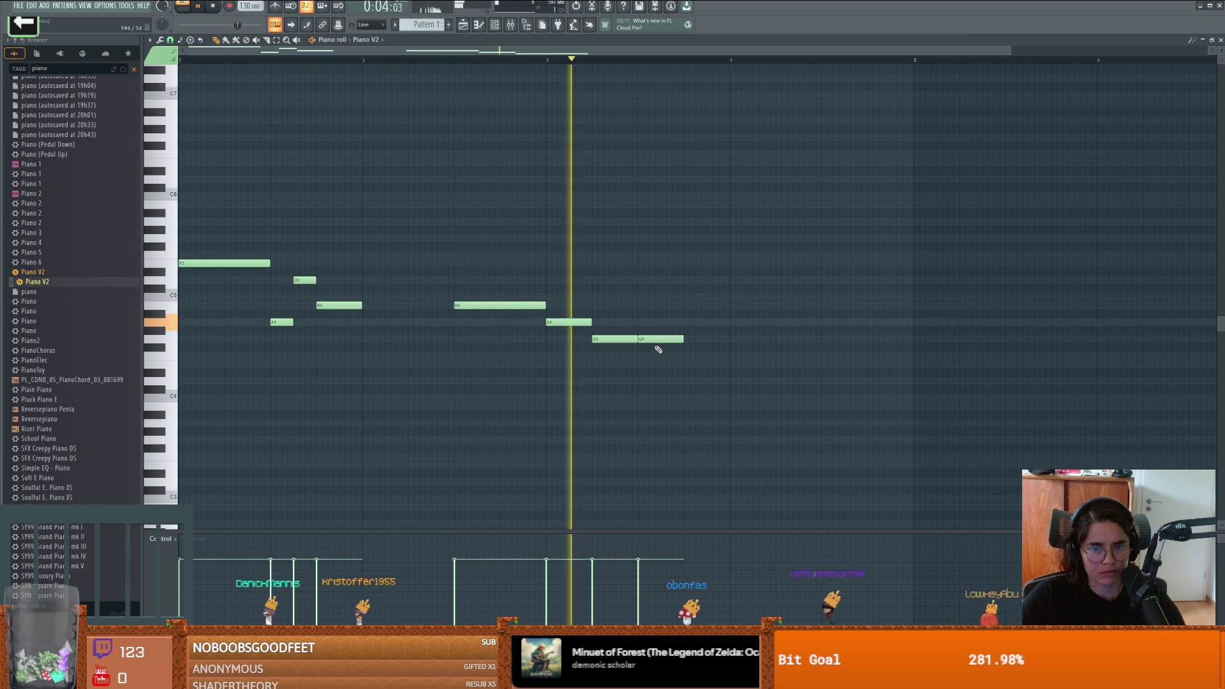
{"action": "key", "text": "space"}
{"action": "left_click_drag", "start_coordinate": [651, 339], "coordinate": [651, 365]}
{"action": "key", "text": "space"}
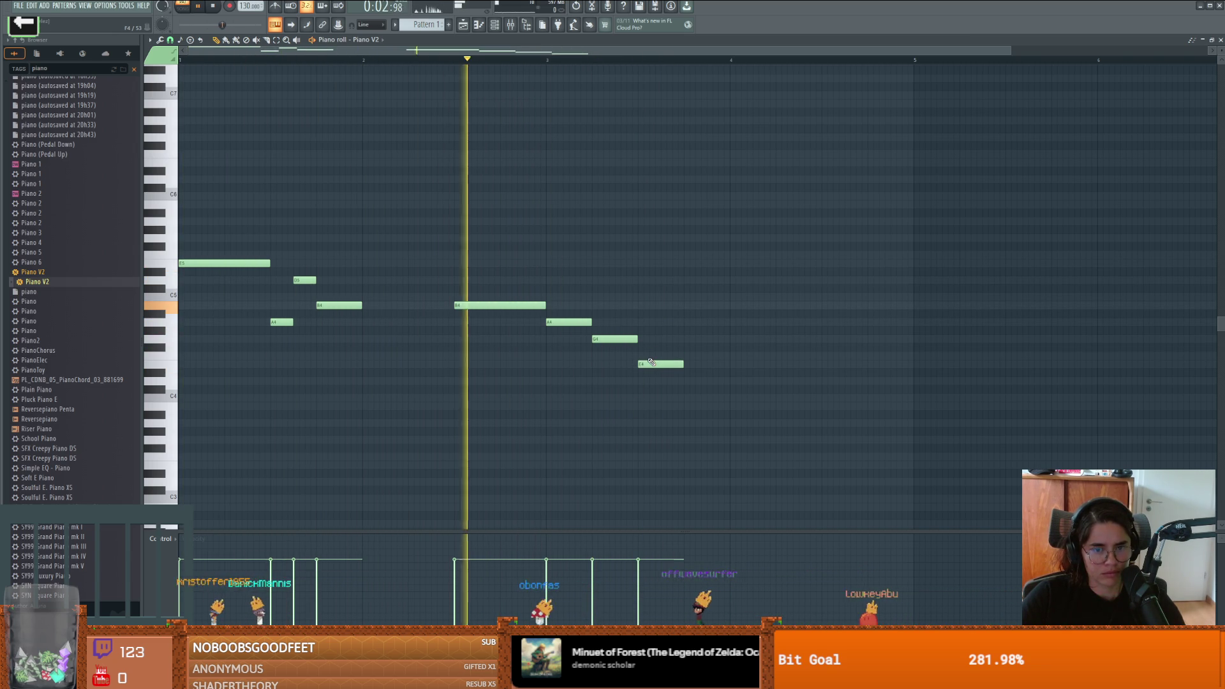
{"action": "key", "text": "space"}
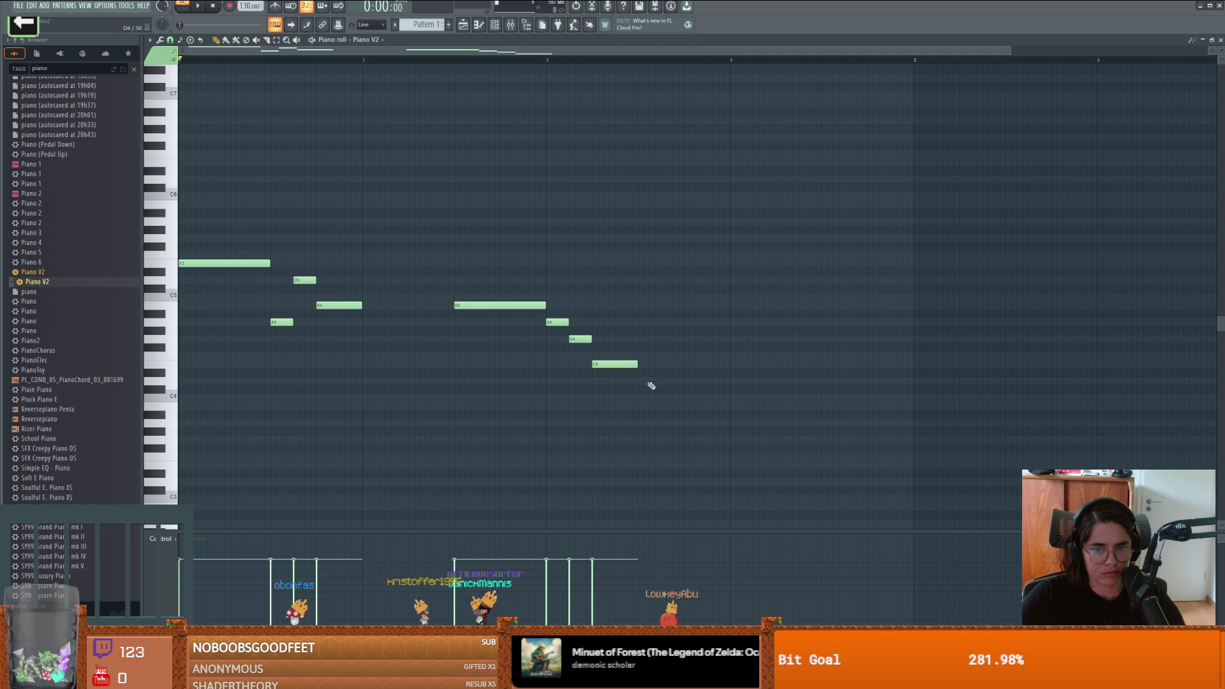
Step: Move the E4 note into bar 4, lower A#4 to A4, and add a D5 note after it
{"action": "left_click_drag", "start_coordinate": [641, 363], "coordinate": [733, 363]}
{"action": "left_click_drag", "start_coordinate": [774, 319], "coordinate": [775, 324]}
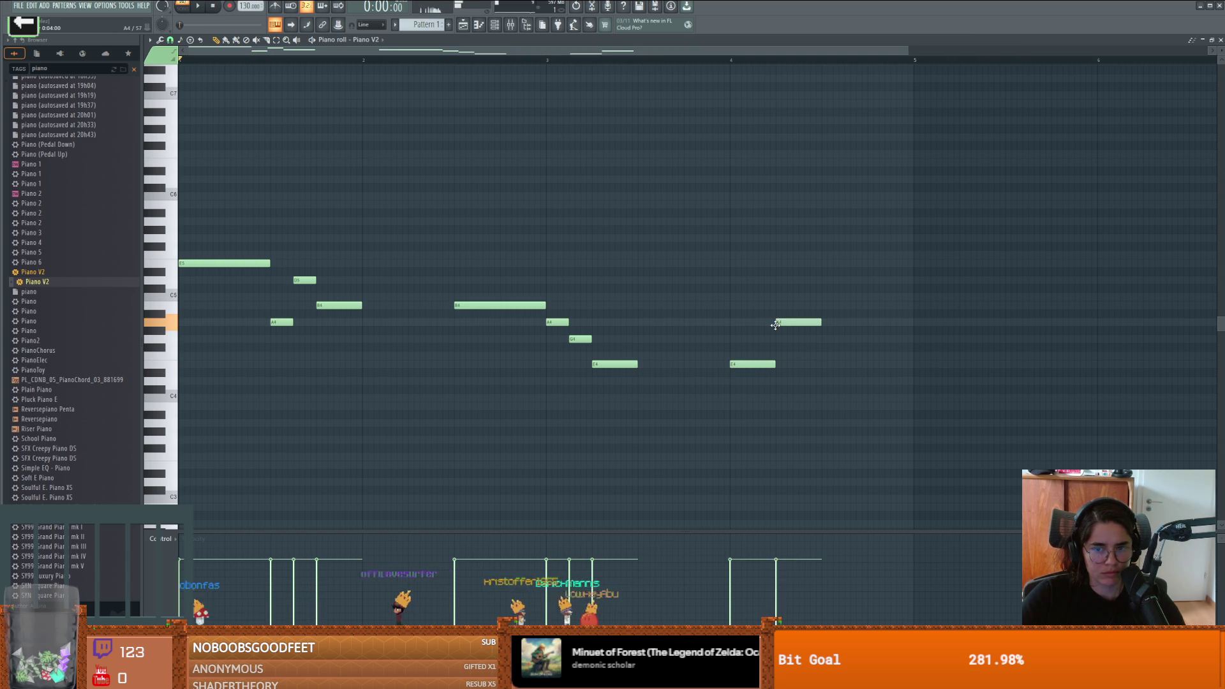
{"action": "left_click", "coordinate": [822, 339]}
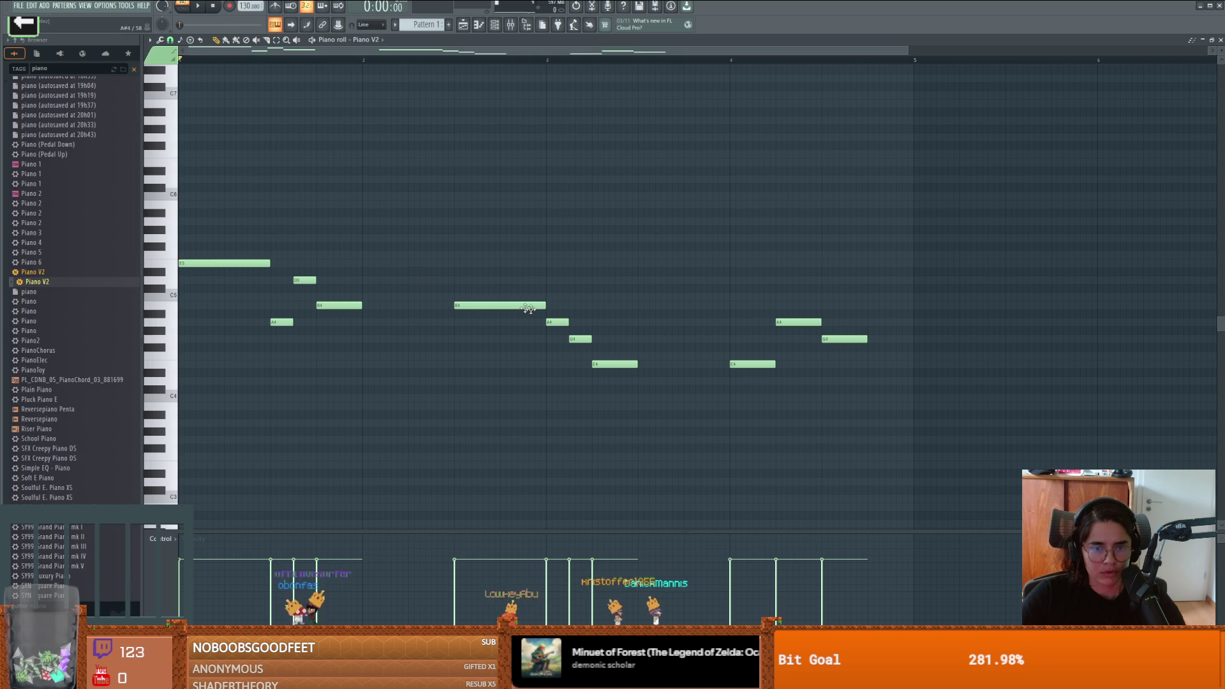
{"action": "mouse_move", "coordinate": [839, 339]}
{"action": "left_mouse_down"}
{"action": "mouse_move", "coordinate": [840, 263]}
{"action": "mouse_move", "coordinate": [838, 281]}
{"action": "left_mouse_up"}
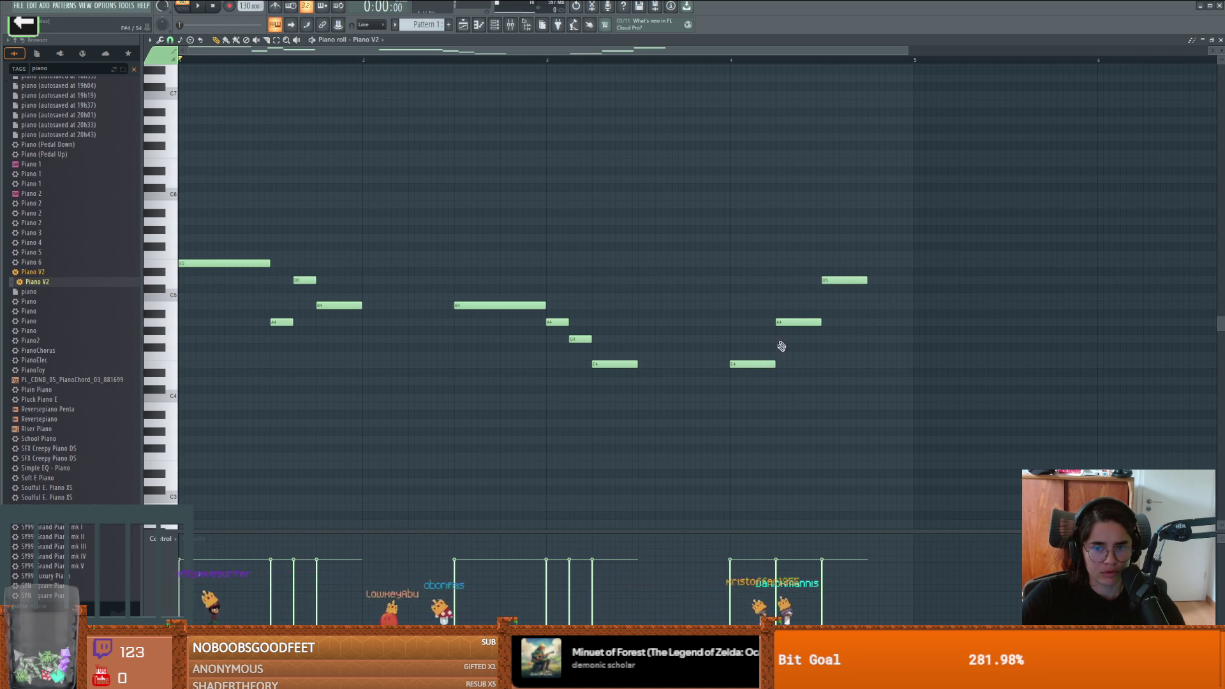
{"action": "left_click", "coordinate": [836, 280]}
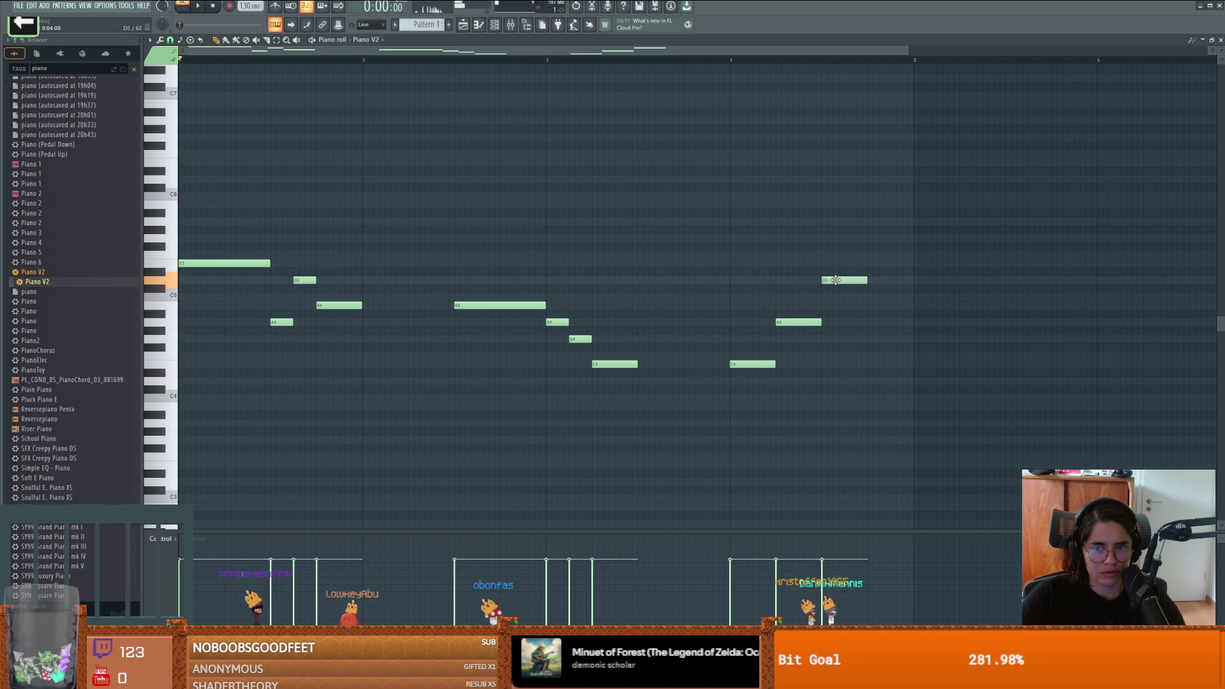
Step: Add a short C5, a B4 and a final E5 note, then lengthen the low F4 note
{"action": "left_click", "coordinate": [870, 297]}
{"action": "left_click_drag", "start_coordinate": [913, 297], "coordinate": [884, 298]}
{"action": "left_click", "coordinate": [884, 304]}
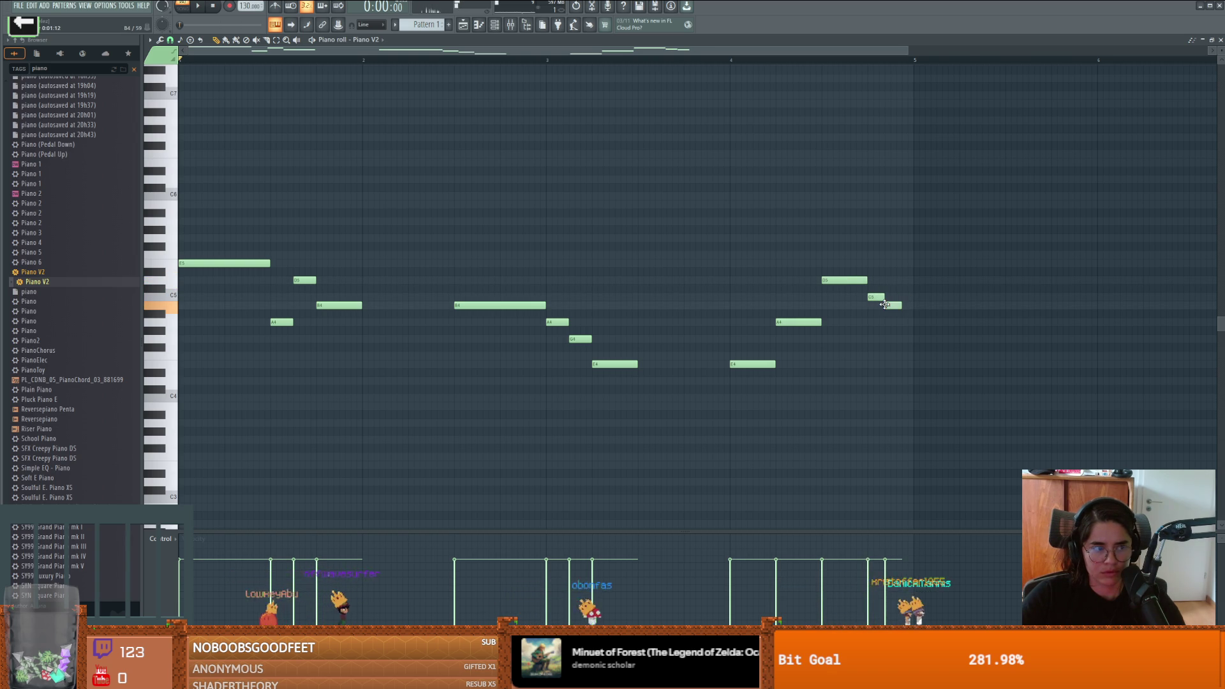
{"action": "left_click", "coordinate": [905, 321]}
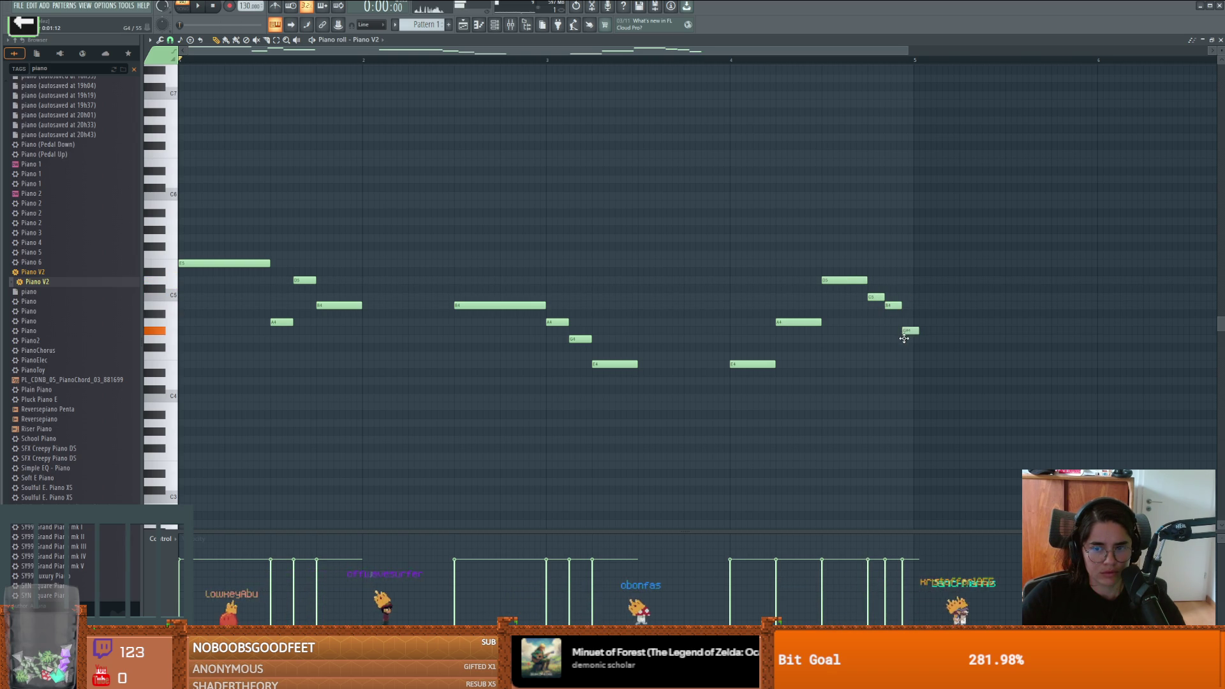
{"action": "left_click_drag", "start_coordinate": [906, 321], "coordinate": [910, 265]}
{"action": "key", "text": "space"}
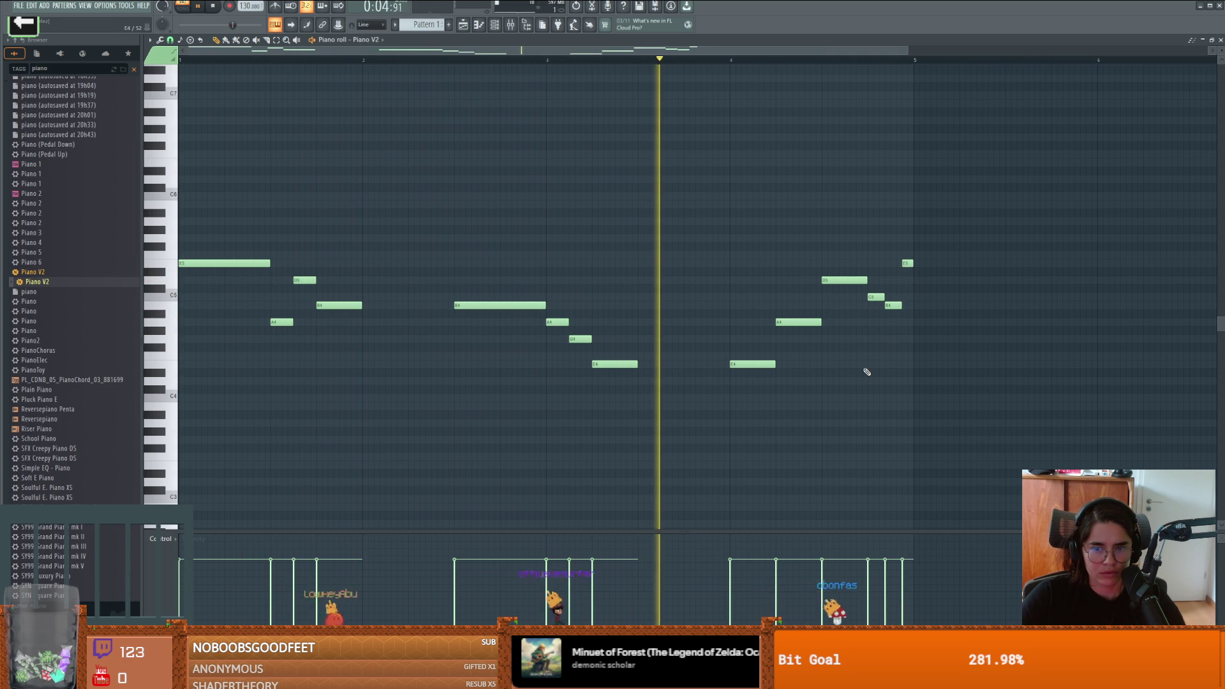
{"action": "key", "text": "space"}
{"action": "left_click_drag", "start_coordinate": [774, 364], "coordinate": [820, 364]}
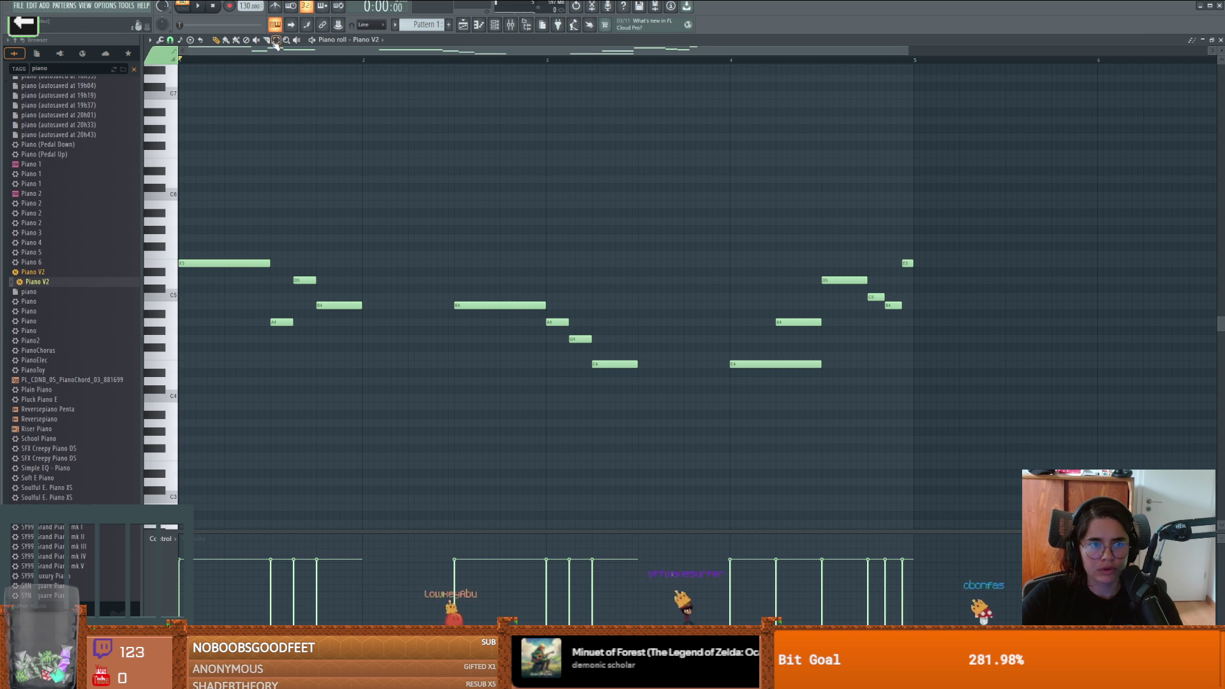
Step: Shift the phrase's last notes, delete the A4 note, and move the ending back one beat earlier
{"action": "mouse_move", "coordinate": [1033, 219]}
{"action": "left_mouse_down"}
{"action": "mouse_move", "coordinate": [739, 338]}
{"action": "mouse_move", "coordinate": [800, 326]}
{"action": "left_mouse_up"}
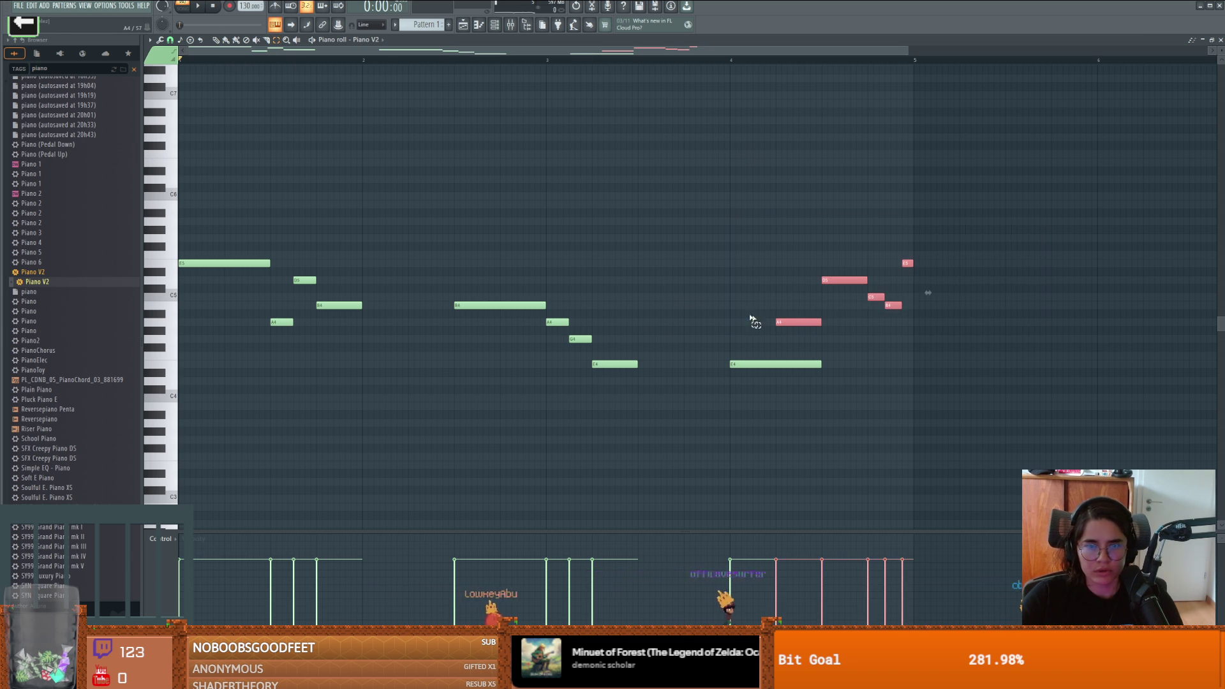
{"action": "left_click_drag", "start_coordinate": [928, 292], "coordinate": [974, 292]}
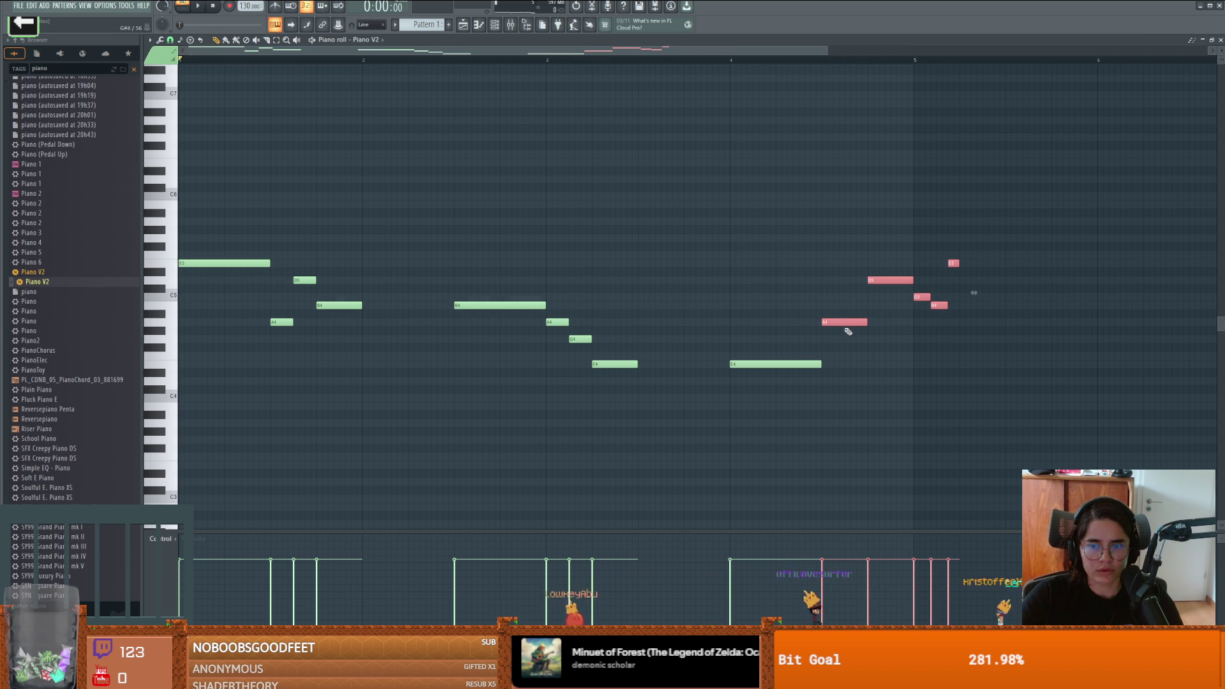
{"action": "left_click", "coordinate": [707, 62]}
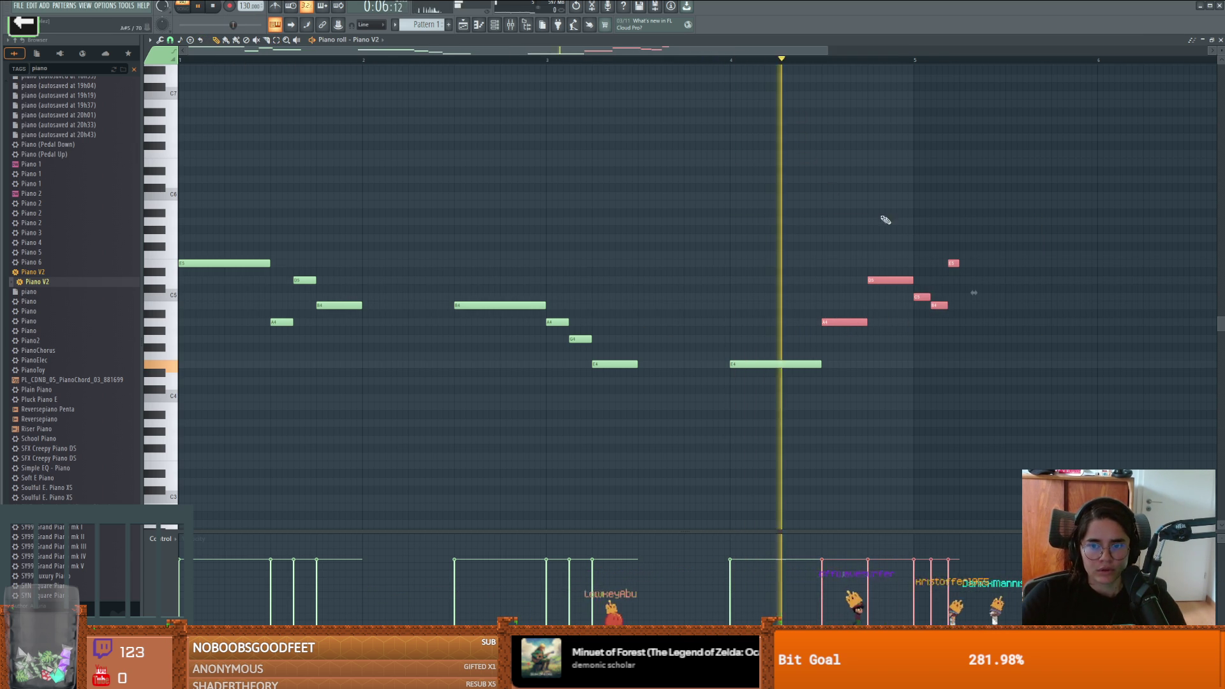
{"action": "right_click", "coordinate": [851, 324]}
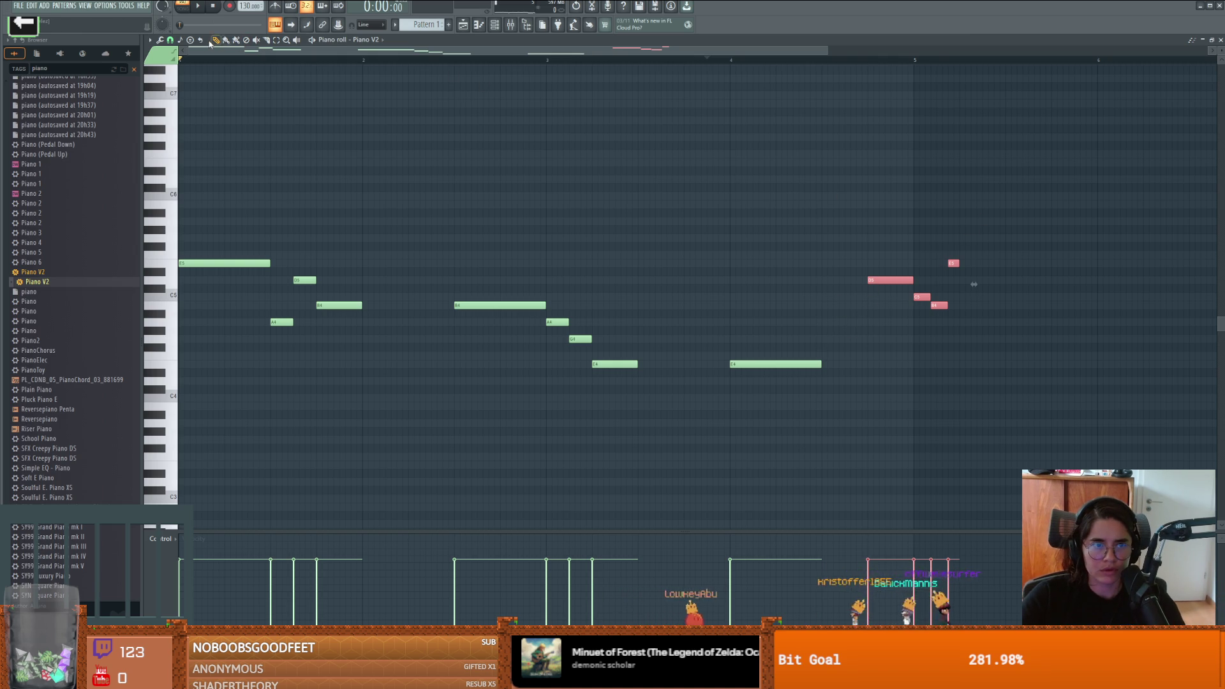
{"action": "left_click_drag", "start_coordinate": [877, 279], "coordinate": [832, 278]}
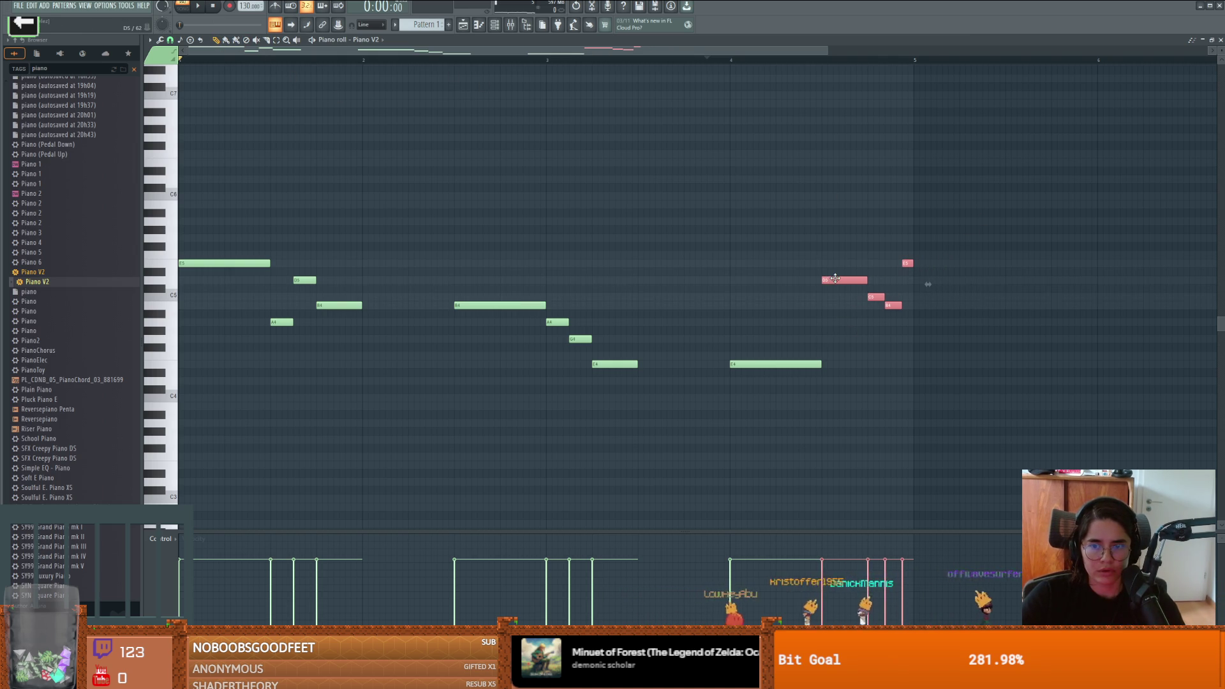
{"action": "key", "text": "space"}
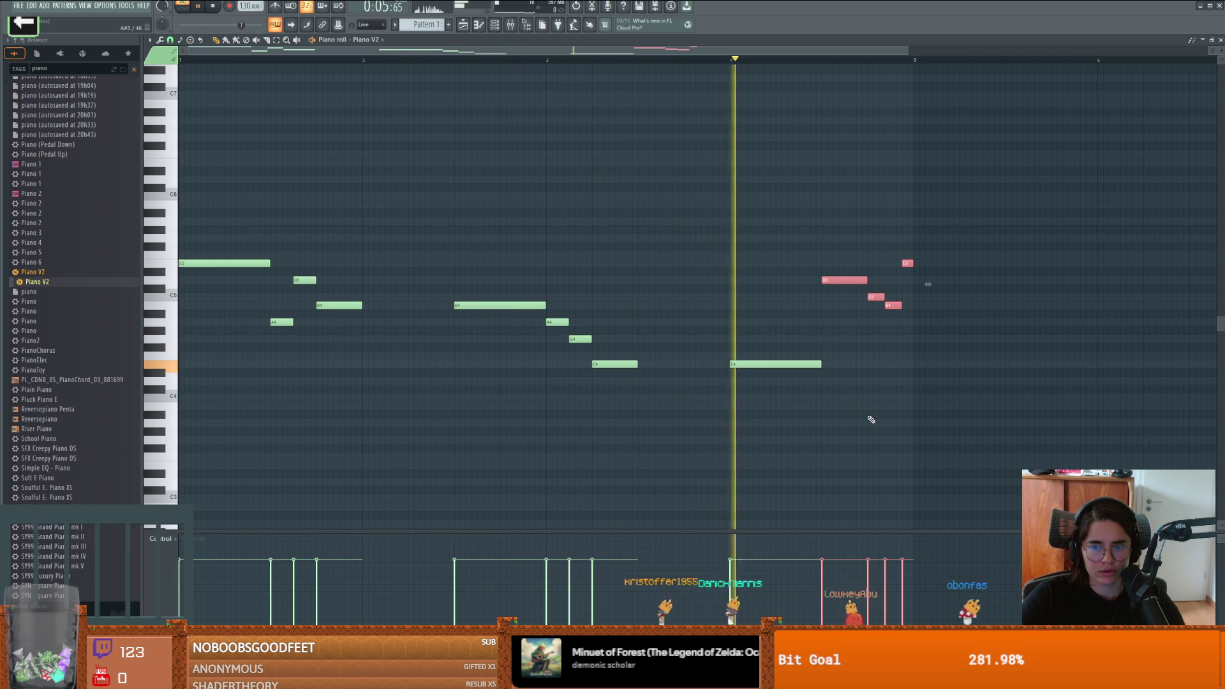
{"action": "key", "text": "space"}
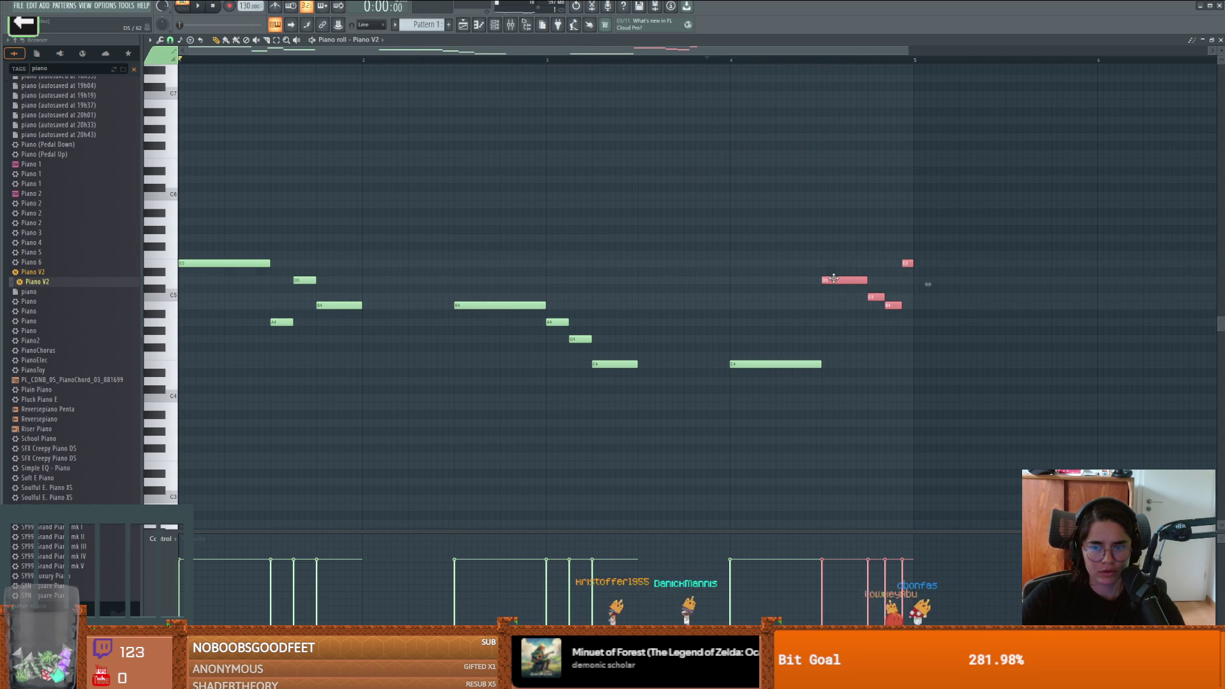
Step: Try transposing the ending notes down three semitones, restore them, and replay from near bar 4
{"action": "key", "text": "shift+Down"}
{"action": "key", "text": "shift+Down"}
{"action": "key", "text": "shift+Down"}
{"action": "key", "text": "shift+Up"}
{"action": "key", "text": "shift+Up"}
{"action": "key", "text": "shift+Up"}
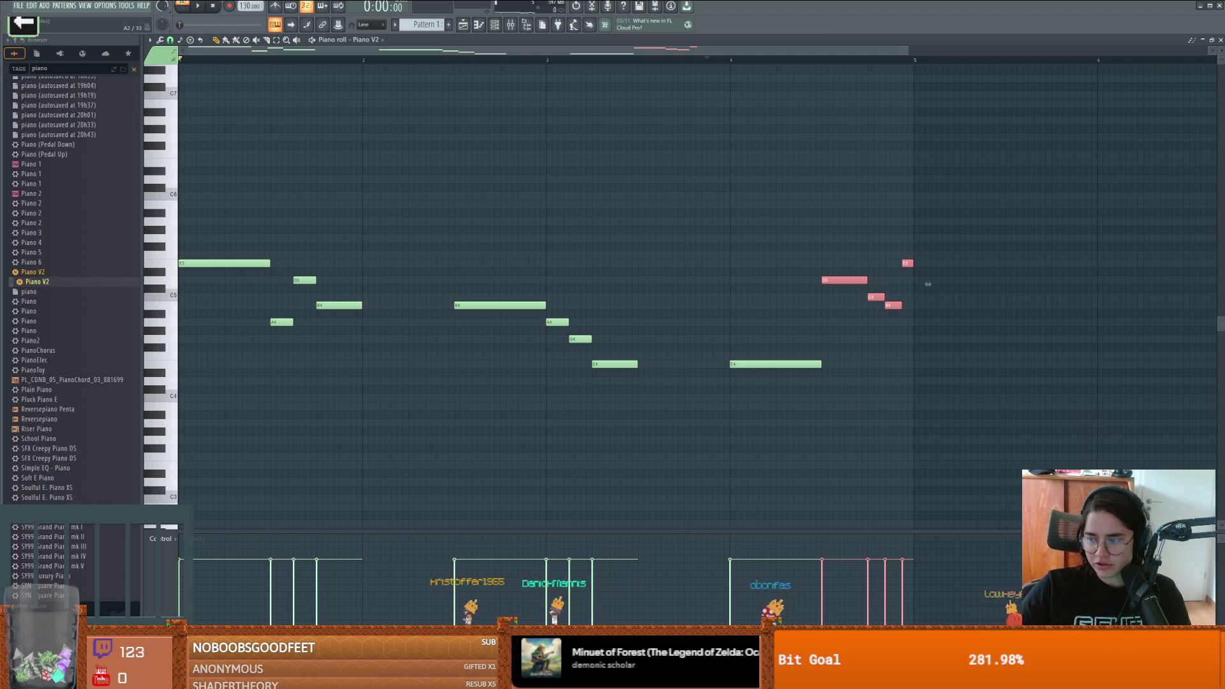
{"action": "left_click", "coordinate": [739, 59]}
{"action": "key", "text": "space"}
{"action": "left_click", "coordinate": [754, 363]}
Step: Add a long held note after the E4 note
{"action": "left_click", "coordinate": [827, 339]}
{"action": "right_click", "coordinate": [827, 339]}
{"action": "left_click", "coordinate": [827, 355]}
{"action": "mouse_move", "coordinate": [824, 356]}
{"action": "left_mouse_down"}
{"action": "mouse_move", "coordinate": [825, 375]}
{"action": "mouse_move", "coordinate": [837, 355]}
{"action": "left_mouse_up"}
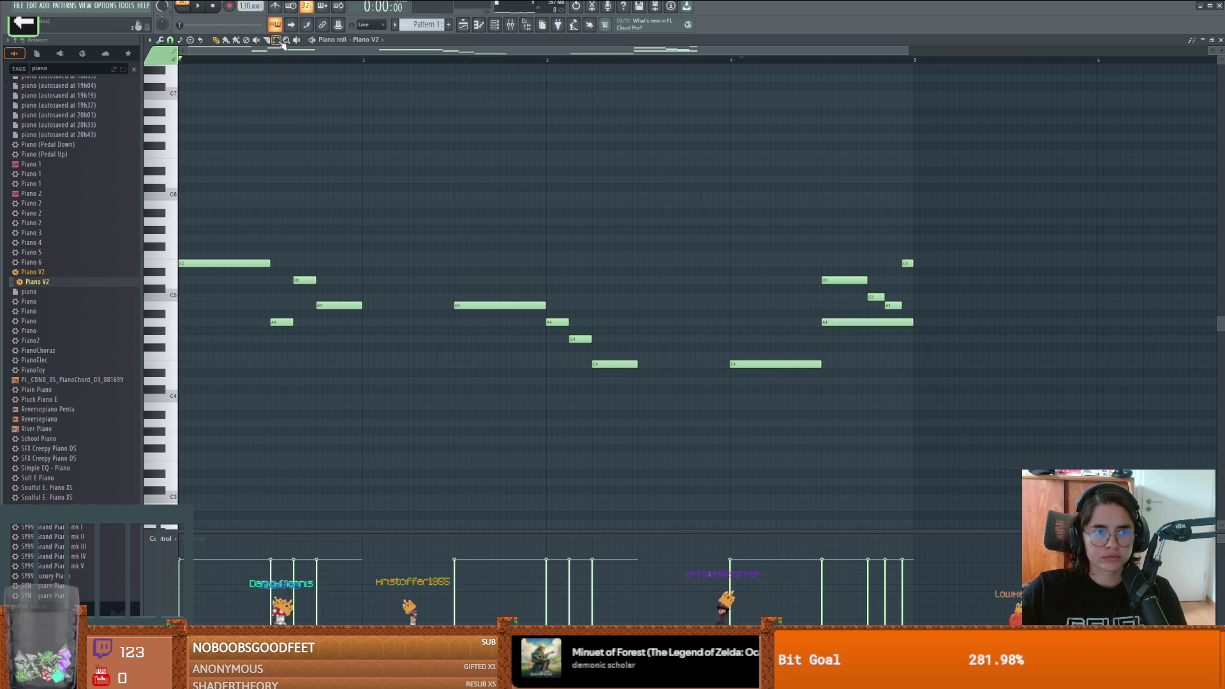
Step: Move the four-note closing run later to bar 5 and a semitone lower
{"action": "left_click_drag", "start_coordinate": [941, 234], "coordinate": [832, 308]}
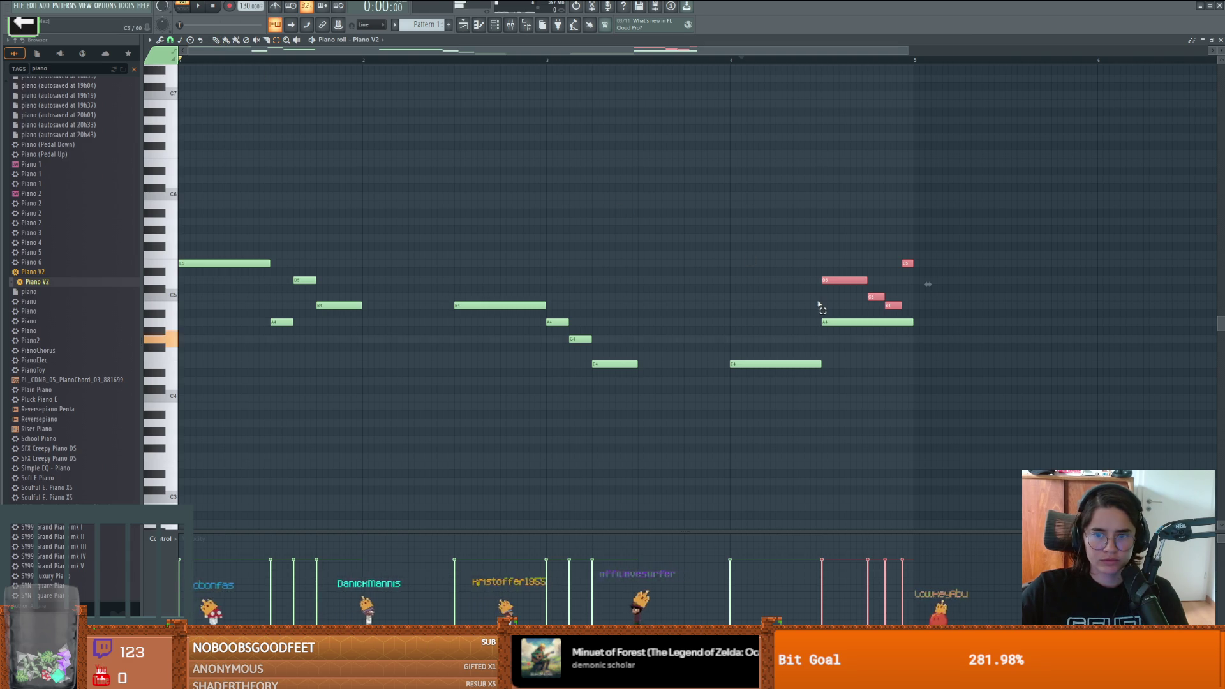
{"action": "mouse_move", "coordinate": [838, 283]}
{"action": "left_mouse_down"}
{"action": "mouse_move", "coordinate": [948, 293]}
{"action": "mouse_move", "coordinate": [931, 293]}
{"action": "left_mouse_up"}
{"action": "key", "text": "space"}
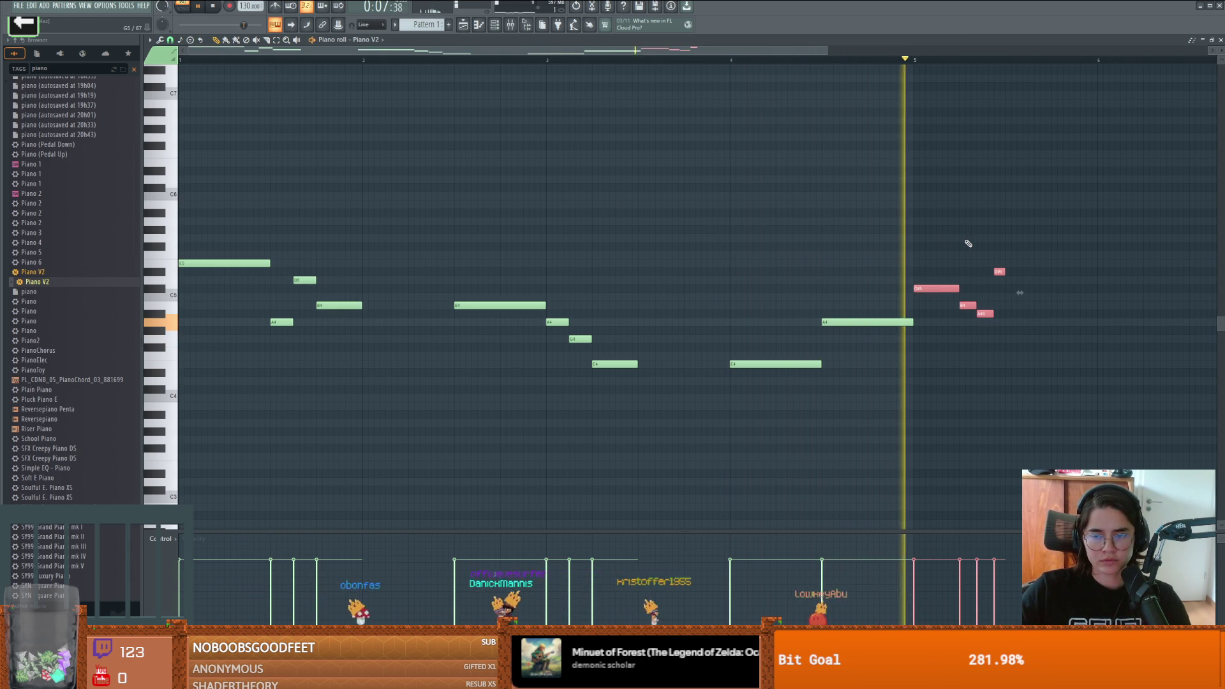
{"action": "key", "text": "space"}
{"action": "left_click_drag", "start_coordinate": [278, 51], "coordinate": [327, 51]}
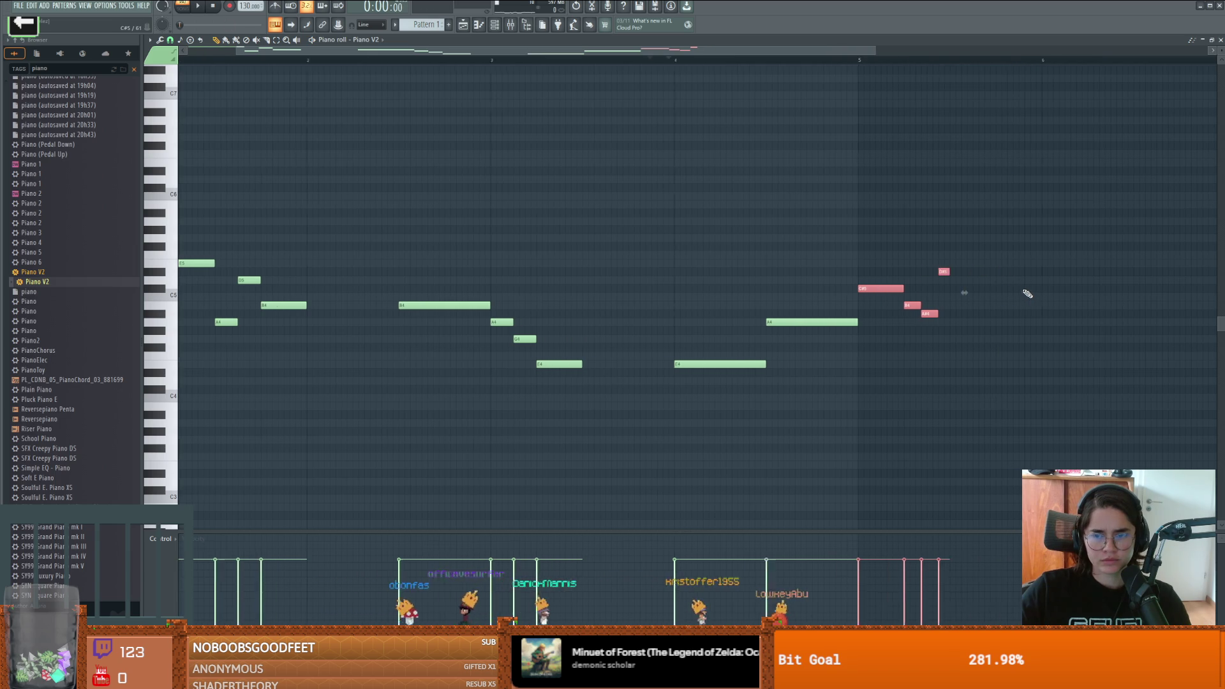
Step: Delete the melody's closing run of notes, including the D#5, and play back the shortened melody
{"action": "left_click", "coordinate": [235, 42]}
{"action": "left_click", "coordinate": [906, 313]}
{"action": "left_click", "coordinate": [889, 305]}
{"action": "left_click", "coordinate": [858, 288]}
{"action": "left_click", "coordinate": [921, 271]}
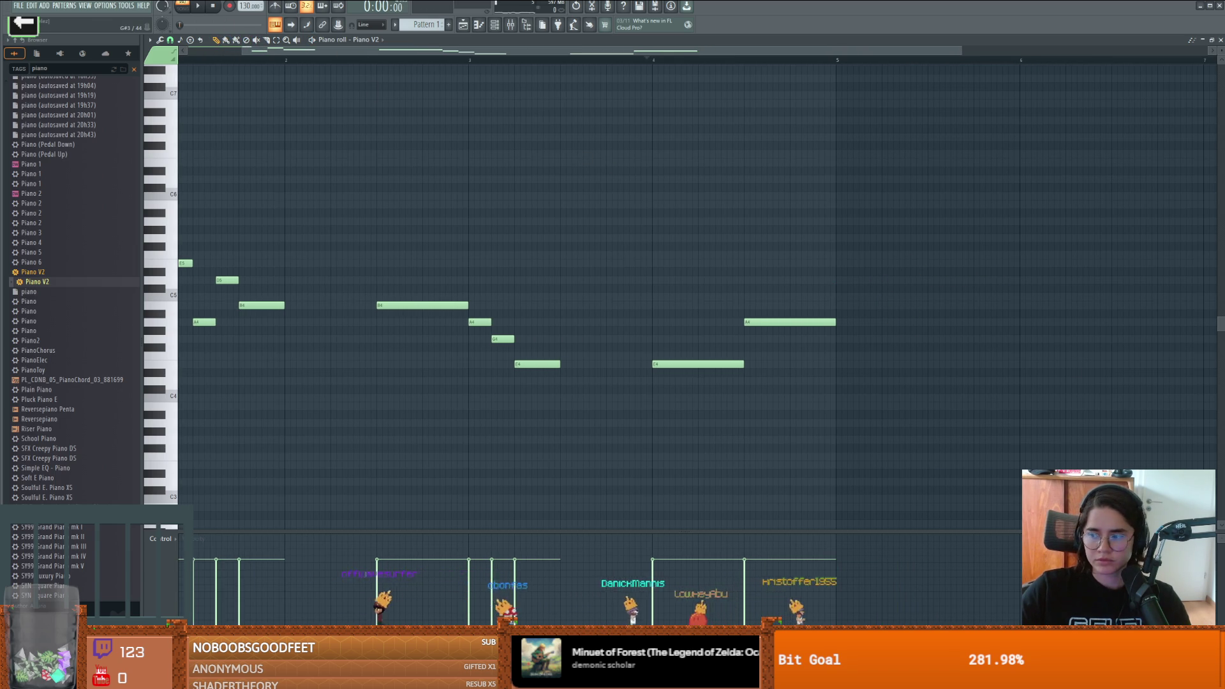
{"action": "key", "text": "space"}
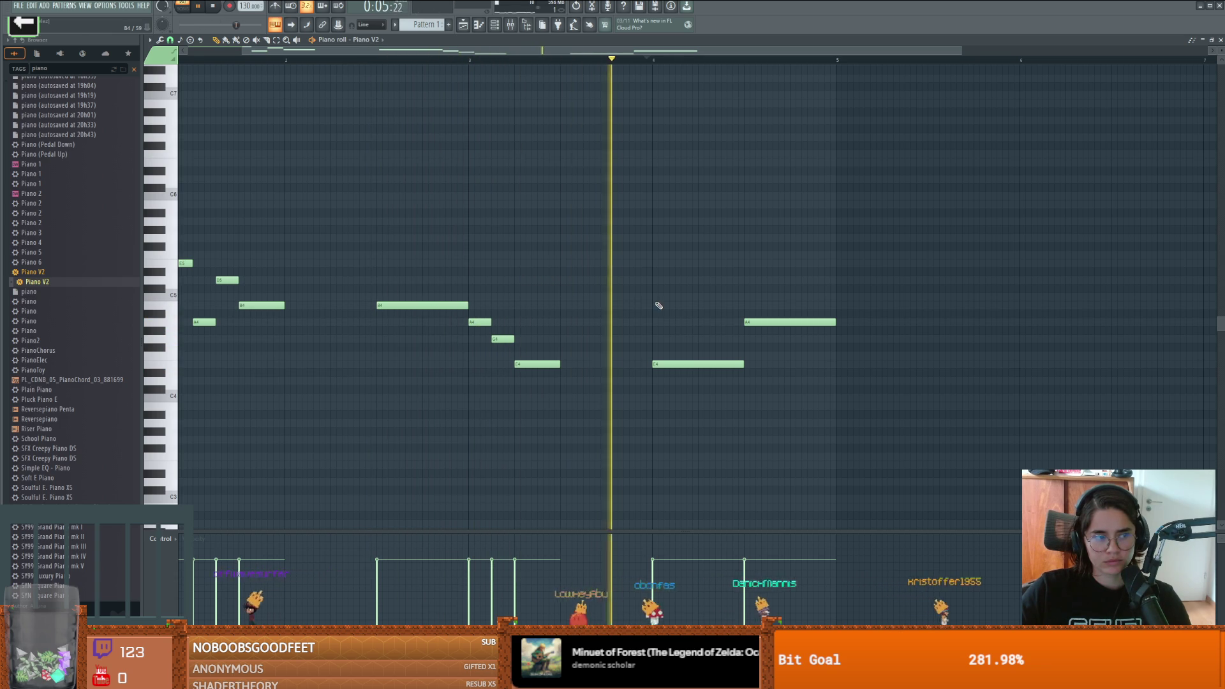
{"action": "key", "text": "space"}
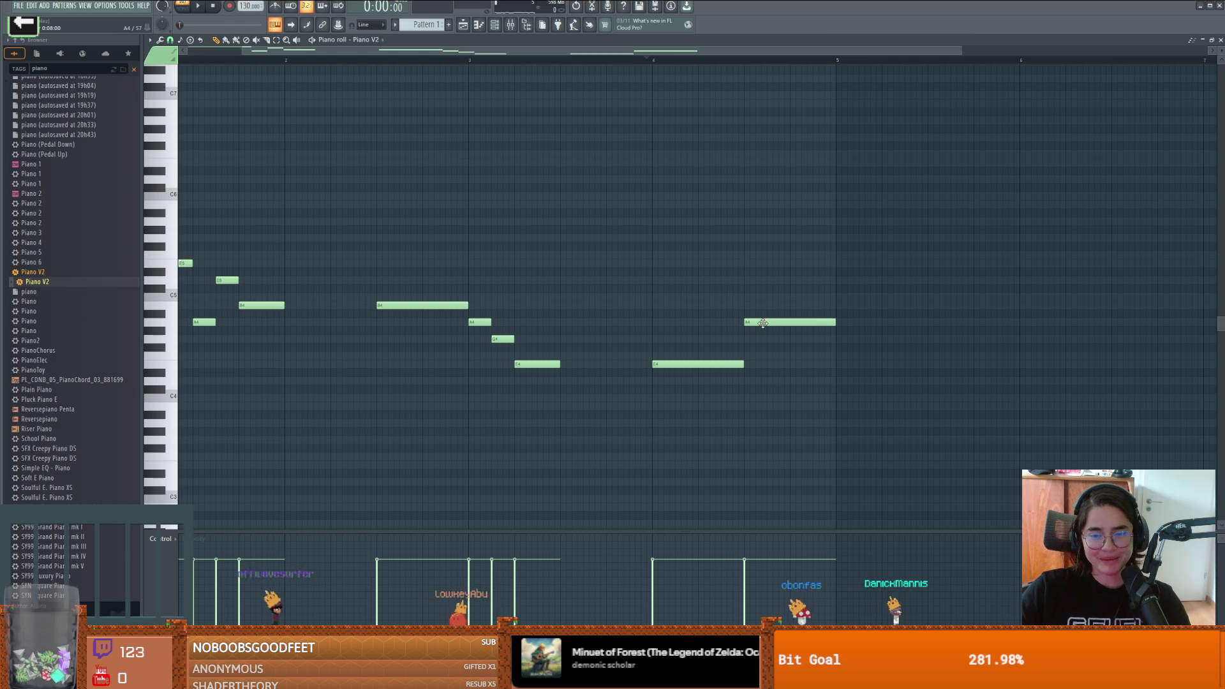
Step: Move the A4 note to bar 5 and stretch the long E4 note to bar 5
{"action": "left_click", "coordinate": [568, 59]}
{"action": "key", "text": "space"}
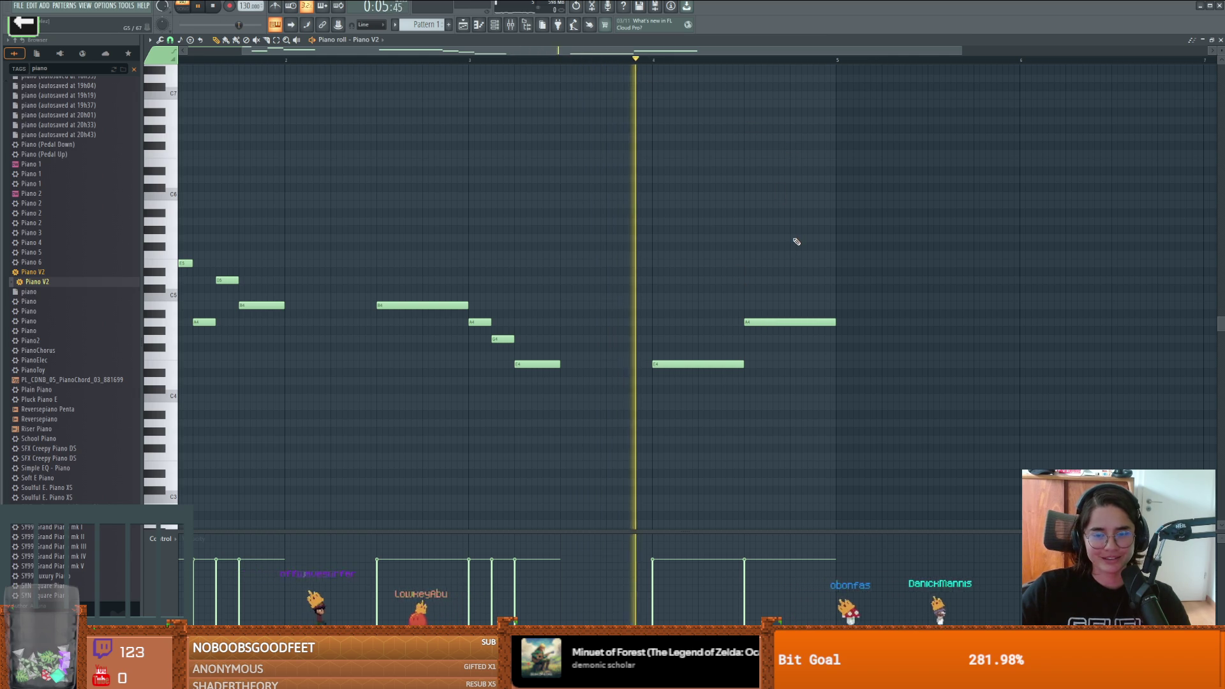
{"action": "key", "text": "space"}
{"action": "mouse_move", "coordinate": [817, 323]}
{"action": "left_mouse_down"}
{"action": "mouse_move", "coordinate": [930, 322]}
{"action": "mouse_move", "coordinate": [909, 322]}
{"action": "left_mouse_up"}
{"action": "left_click_drag", "start_coordinate": [728, 365], "coordinate": [837, 367]}
{"action": "key", "text": "space"}
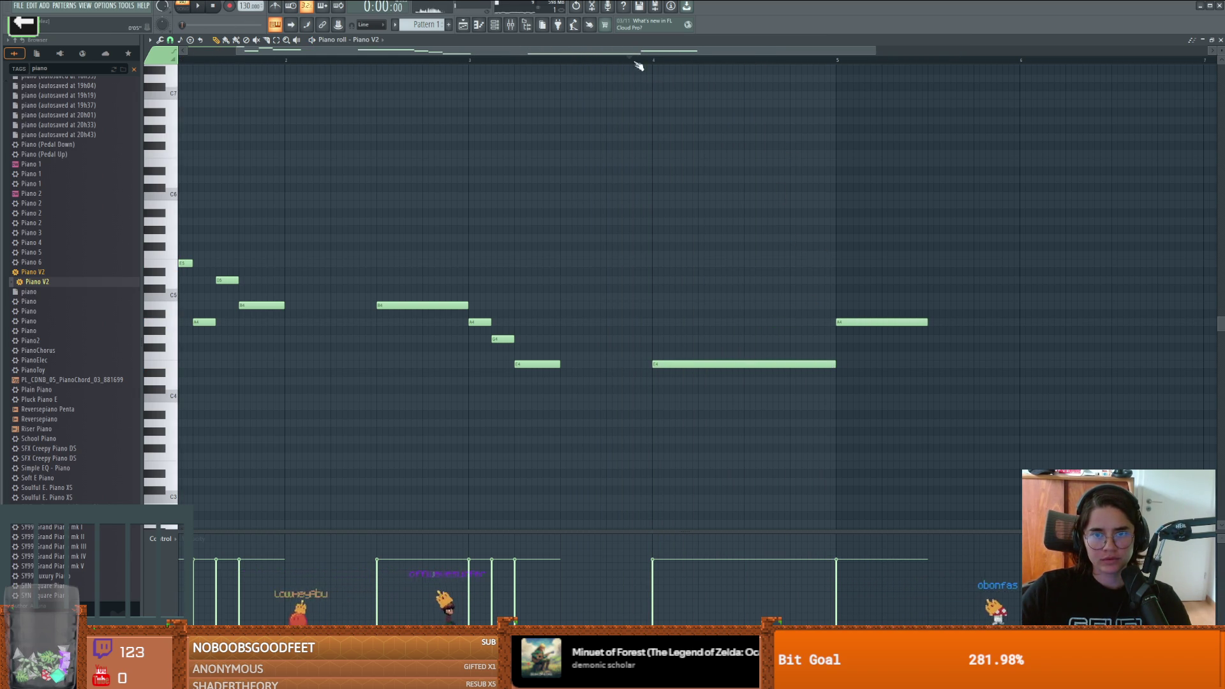
{"action": "left_click", "coordinate": [640, 62]}
{"action": "key", "text": "space"}
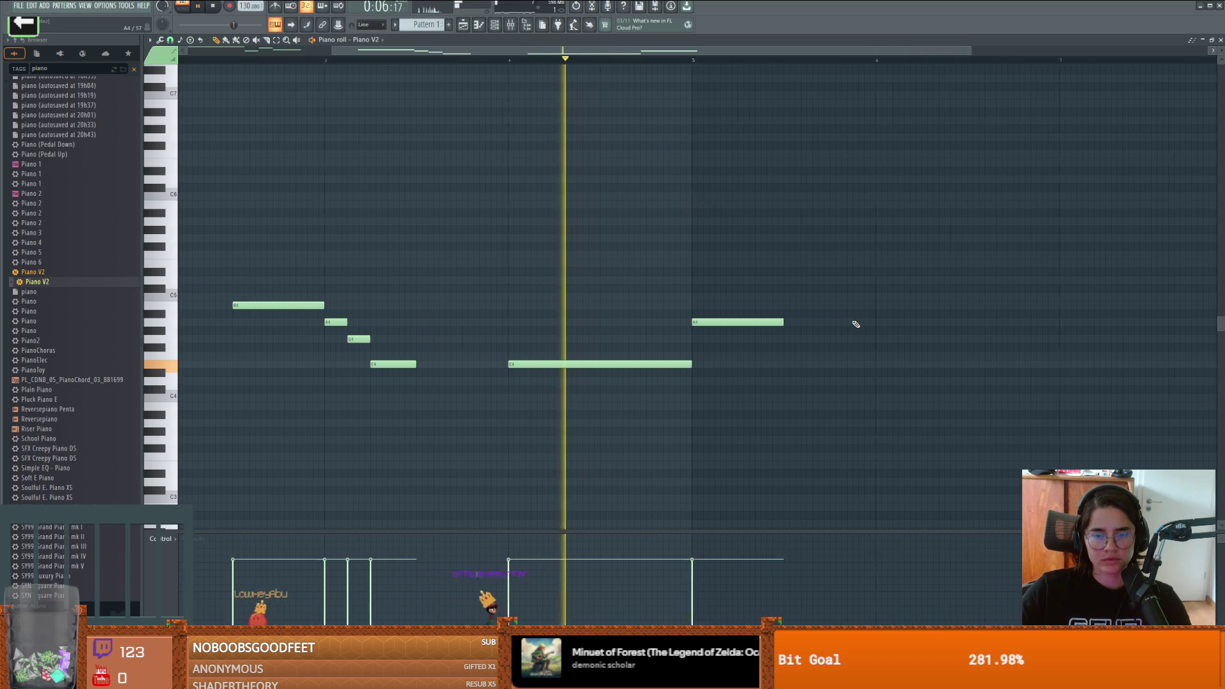
{"action": "key", "text": "space"}
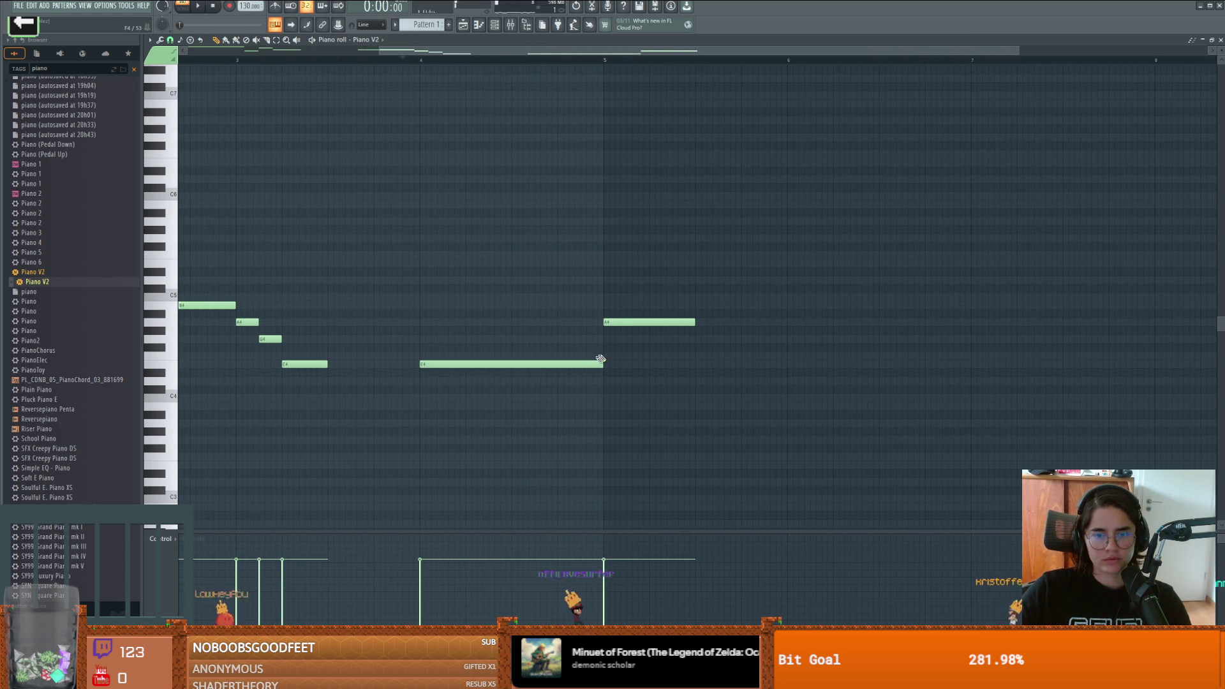
Step: Audition several trial notes around bar 5, removing each one afterward
{"action": "left_click", "coordinate": [604, 338]}
{"action": "right_click", "coordinate": [604, 339]}
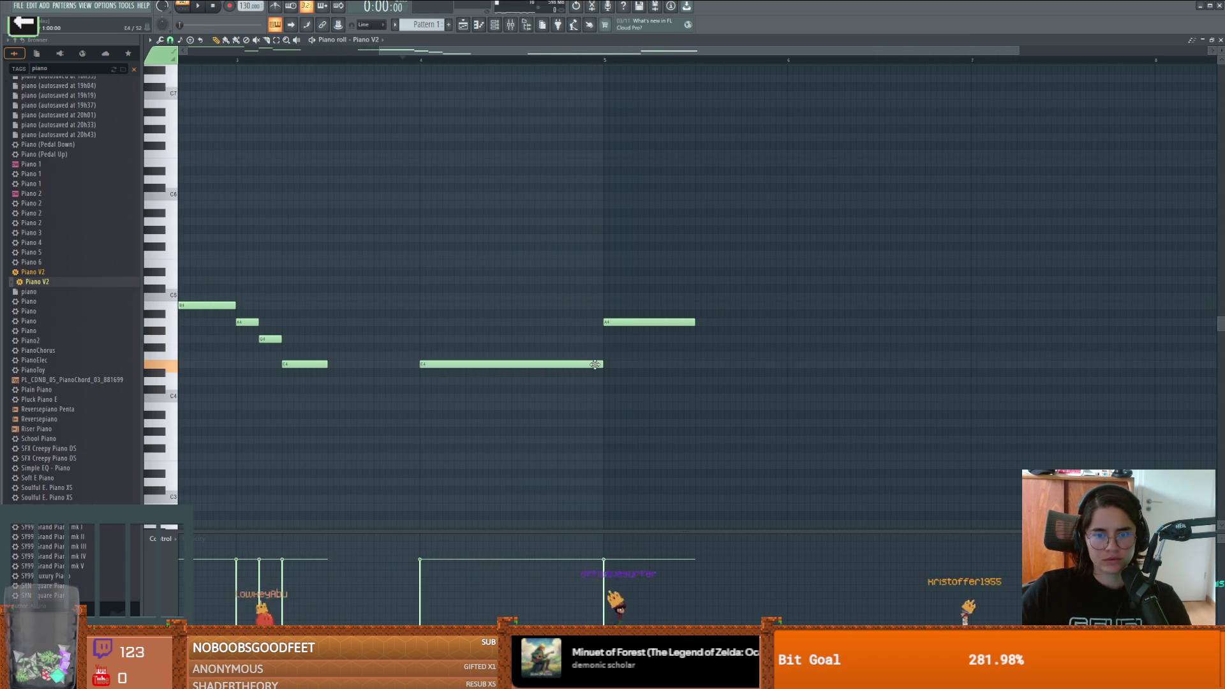
{"action": "left_click", "coordinate": [603, 355]}
{"action": "right_click", "coordinate": [602, 357]}
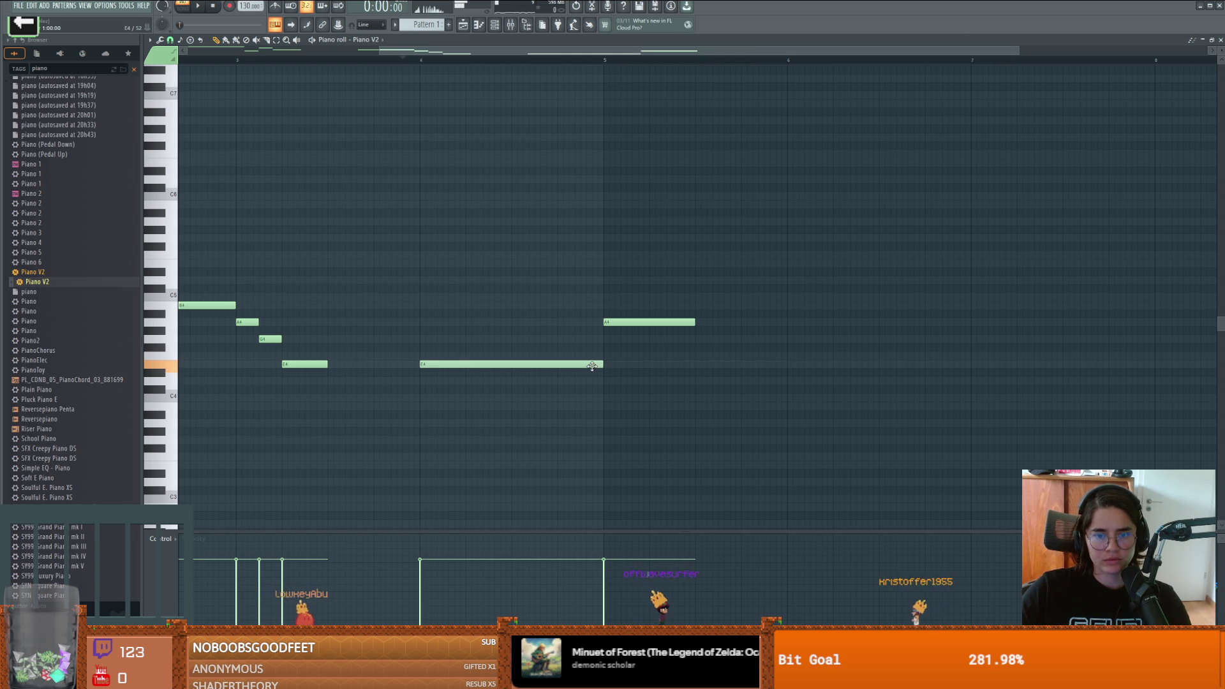
{"action": "left_click", "coordinate": [605, 380]}
{"action": "right_click", "coordinate": [604, 377]}
{"action": "left_click", "coordinate": [590, 373]}
{"action": "right_click", "coordinate": [588, 372]}
{"action": "left_click", "coordinate": [589, 366]}
{"action": "left_click", "coordinate": [606, 380]}
{"action": "right_click", "coordinate": [602, 380]}
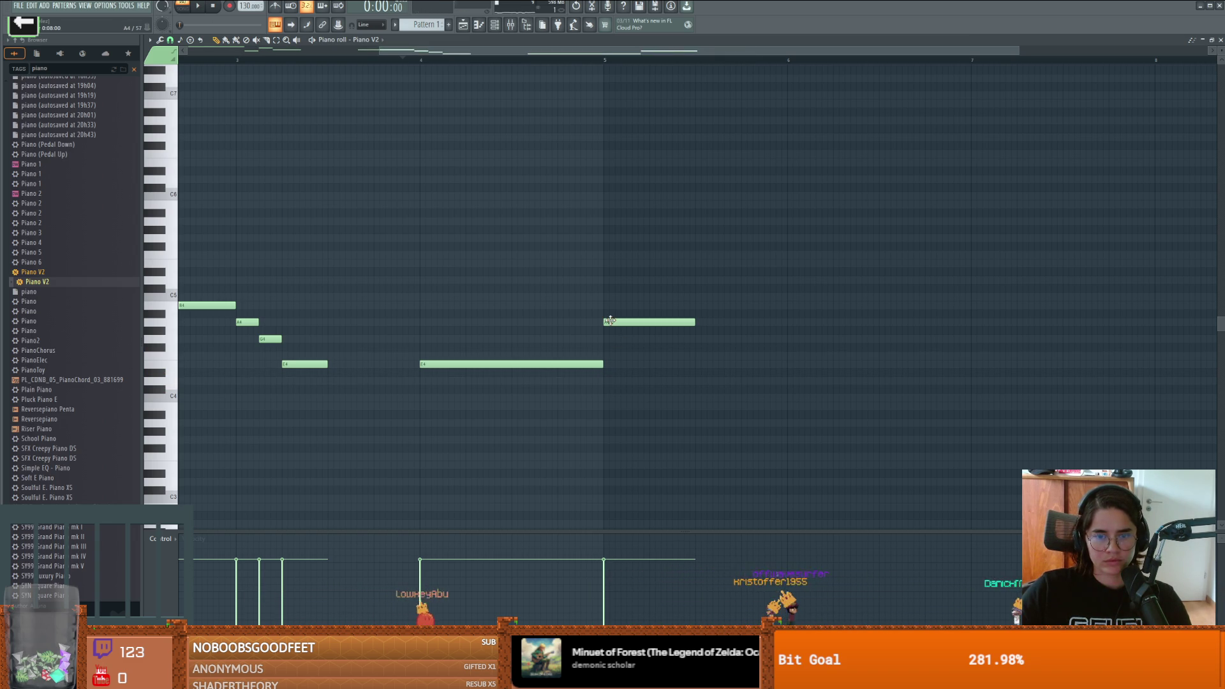
{"action": "mouse_move", "coordinate": [611, 321]}
{"action": "left_mouse_down"}
{"action": "mouse_move", "coordinate": [610, 338]}
{"action": "mouse_move", "coordinate": [610, 317]}
{"action": "left_mouse_up"}
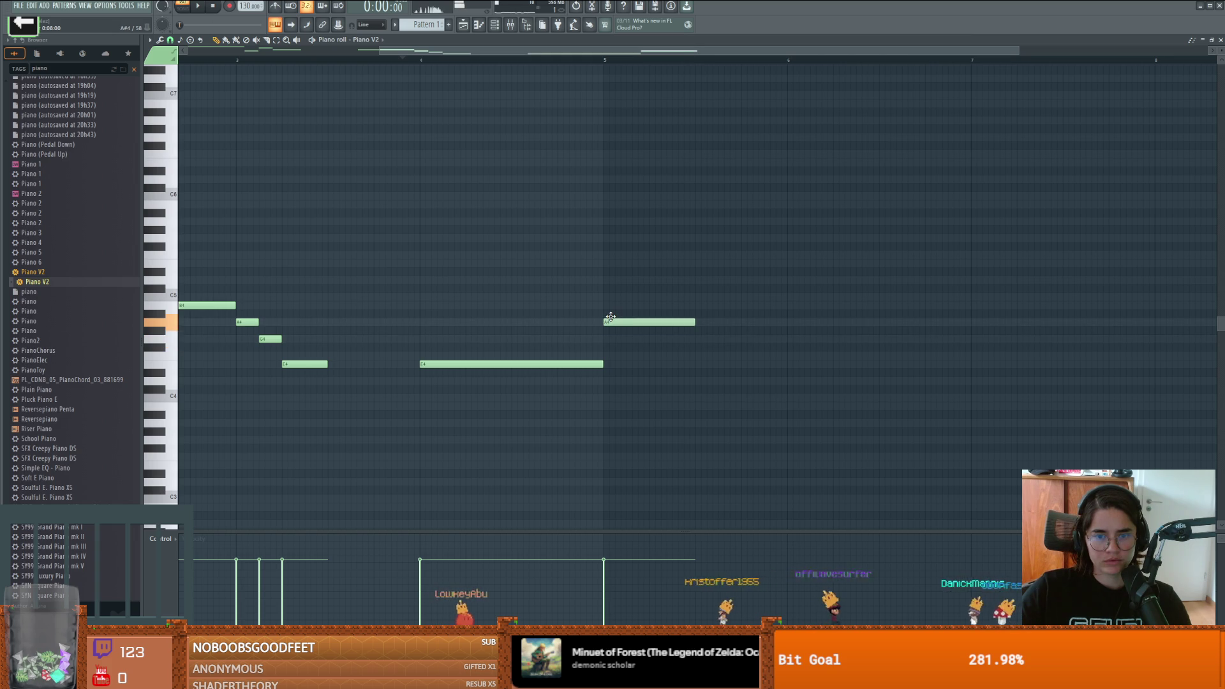
Step: Add a D5 note after the A4, followed by a B4 note
{"action": "left_click", "coordinate": [698, 340]}
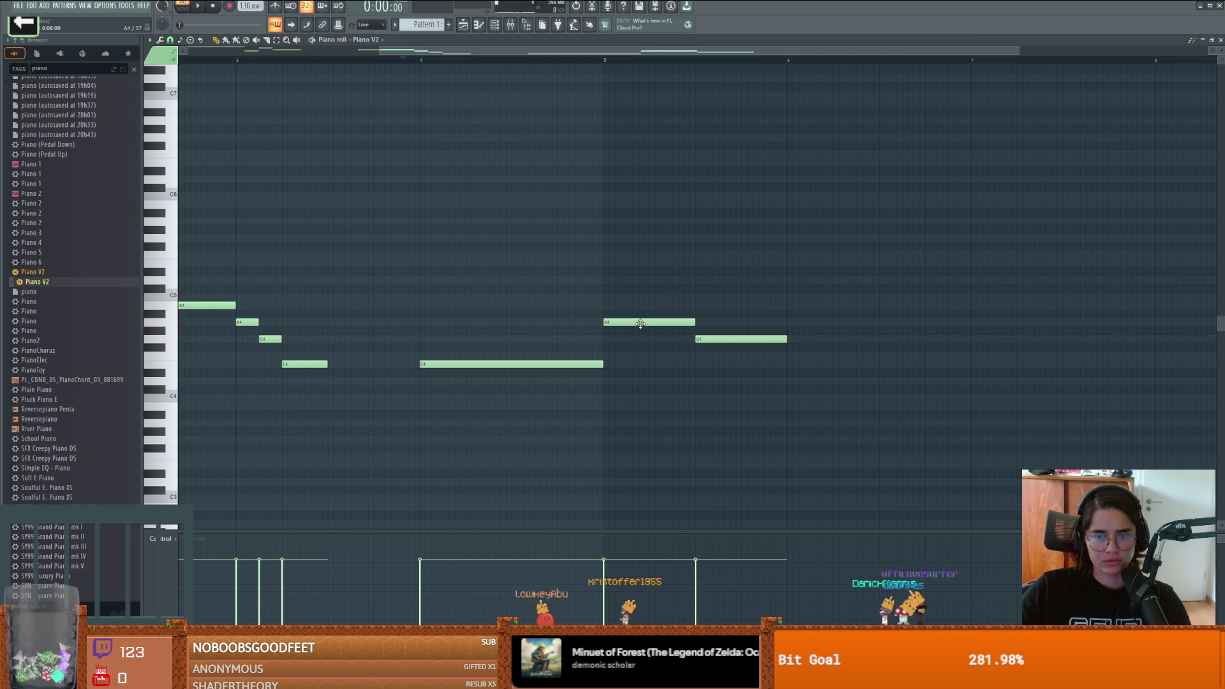
{"action": "left_click", "coordinate": [583, 362]}
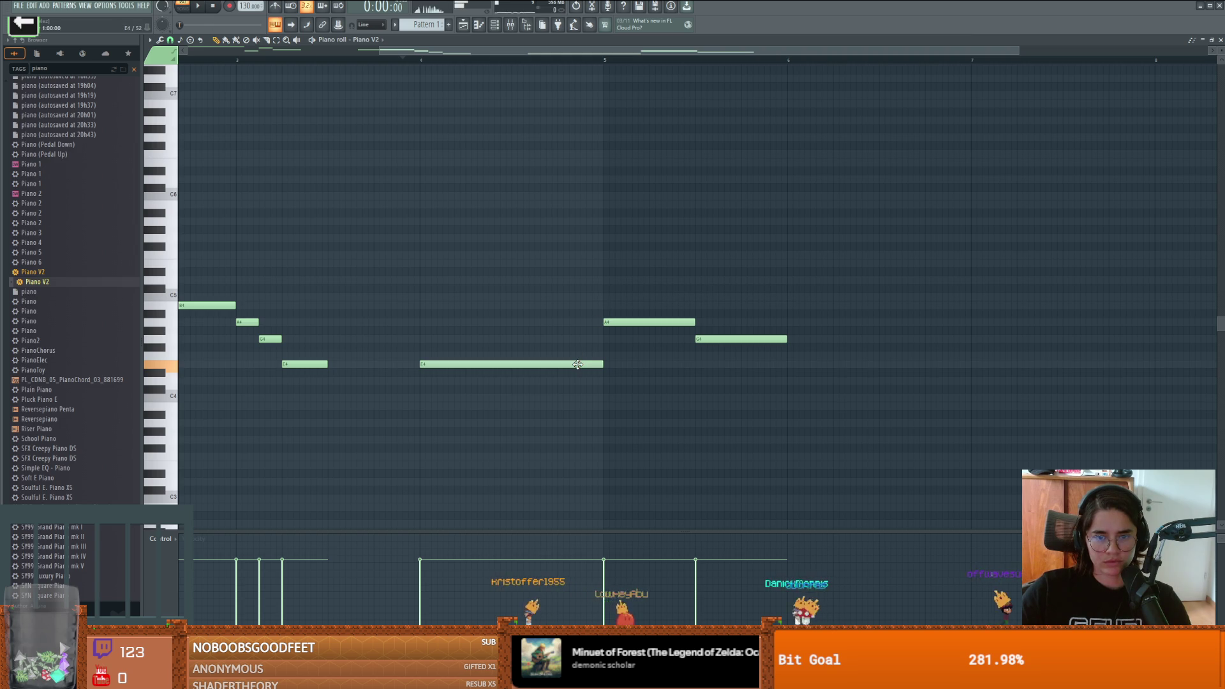
{"action": "left_click", "coordinate": [605, 305]}
{"action": "right_click", "coordinate": [605, 305]}
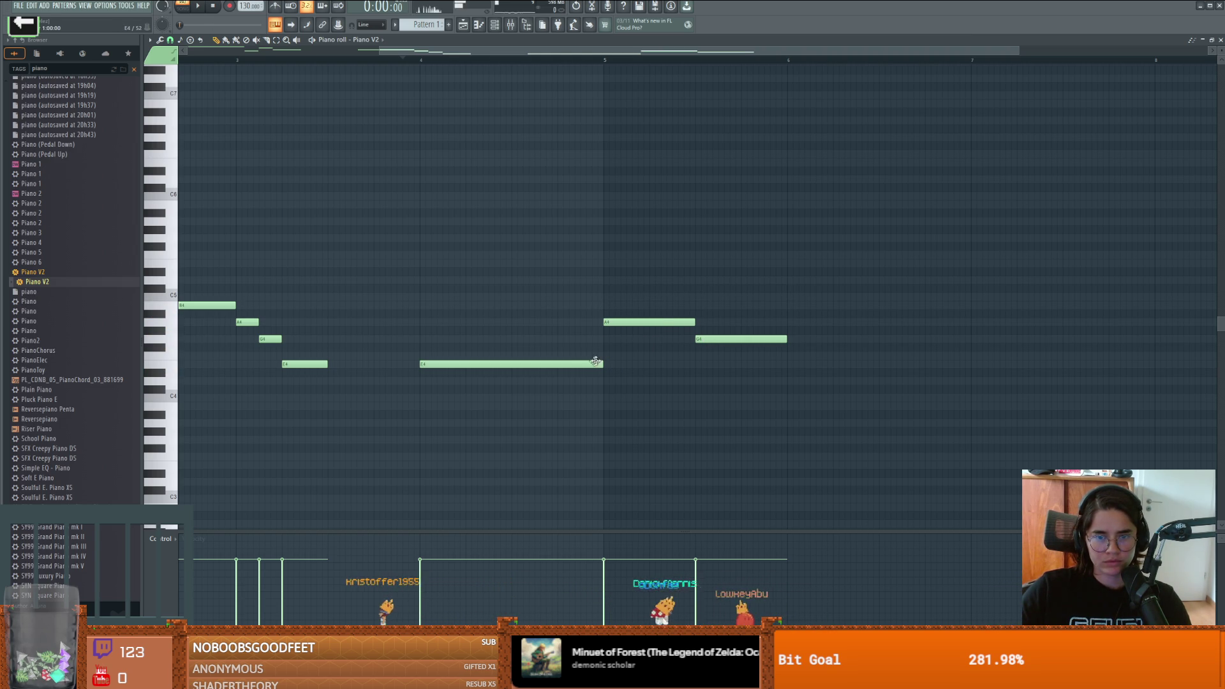
{"action": "left_click_drag", "start_coordinate": [722, 342], "coordinate": [721, 283]}
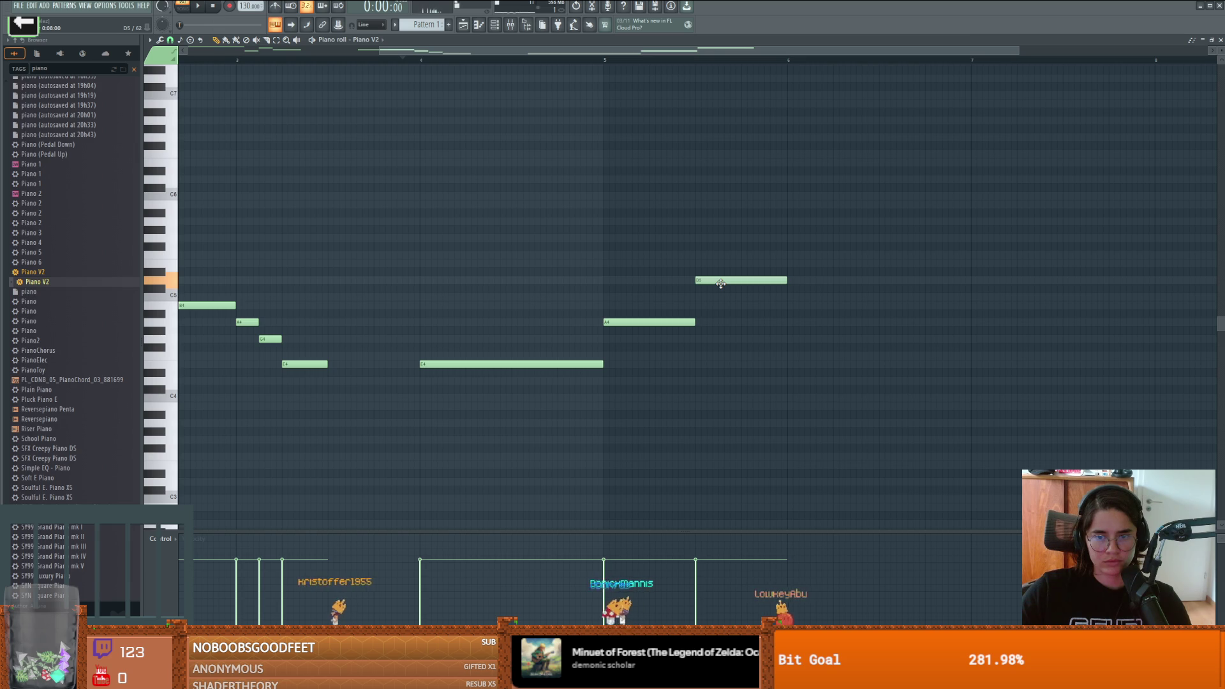
{"action": "left_click", "coordinate": [793, 296]}
{"action": "left_click", "coordinate": [760, 278]}
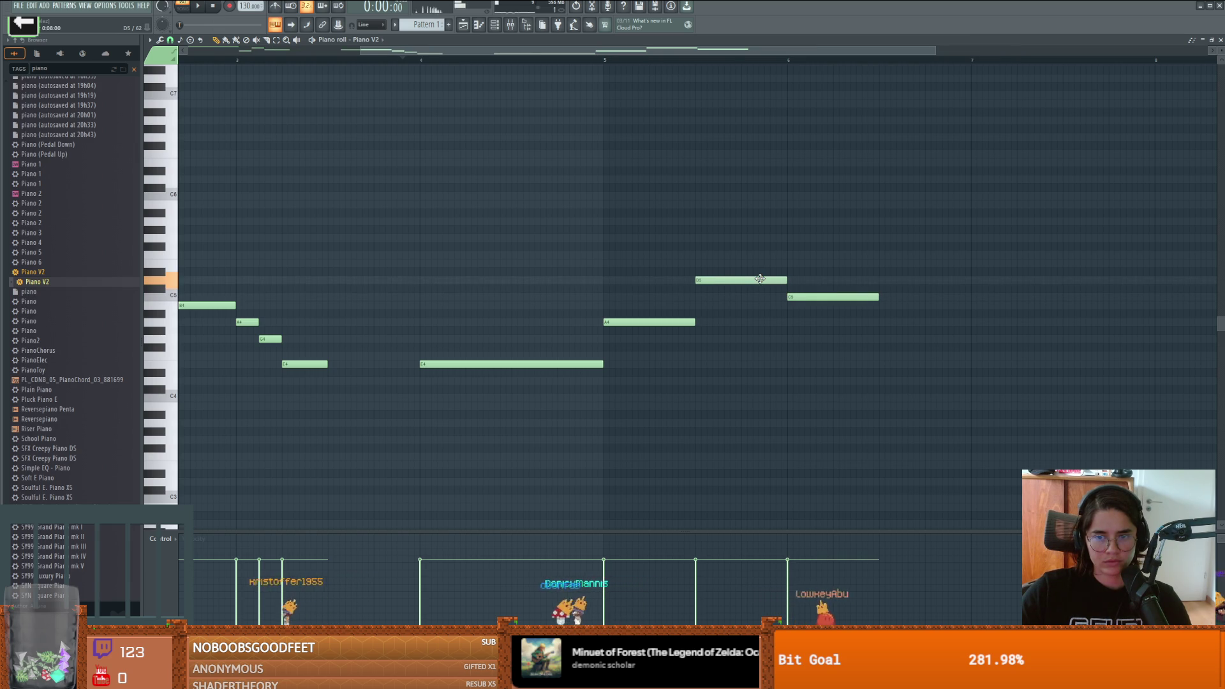
{"action": "left_click", "coordinate": [792, 305]}
{"action": "right_click", "coordinate": [795, 296]}
Step: Shift D5 one beat earlier with B4 right after it, and play it back
{"action": "key", "text": "space"}
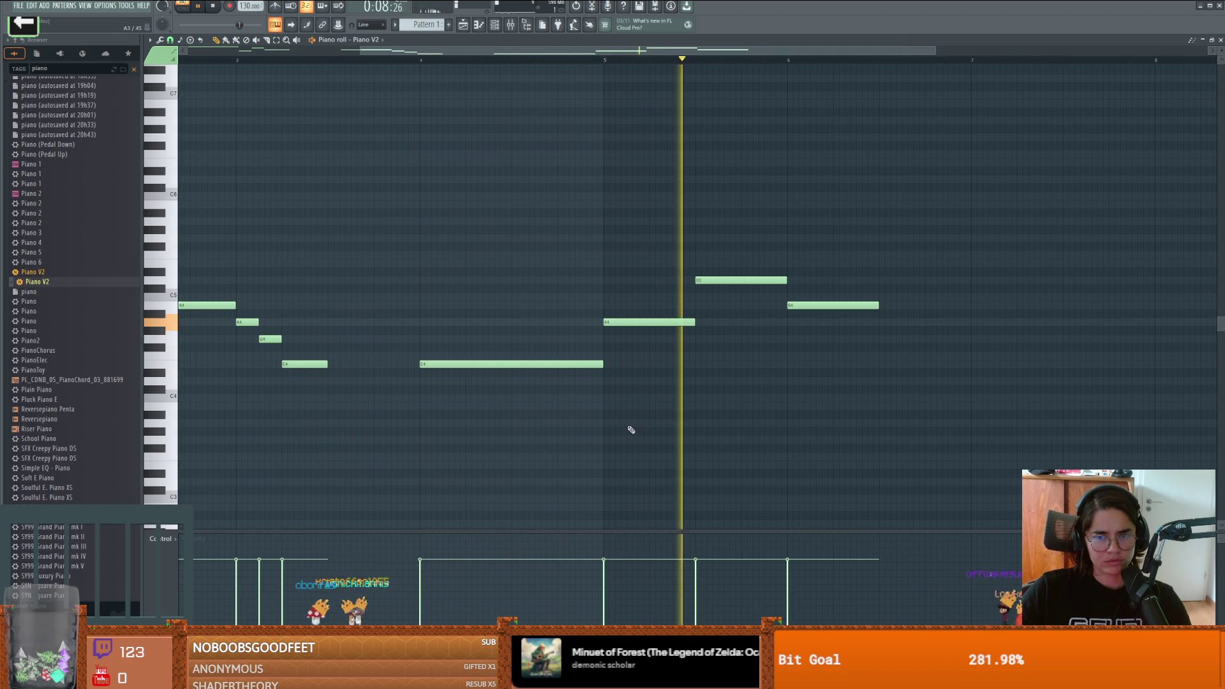
{"action": "key", "text": "space"}
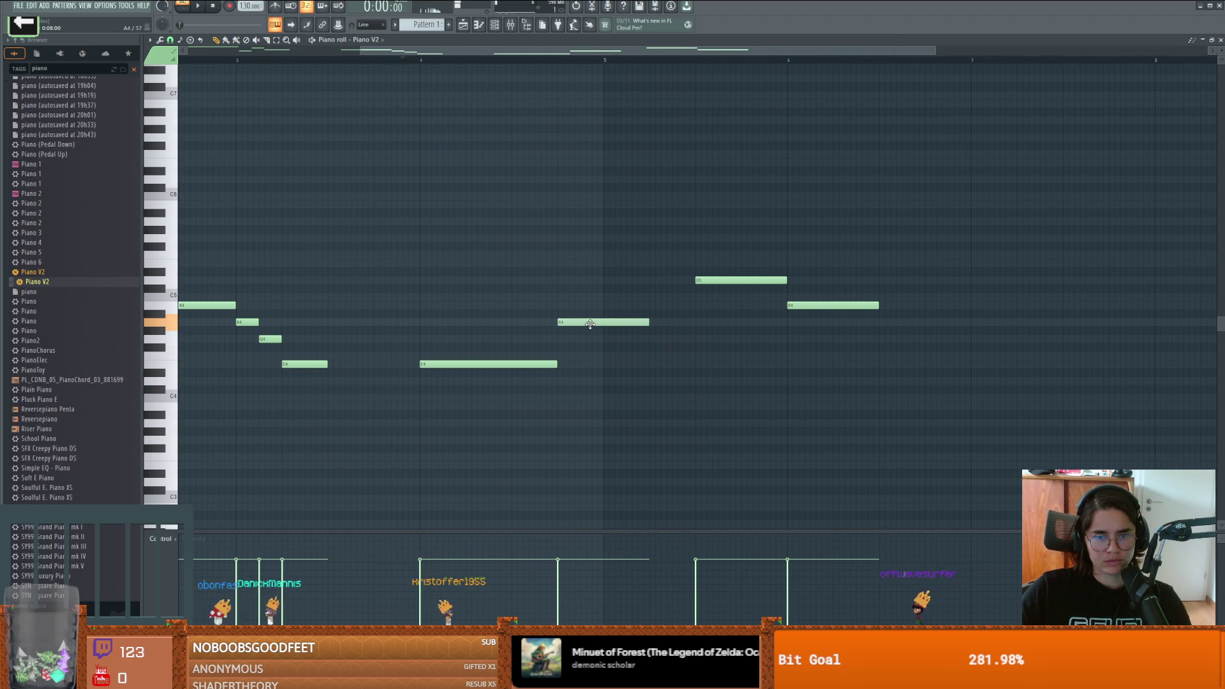
{"action": "left_click_drag", "start_coordinate": [777, 285], "coordinate": [685, 286]}
{"action": "left_click_drag", "start_coordinate": [814, 306], "coordinate": [724, 307]}
{"action": "key", "text": "space"}
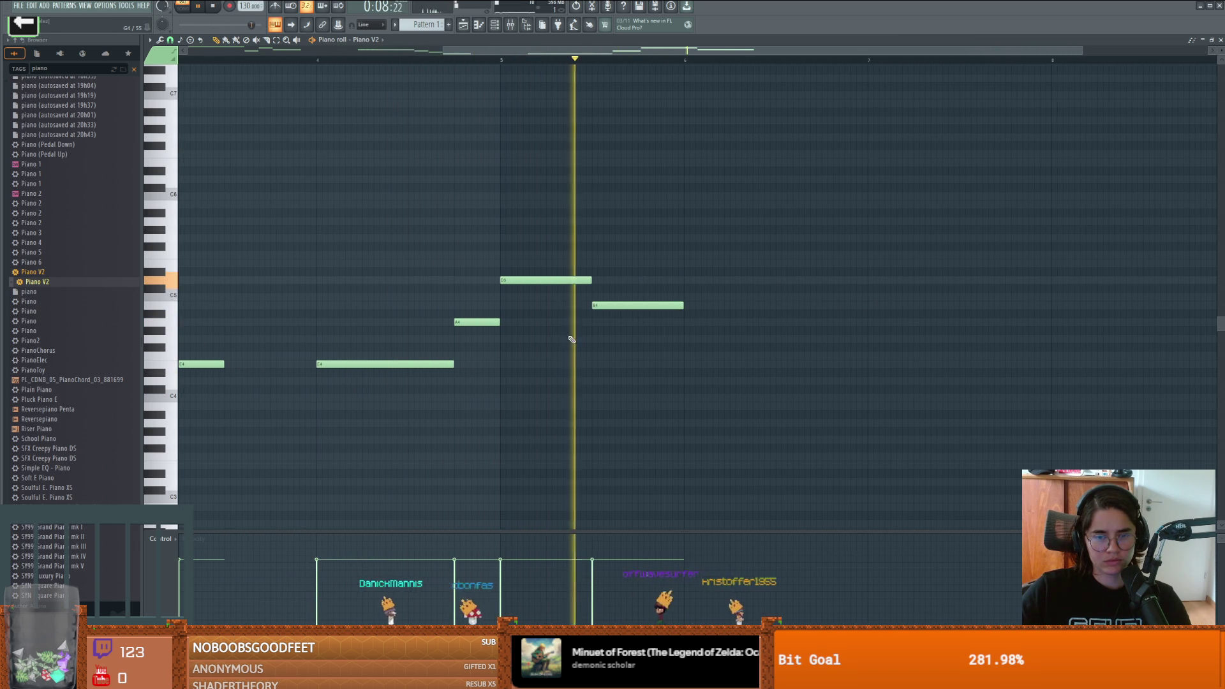
Step: Move the D5 note later and trim it short, and lengthen the B4 note slightly
{"action": "key", "text": "space"}
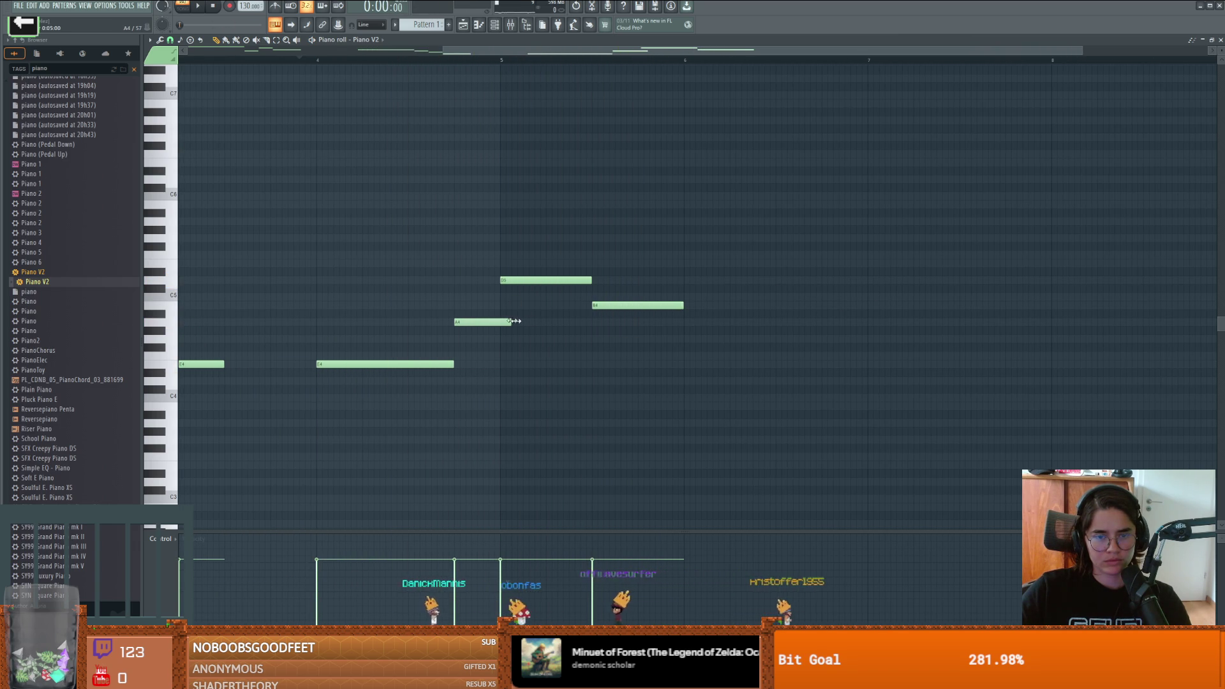
{"action": "mouse_move", "coordinate": [542, 280]}
{"action": "left_mouse_down"}
{"action": "mouse_move", "coordinate": [634, 280]}
{"action": "mouse_move", "coordinate": [597, 282]}
{"action": "mouse_move", "coordinate": [683, 304]}
{"action": "left_mouse_up"}
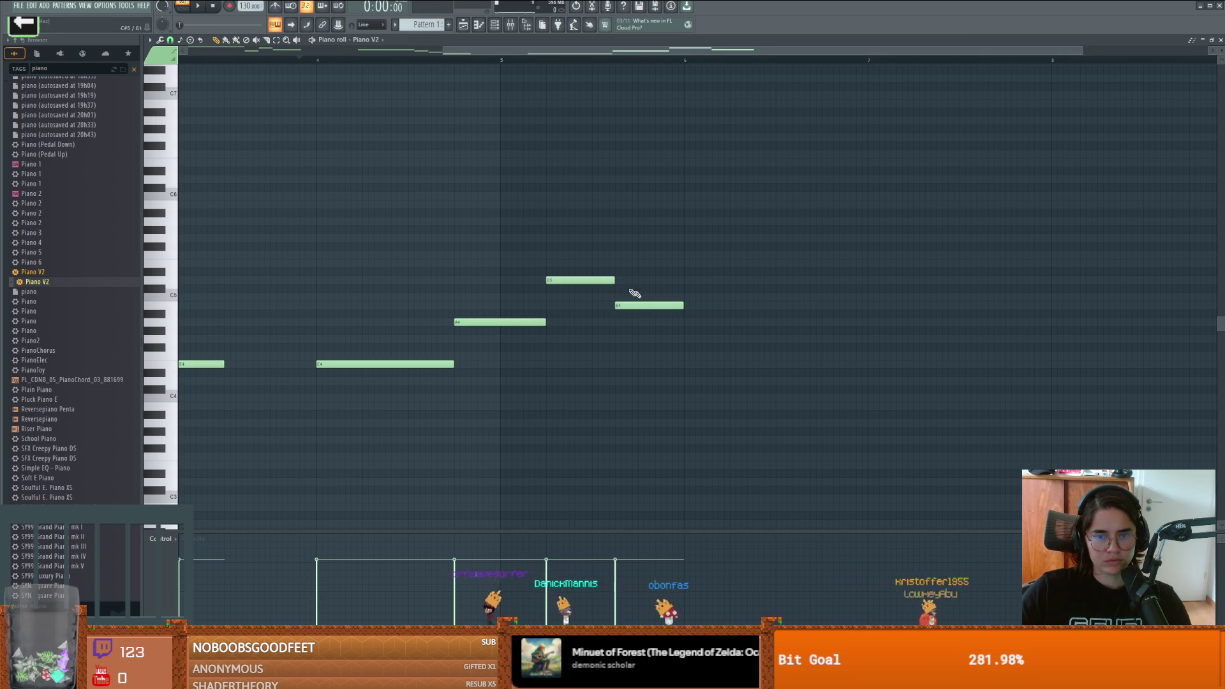
{"action": "left_click", "coordinate": [306, 61]}
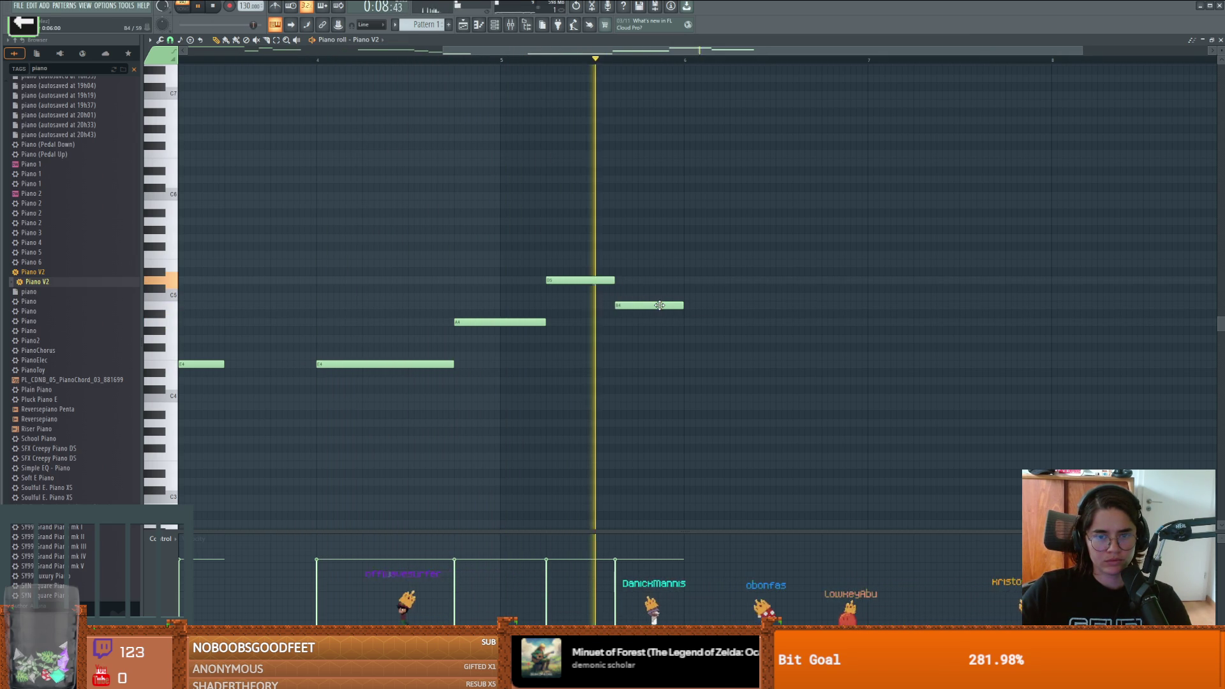
{"action": "key", "text": "space"}
{"action": "left_click_drag", "start_coordinate": [614, 280], "coordinate": [604, 303]}
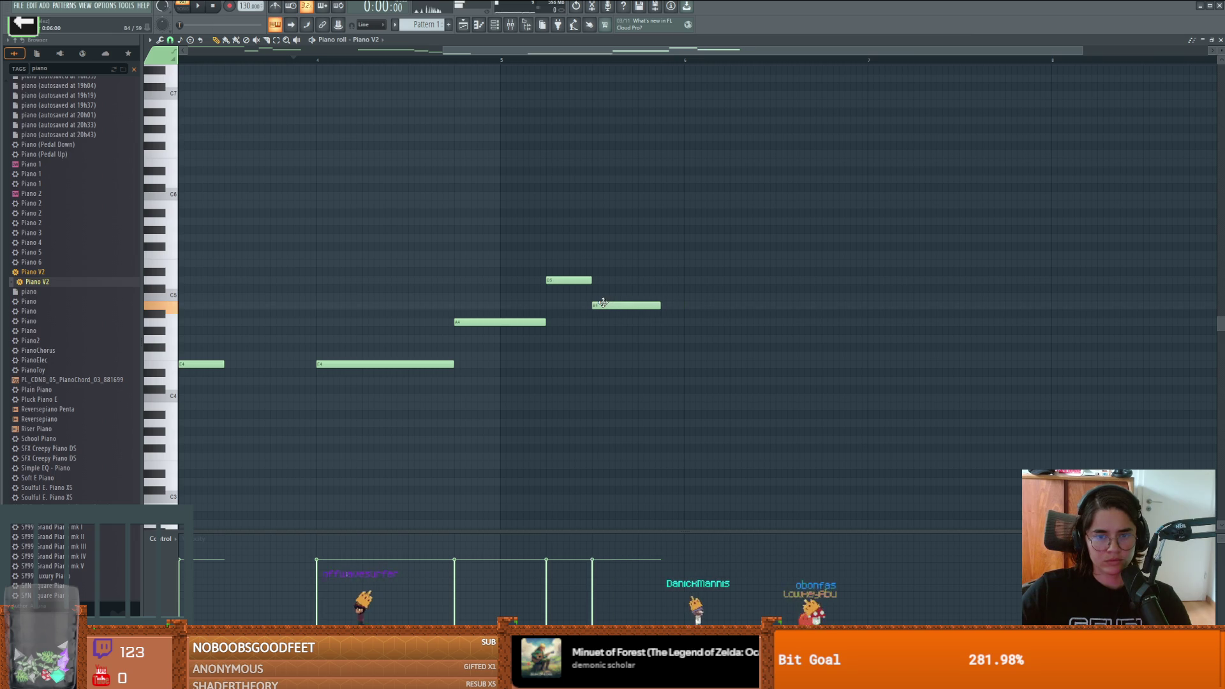
{"action": "left_click_drag", "start_coordinate": [678, 305], "coordinate": [683, 306]}
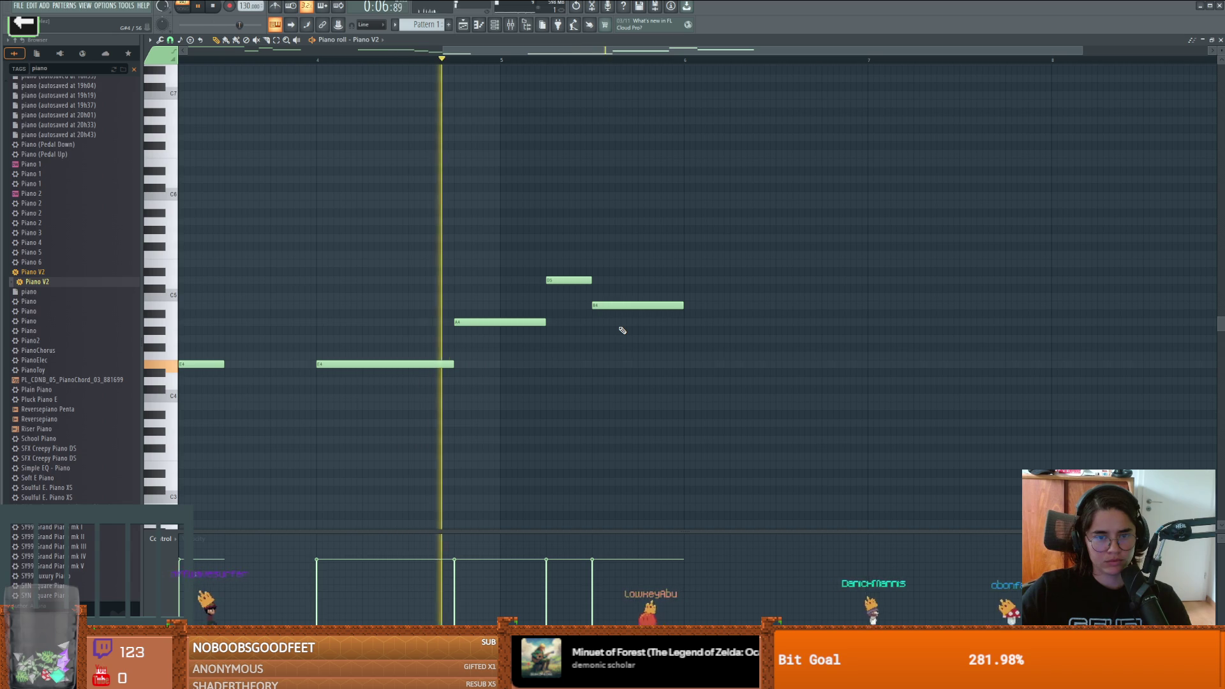
{"action": "key", "text": "space"}
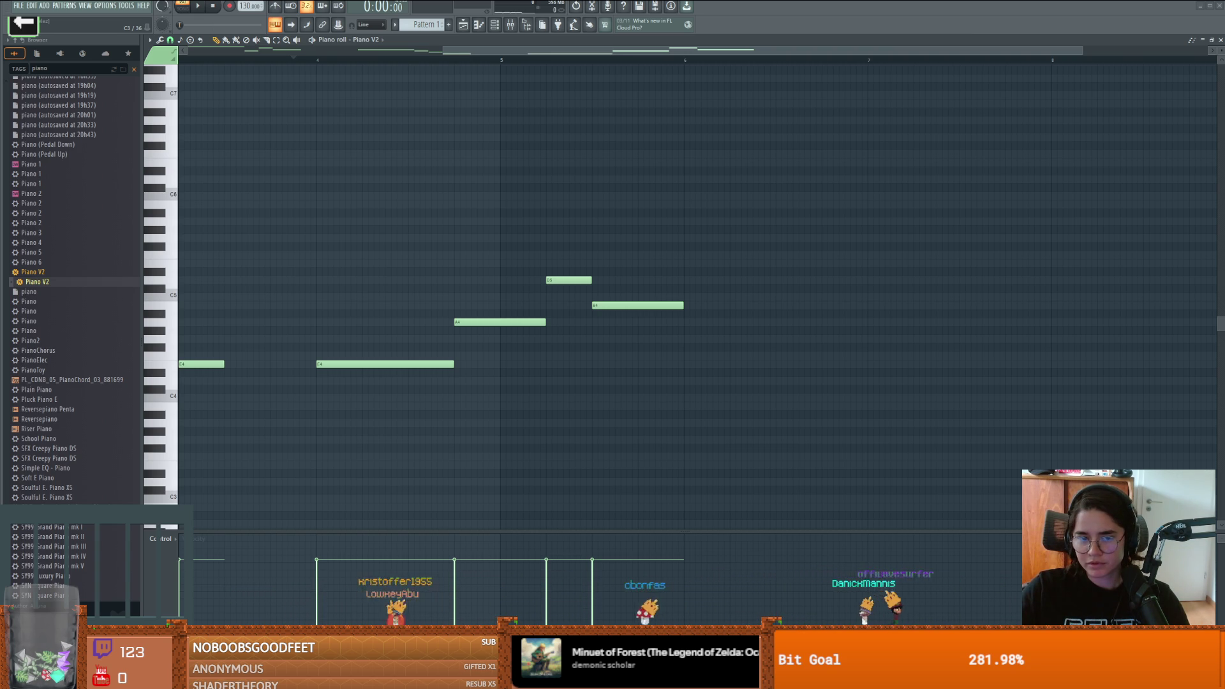
{"action": "scroll", "coordinate": [568, 416], "scroll_direction": "left", "scroll_amount": 4}
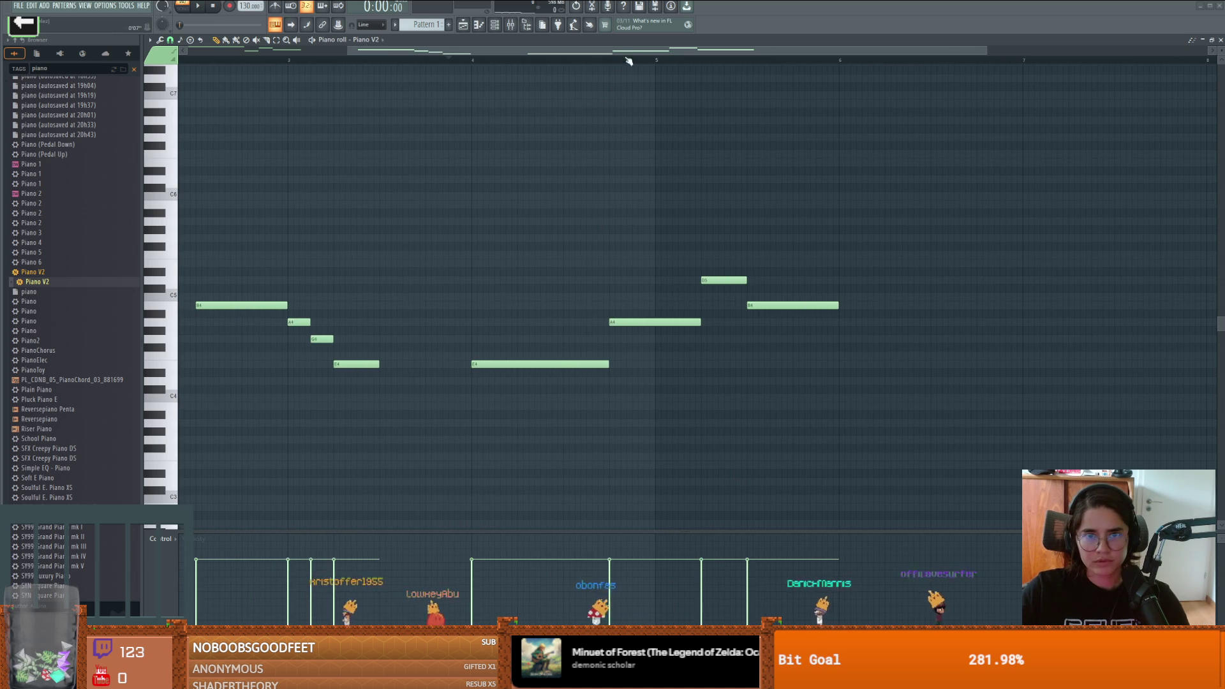
Step: Scroll back to bar 1, inspect the E5 note's properties, and play the melody from the start
{"action": "scroll", "coordinate": [410, 64], "scroll_direction": "left", "scroll_amount": 5}
{"action": "scroll", "coordinate": [410, 63], "scroll_direction": "left", "scroll_amount": 1}
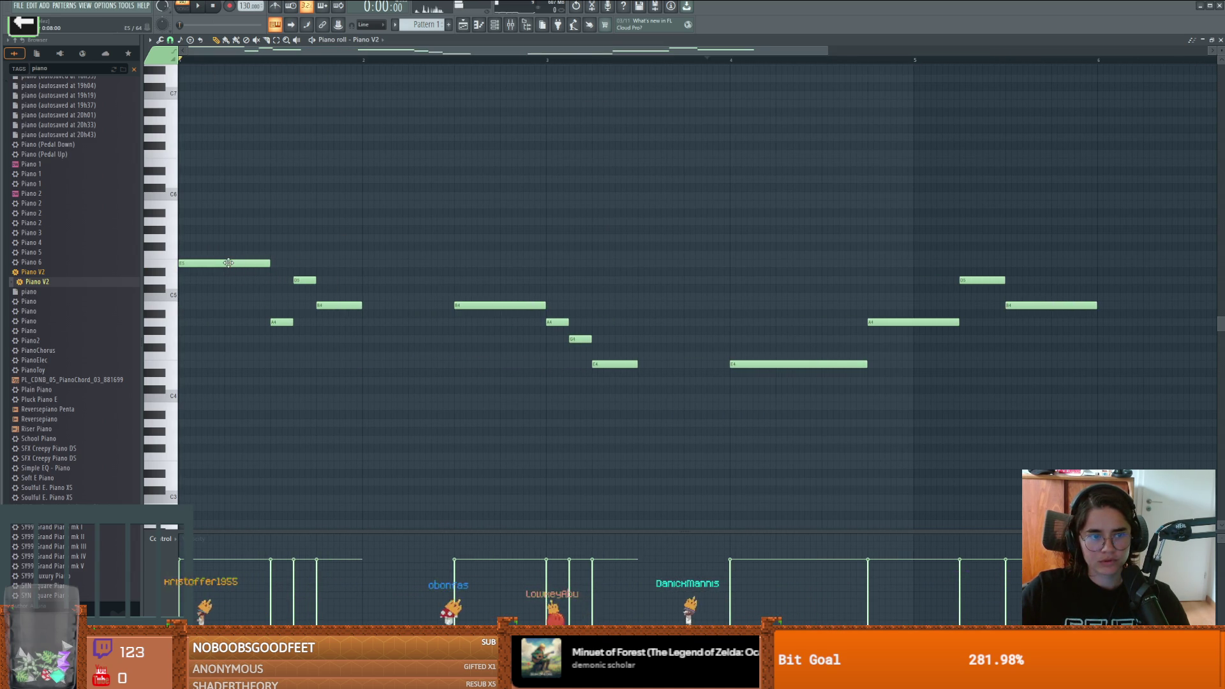
{"action": "double_click", "coordinate": [228, 263]}
{"action": "key", "text": "Escape"}
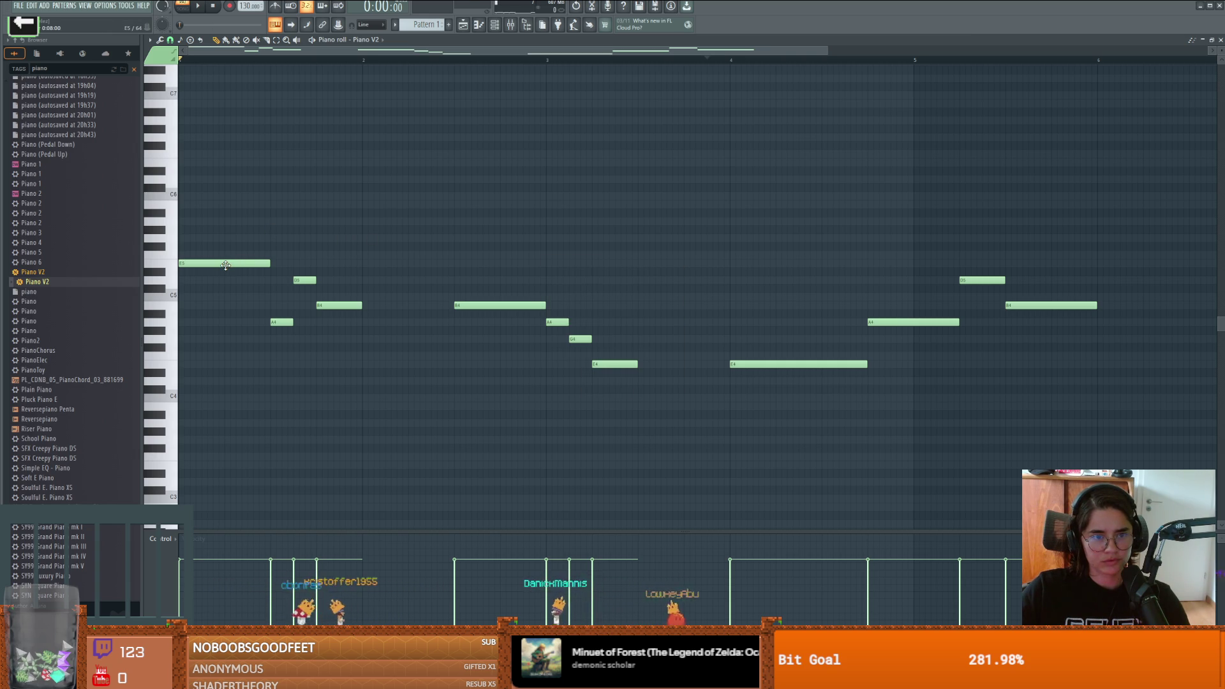
{"action": "key", "text": "space"}
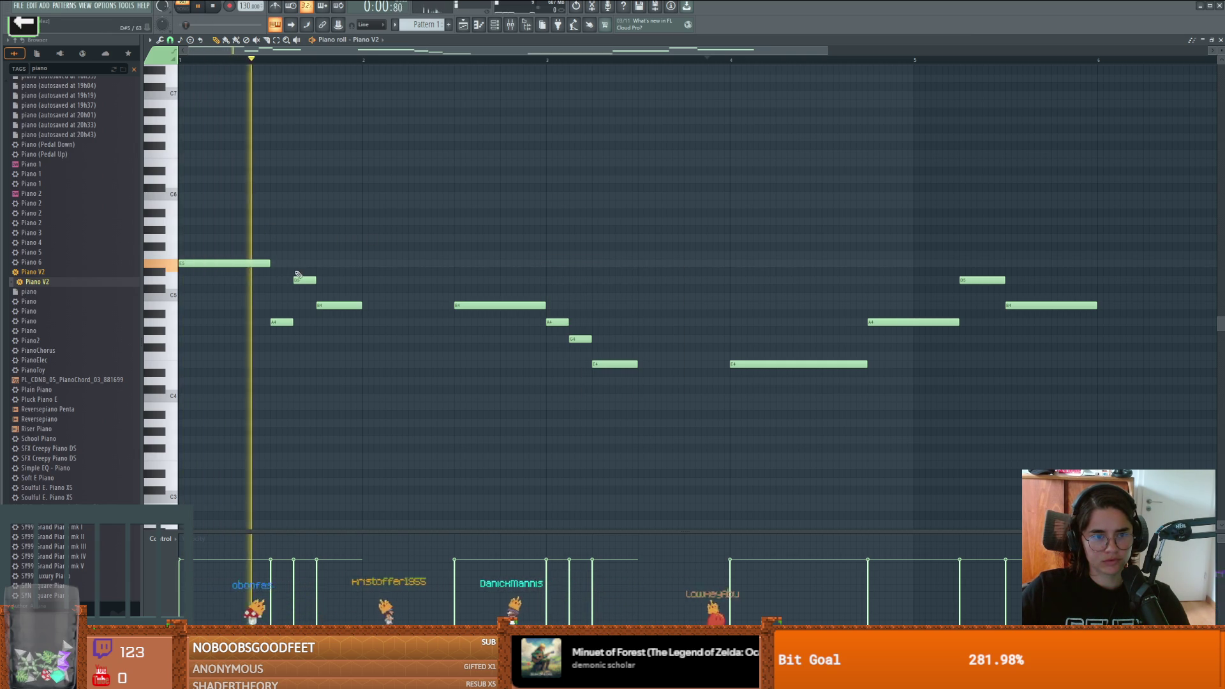
{"action": "key", "text": "space"}
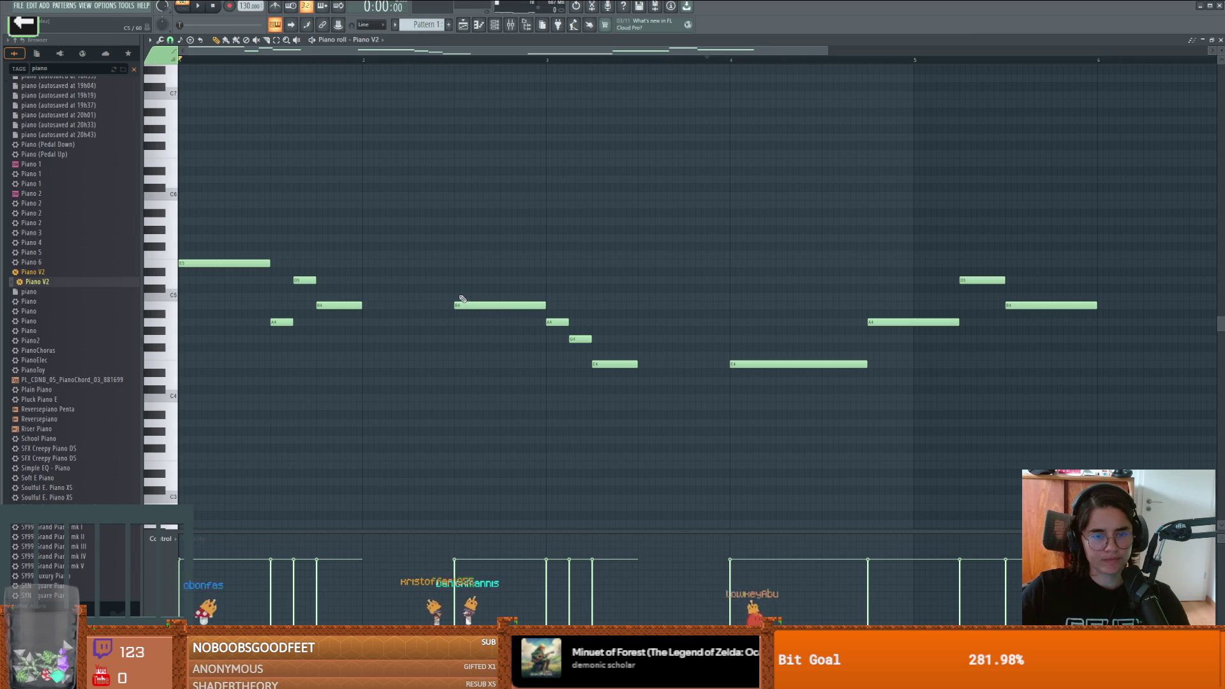
{"action": "key", "text": "space"}
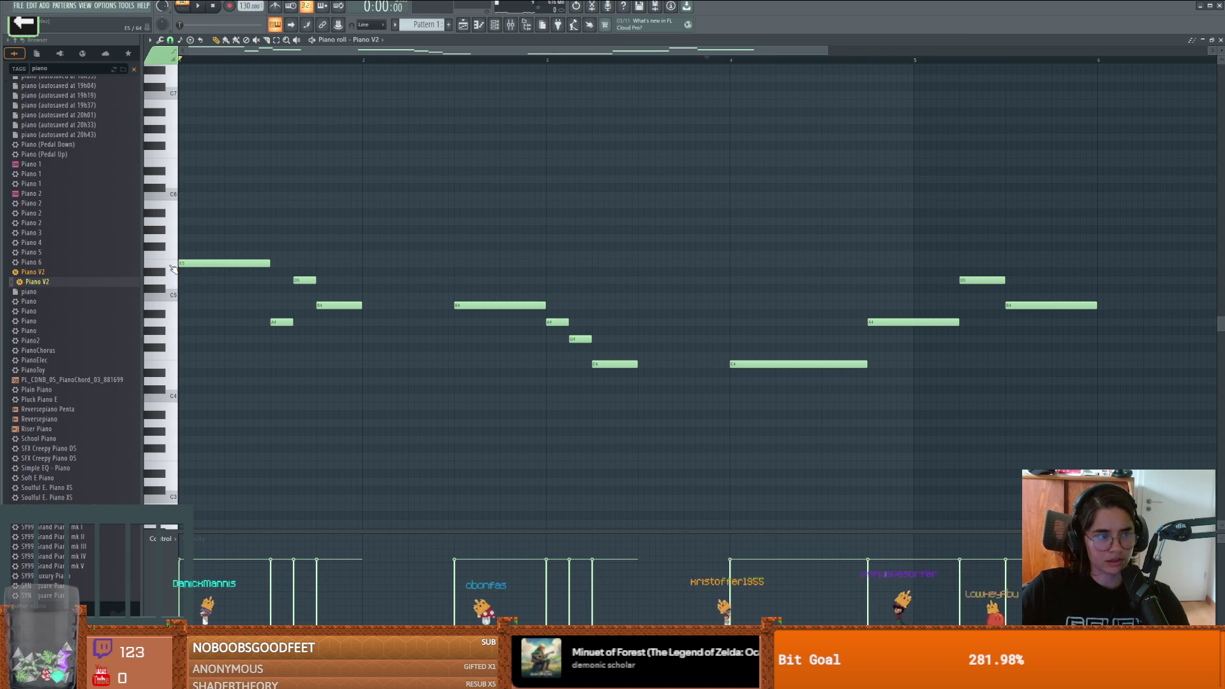
Step: Audition E5, D6 and B5 on the keyboard and play the whole phrase back
{"action": "left_click", "coordinate": [173, 267]}
{"action": "left_click", "coordinate": [171, 180]}
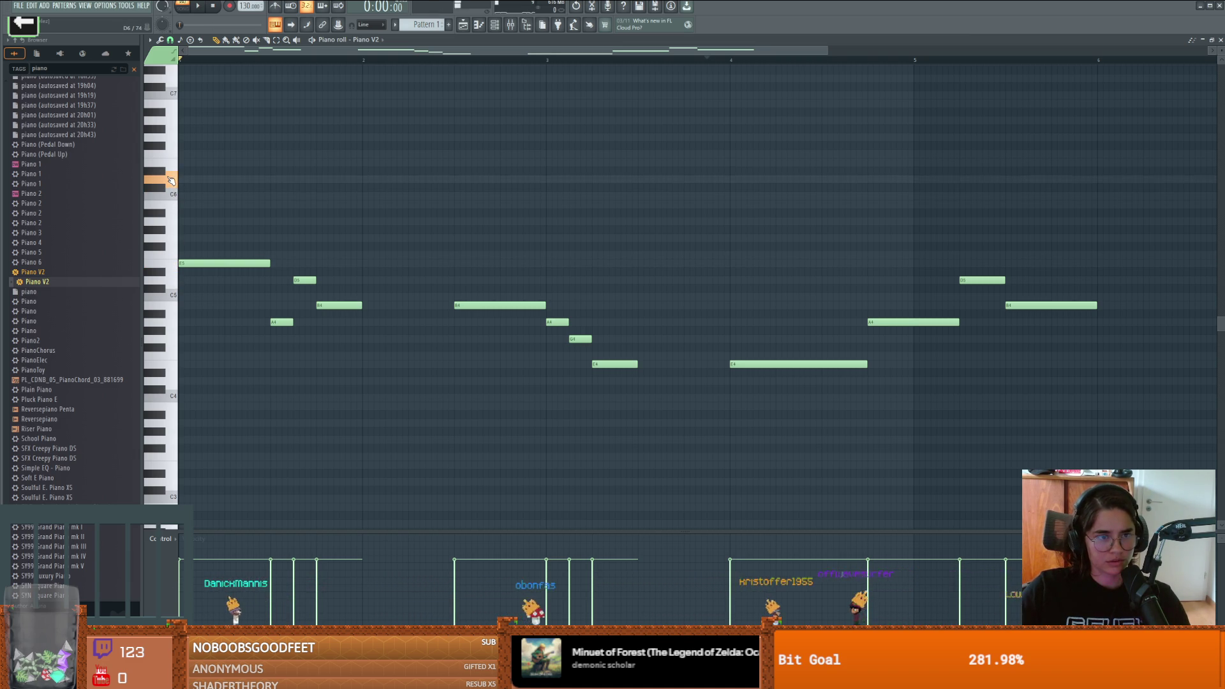
{"action": "left_click", "coordinate": [172, 209]}
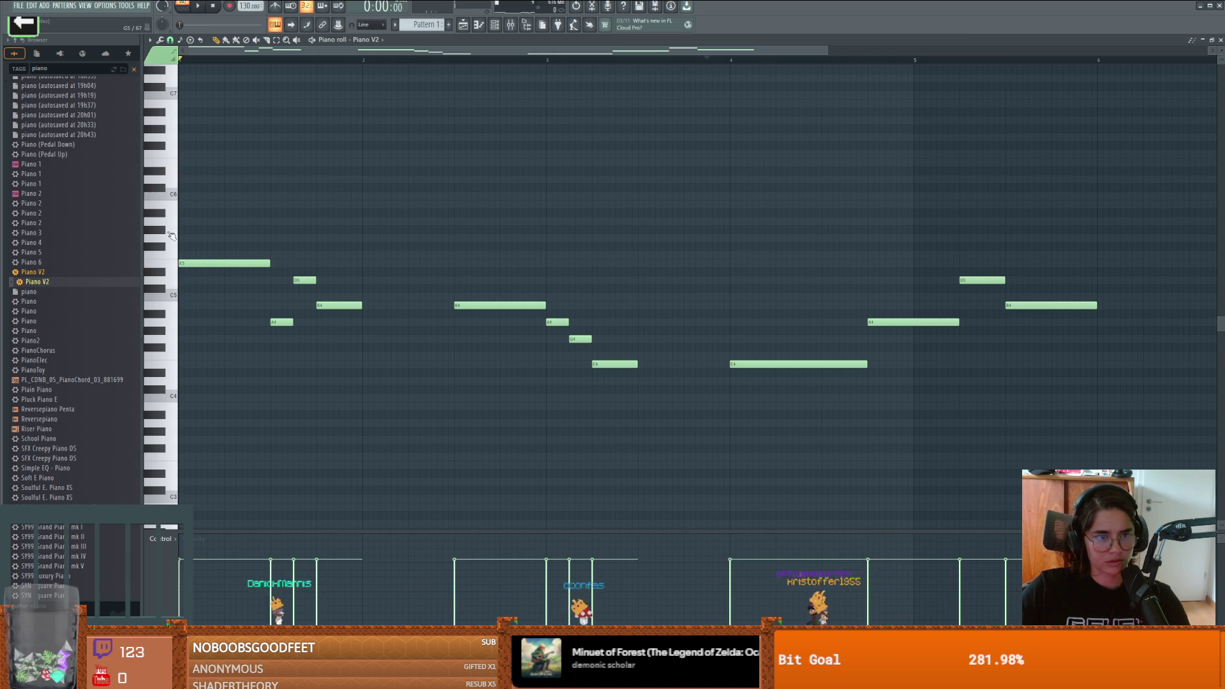
{"action": "left_click", "coordinate": [173, 267]}
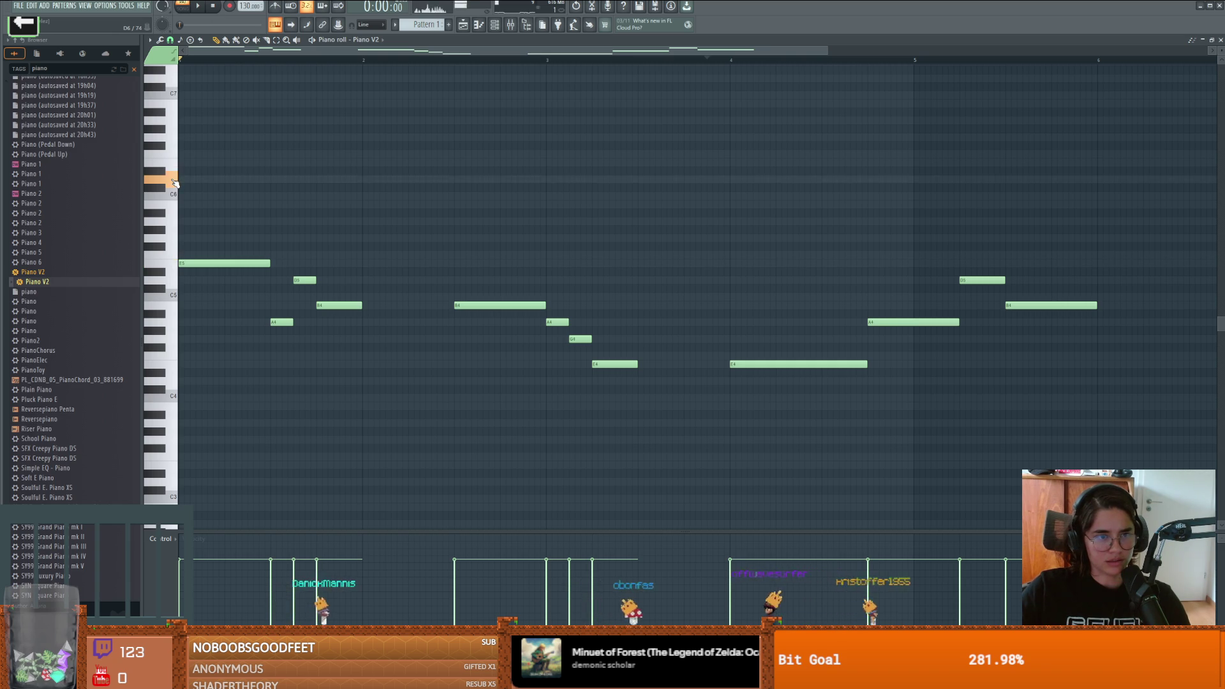
{"action": "left_click", "coordinate": [176, 208]}
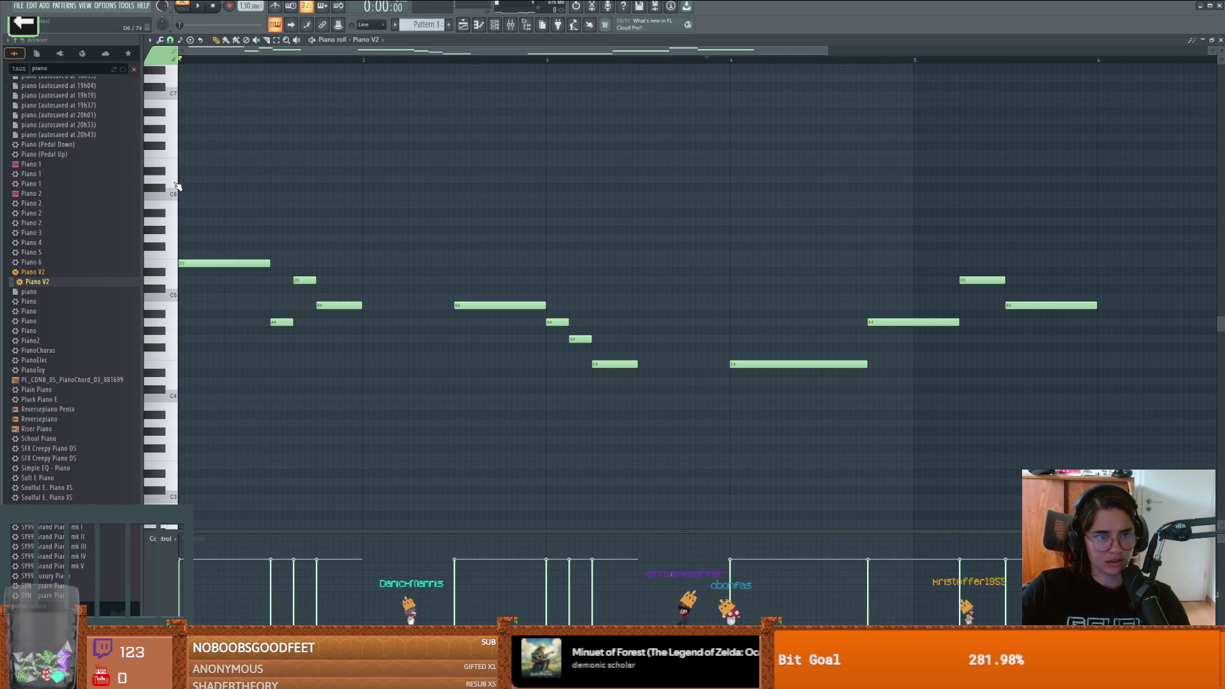
{"action": "key", "text": "space"}
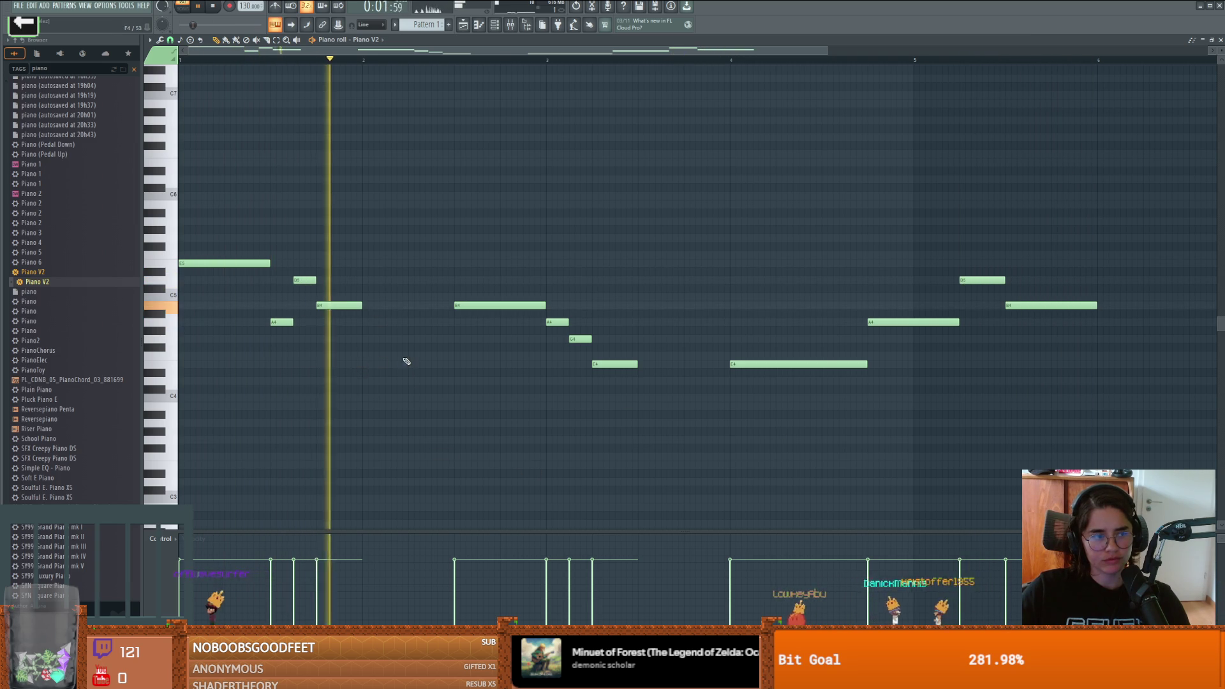
{"action": "key", "text": "space"}
{"action": "key", "text": "space"}
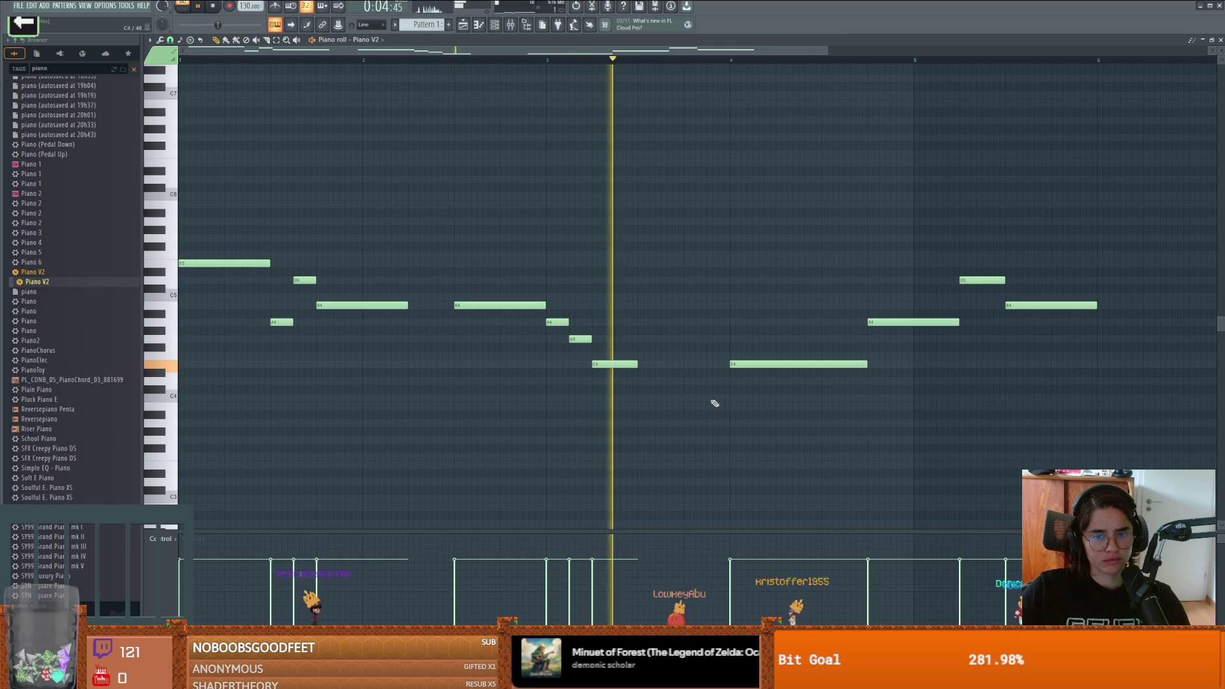
{"action": "key", "text": "space"}
{"action": "key", "text": "space"}
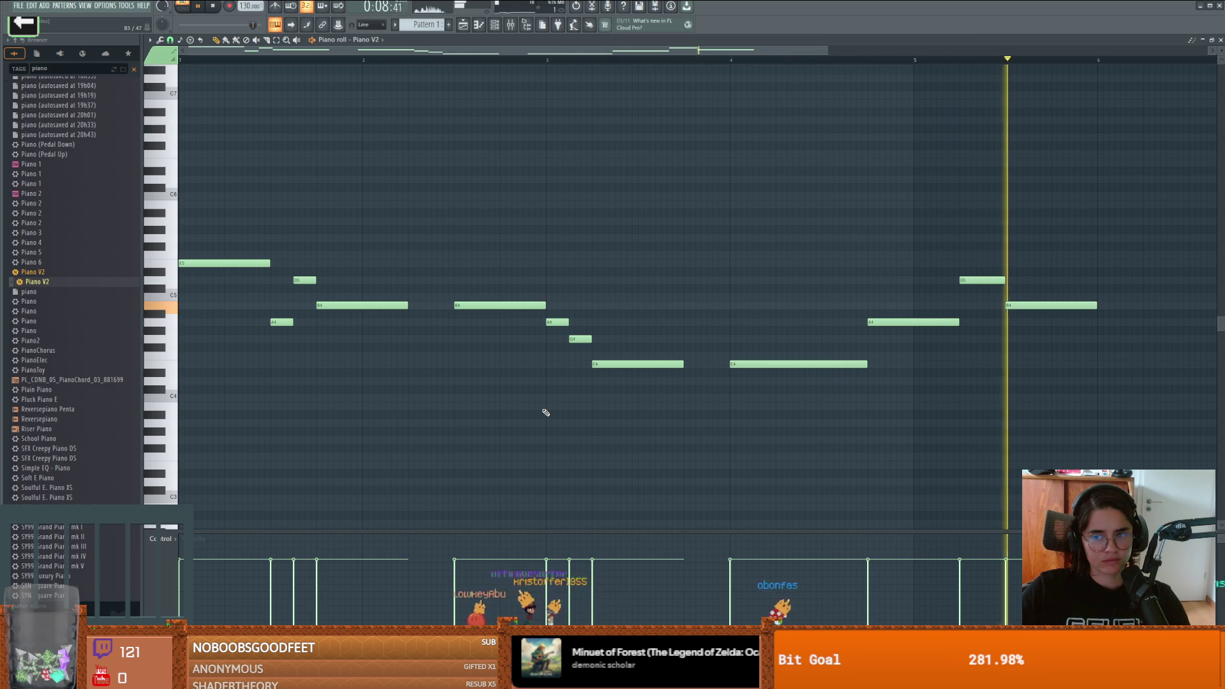
{"action": "key", "text": "space"}
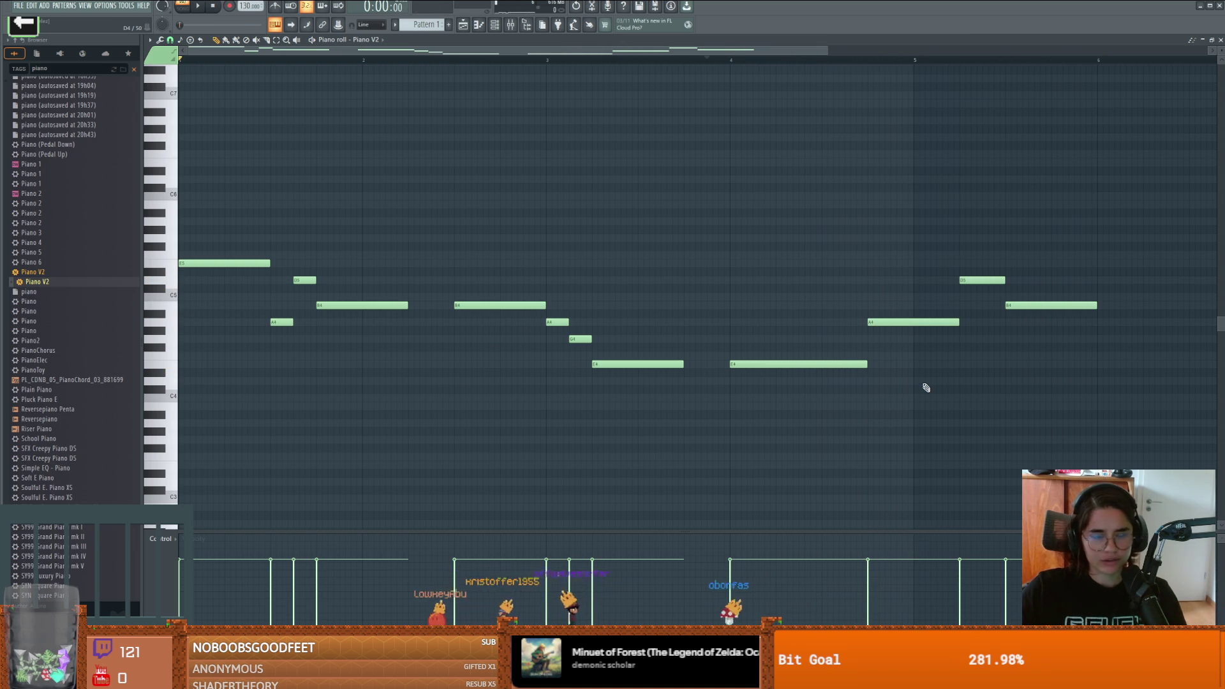
{"action": "scroll", "coordinate": [521, 386], "scroll_direction": "up", "scroll_amount": 2}
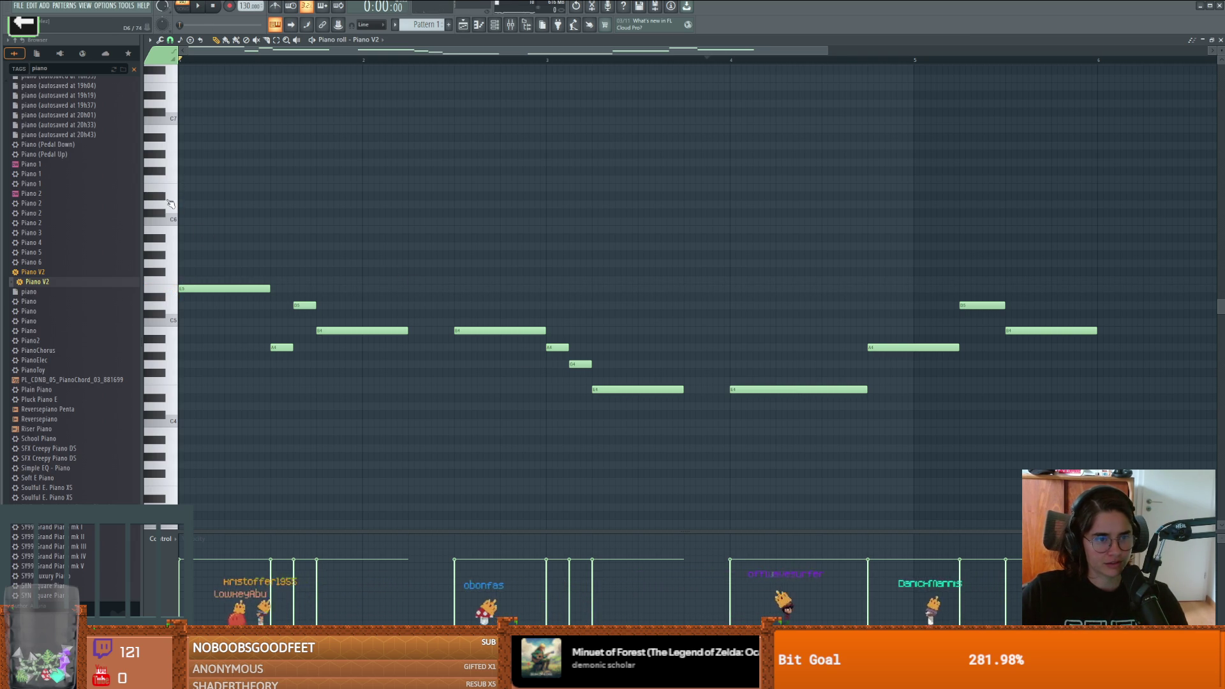
Step: Audition pitches from B5 down to F4, then add a new empty Pattern 2
{"action": "left_click", "coordinate": [173, 233]}
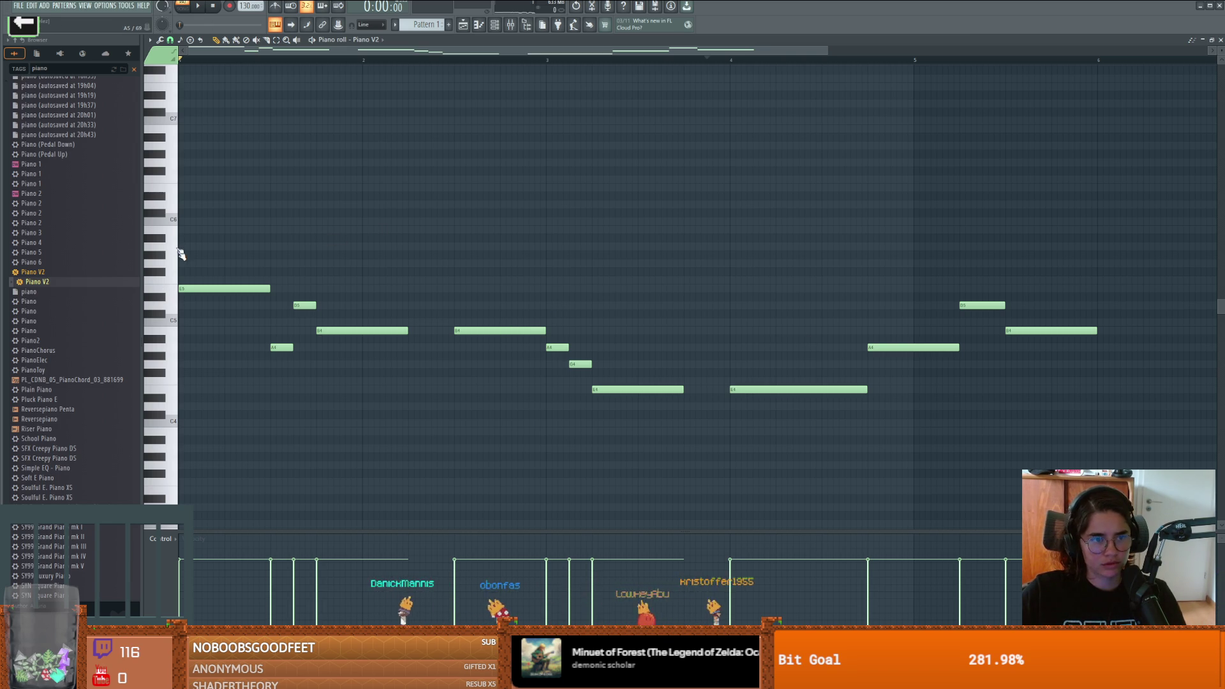
{"action": "left_click", "coordinate": [171, 234]}
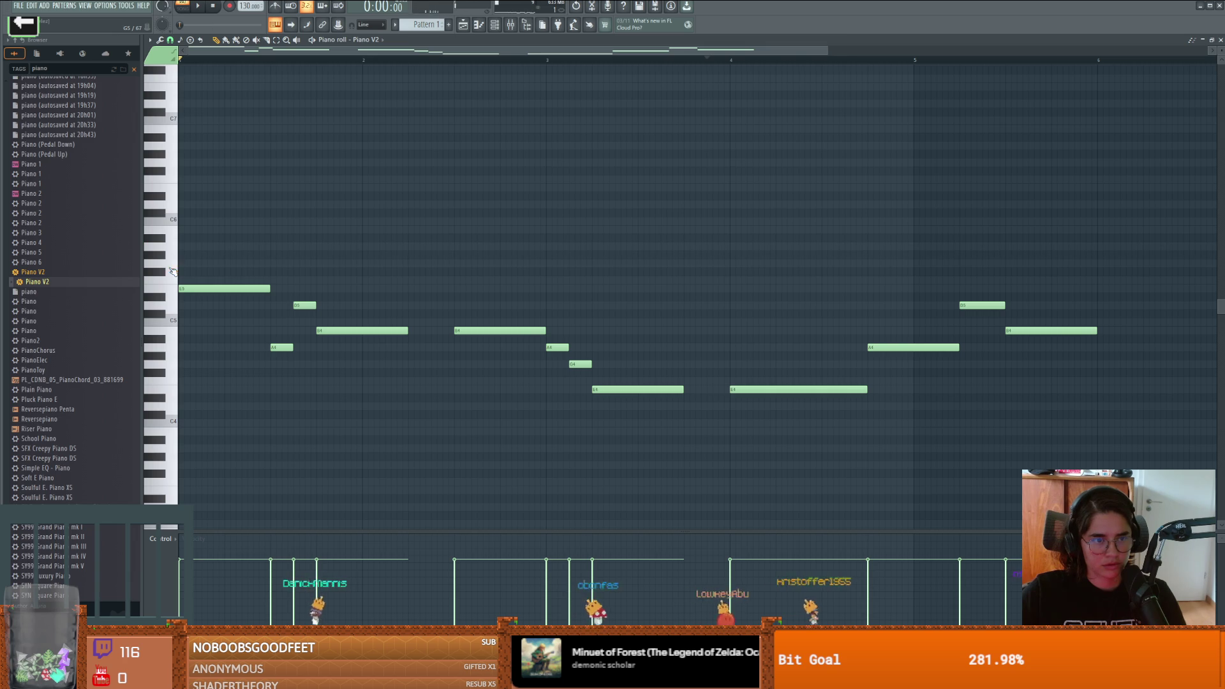
{"action": "left_click", "coordinate": [168, 230]}
{"action": "left_click", "coordinate": [165, 267]}
{"action": "left_click_drag", "start_coordinate": [165, 267], "coordinate": [167, 357]}
{"action": "left_click", "coordinate": [155, 374]}
{"action": "left_click", "coordinate": [156, 348]}
{"action": "left_click", "coordinate": [174, 378]}
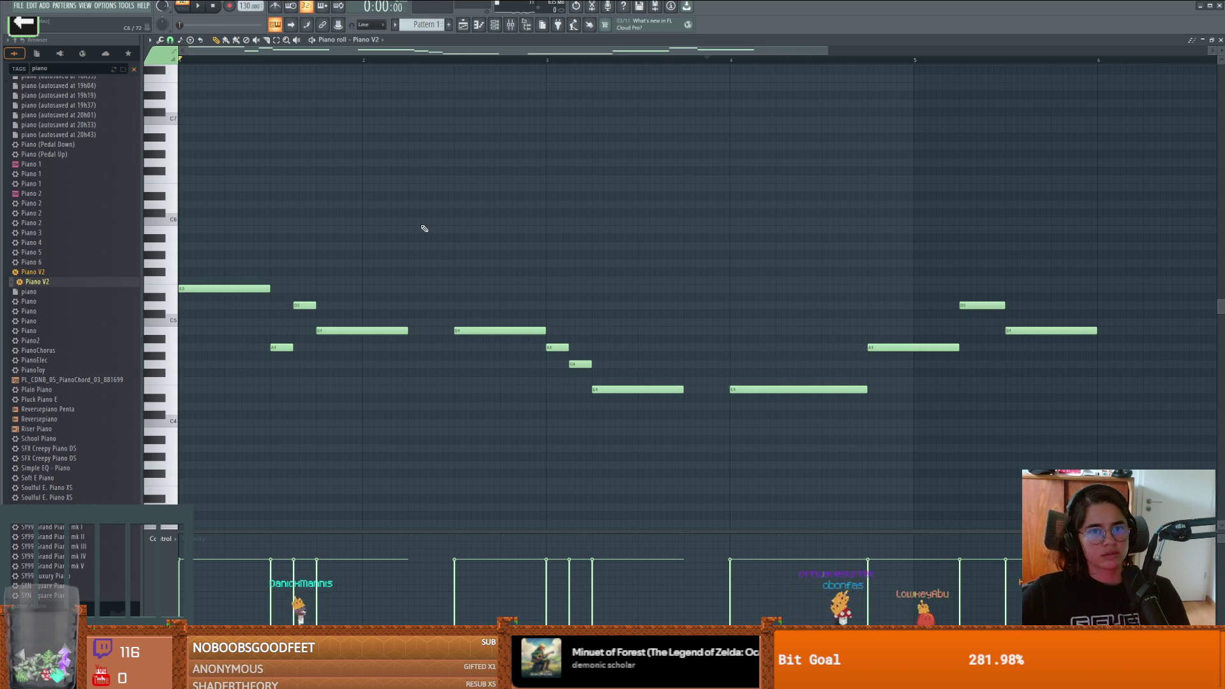
{"action": "left_click", "coordinate": [448, 24]}
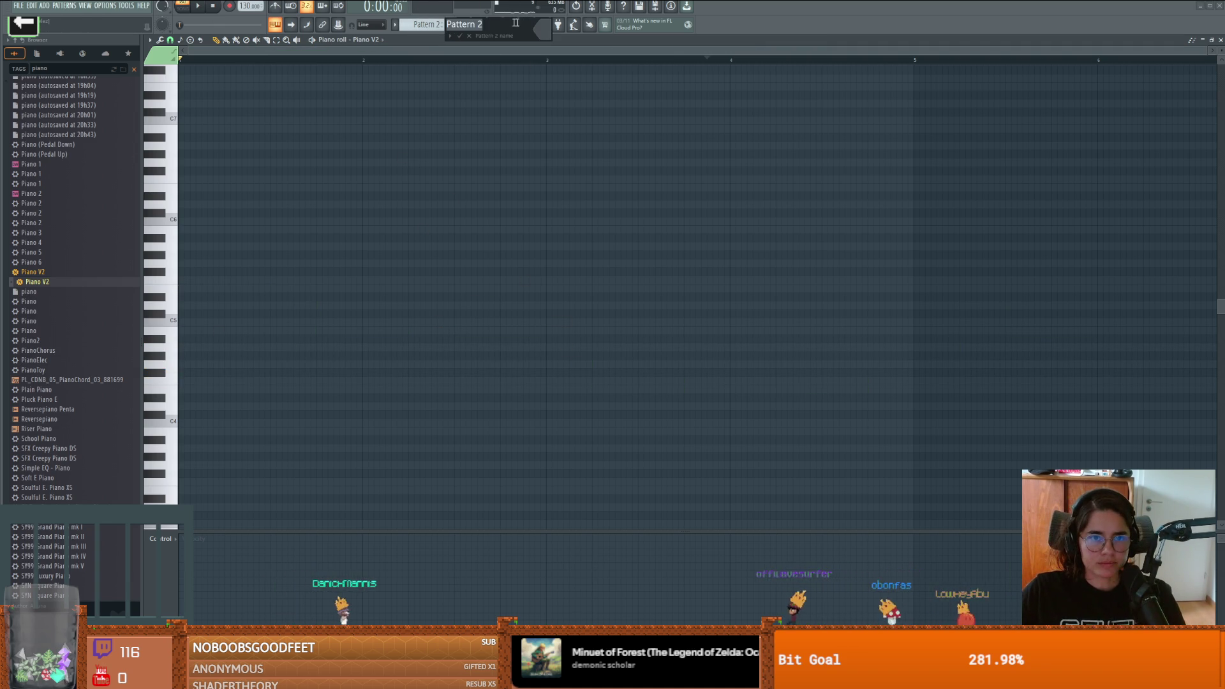
Step: Switch back to Pattern 1, rename it 'Lead' with a new colour, and show the Playlist
{"action": "left_click", "coordinate": [460, 36]}
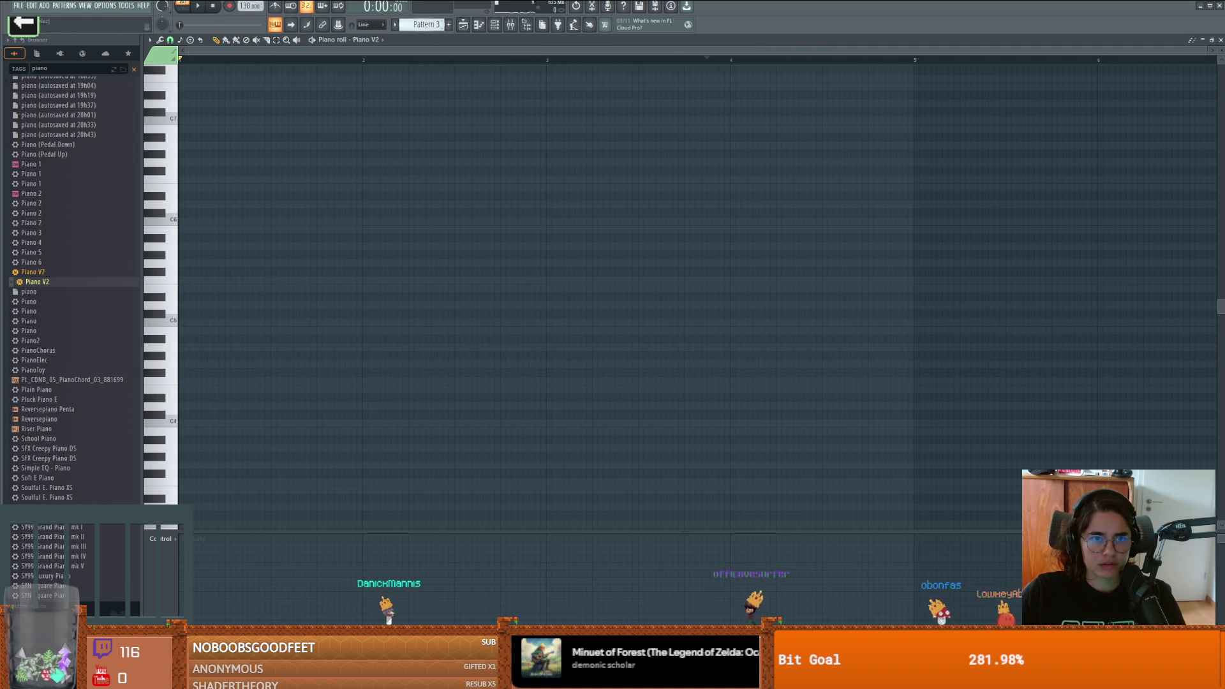
{"action": "key", "text": "KP_Subtract"}
{"action": "key", "text": "KP_Subtract"}
{"action": "right_click", "coordinate": [432, 25]}
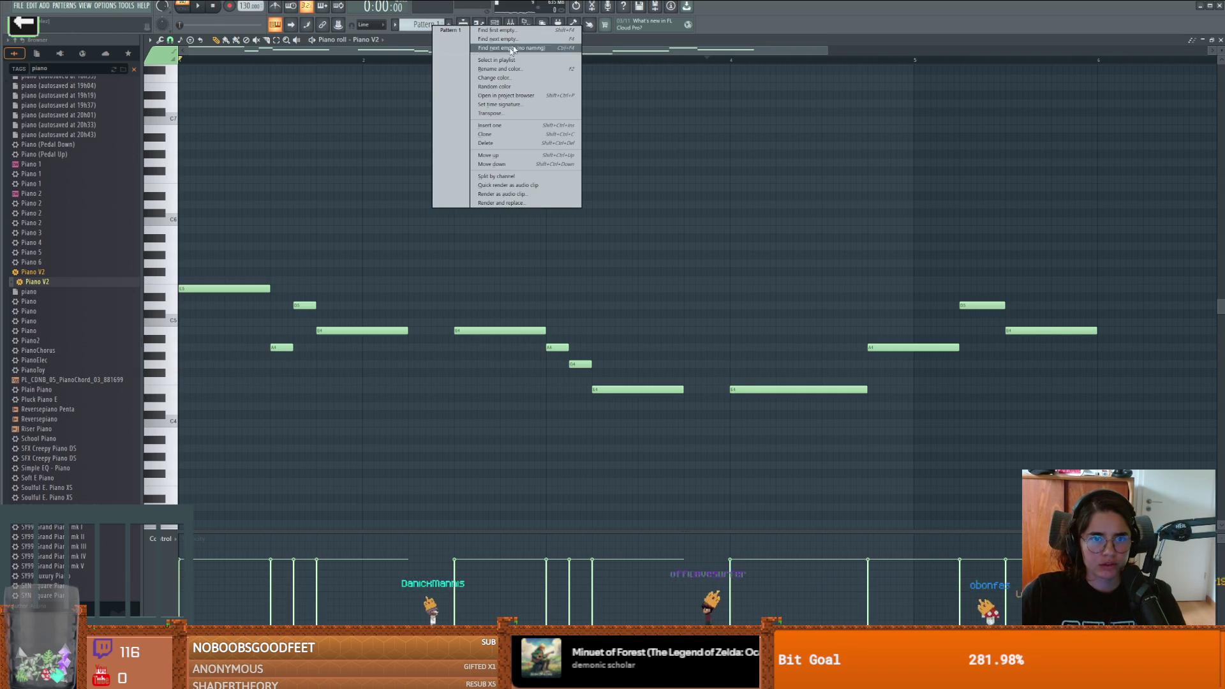
{"action": "left_click", "coordinate": [499, 69]}
{"action": "type", "text": "Lead"}
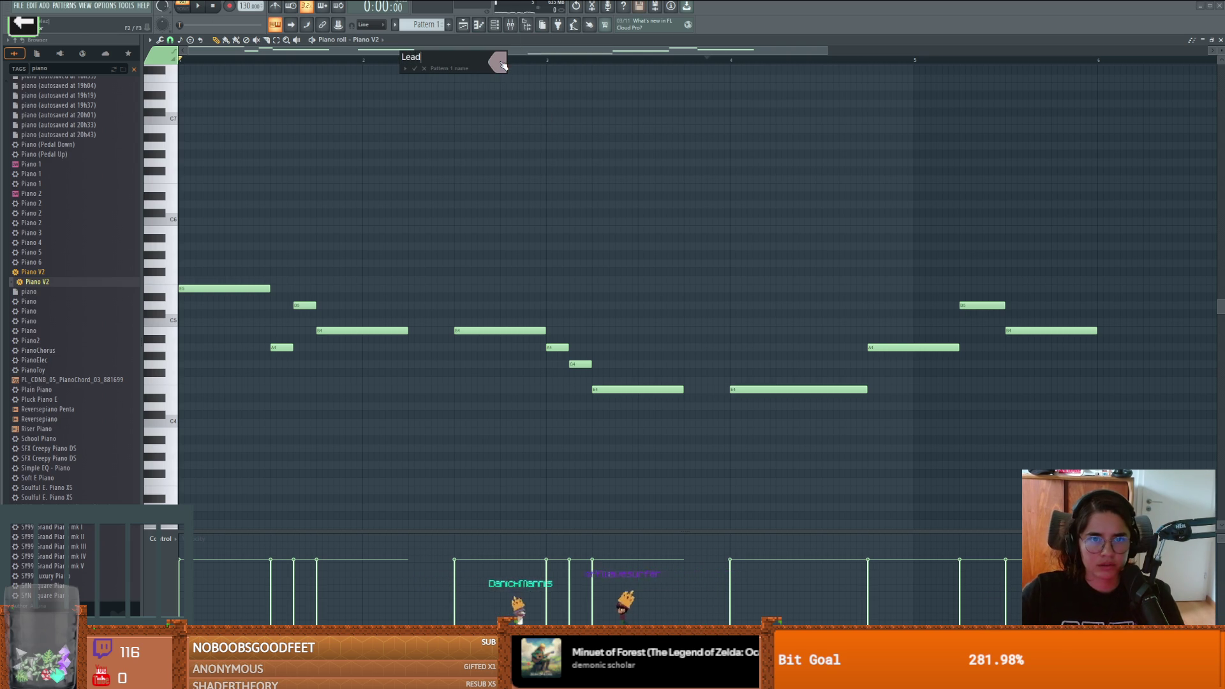
{"action": "left_click", "coordinate": [500, 64]}
{"action": "key", "text": "Return"}
{"action": "key", "text": "Return"}
{"action": "key", "text": "F5"}
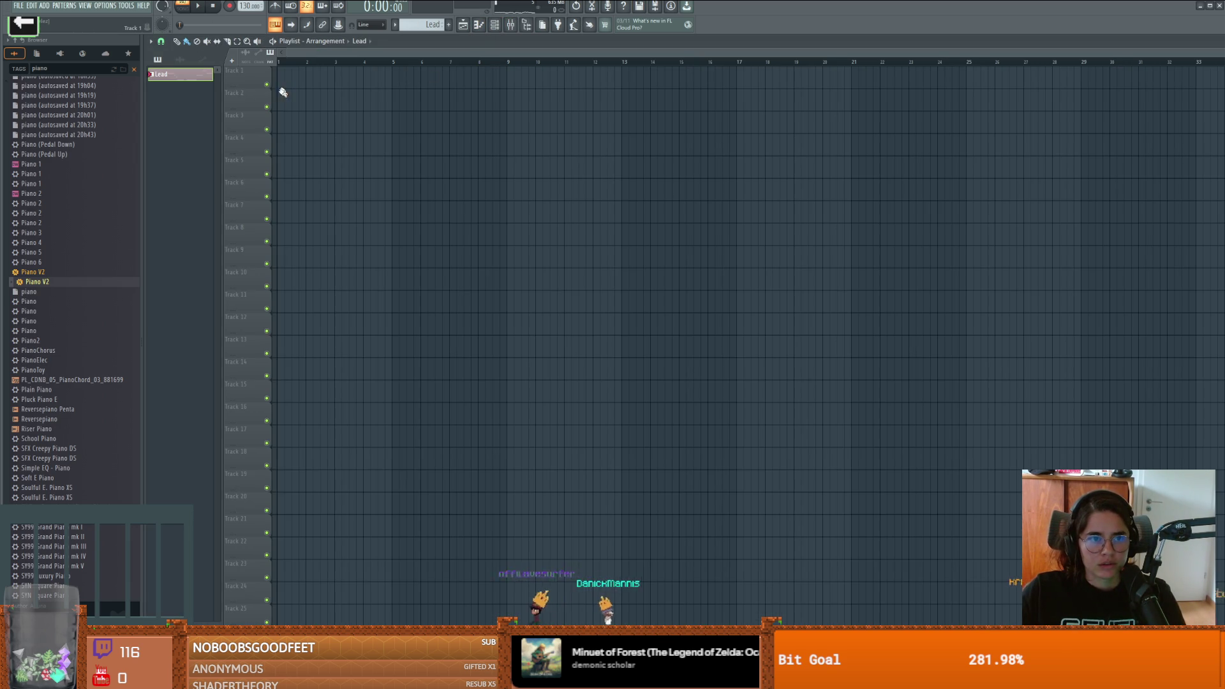
Step: Paint Lead clips along Track 2 from bar 1 and play the arrangement in Song mode
{"action": "left_click_drag", "start_coordinate": [282, 109], "coordinate": [571, 109]}
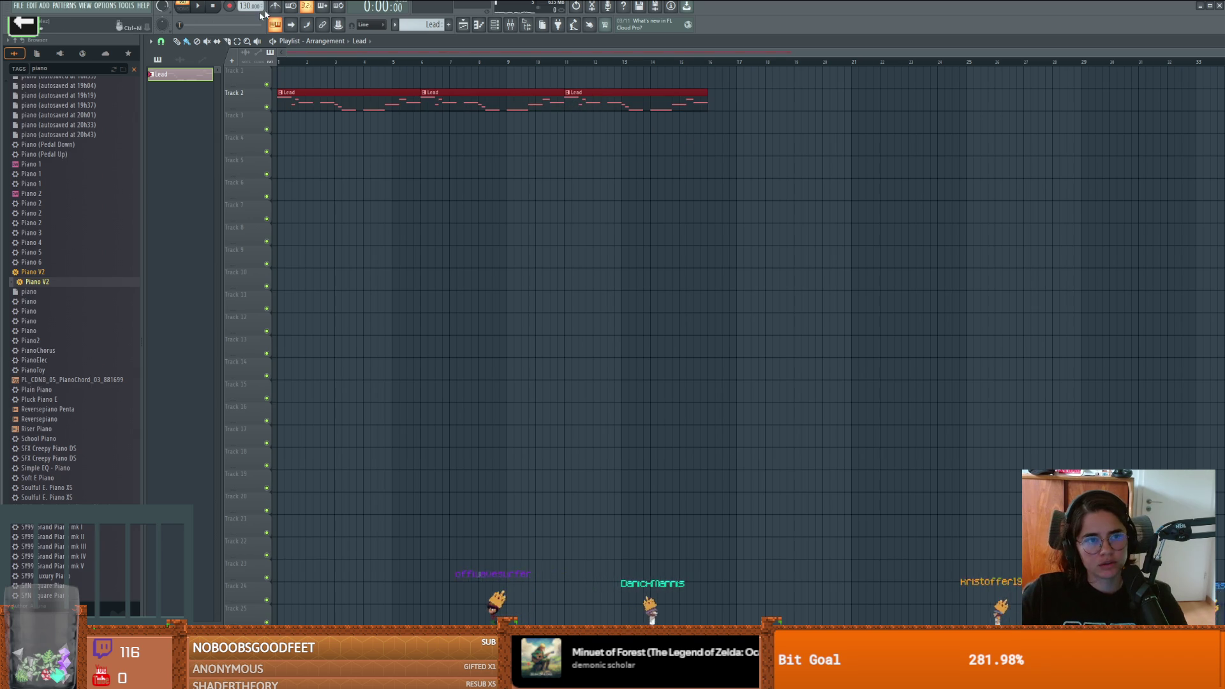
{"action": "left_click", "coordinate": [183, 7]}
{"action": "key", "text": "space"}
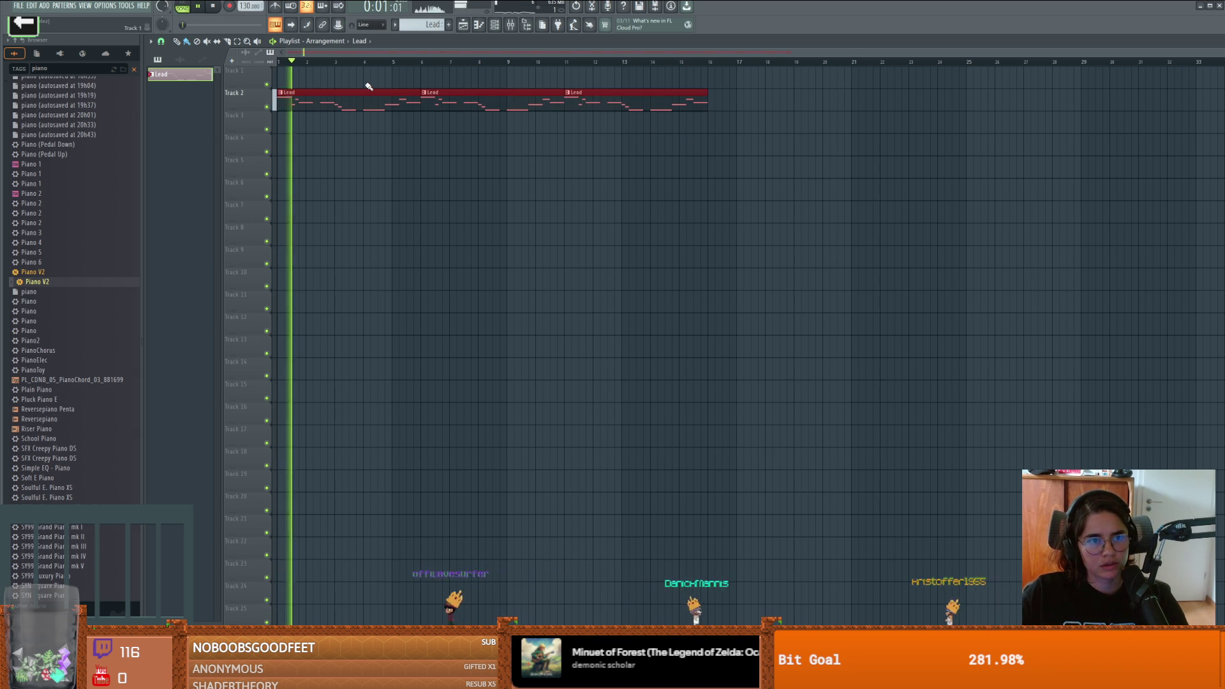
{"action": "key", "text": "space"}
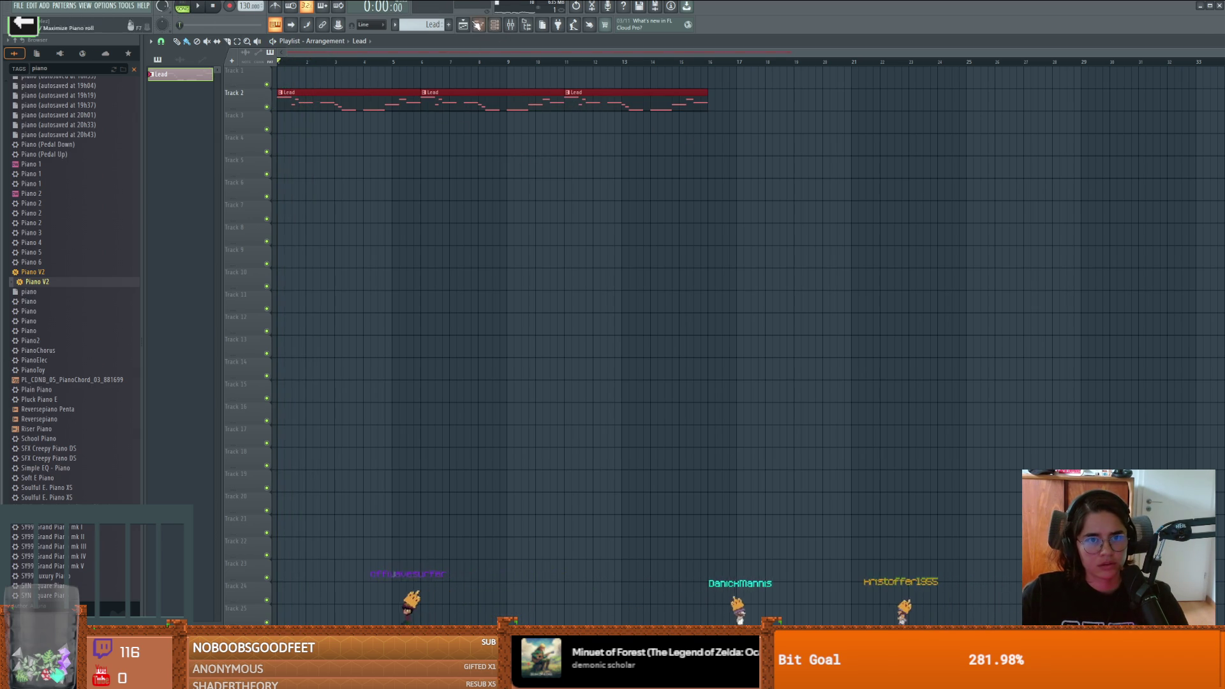
Step: Open the Piano V2 melody in the piano roll and select all its notes
{"action": "left_click", "coordinate": [479, 24]}
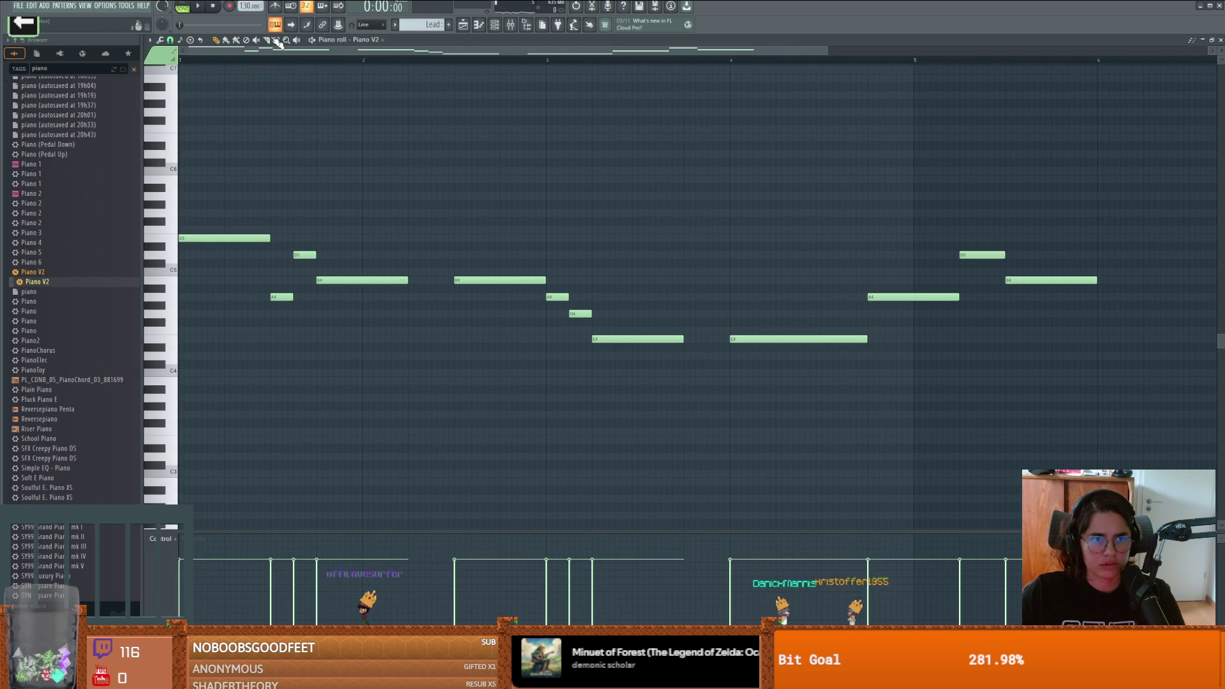
{"action": "left_click", "coordinate": [276, 40]}
{"action": "left_click_drag", "start_coordinate": [1146, 200], "coordinate": [205, 375]}
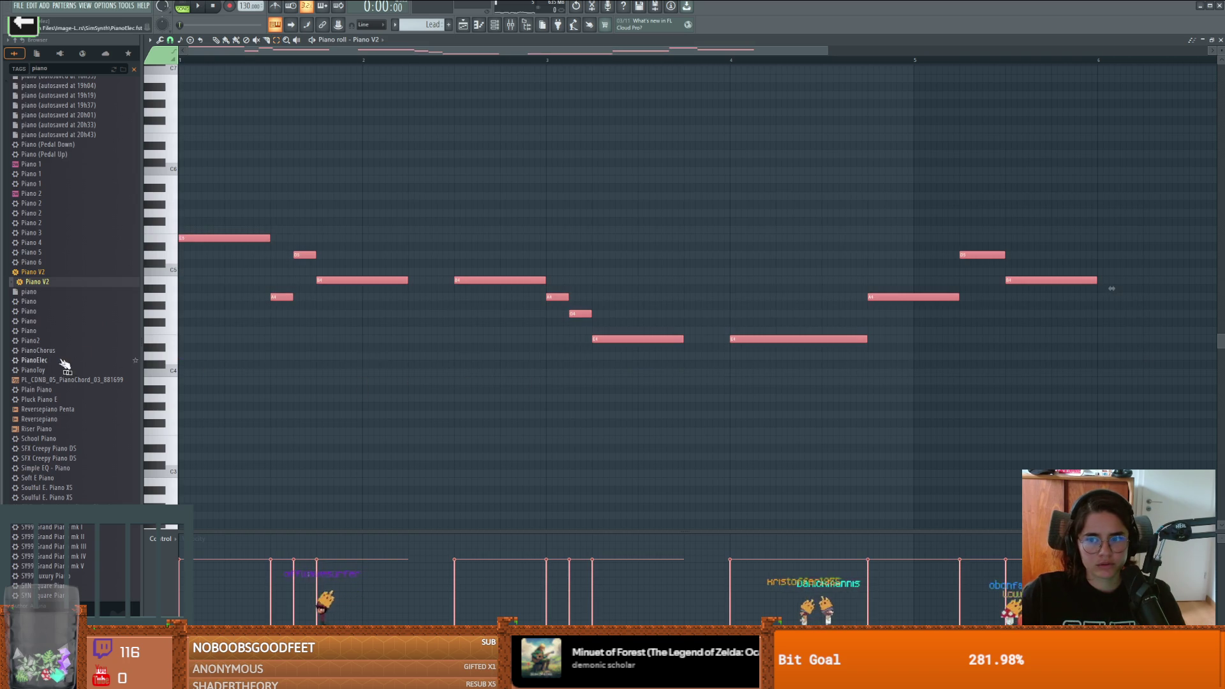
Step: Raise the whole melody about ten semitones, play it, undo a resize, and trim the D6 at bar 5
{"action": "scroll", "coordinate": [363, 293], "scroll_direction": "up", "scroll_amount": 3}
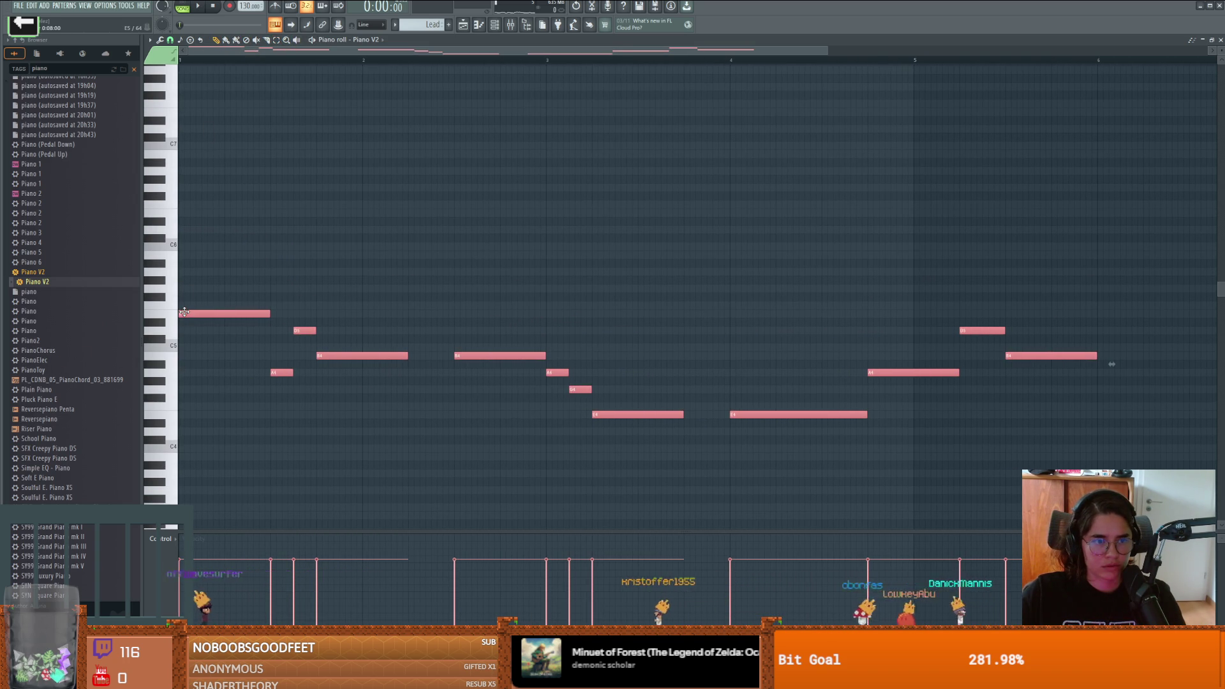
{"action": "left_click_drag", "start_coordinate": [183, 311], "coordinate": [182, 208]}
{"action": "key", "text": "space"}
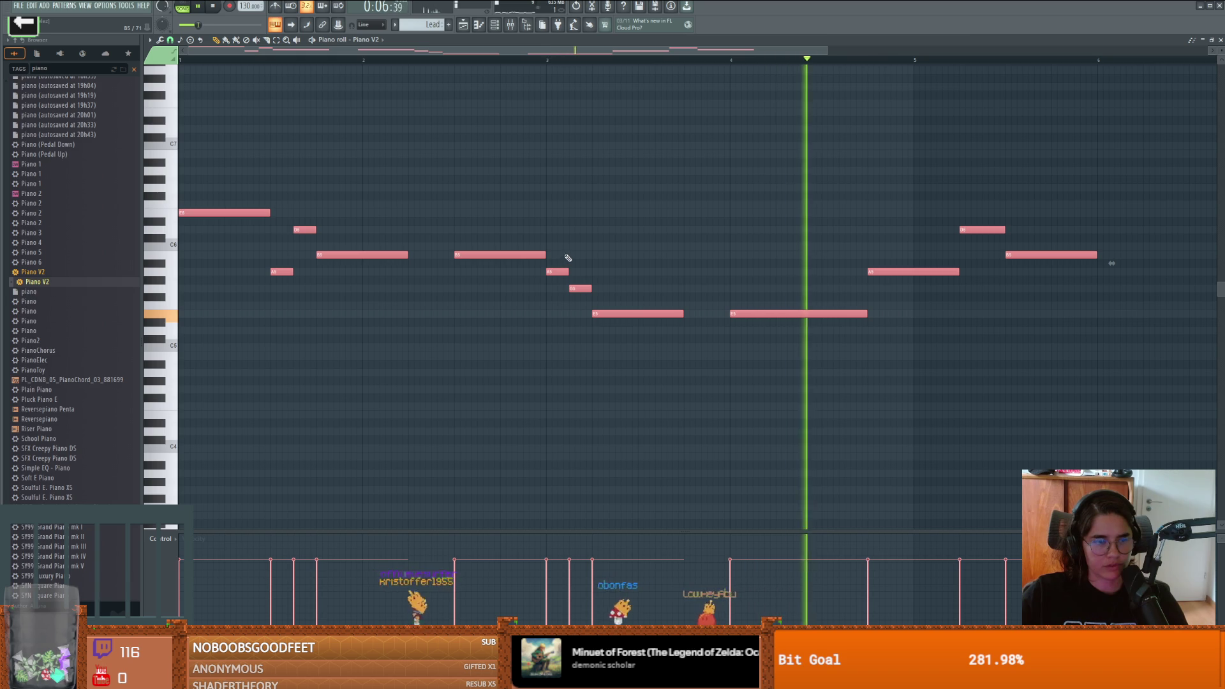
{"action": "key", "text": "space"}
{"action": "key", "text": "ctrl+z"}
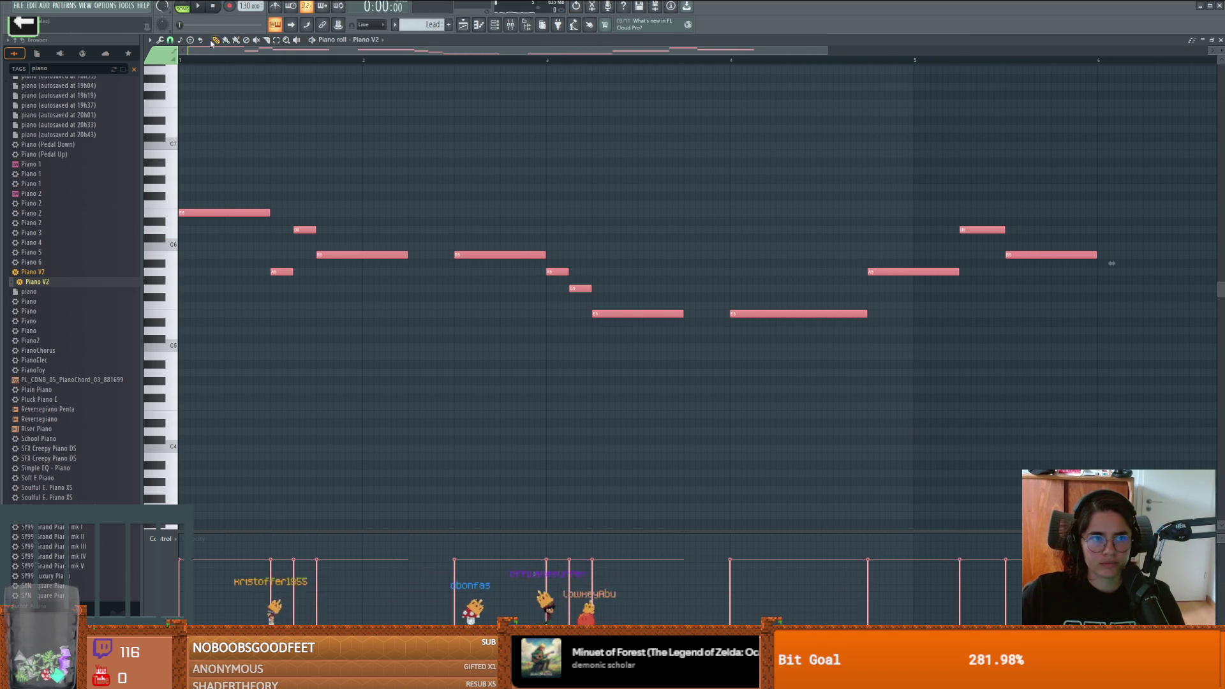
{"action": "left_click_drag", "start_coordinate": [1003, 229], "coordinate": [969, 224]}
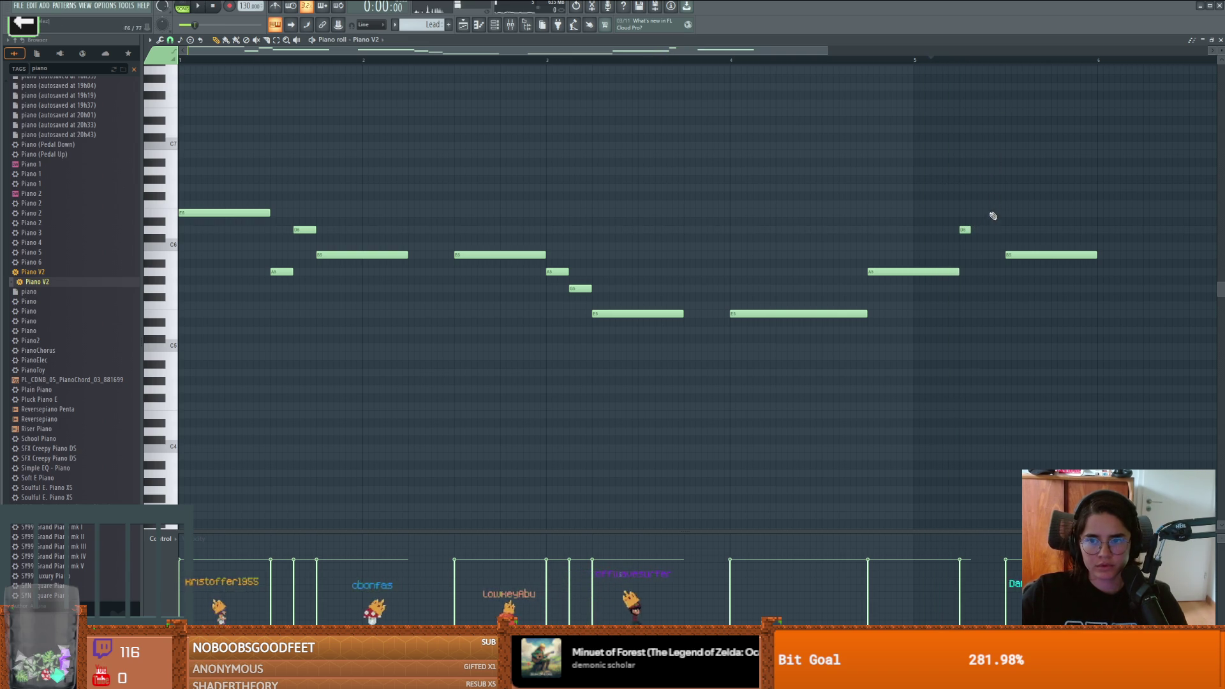
Step: Add short C#6 and C6 notes after the D6, adjust the C6 length, and audition the run
{"action": "left_click", "coordinate": [974, 238]}
{"action": "left_click", "coordinate": [985, 246]}
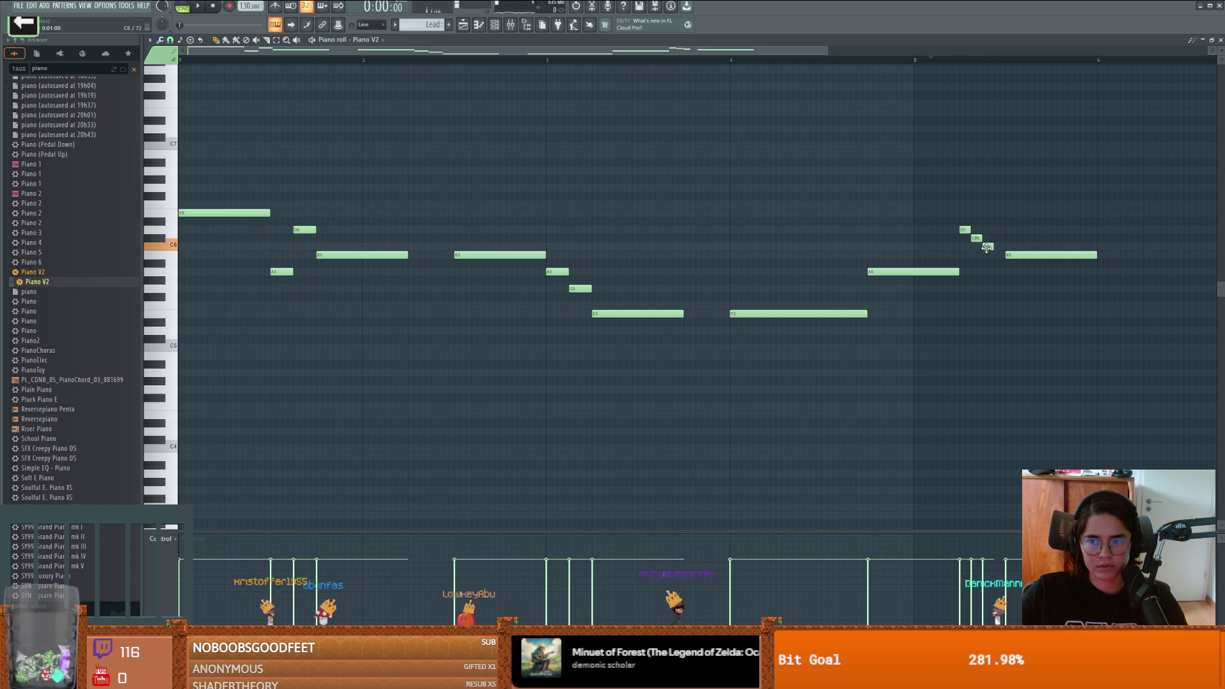
{"action": "left_click_drag", "start_coordinate": [994, 247], "coordinate": [1005, 247]}
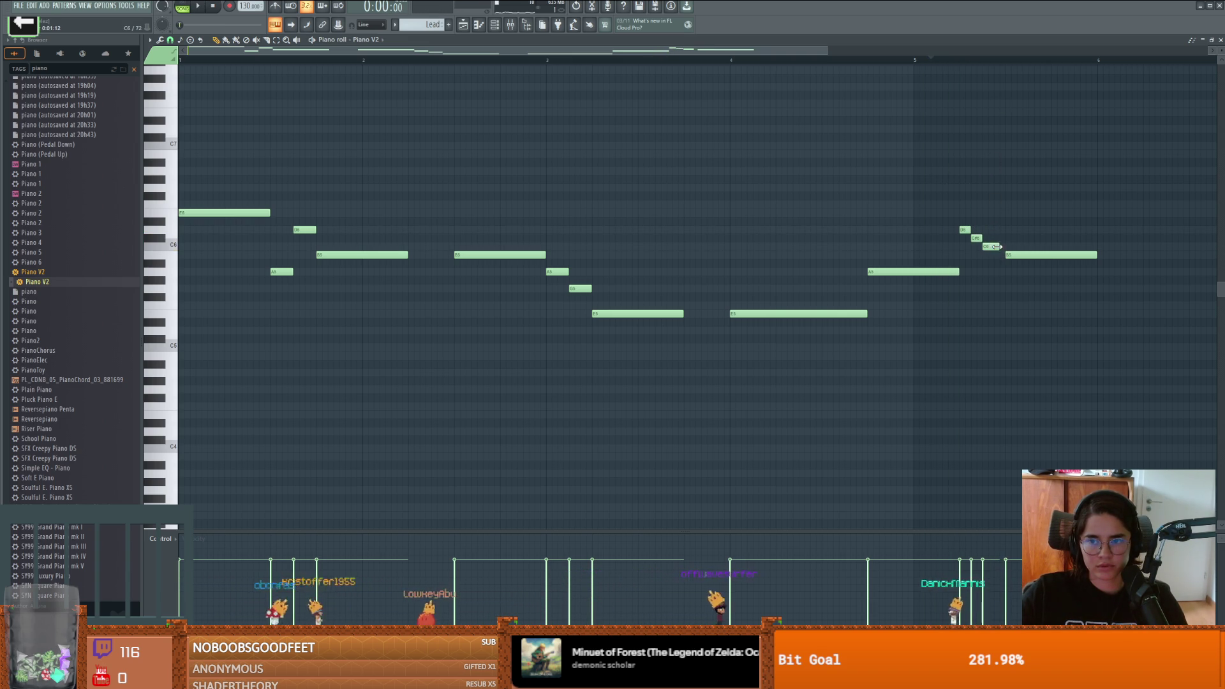
{"action": "key", "text": "space"}
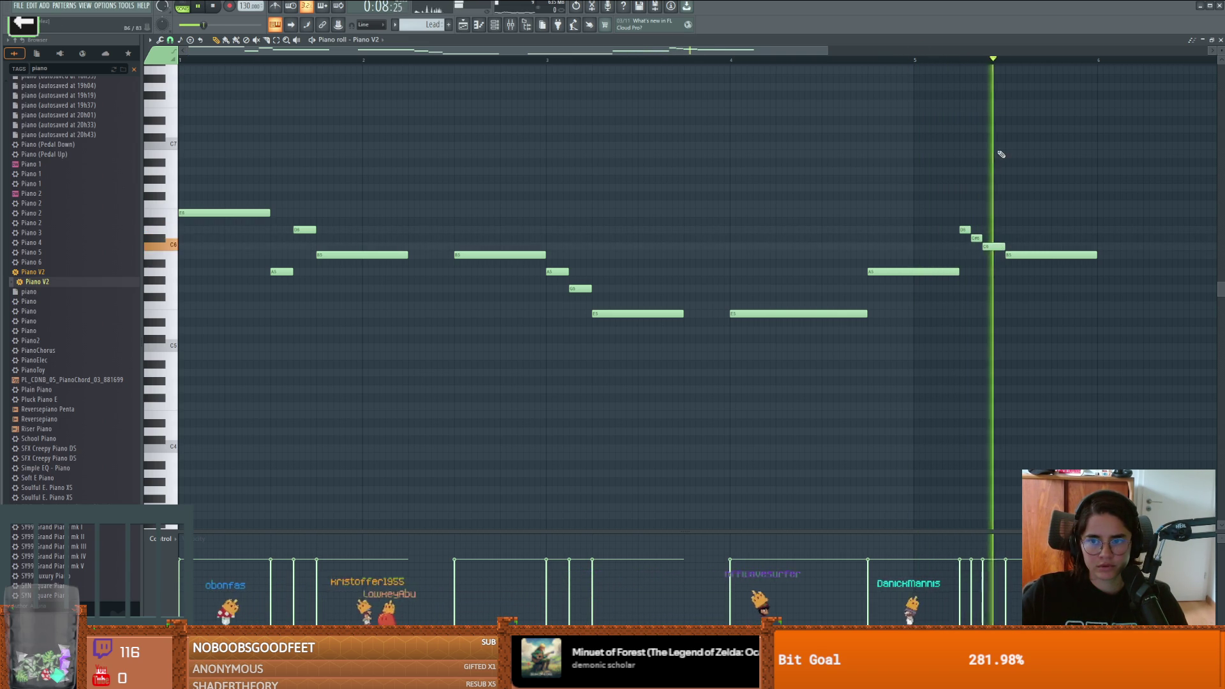
{"action": "key", "text": "space"}
{"action": "key", "text": "space"}
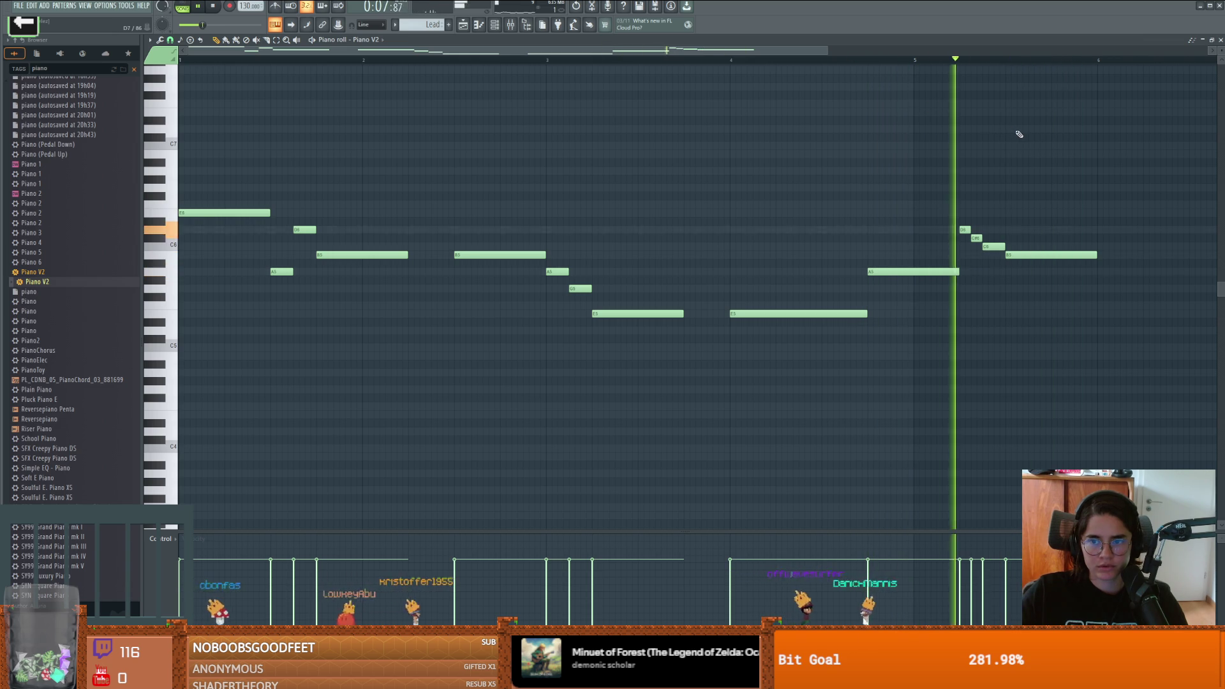
{"action": "key", "text": "space"}
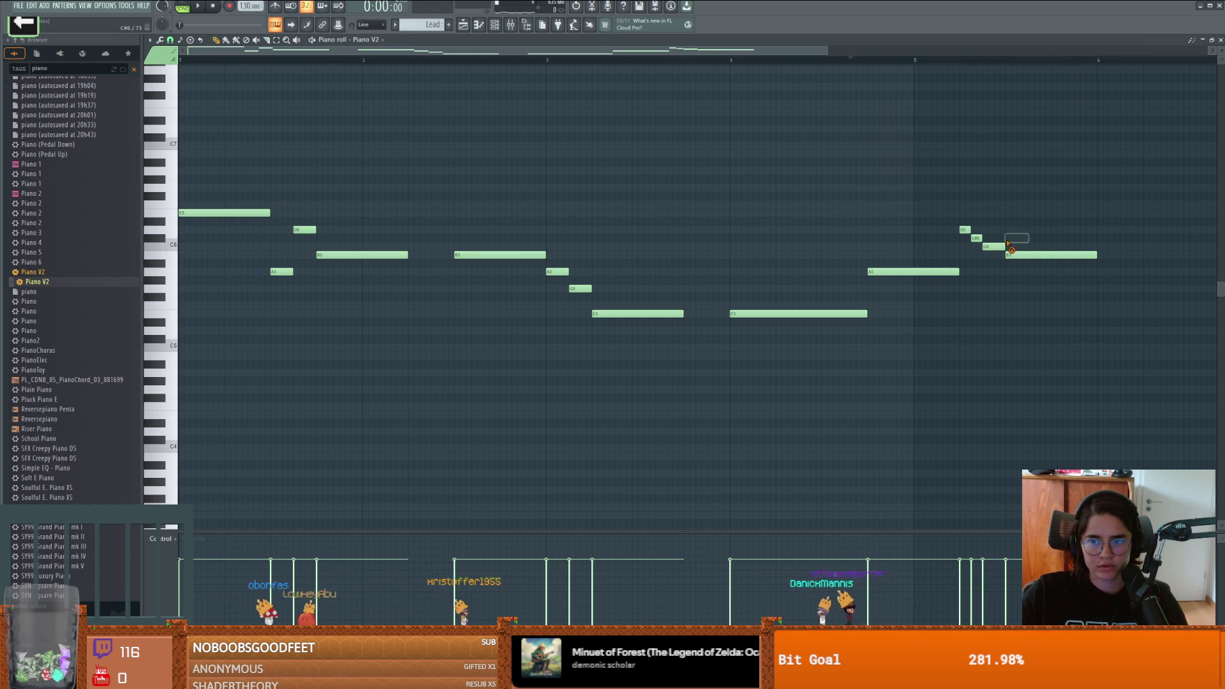
{"action": "left_click_drag", "start_coordinate": [983, 246], "coordinate": [977, 238]}
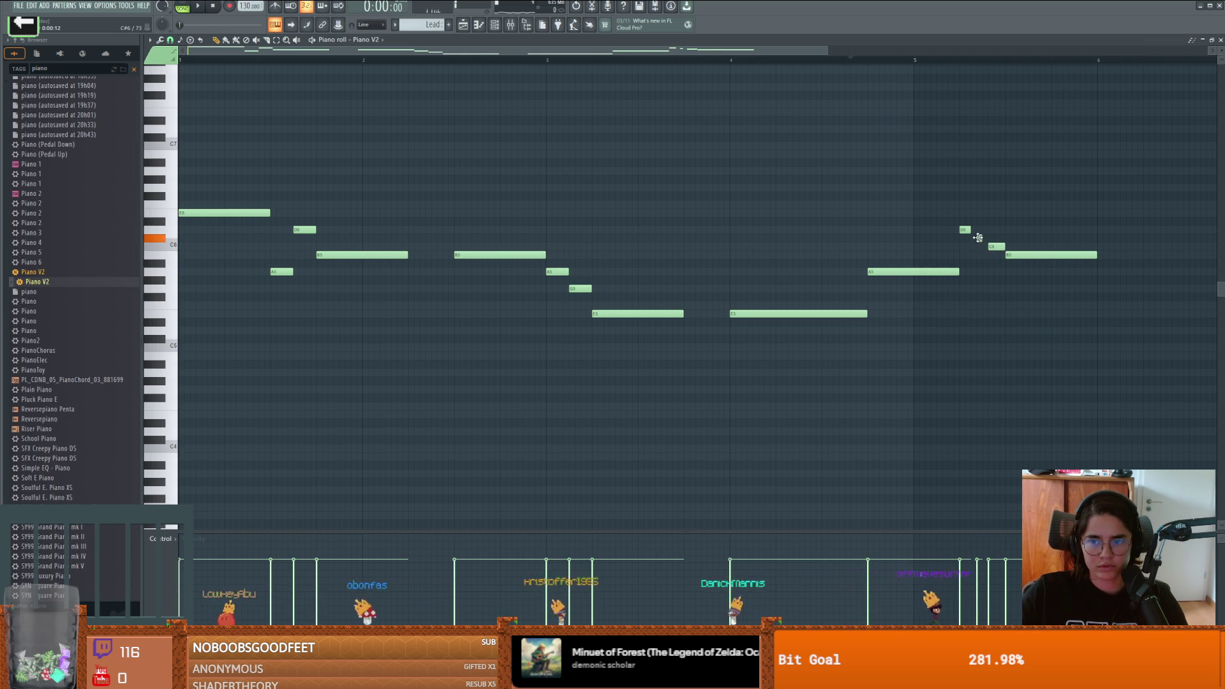
{"action": "key", "text": "space"}
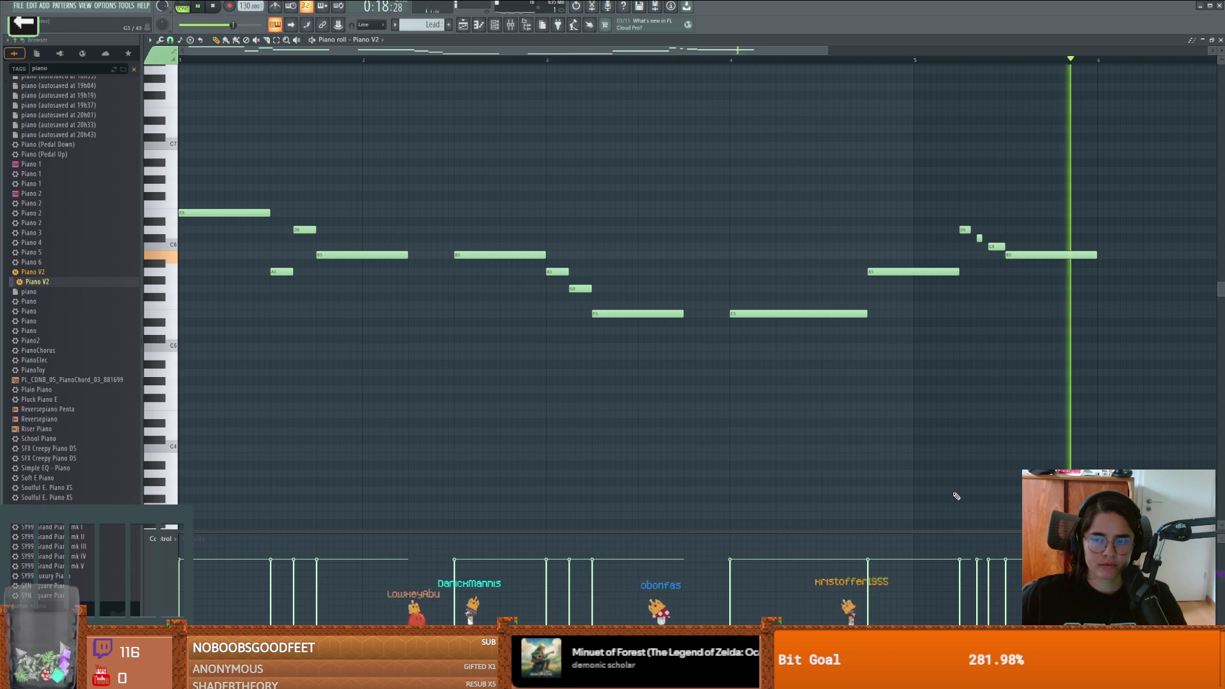
{"action": "key", "text": "space"}
{"action": "key", "text": "F5"}
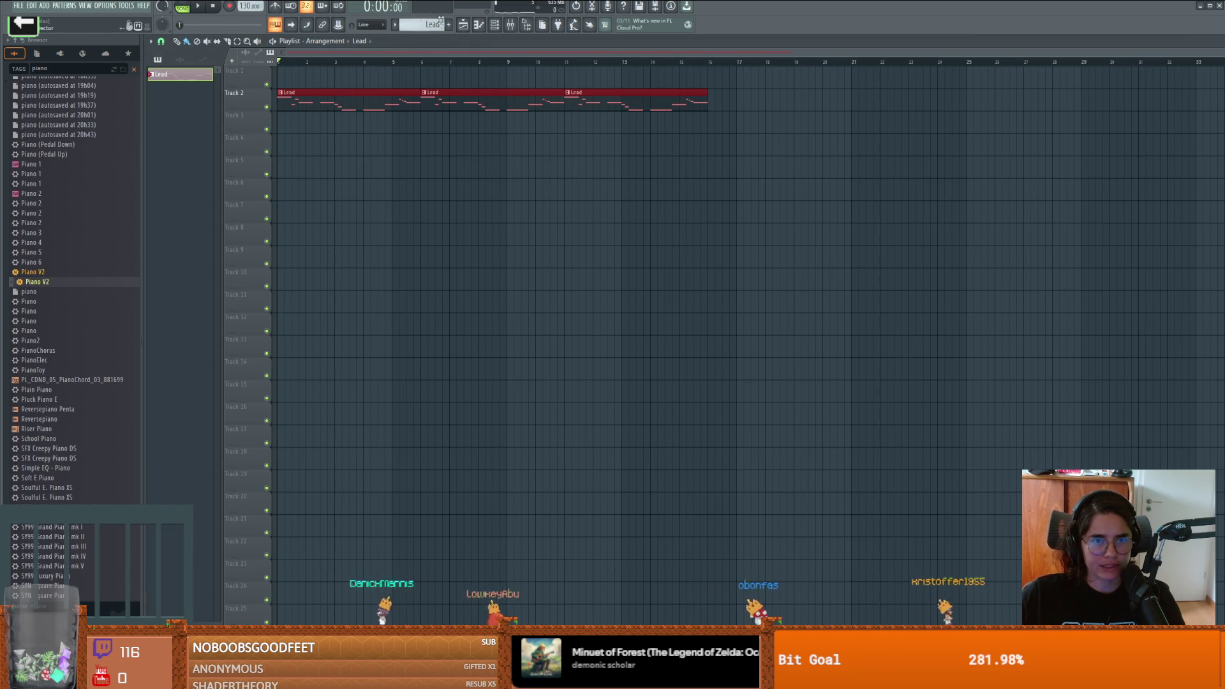
Step: Create a new empty pattern keeping the name 'Pattern 2' and show its channel rack
{"action": "left_click", "coordinate": [452, 26]}
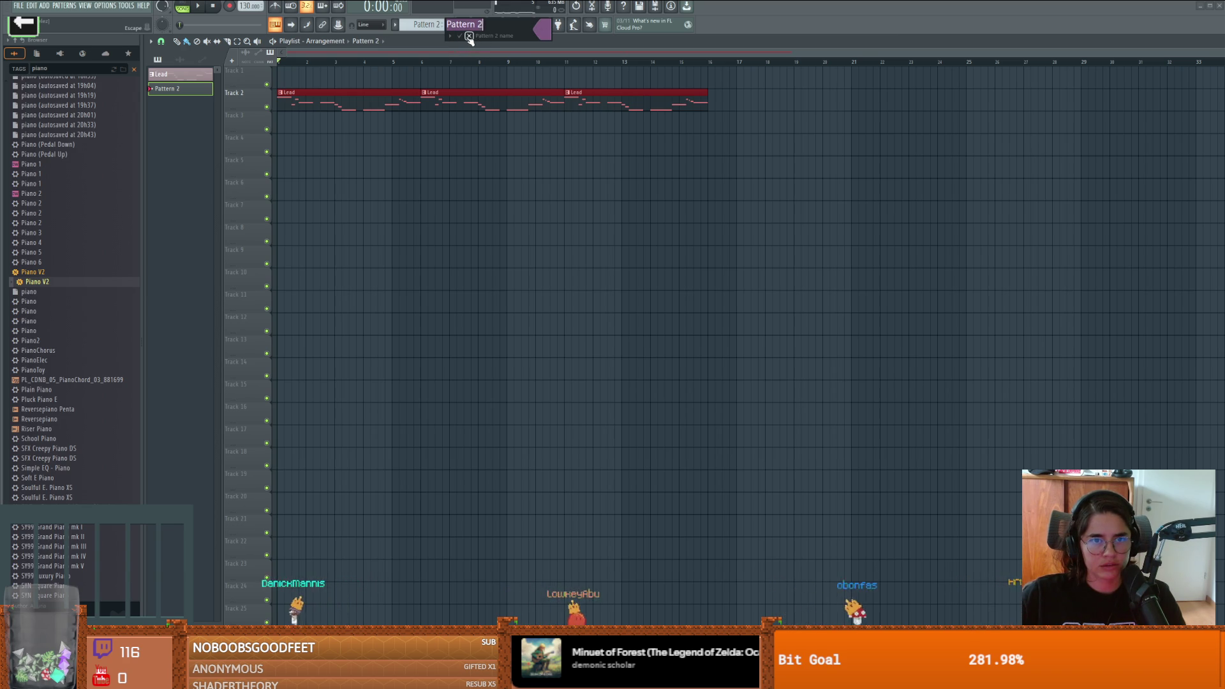
{"action": "key", "text": "Return"}
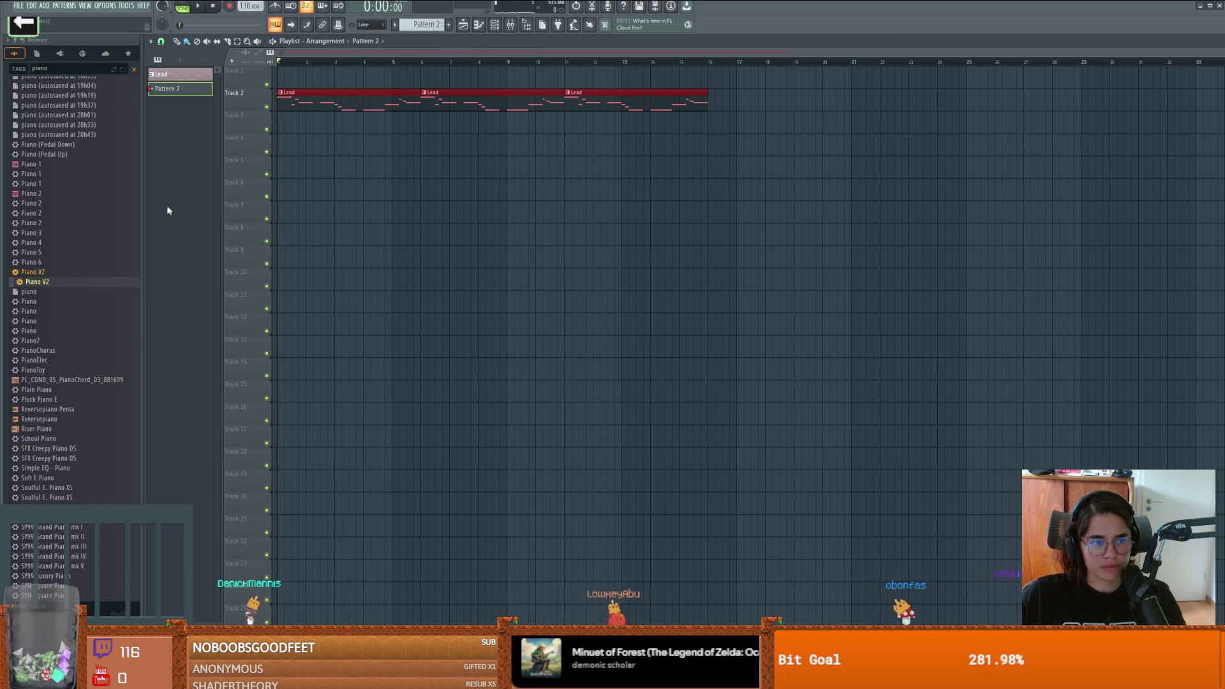
{"action": "left_click", "coordinate": [478, 24]}
{"action": "left_click", "coordinate": [479, 24]}
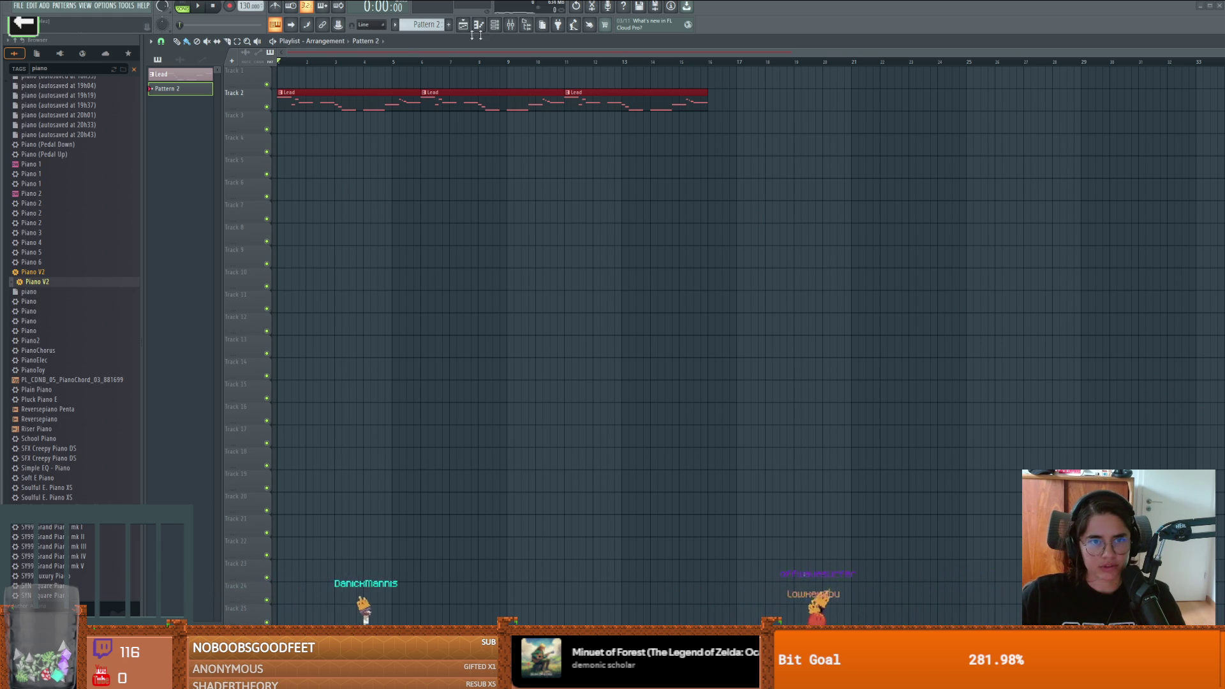
{"action": "mouse_move", "coordinate": [61, 208]}
{"action": "left_mouse_down"}
{"action": "mouse_move", "coordinate": [495, 26]}
{"action": "mouse_move", "coordinate": [501, 34]}
{"action": "left_mouse_up"}
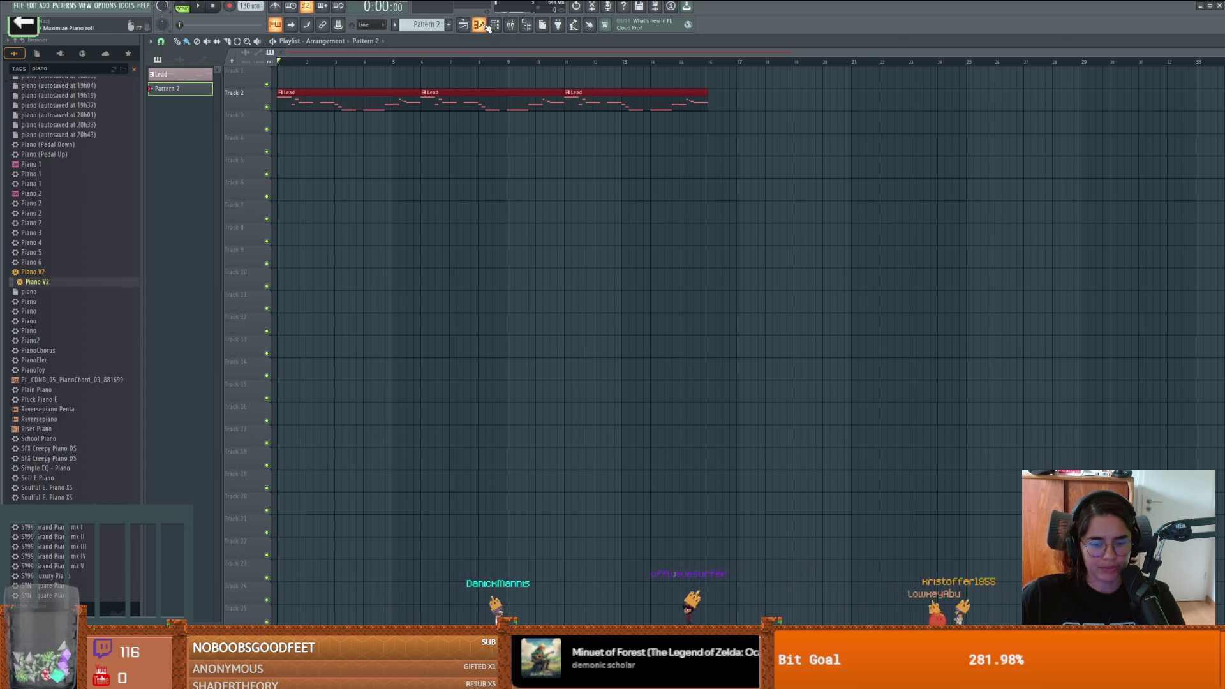
{"action": "left_click", "coordinate": [495, 25]}
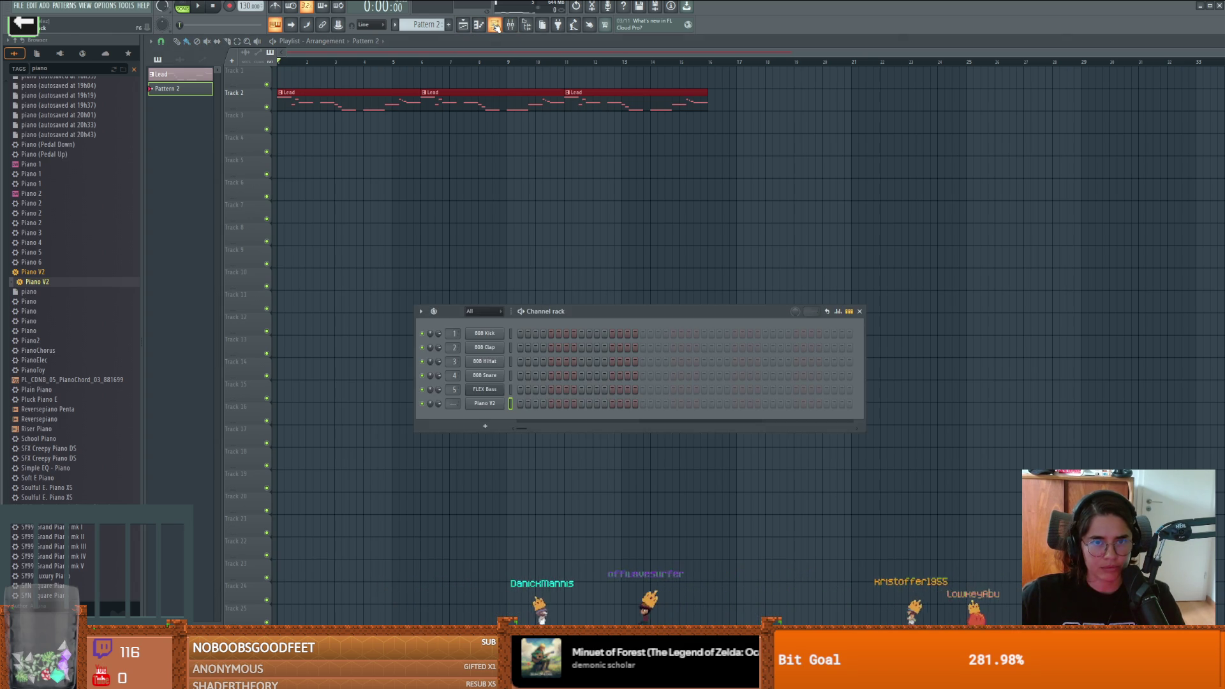
Step: Clear the piano browser filter and preview Dist and Beep Bitkits samples in the Distortion and Blip & Blop folders
{"action": "left_click", "coordinate": [495, 25]}
{"action": "double_click", "coordinate": [75, 71]}
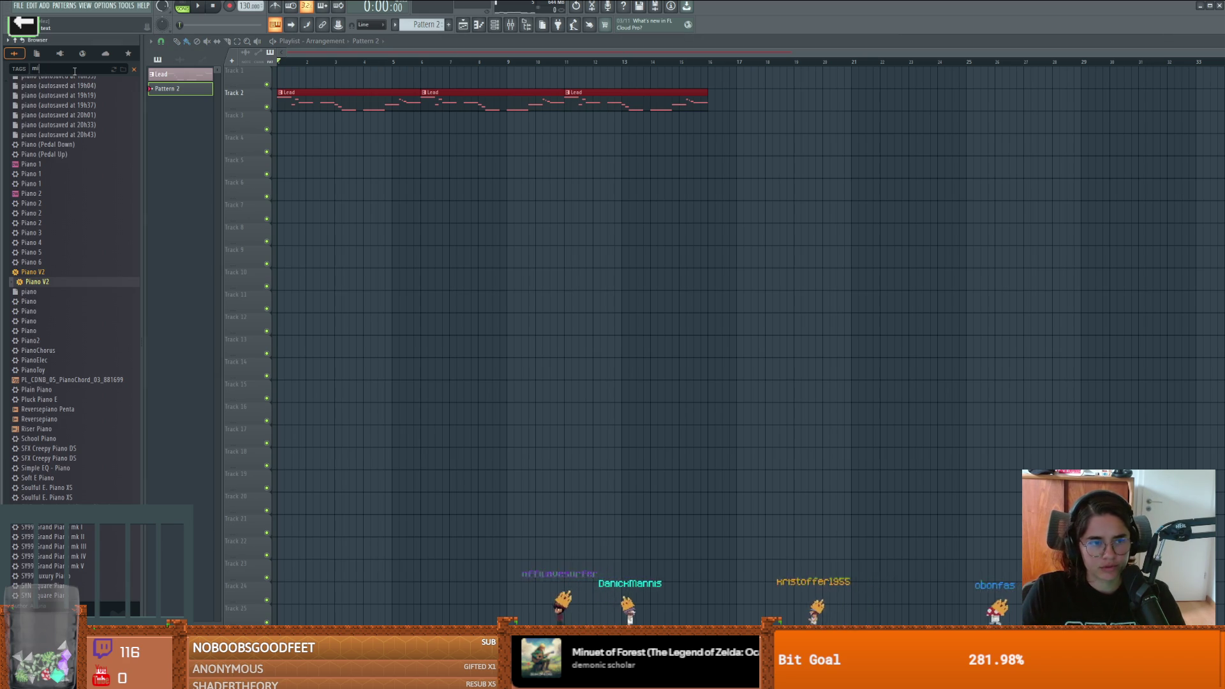
{"action": "key", "text": "BackSpace"}
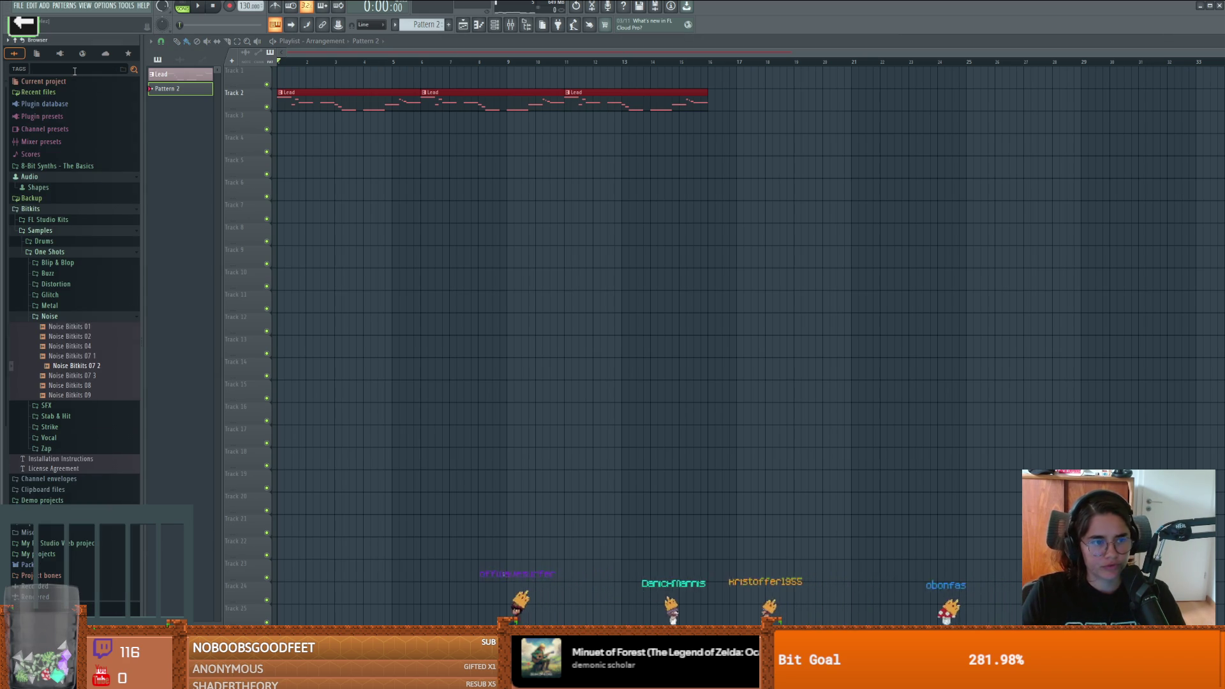
{"action": "left_click", "coordinate": [57, 284]}
{"action": "left_click", "coordinate": [72, 295]}
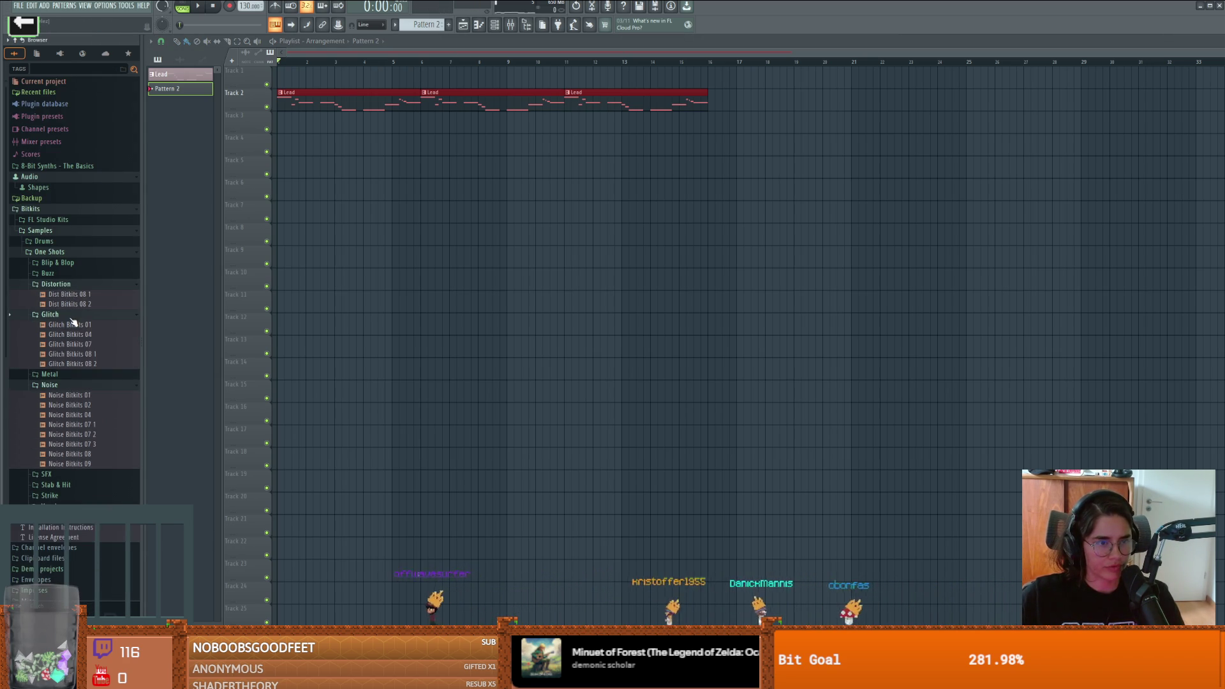
{"action": "left_click", "coordinate": [57, 262]}
{"action": "left_click", "coordinate": [73, 282]}
{"action": "left_click", "coordinate": [75, 310]}
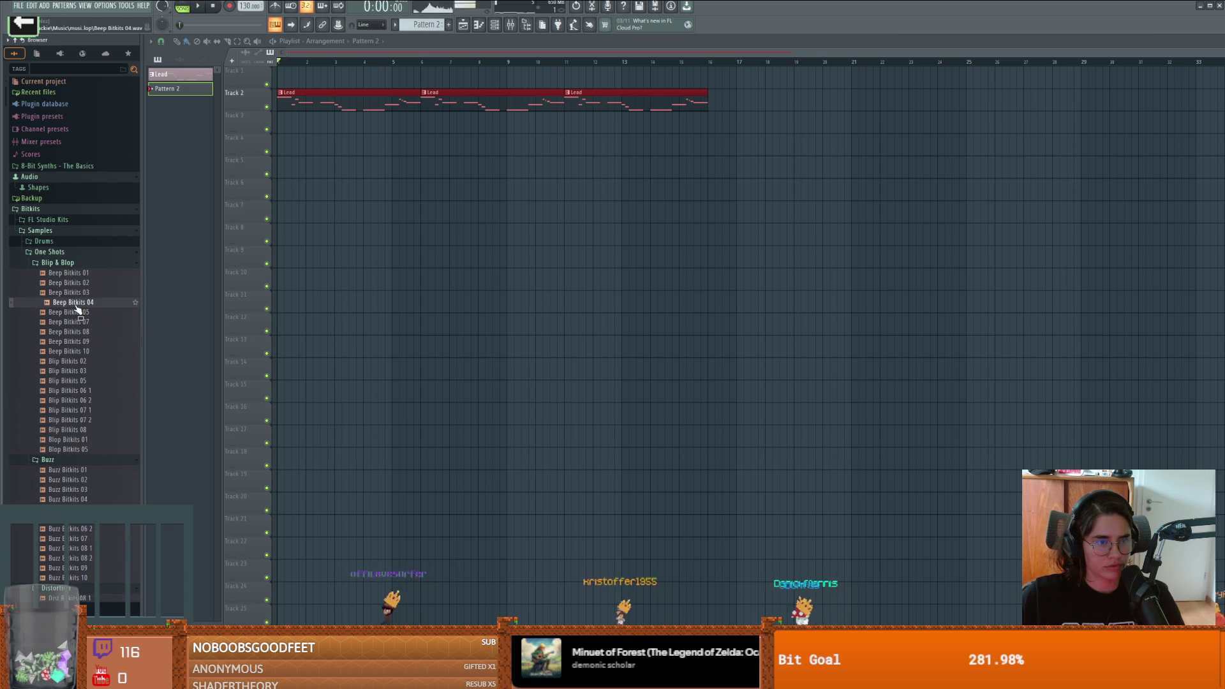
{"action": "left_click", "coordinate": [74, 332]}
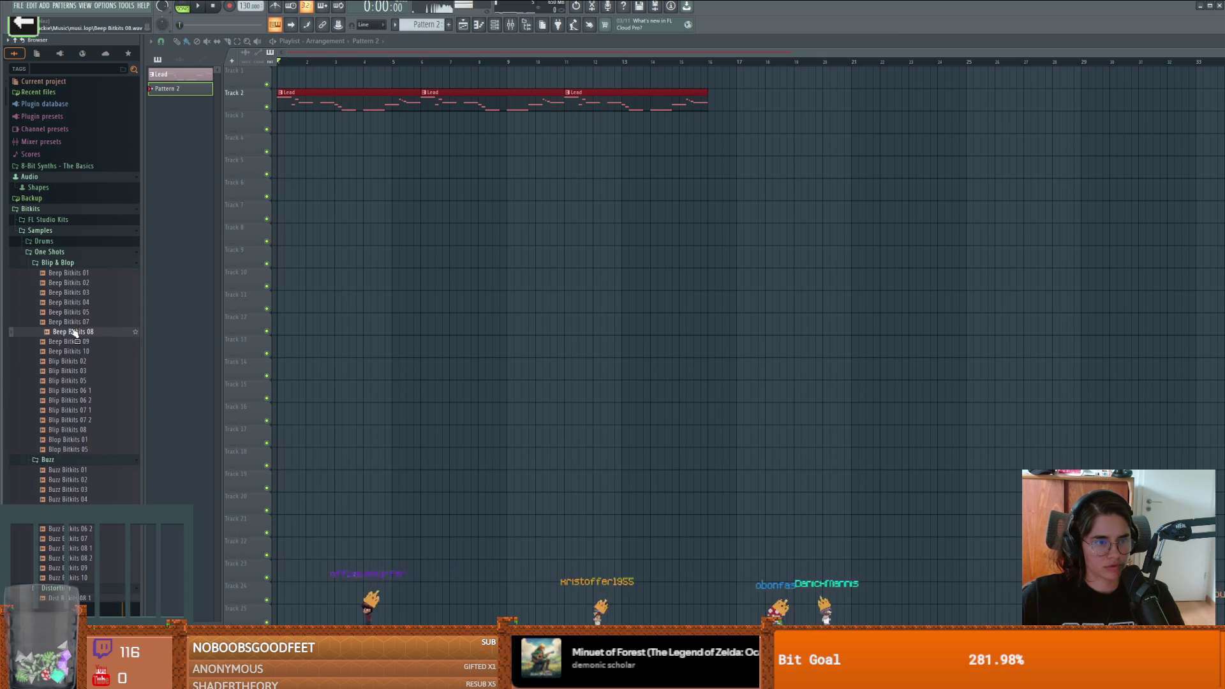
{"action": "left_click", "coordinate": [57, 262]}
{"action": "left_click", "coordinate": [48, 273]}
{"action": "left_click", "coordinate": [57, 284]}
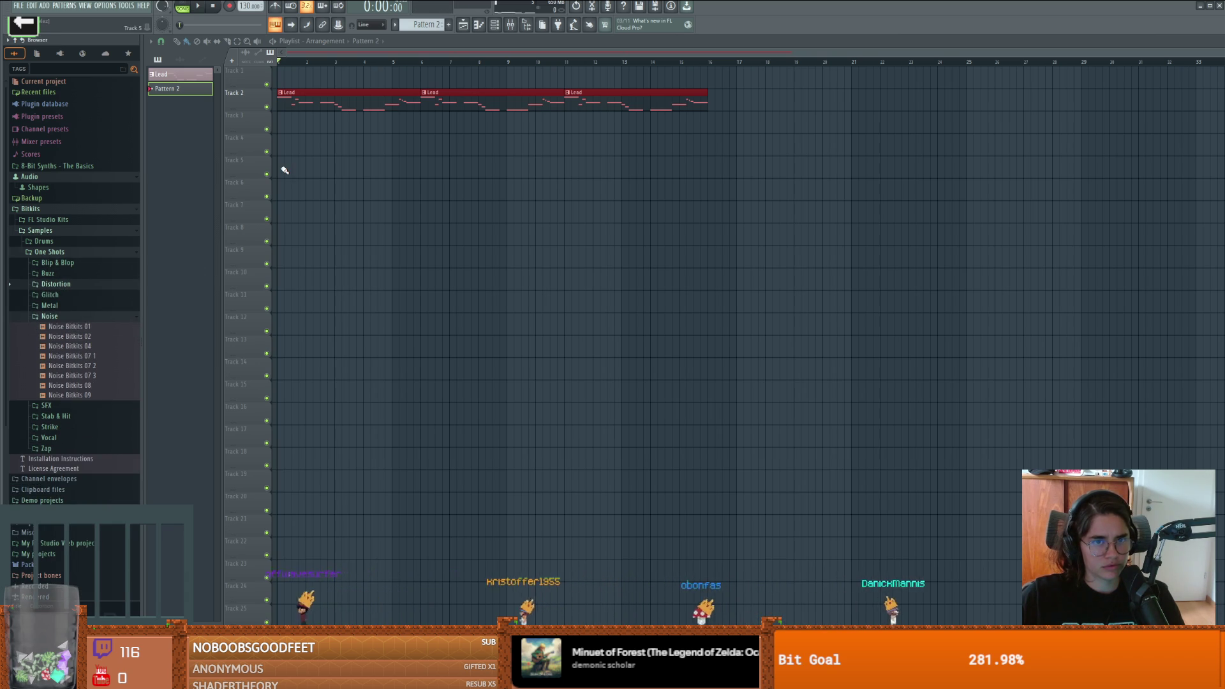
Step: Open the empty Piano V2 piano roll for Pattern 2 and preview a keyboard pitch
{"action": "left_click", "coordinate": [479, 26]}
{"action": "left_click", "coordinate": [479, 26]}
{"action": "left_click", "coordinate": [495, 24]}
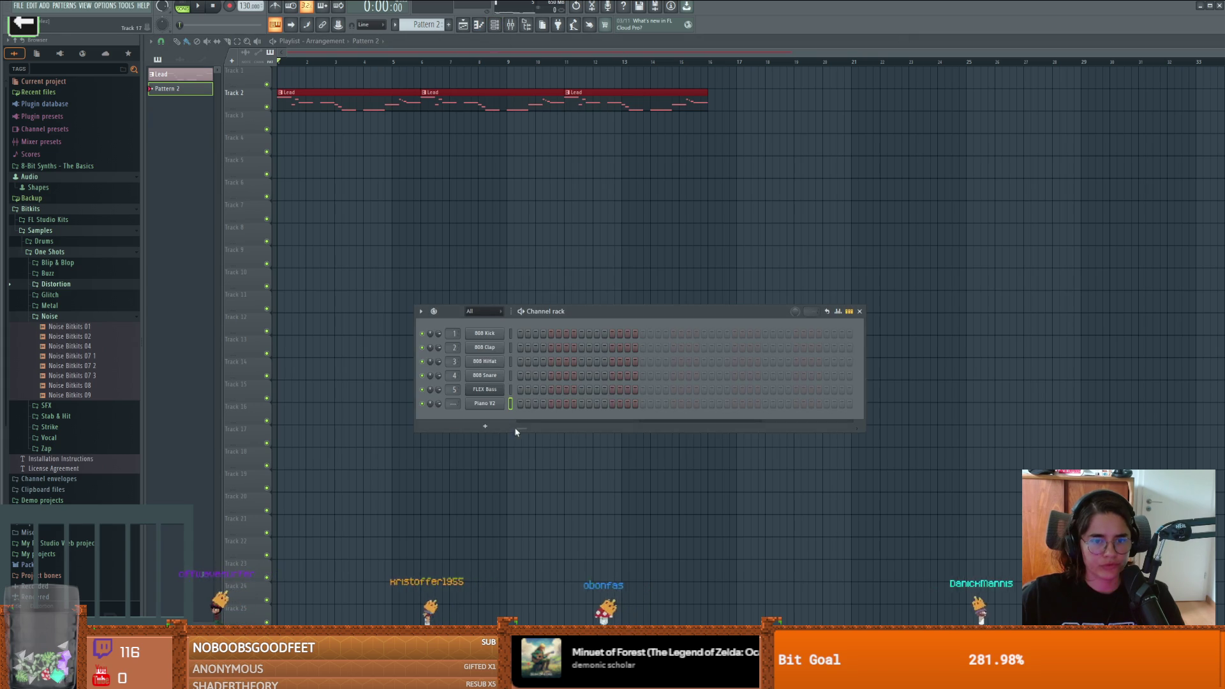
{"action": "left_click", "coordinate": [860, 311]}
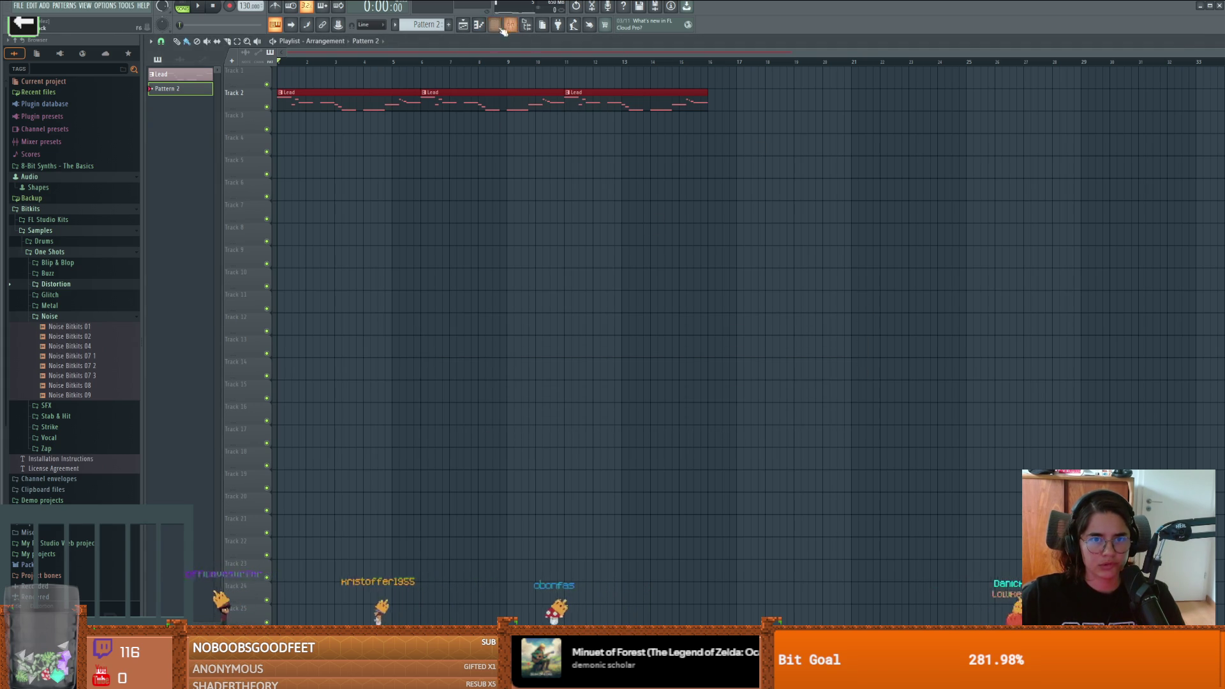
{"action": "left_click", "coordinate": [479, 26]}
{"action": "left_click", "coordinate": [179, 430]}
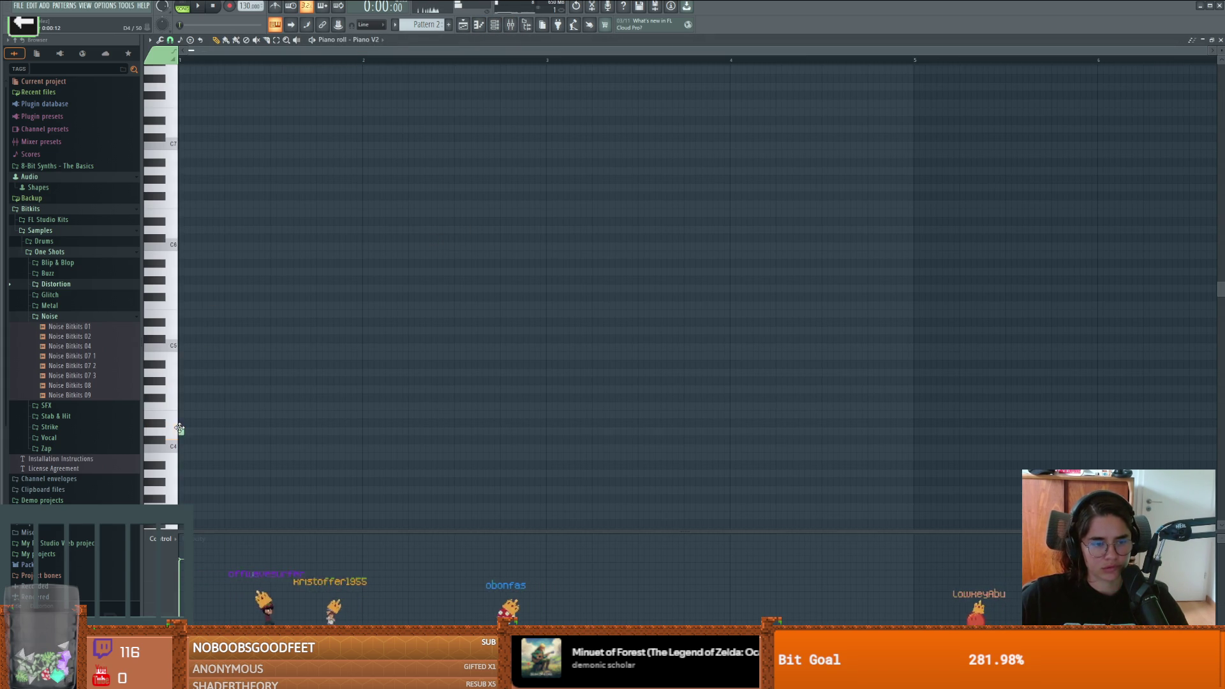
Step: Pitch the first notes to G#3 and E3, add a D3 note, and play it back
{"action": "key", "text": "space"}
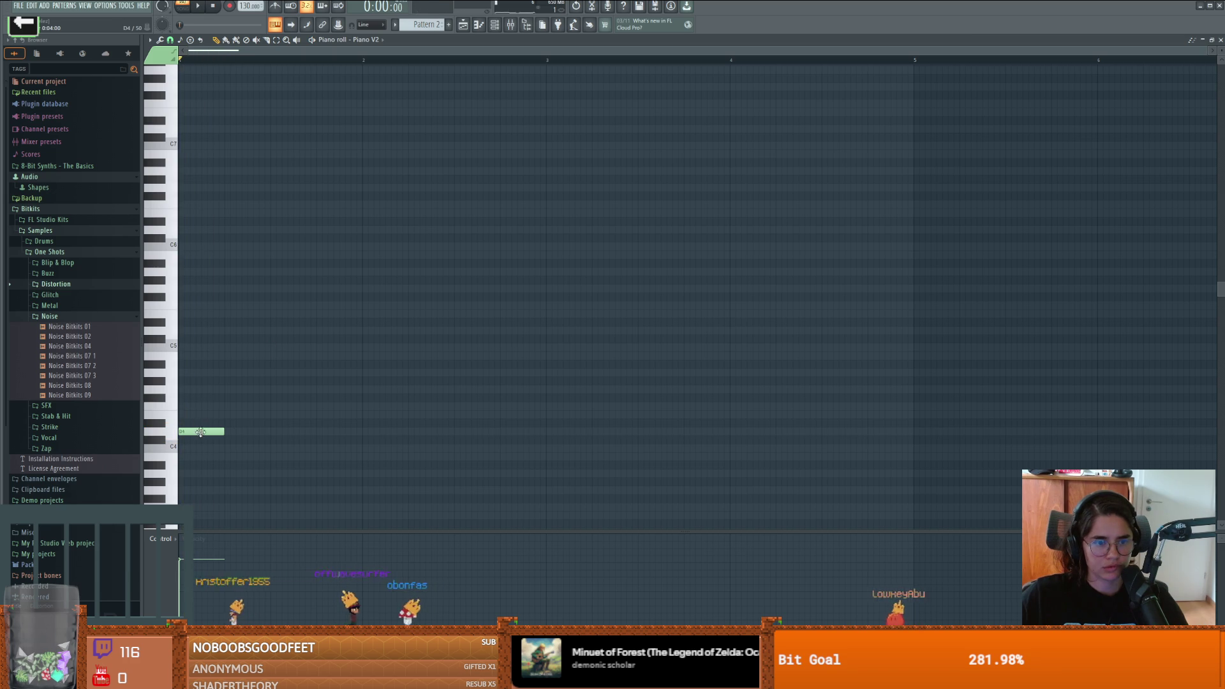
{"action": "left_click_drag", "start_coordinate": [202, 469], "coordinate": [203, 479]}
{"action": "scroll", "coordinate": [196, 422], "scroll_direction": "down", "scroll_amount": 4}
{"action": "left_click_drag", "start_coordinate": [192, 375], "coordinate": [195, 418]}
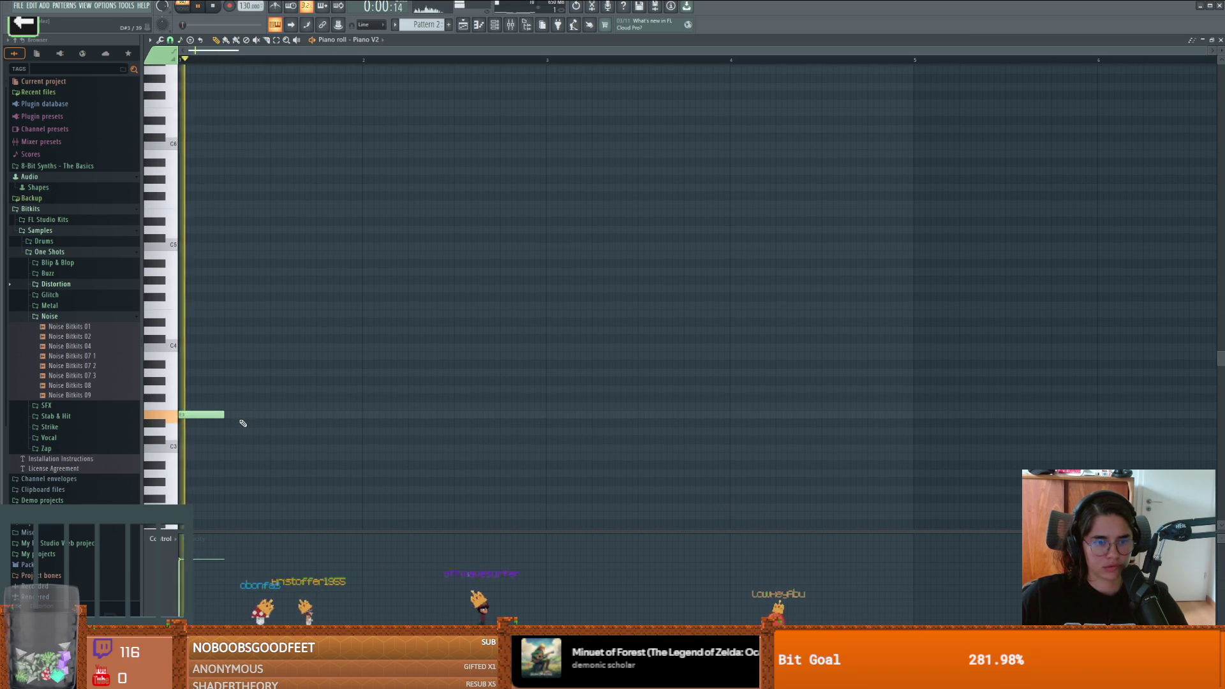
{"action": "left_click", "coordinate": [231, 406]}
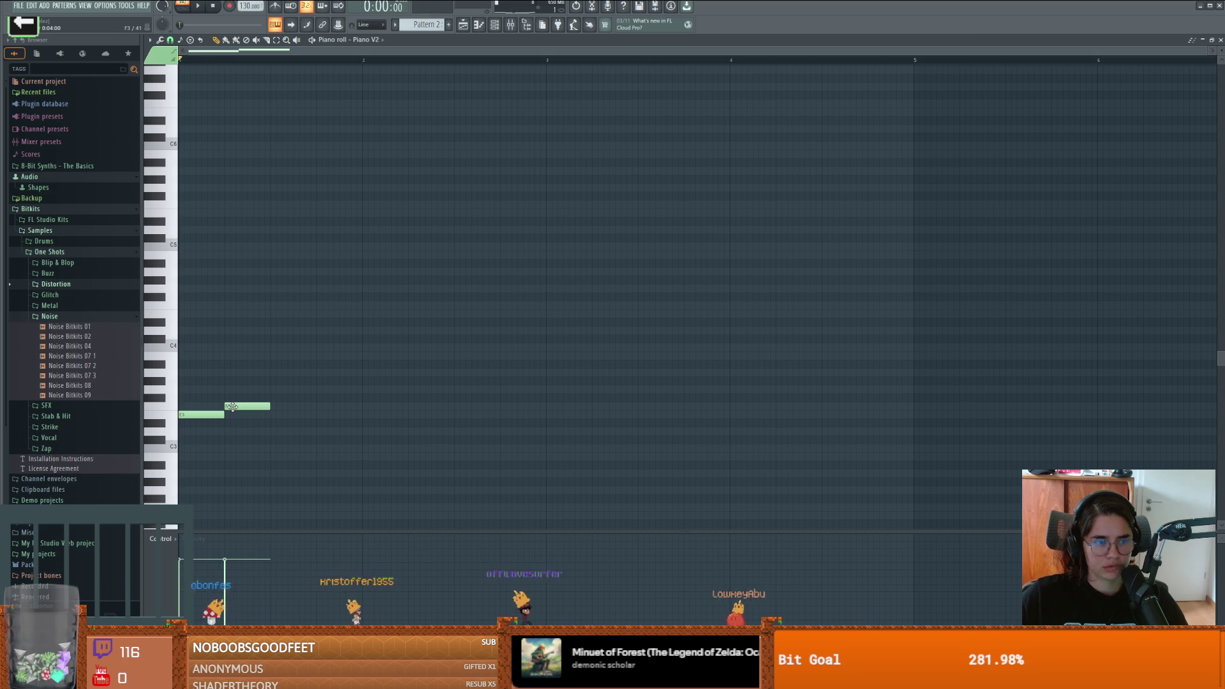
{"action": "mouse_move", "coordinate": [232, 406]}
{"action": "left_mouse_down"}
{"action": "mouse_move", "coordinate": [234, 432]}
{"action": "mouse_move", "coordinate": [246, 379]}
{"action": "mouse_move", "coordinate": [273, 405]}
{"action": "mouse_move", "coordinate": [249, 413]}
{"action": "mouse_move", "coordinate": [246, 369]}
{"action": "mouse_move", "coordinate": [244, 400]}
{"action": "left_mouse_up"}
{"action": "key", "text": "space"}
{"action": "key", "text": "space"}
{"action": "key", "text": "space"}
{"action": "key", "text": "space"}
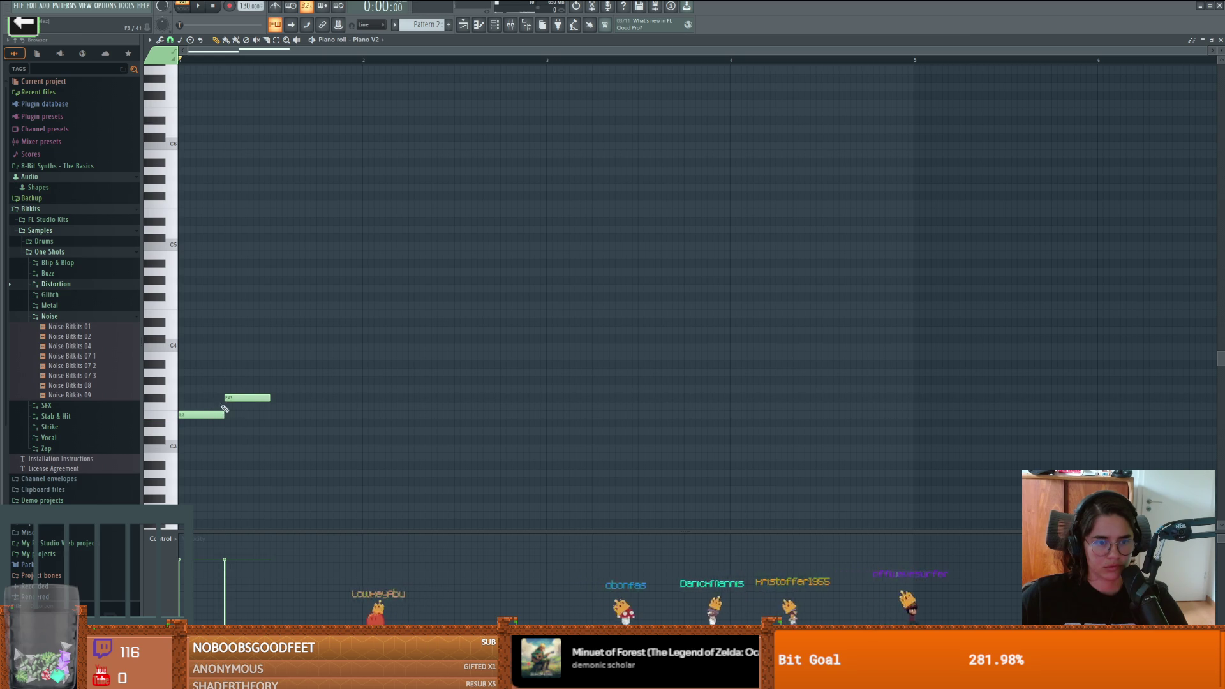
Step: Add a G3 note followed by a second G3 note, and audition the melody
{"action": "left_click", "coordinate": [231, 406]}
{"action": "left_click_drag", "start_coordinate": [240, 400], "coordinate": [238, 389]}
{"action": "key", "text": "space"}
{"action": "key", "text": "space"}
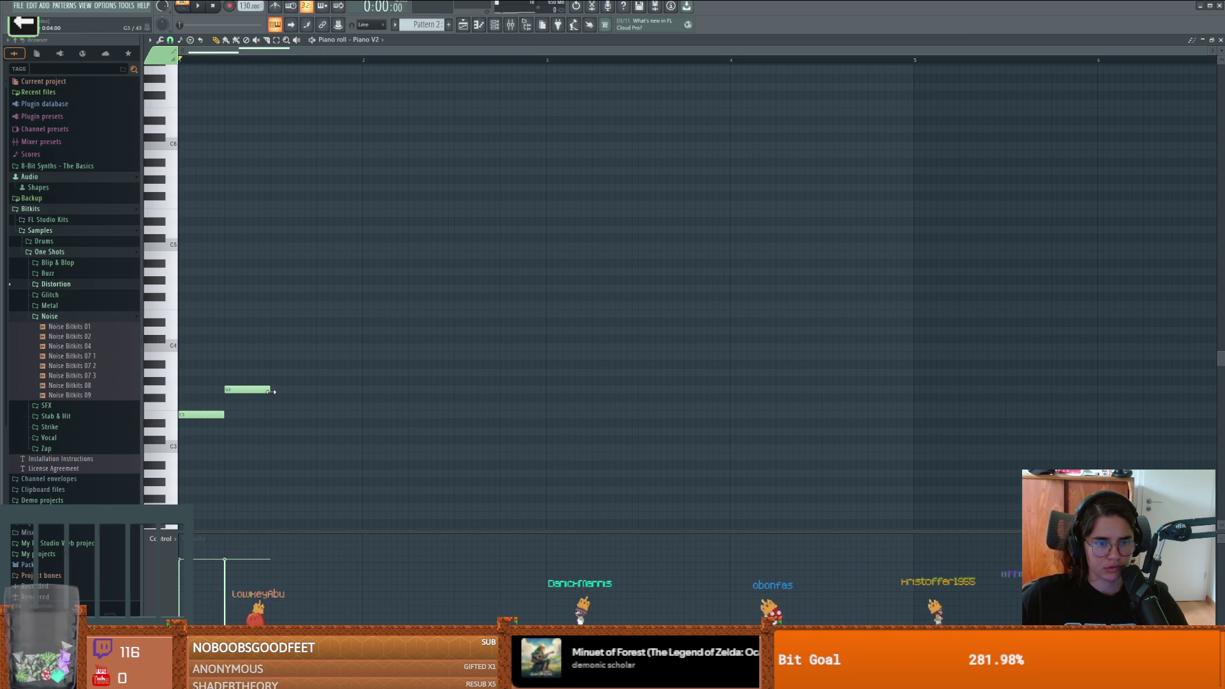
{"action": "double_click", "coordinate": [248, 391]}
{"action": "left_click", "coordinate": [661, 411]}
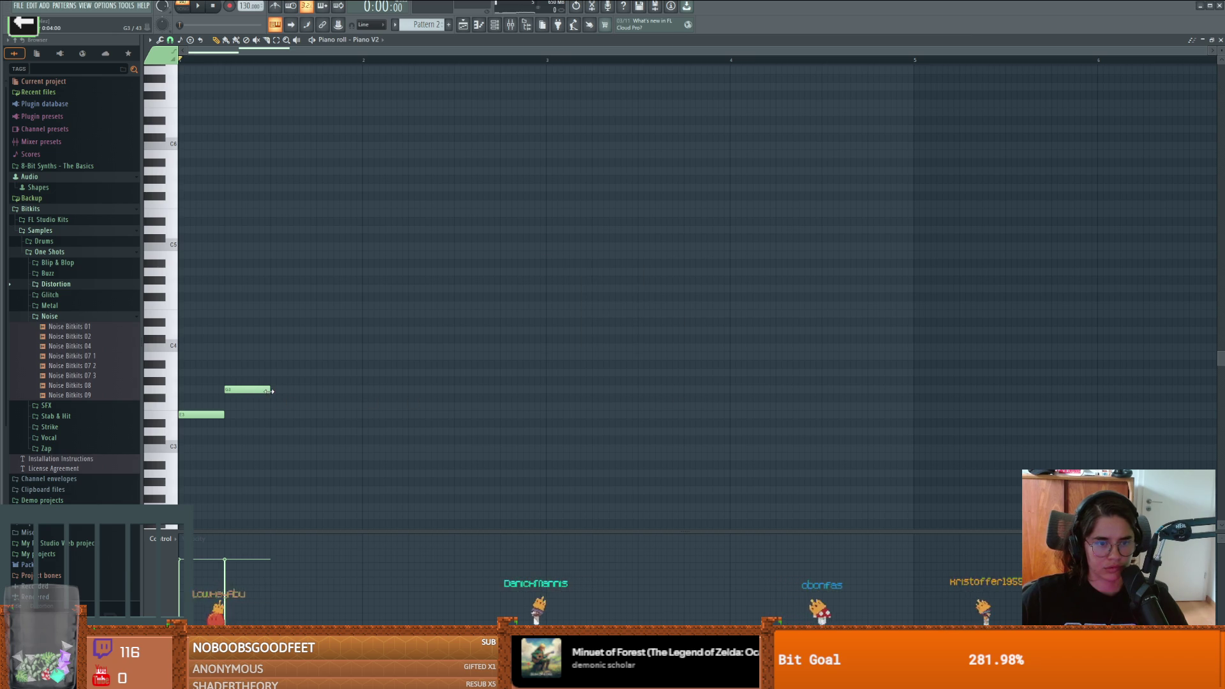
{"action": "left_click", "coordinate": [255, 389]}
{"action": "key", "text": "space"}
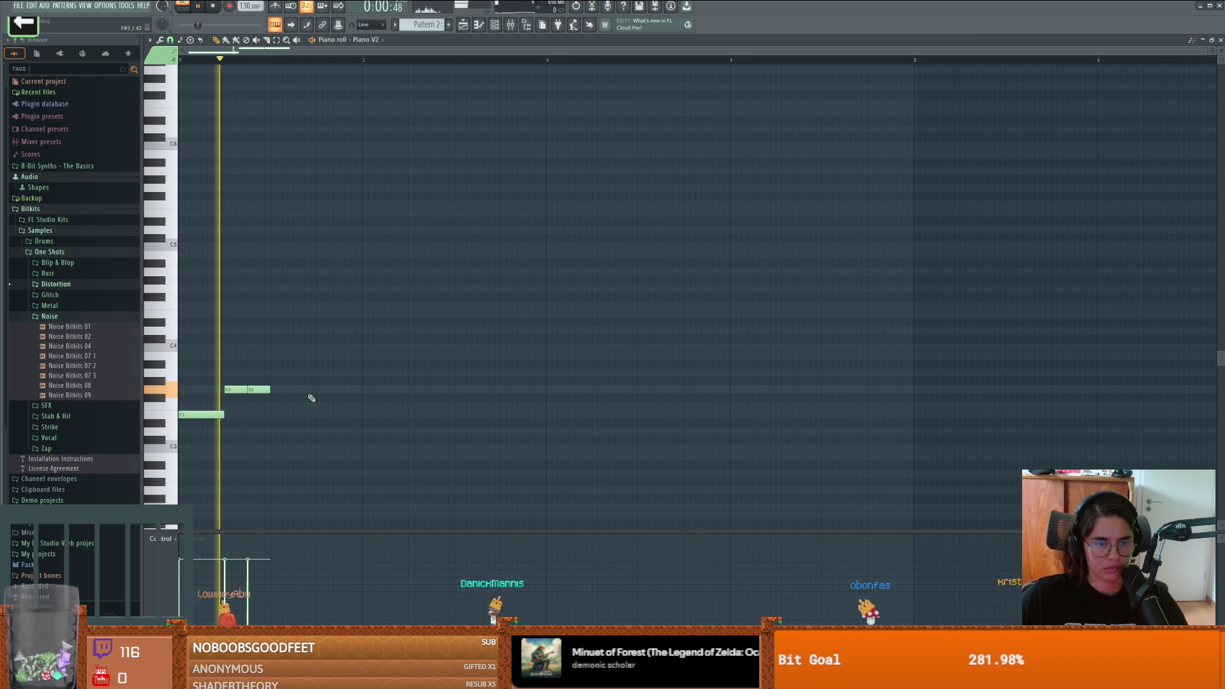
{"action": "key", "text": "space"}
{"action": "left_click", "coordinate": [261, 390]}
{"action": "key", "text": "space"}
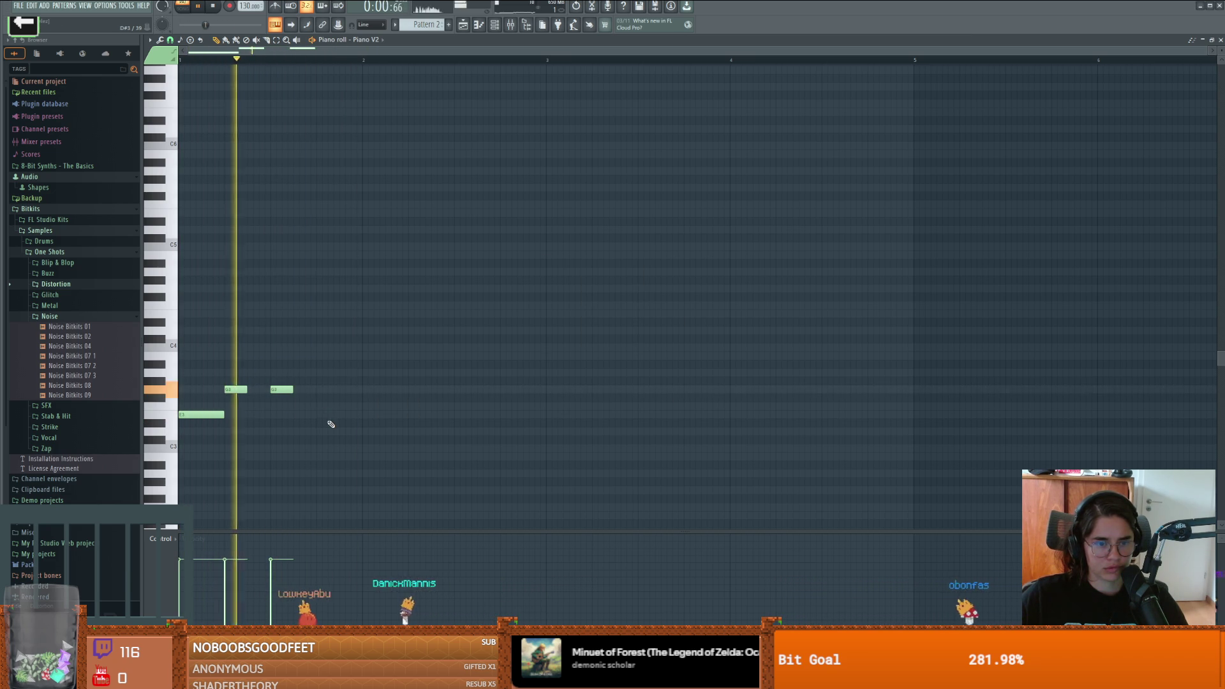
Step: Finish the phrase with a short C#3 note and a C3 note, play it, then return to the Playlist
{"action": "left_click", "coordinate": [318, 415]}
{"action": "key", "text": "space"}
{"action": "left_click_drag", "start_coordinate": [322, 421], "coordinate": [322, 439]}
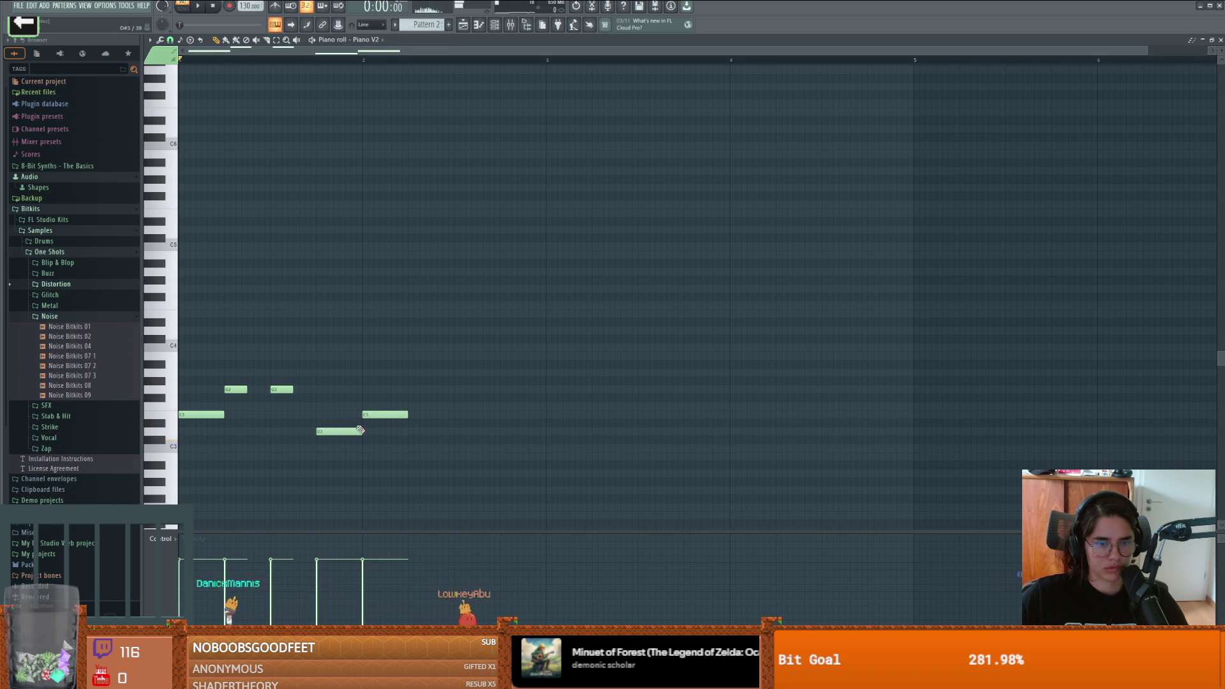
{"action": "left_click", "coordinate": [412, 415]}
{"action": "key", "text": "space"}
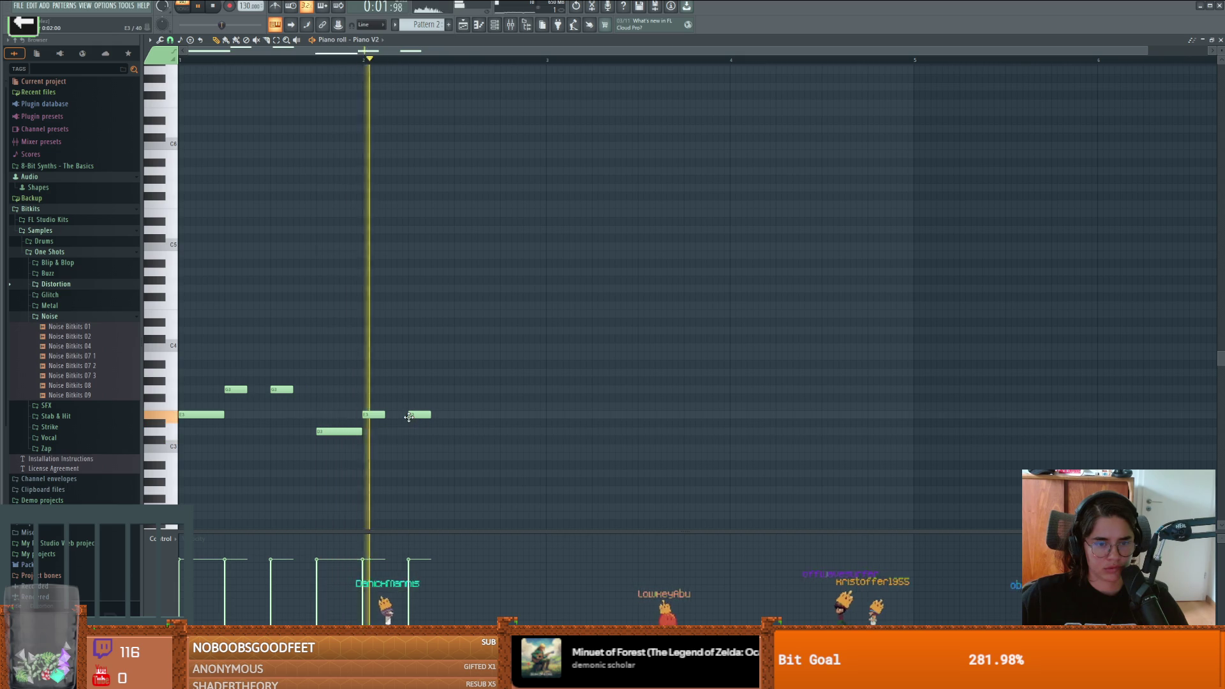
{"action": "key", "text": "space"}
{"action": "key", "text": "F5"}
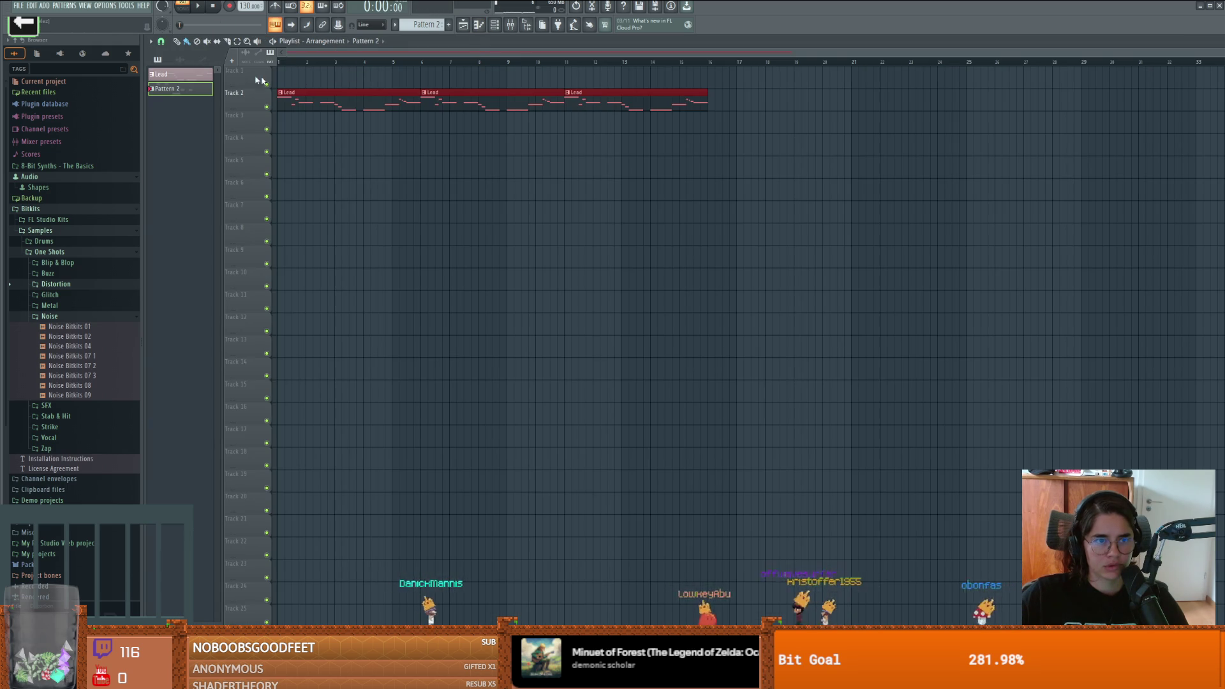
Step: Paint Pattern 2 clips on Track 1 to bar 13, play in Song mode, then delete those clips
{"action": "left_click_drag", "start_coordinate": [286, 82], "coordinate": [619, 88]}
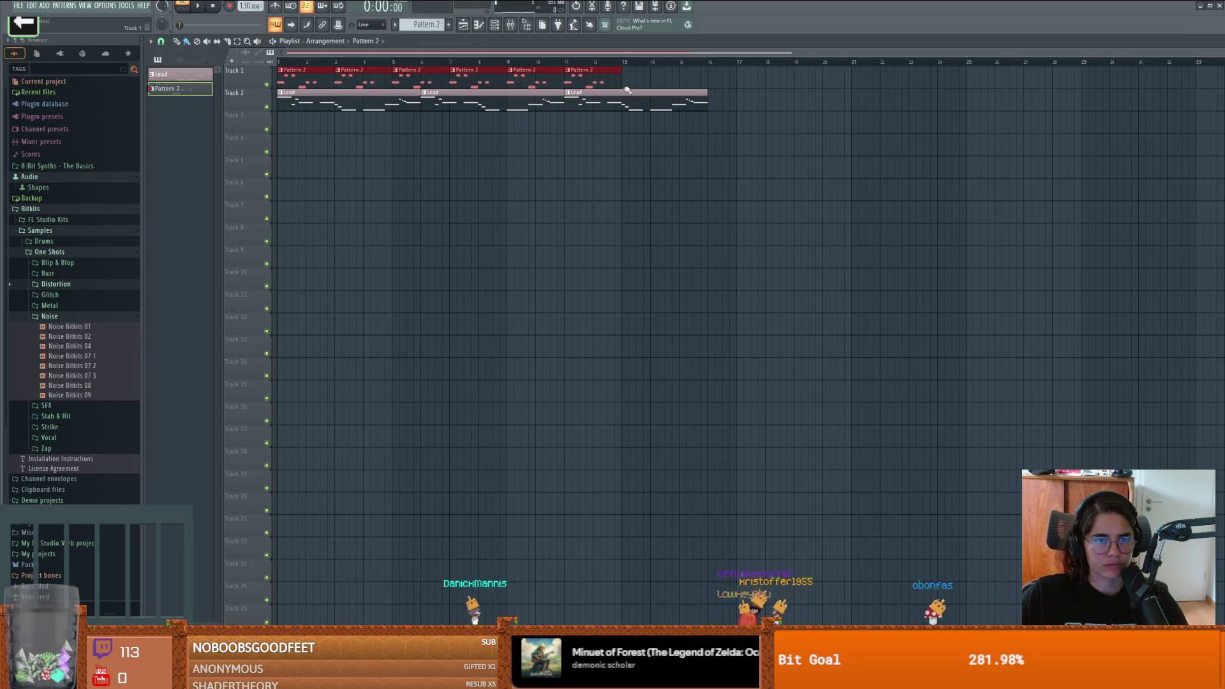
{"action": "left_click", "coordinate": [191, 14]}
{"action": "key", "text": "space"}
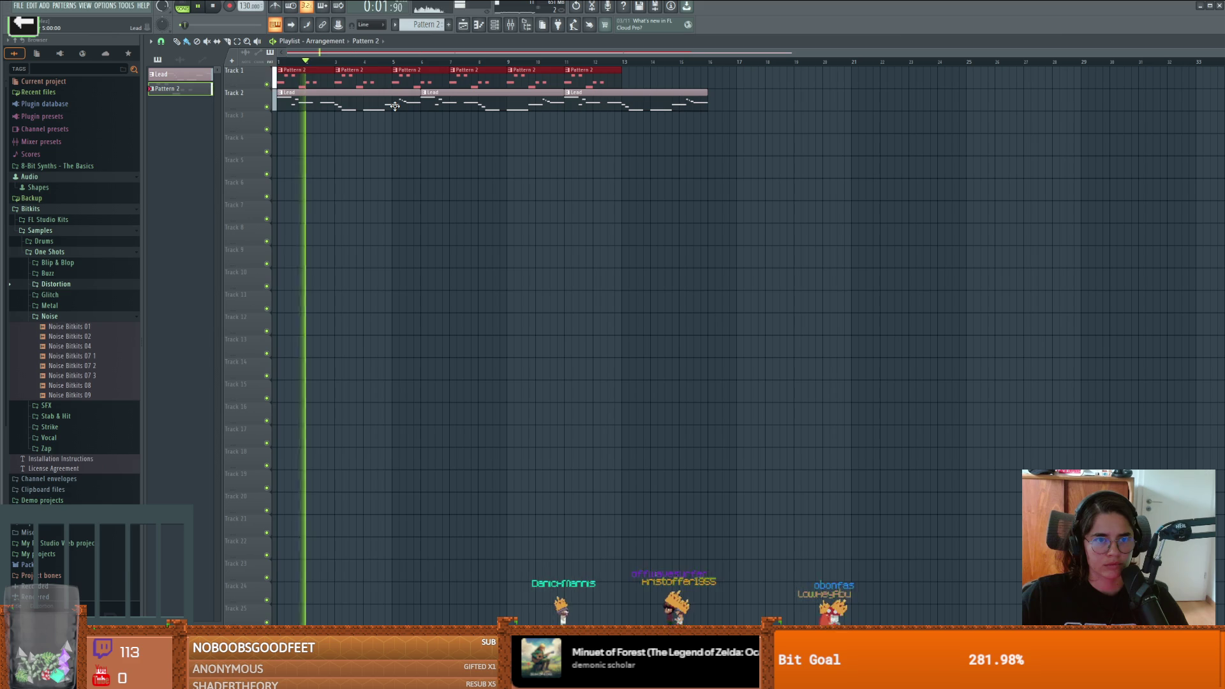
{"action": "key", "text": "space"}
{"action": "right_click", "coordinate": [383, 80]}
{"action": "right_click", "coordinate": [593, 79]}
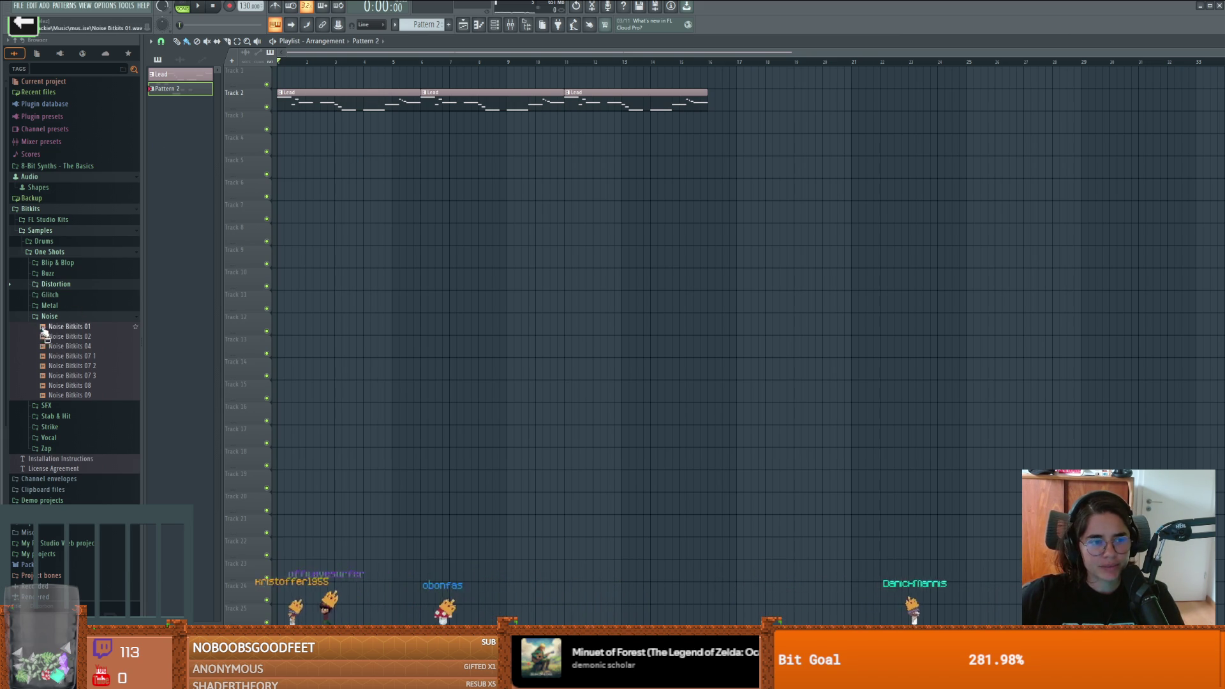
Step: Collapse the Noise, Strike and Vocal browser folders, then open the channel rack and move it higher
{"action": "left_click", "coordinate": [56, 317]}
{"action": "left_click", "coordinate": [67, 350]}
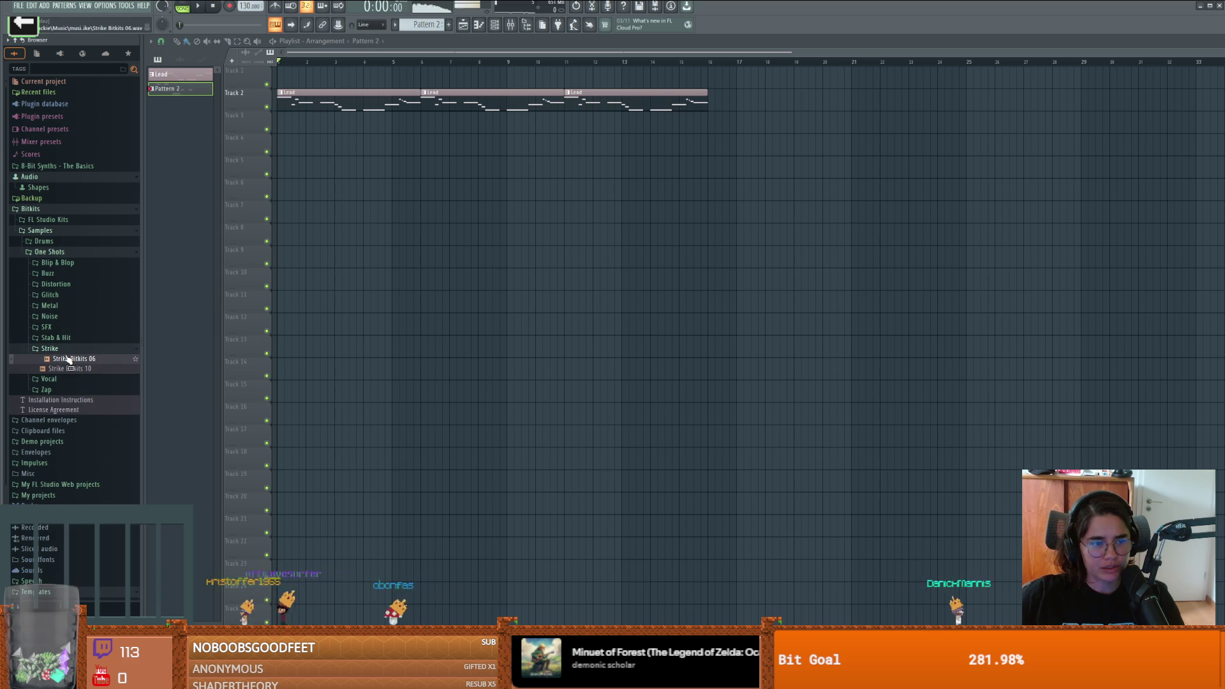
{"action": "left_click", "coordinate": [49, 379]}
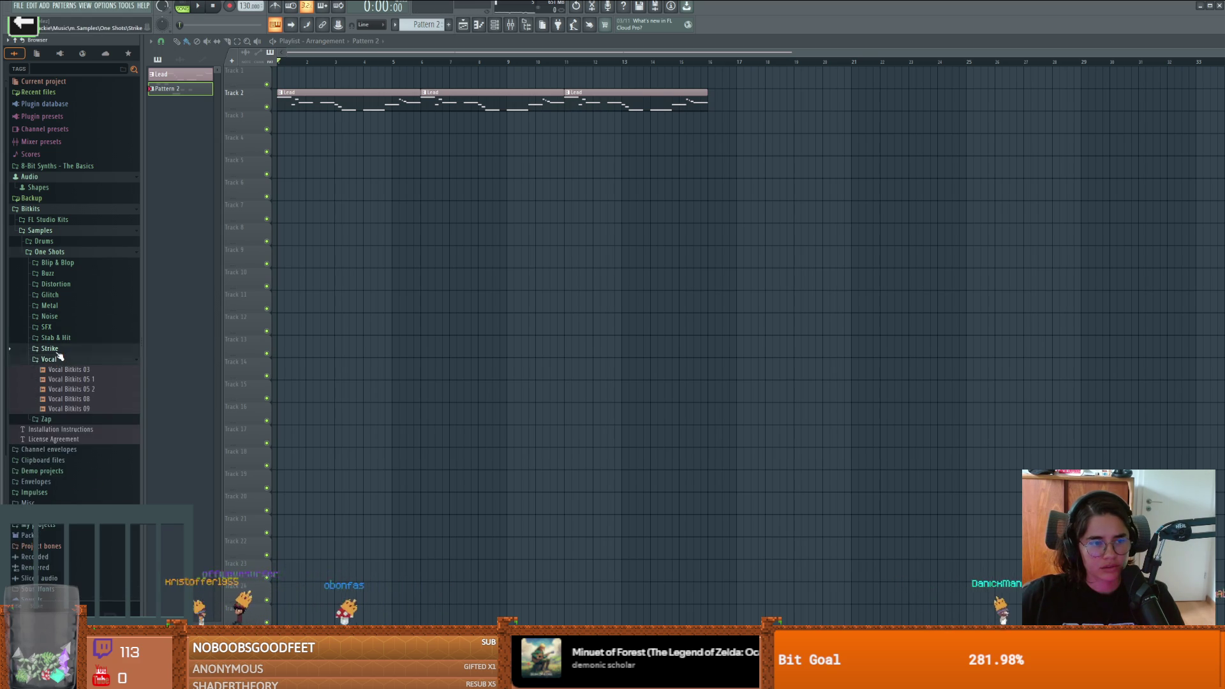
{"action": "left_click", "coordinate": [50, 348]}
{"action": "left_click", "coordinate": [56, 359]}
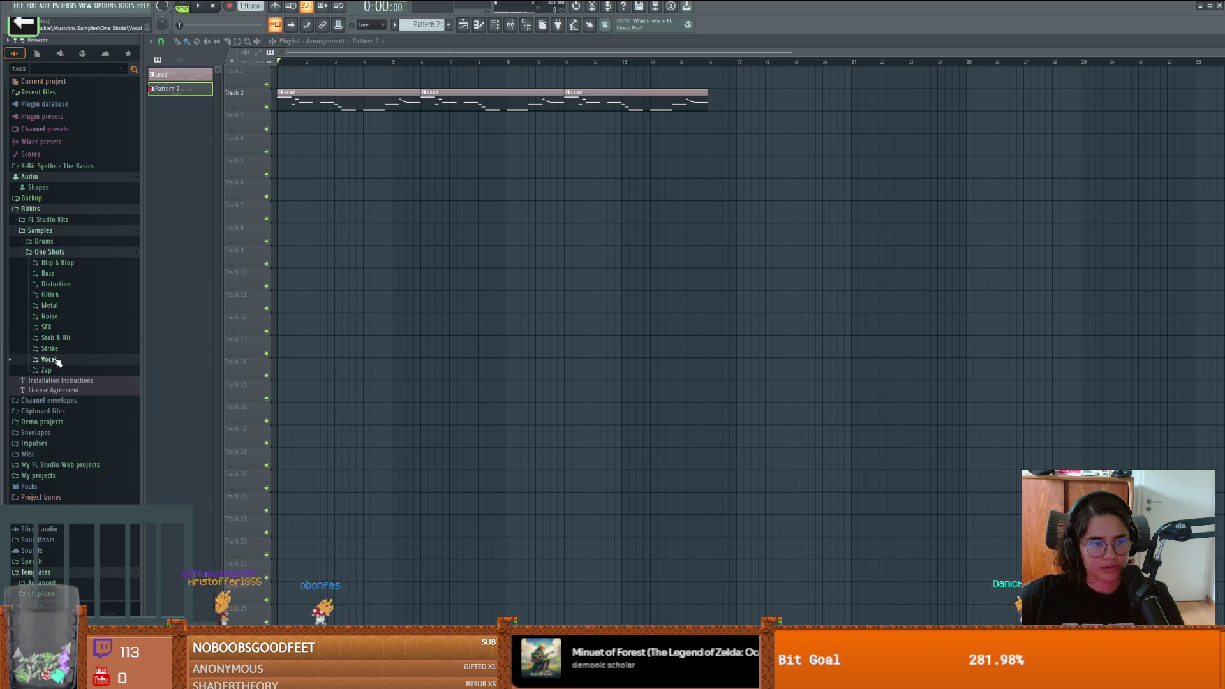
{"action": "left_click", "coordinate": [494, 26]}
{"action": "left_click_drag", "start_coordinate": [520, 326], "coordinate": [546, 192]}
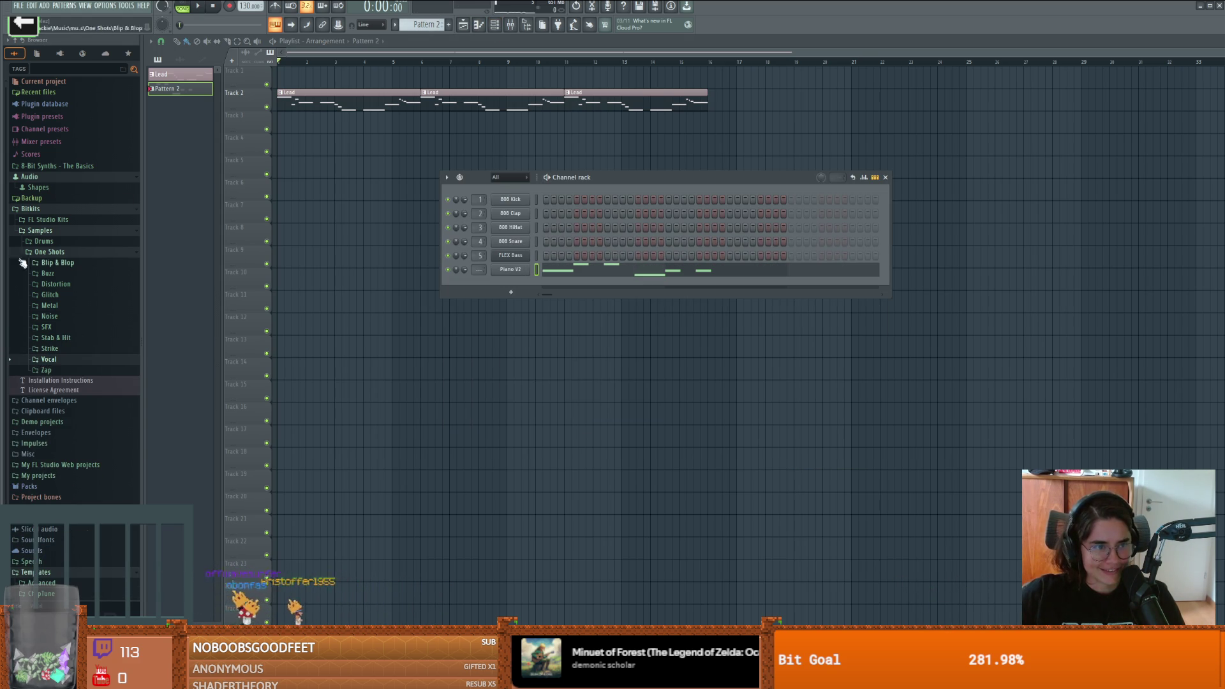
Step: Load ClosedHH Bitkits 02 from Bitkits > Drums > Hihat onto the 808 HiHat channel
{"action": "left_click", "coordinate": [44, 241]}
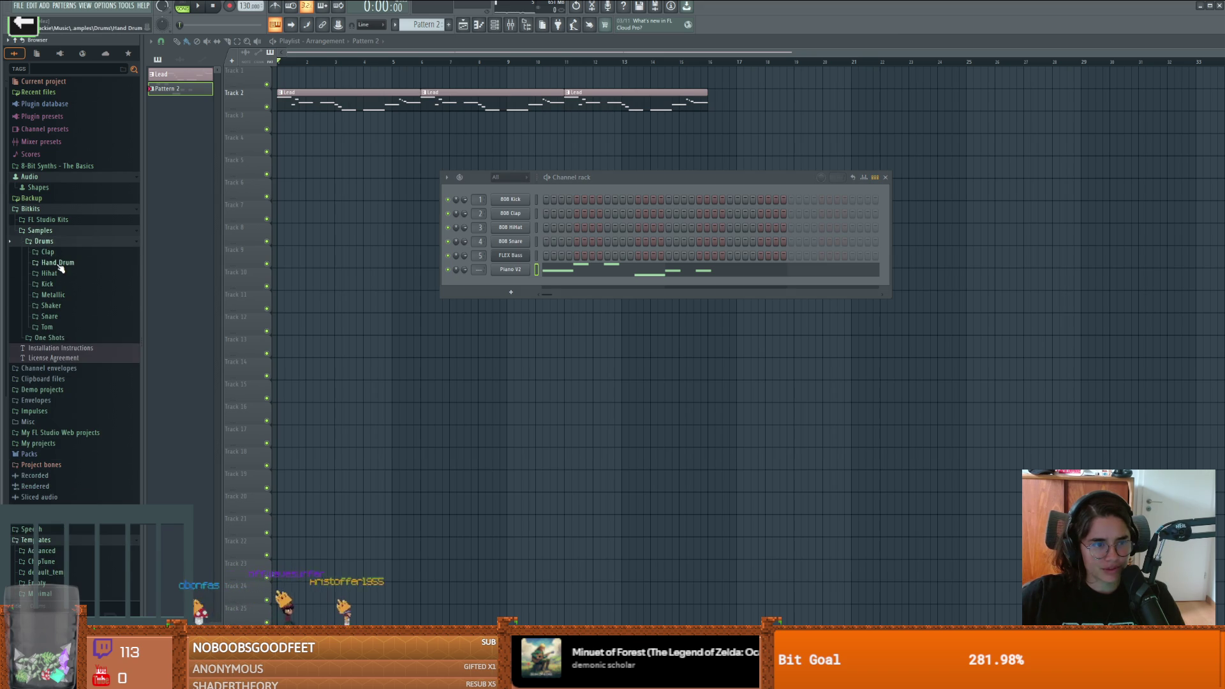
{"action": "left_click", "coordinate": [47, 252]}
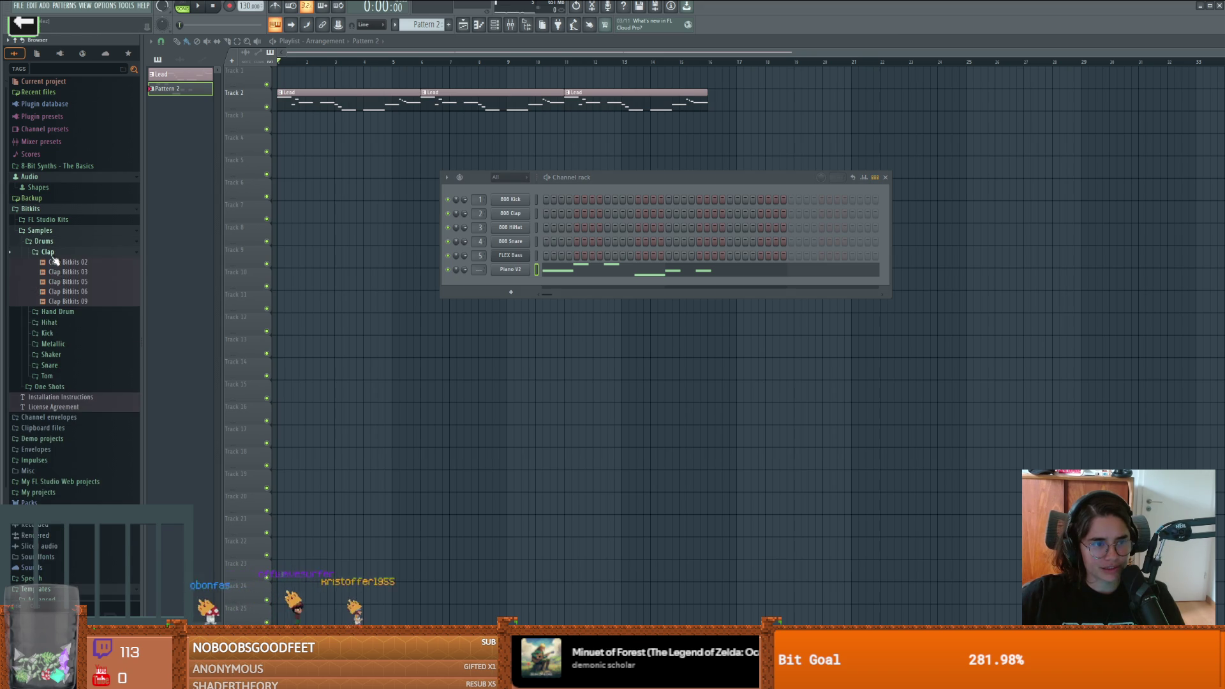
{"action": "left_click", "coordinate": [57, 311]}
{"action": "left_click", "coordinate": [62, 323]}
{"action": "left_click", "coordinate": [49, 342]}
{"action": "left_click", "coordinate": [61, 352]}
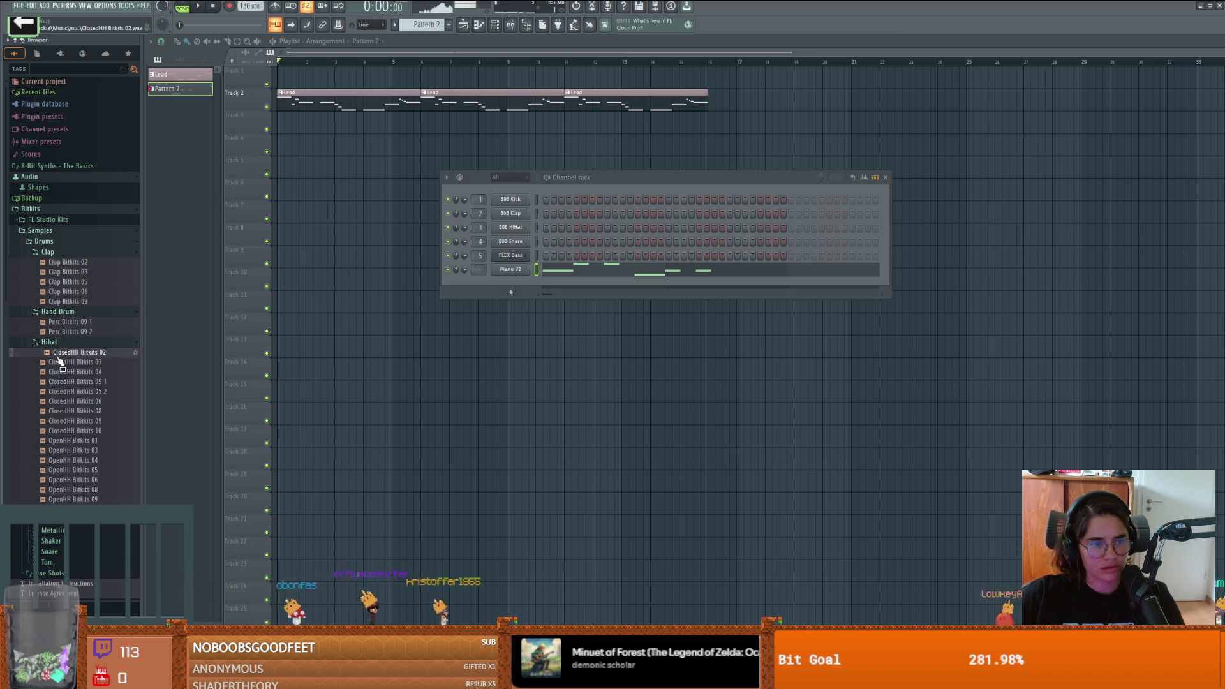
{"action": "mouse_move", "coordinate": [63, 360]}
{"action": "left_mouse_down"}
{"action": "mouse_move", "coordinate": [49, 356]}
{"action": "mouse_move", "coordinate": [514, 204]}
{"action": "mouse_move", "coordinate": [513, 248]}
{"action": "mouse_move", "coordinate": [510, 228]}
{"action": "left_mouse_up"}
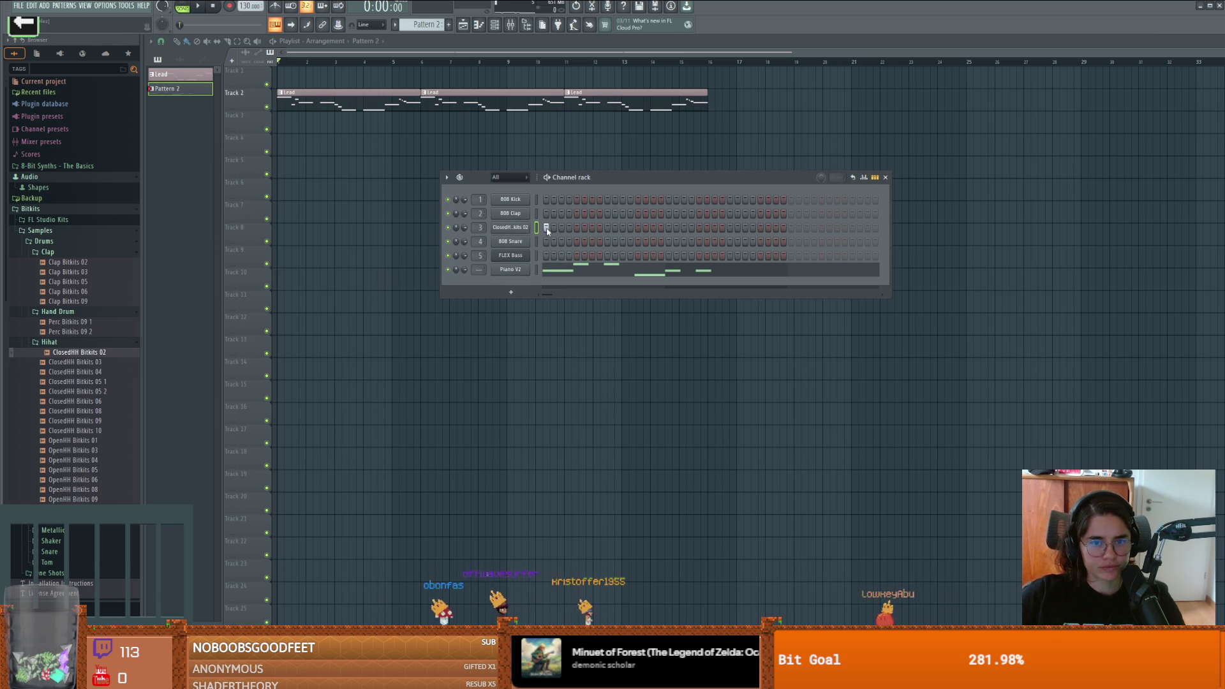
{"action": "left_click", "coordinate": [574, 273]}
Step: Delete all six Piano V2 notes from Pattern 2 and close the piano roll
{"action": "right_click", "coordinate": [201, 415]}
{"action": "right_click", "coordinate": [339, 432]}
{"action": "right_click", "coordinate": [373, 415]}
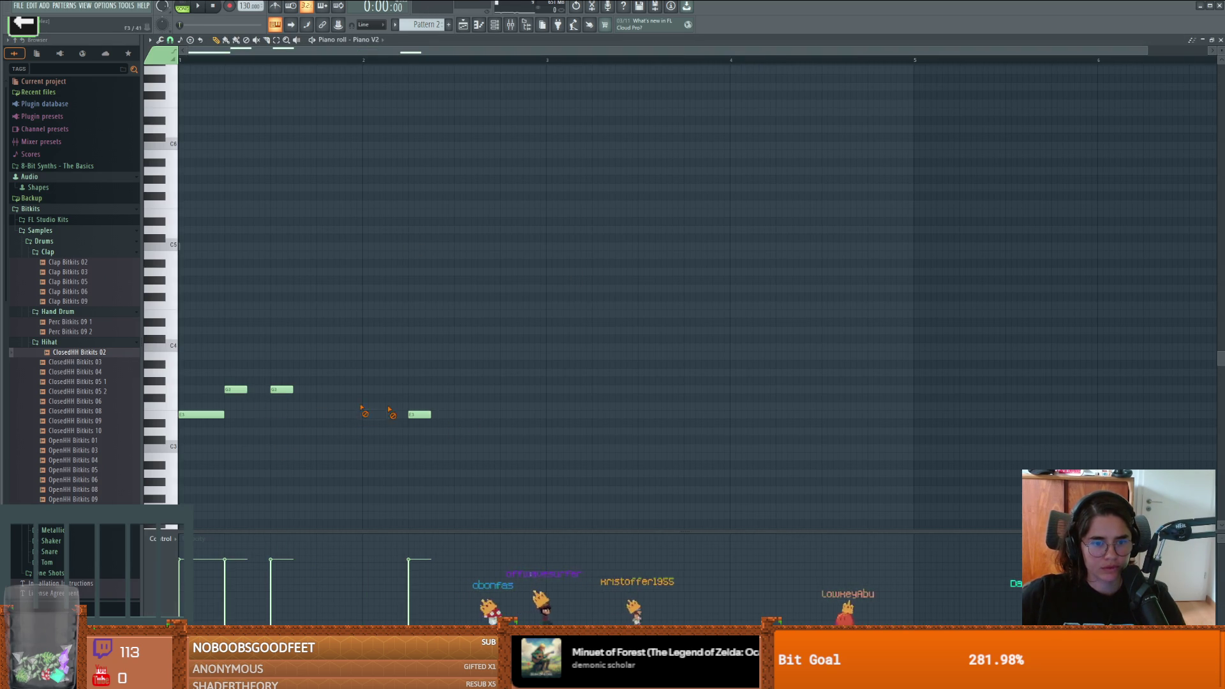
{"action": "right_click", "coordinate": [236, 389]}
{"action": "right_click", "coordinate": [281, 389]}
{"action": "right_click", "coordinate": [419, 414]}
{"action": "left_click", "coordinate": [479, 24]}
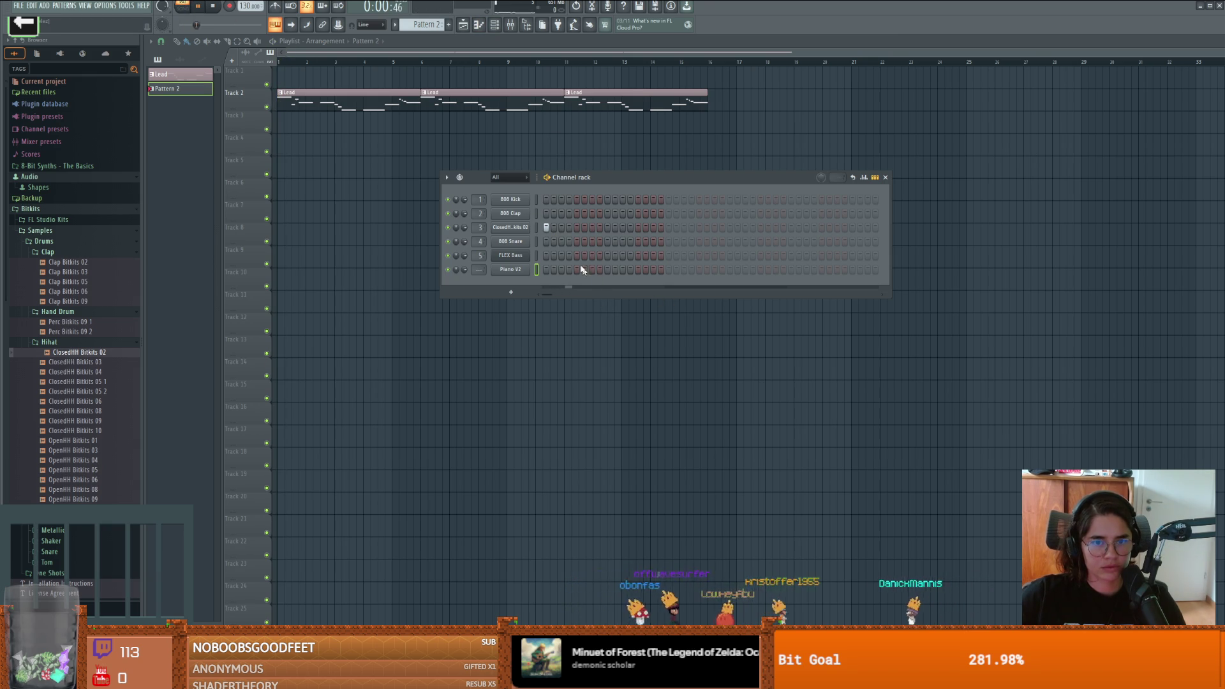
Step: Add OpenHH Bitkits 03 as a new channel and switch on two hi-hat steps, playing the beat
{"action": "left_click", "coordinate": [78, 450]}
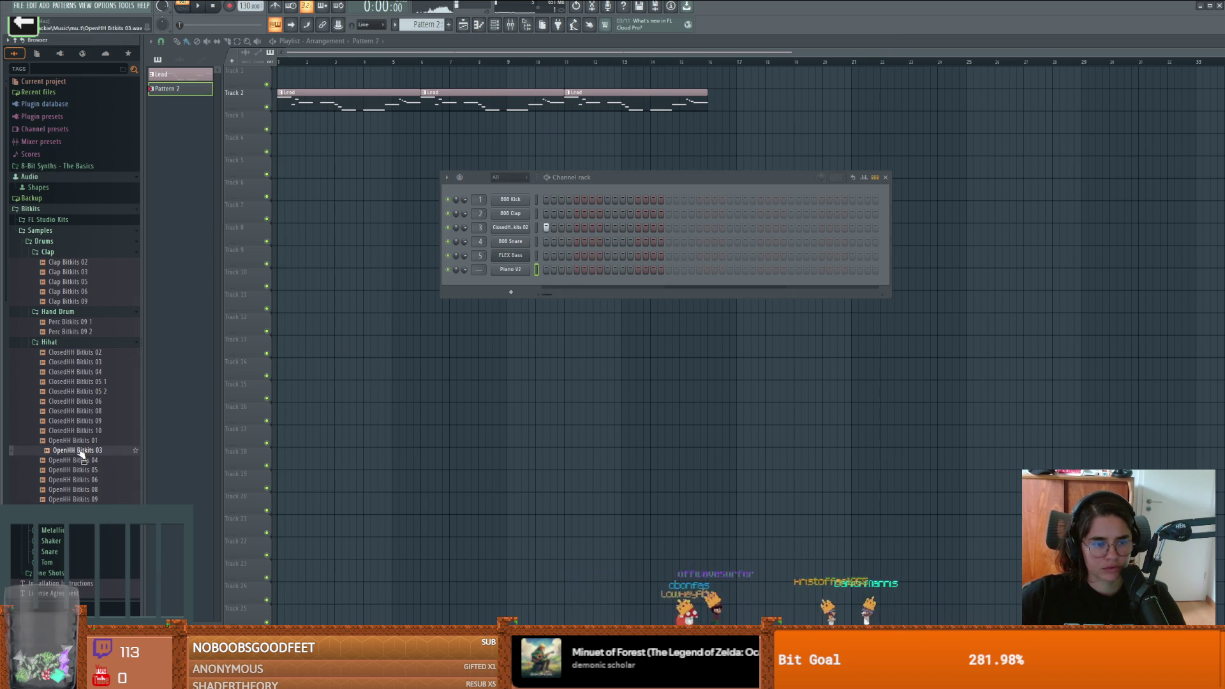
{"action": "mouse_move", "coordinate": [82, 454]}
{"action": "left_mouse_down"}
{"action": "mouse_move", "coordinate": [529, 247]}
{"action": "mouse_move", "coordinate": [536, 233]}
{"action": "left_mouse_up"}
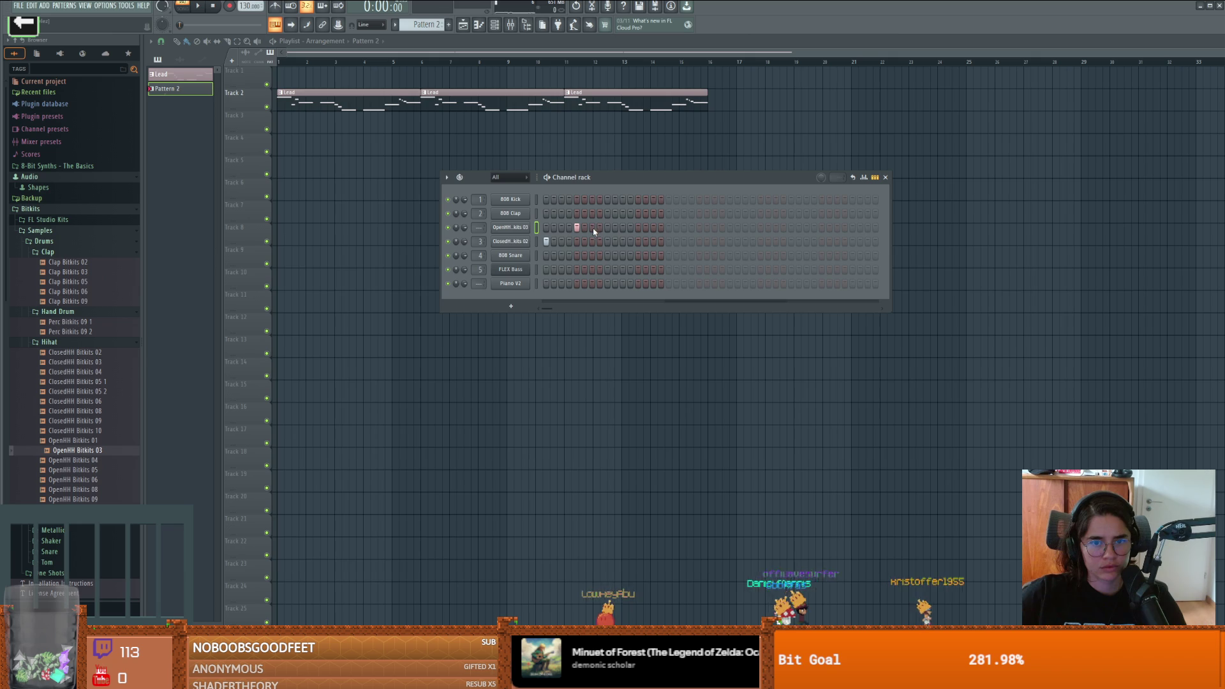
{"action": "key", "text": "space"}
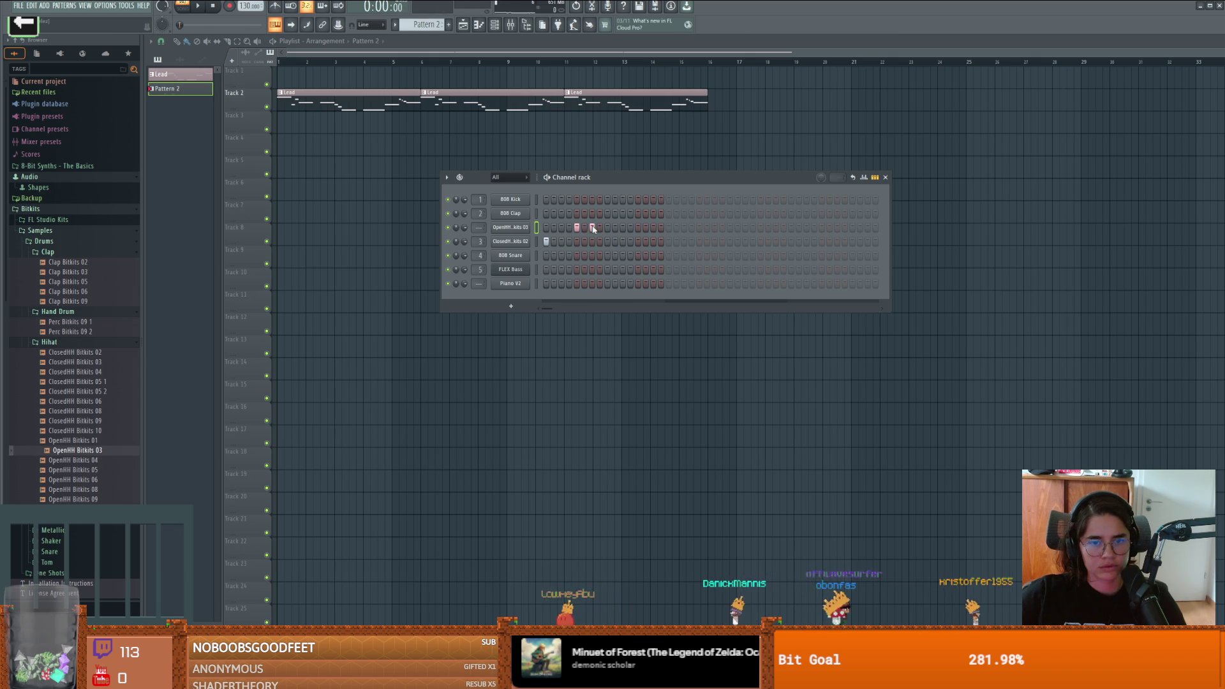
{"action": "left_click", "coordinate": [607, 227]}
{"action": "key", "text": "space"}
{"action": "left_click", "coordinate": [638, 241]}
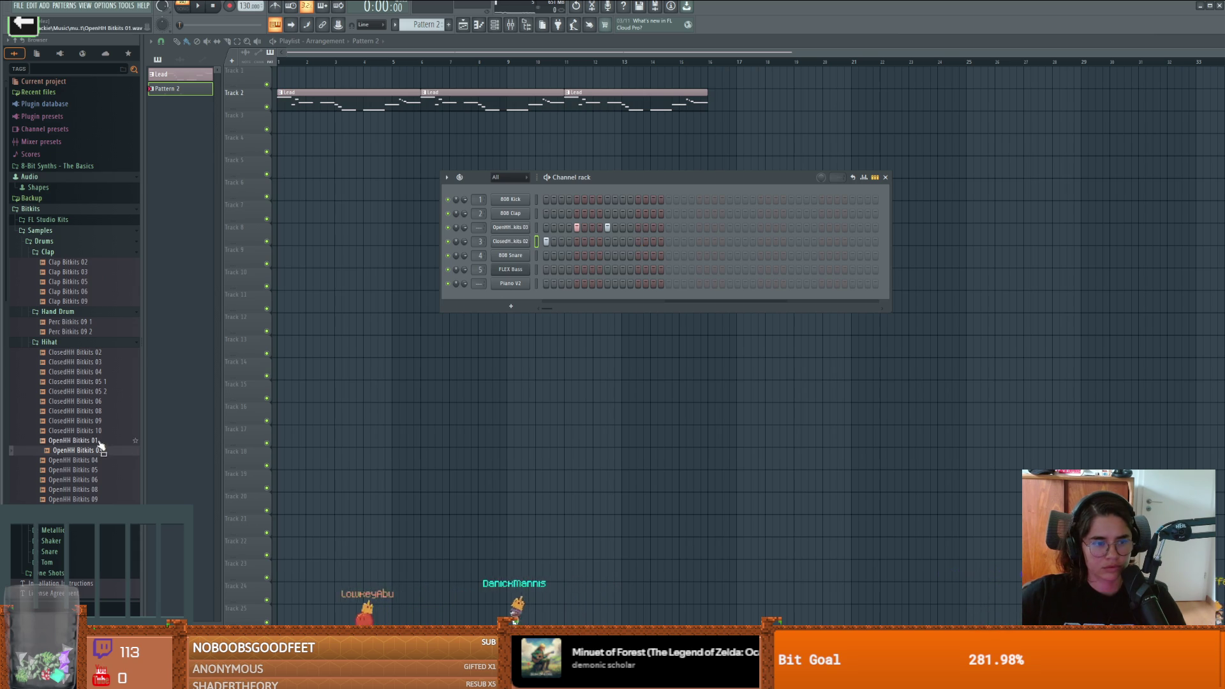
Step: Audition Bitkits kick samples from Kick Bitkits 01 3 through Kick Bitkits 06 2
{"action": "scroll", "coordinate": [96, 447], "scroll_direction": "down", "scroll_amount": 3}
{"action": "left_click", "coordinate": [48, 412]}
{"action": "left_click", "coordinate": [67, 420]}
{"action": "left_click", "coordinate": [73, 448]}
{"action": "scroll", "coordinate": [73, 447], "scroll_direction": "down", "scroll_amount": 4}
{"action": "left_click", "coordinate": [73, 361]}
{"action": "left_click", "coordinate": [67, 370]}
{"action": "left_click", "coordinate": [67, 389]}
{"action": "left_click", "coordinate": [74, 399]}
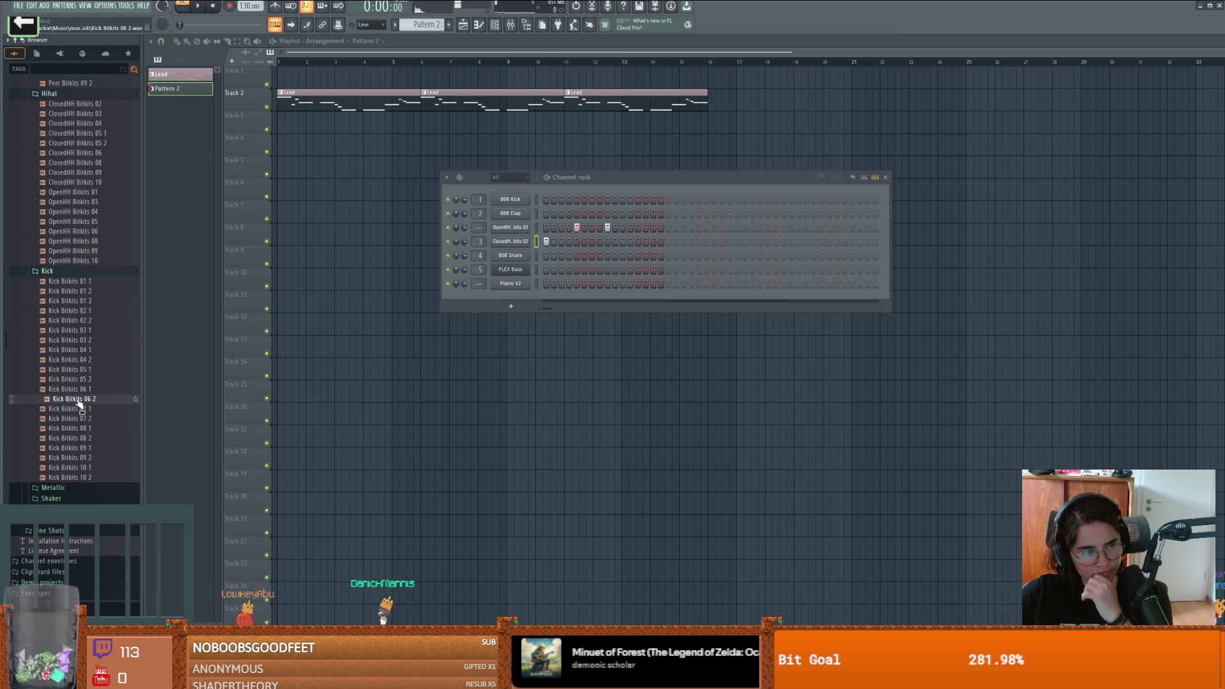
{"action": "scroll", "coordinate": [78, 402], "scroll_direction": "down", "scroll_amount": 4}
Step: Add Snare Bitkits 04 1 as a channel, light its first step and a closed hi-hat step, and play
{"action": "left_click", "coordinate": [67, 370]}
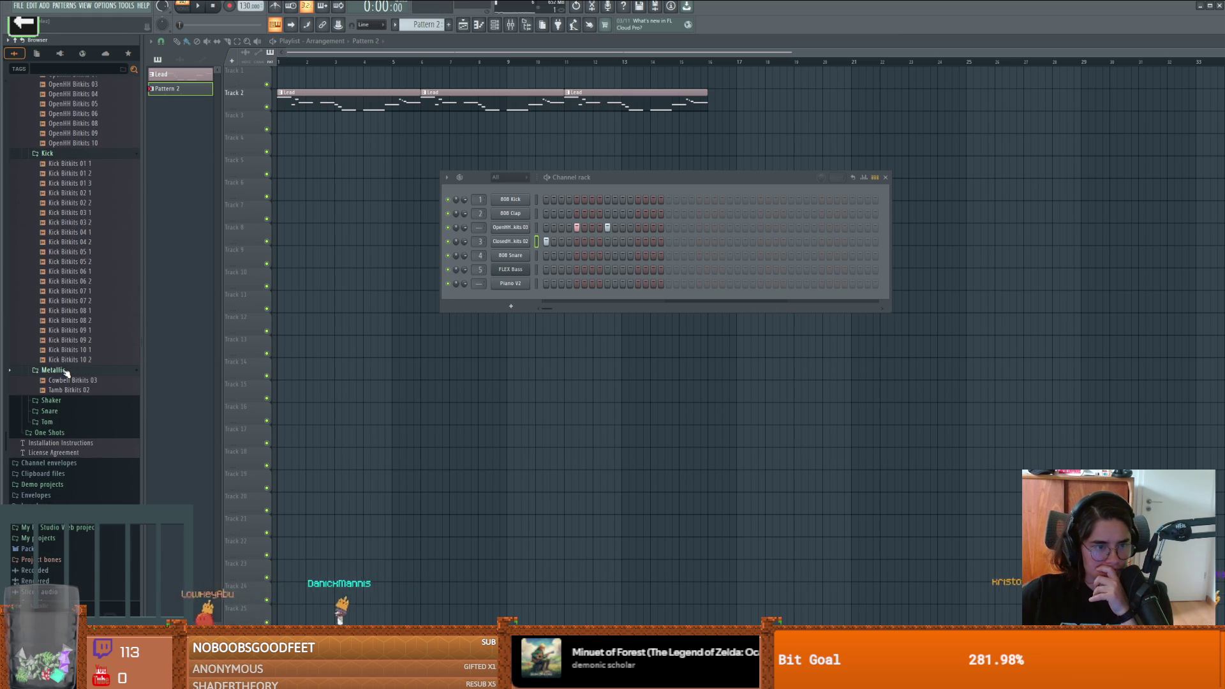
{"action": "left_click", "coordinate": [67, 390]}
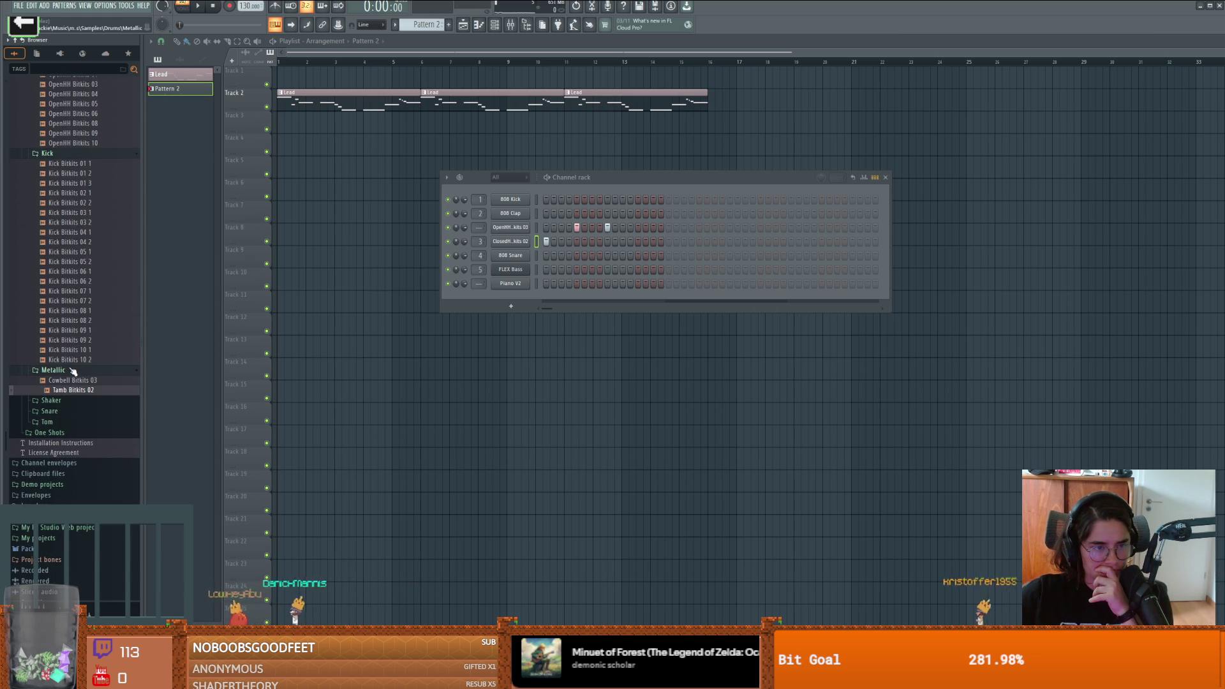
{"action": "left_click", "coordinate": [51, 400]}
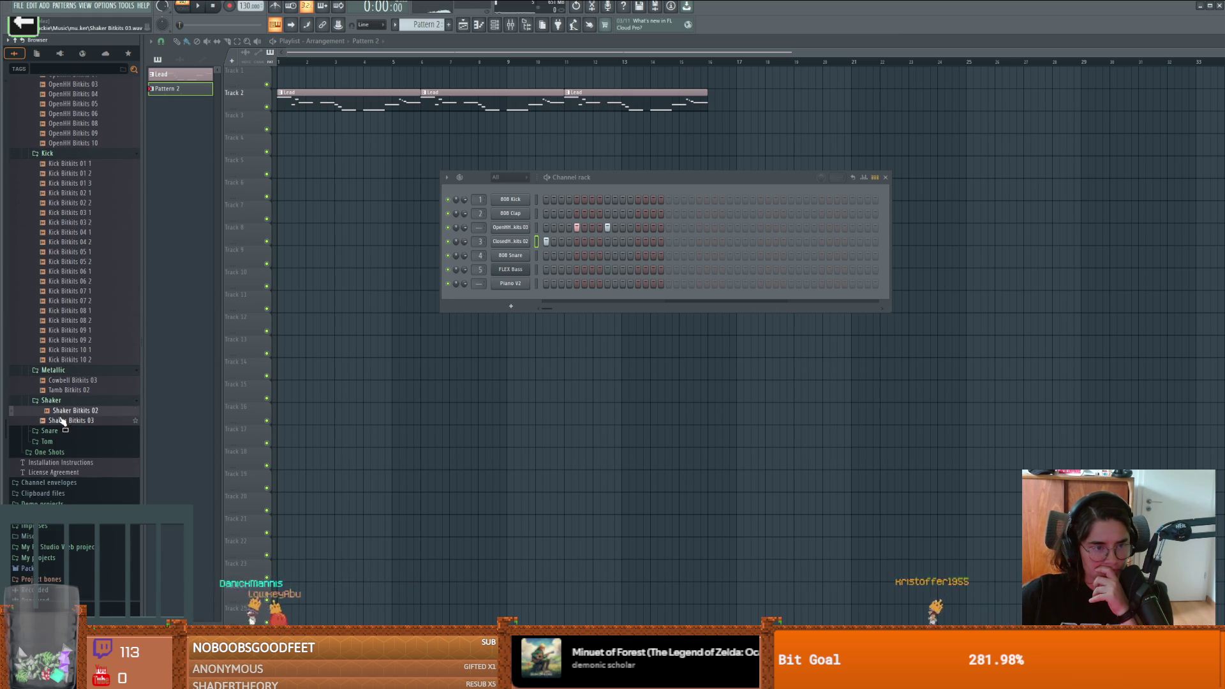
{"action": "left_click", "coordinate": [50, 430]}
{"action": "left_click", "coordinate": [63, 442]}
{"action": "left_click_drag", "start_coordinate": [61, 444], "coordinate": [61, 446]}
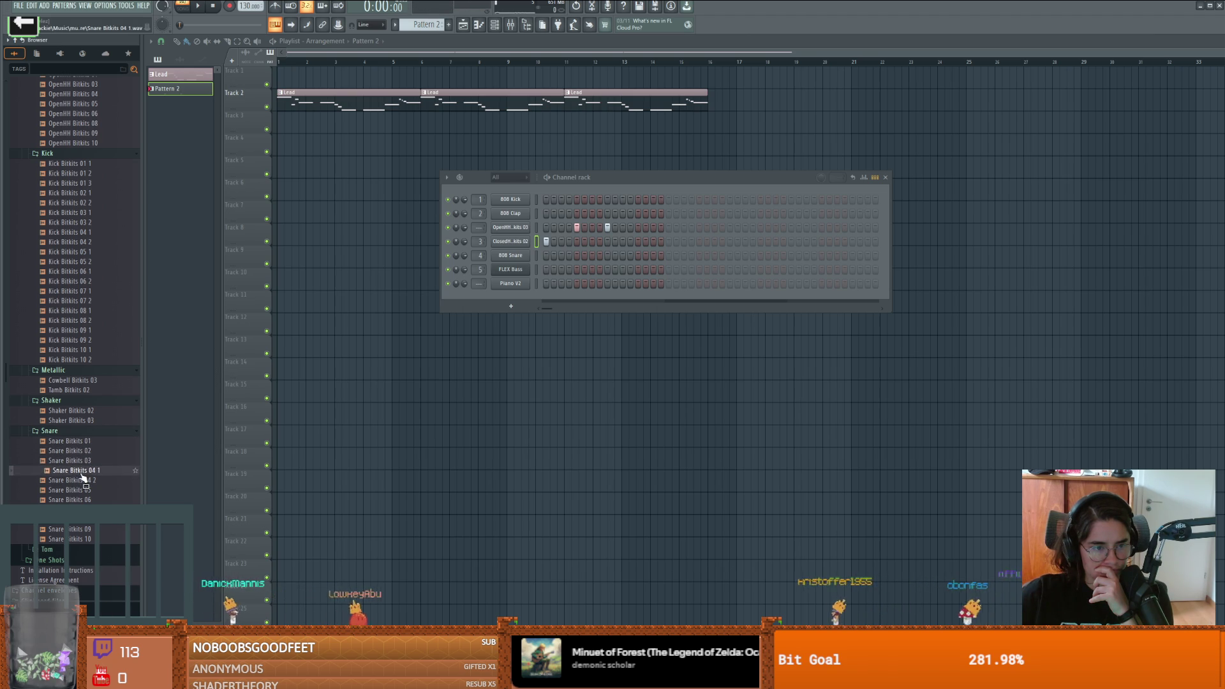
{"action": "mouse_move", "coordinate": [81, 470]}
{"action": "left_mouse_down"}
{"action": "mouse_move", "coordinate": [542, 242]}
{"action": "mouse_move", "coordinate": [517, 260]}
{"action": "left_mouse_up"}
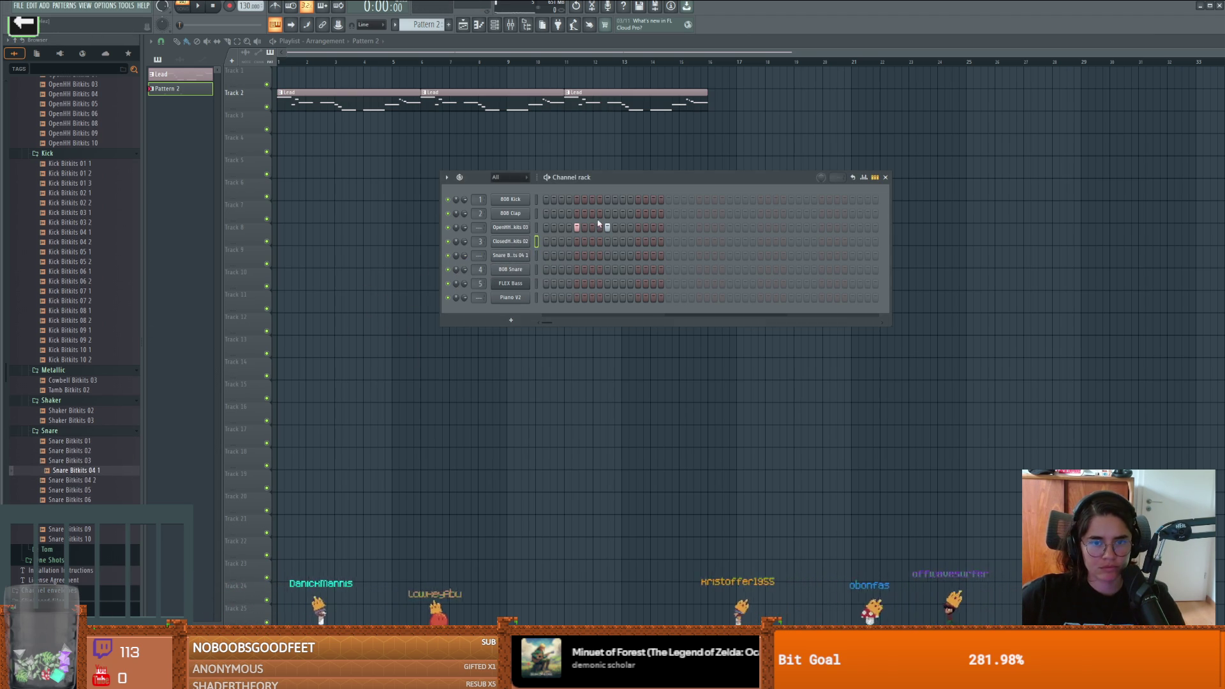
{"action": "left_click", "coordinate": [547, 255]}
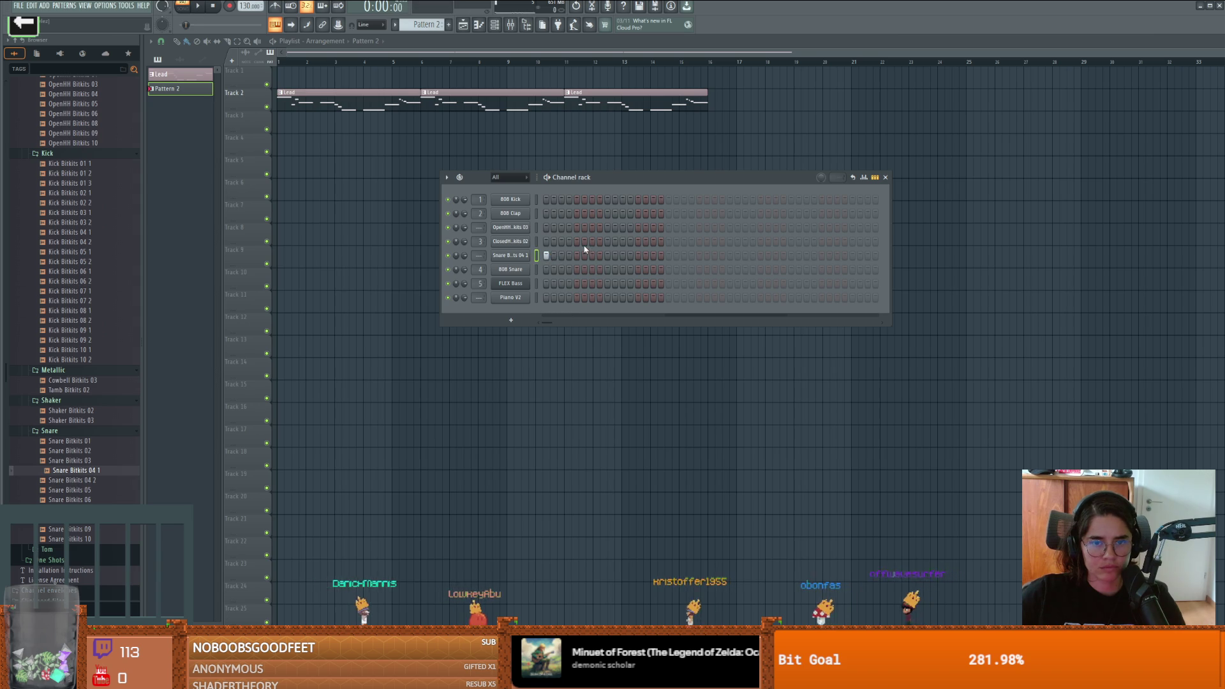
{"action": "left_click", "coordinate": [599, 241]}
{"action": "key", "text": "space"}
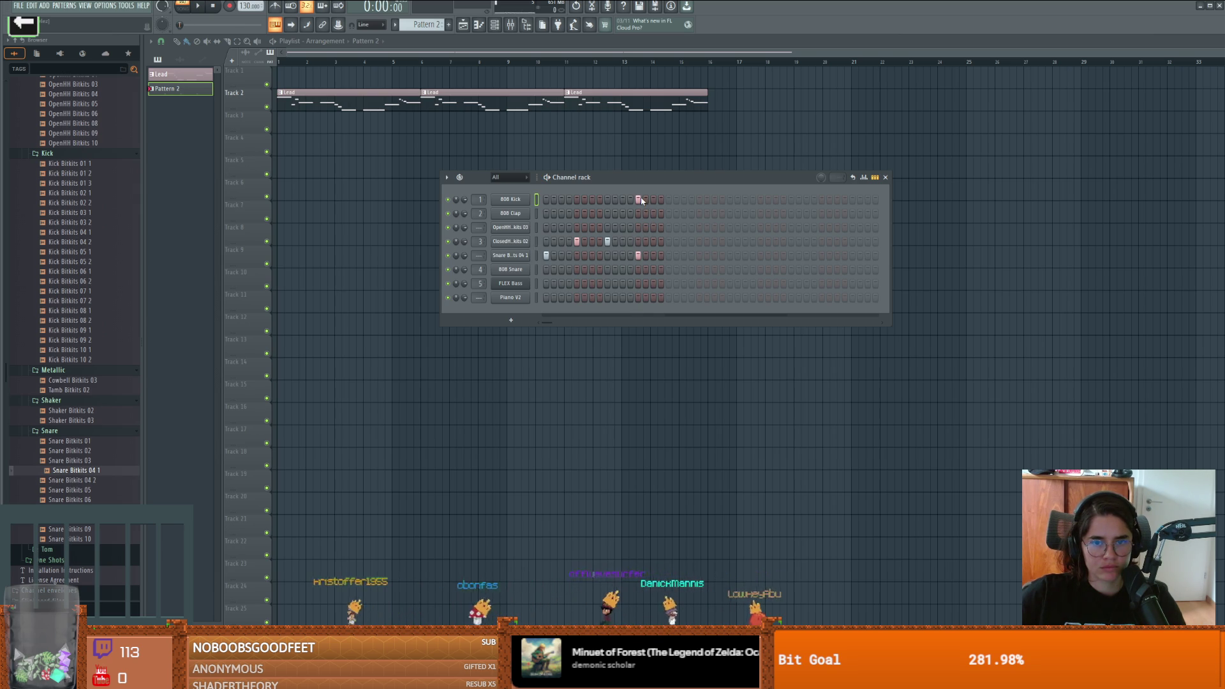
Step: Add a kick on step 14 and a later snare hit, and remove an open hi-hat hit, auditioning between edits
{"action": "key", "text": "space"}
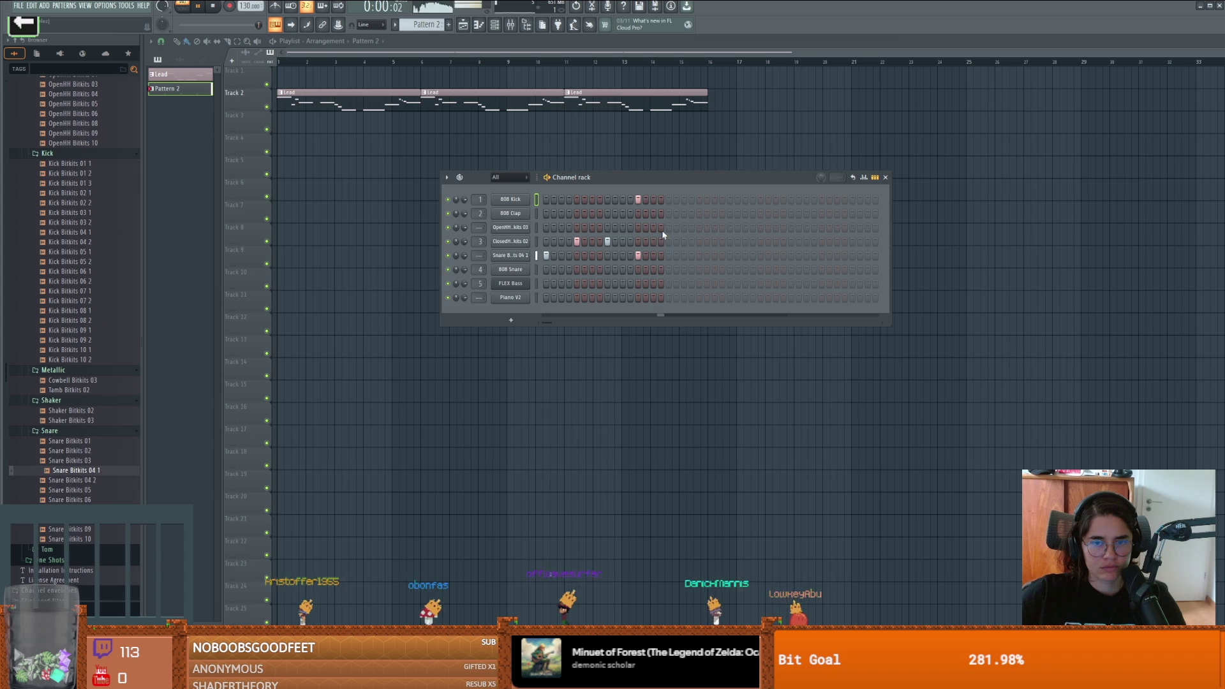
{"action": "left_click", "coordinate": [644, 200]}
{"action": "key", "text": "space"}
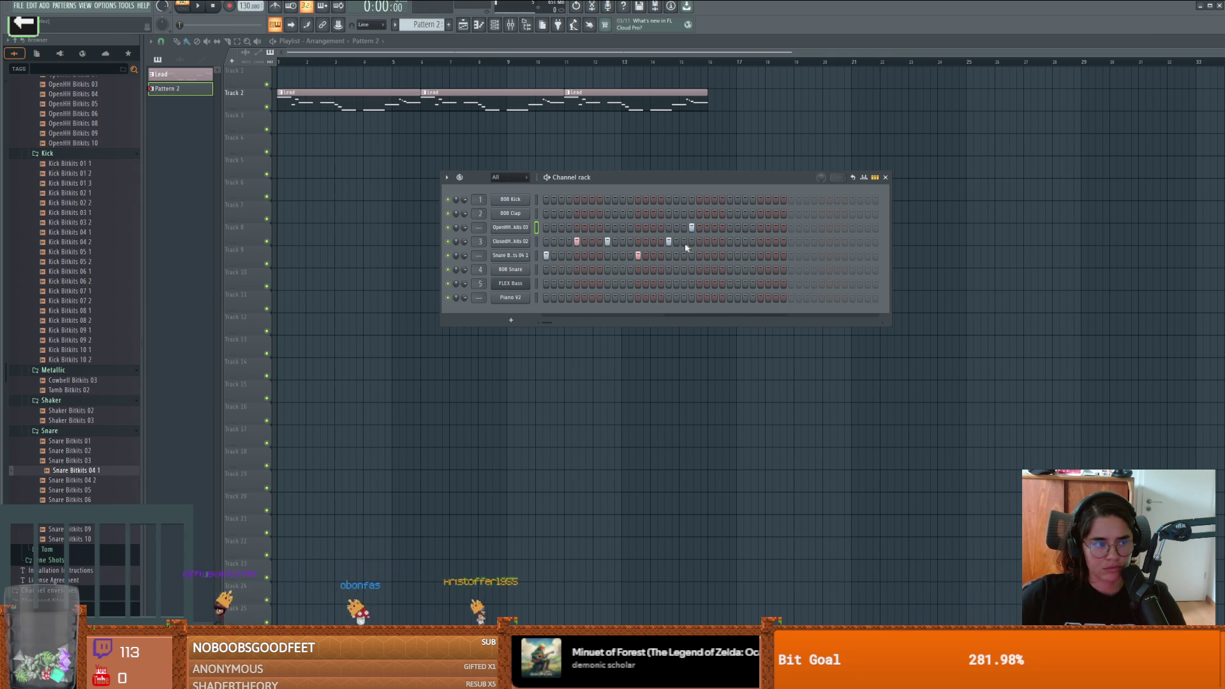
{"action": "key", "text": "space"}
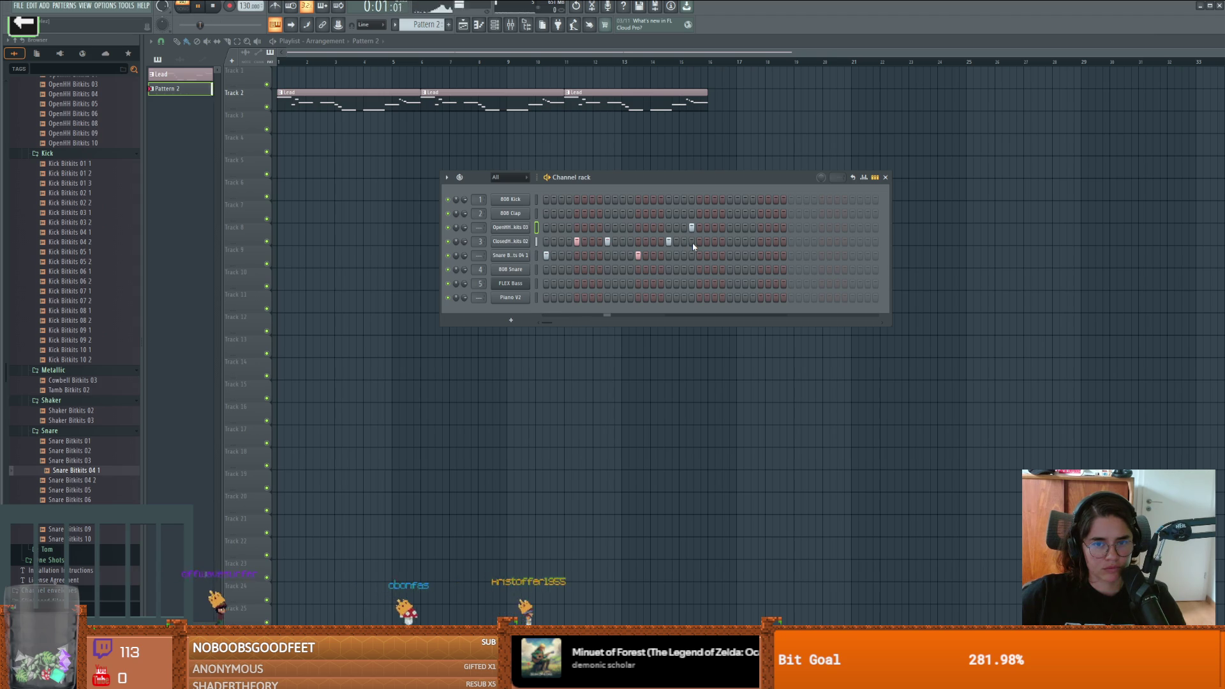
{"action": "key", "text": "space"}
{"action": "left_click", "coordinate": [692, 227]}
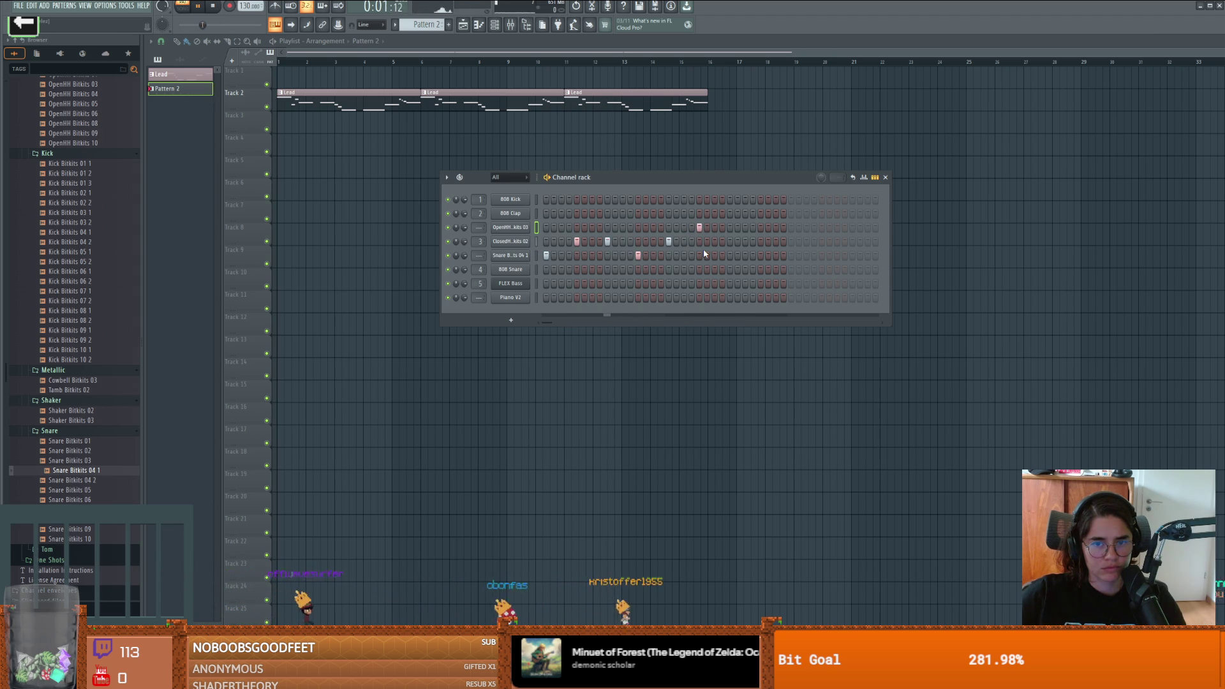
{"action": "left_click", "coordinate": [730, 256]}
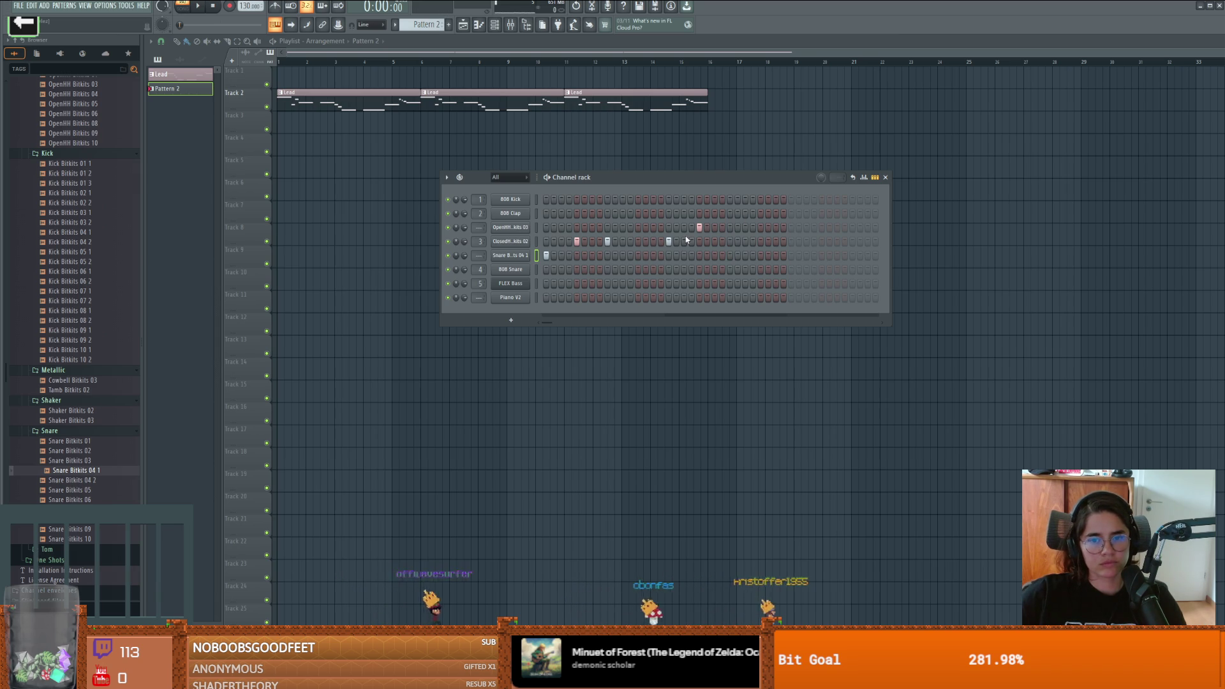
{"action": "left_click", "coordinate": [600, 243]}
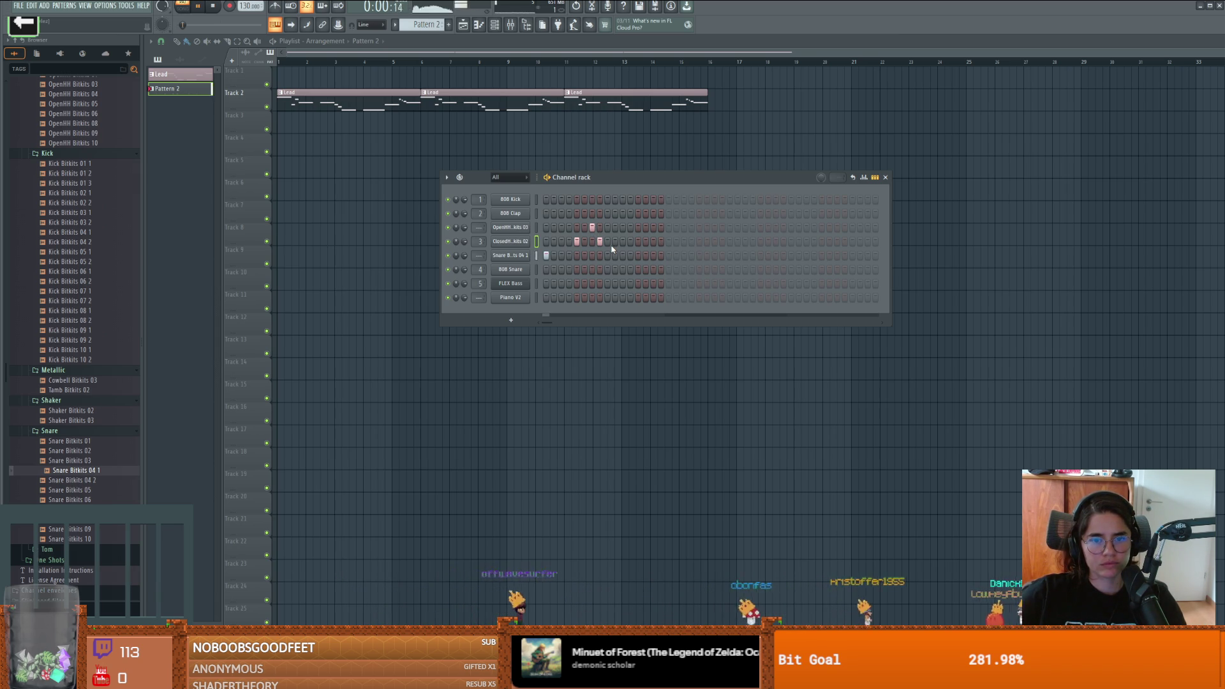
{"action": "key", "text": "ctrl+z"}
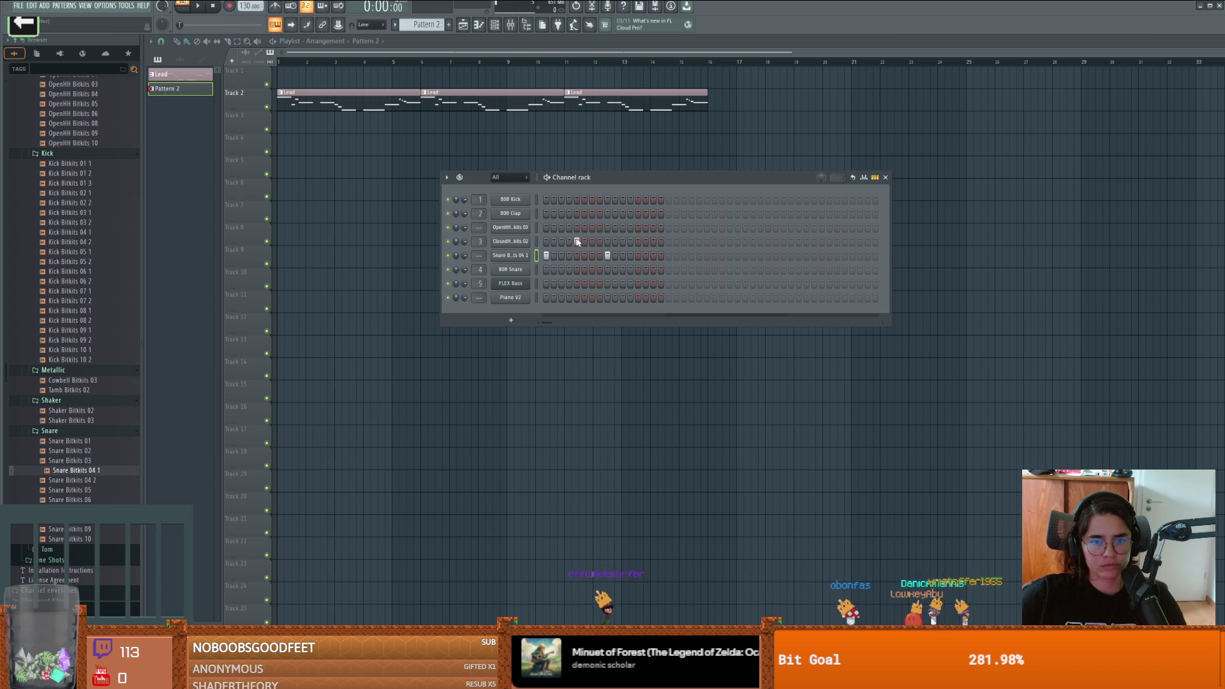
{"action": "key", "text": "space"}
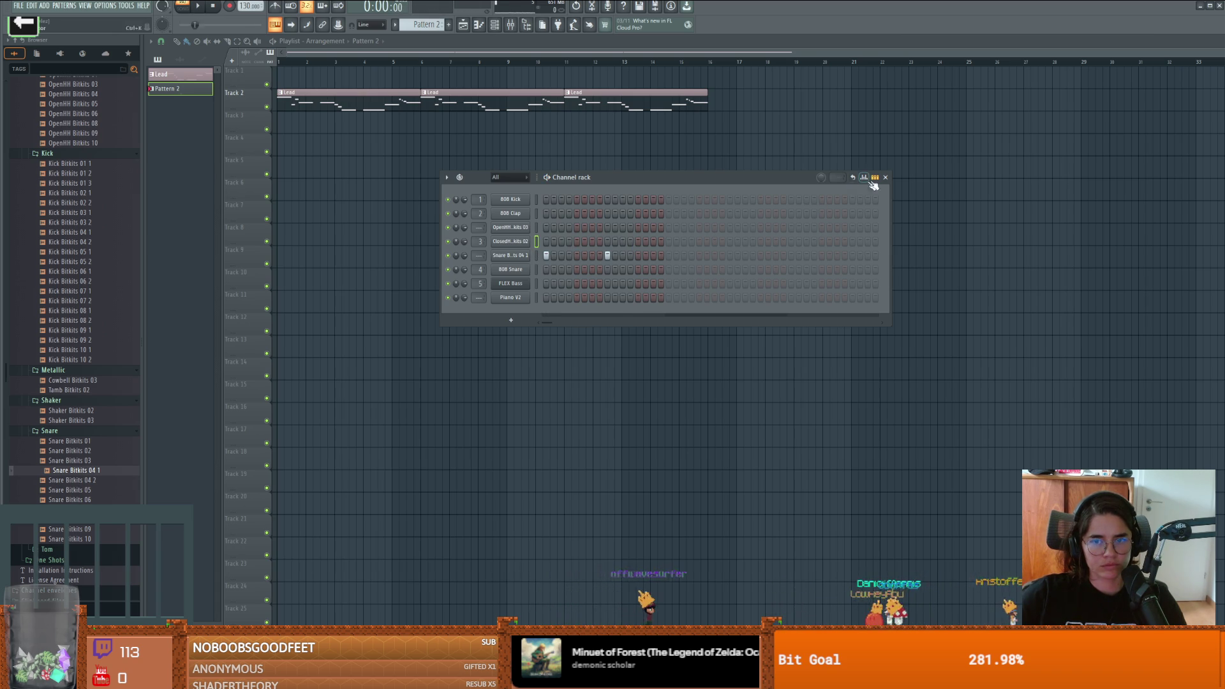
{"action": "left_click", "coordinate": [885, 178]}
Step: Paint Pattern 2 clips along Track 1 to bar 15 and play the whole song
{"action": "left_click_drag", "start_coordinate": [281, 73], "coordinate": [680, 83]}
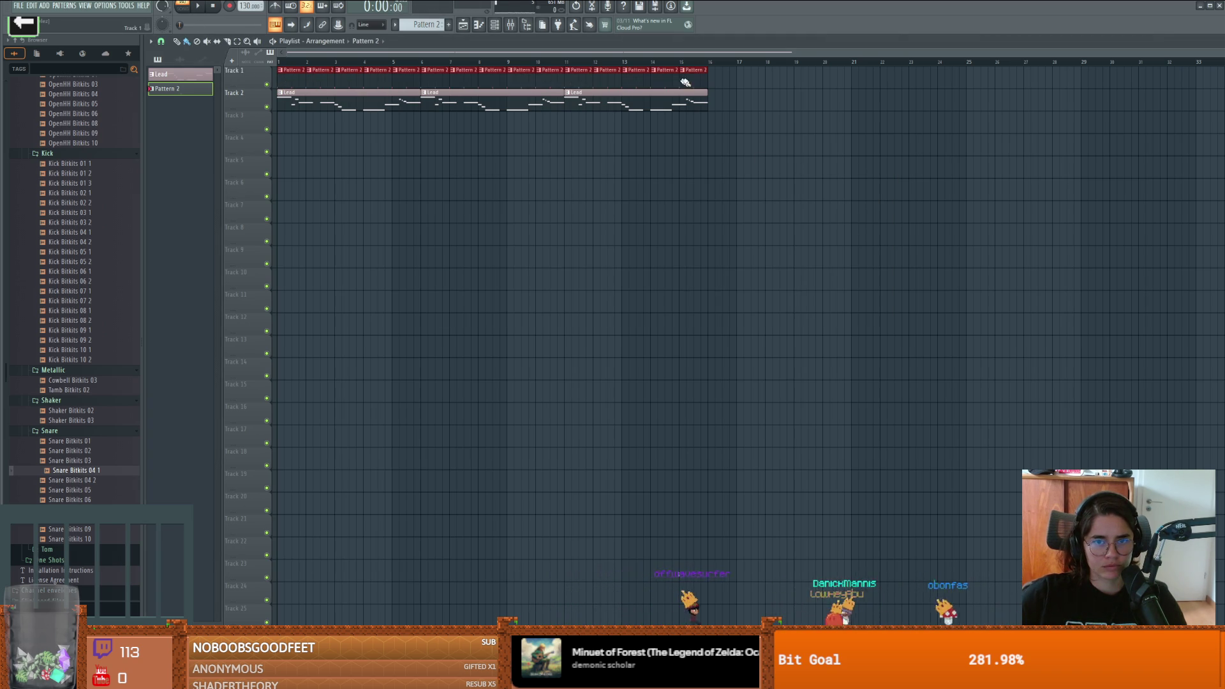
{"action": "left_click", "coordinate": [182, 8]}
{"action": "key", "text": "space"}
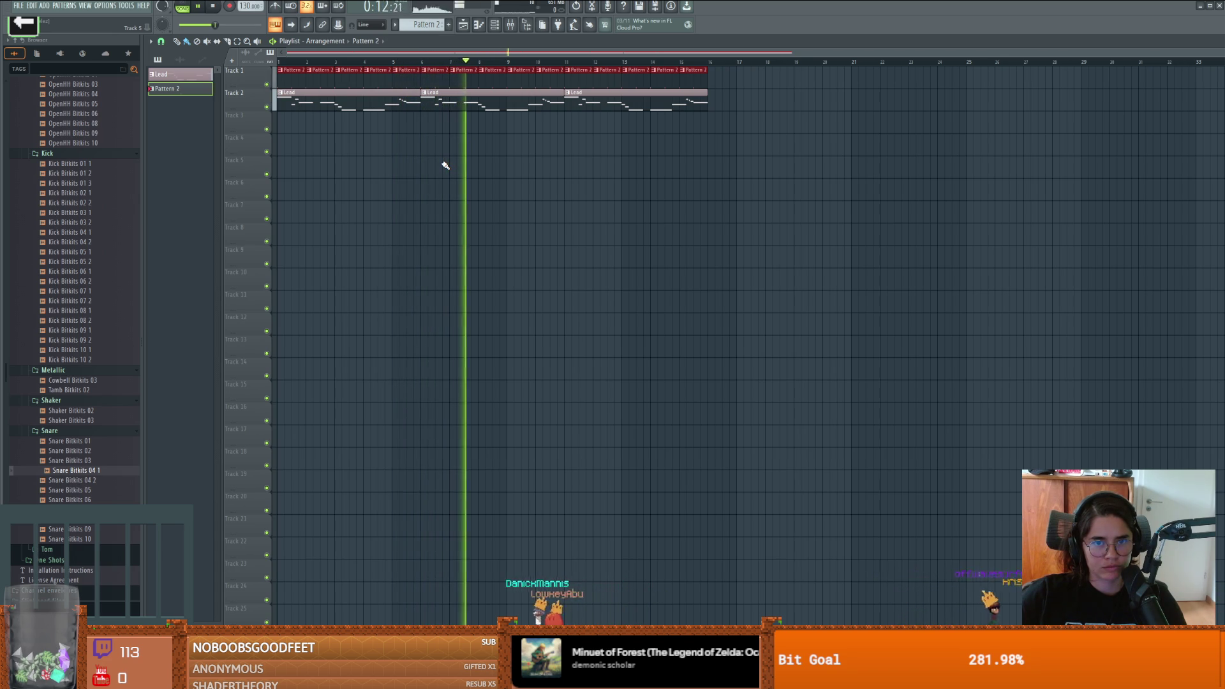
{"action": "key", "text": "space"}
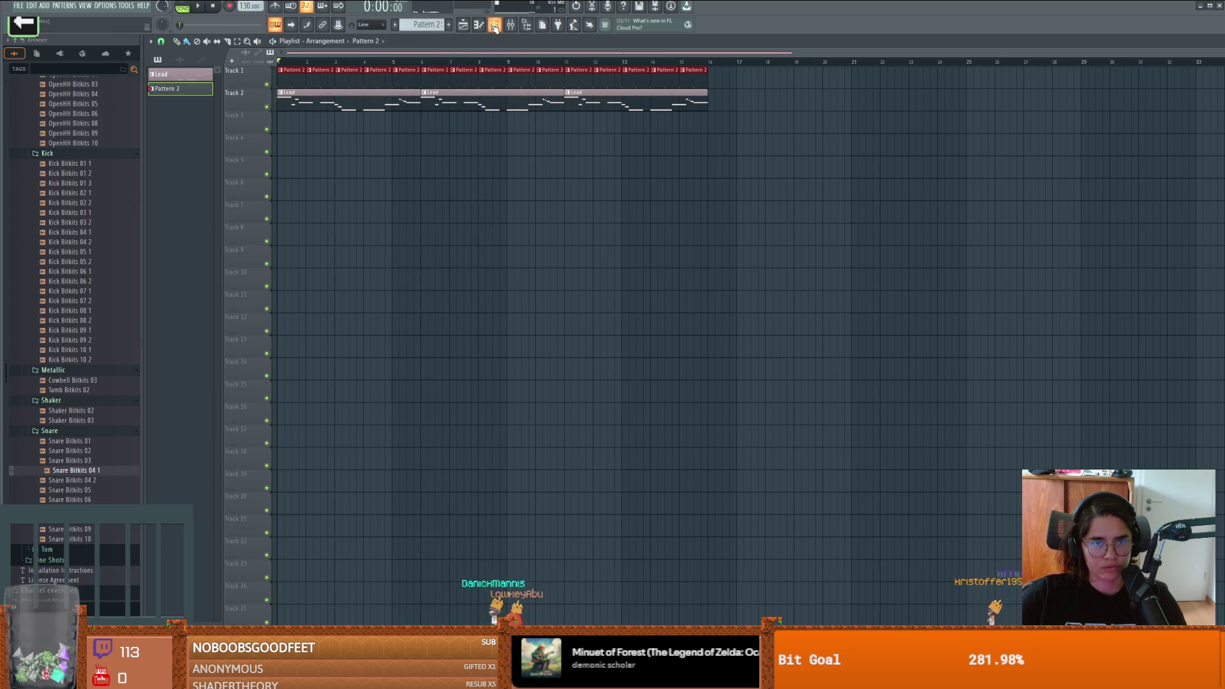
{"action": "key", "text": "F6"}
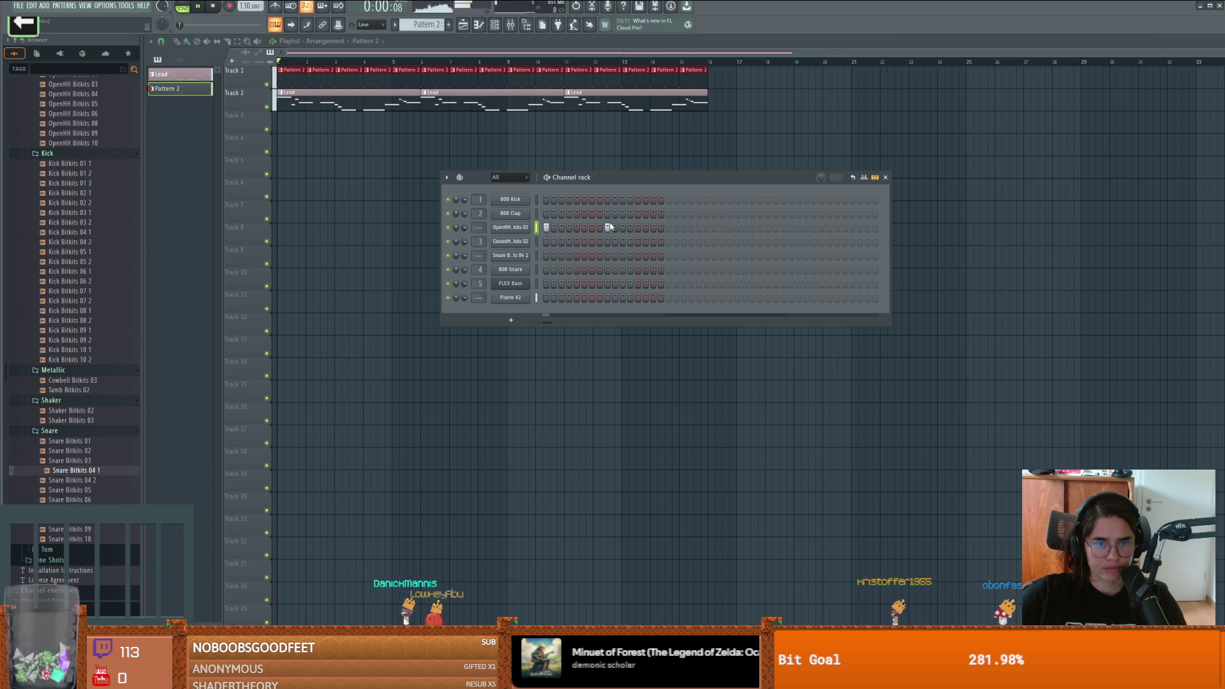
Step: Restart song playback to hear the Bitkits drums together with the Piano V2 lead
{"action": "key", "text": "space"}
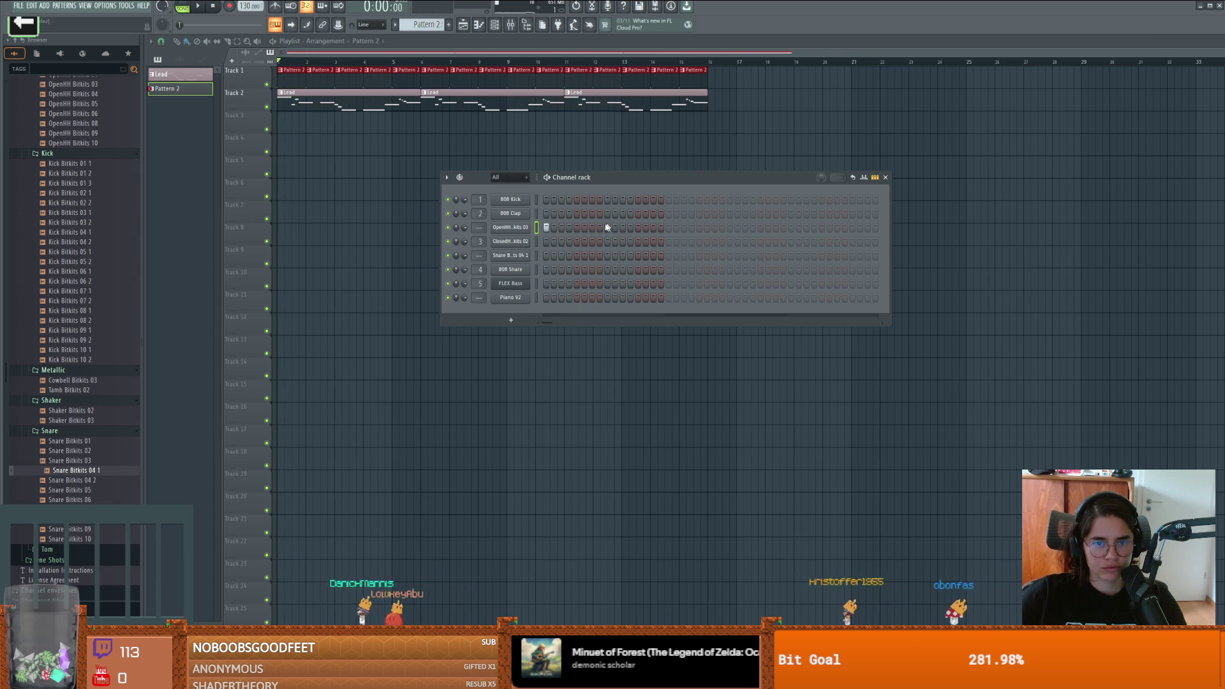
{"action": "key", "text": "space"}
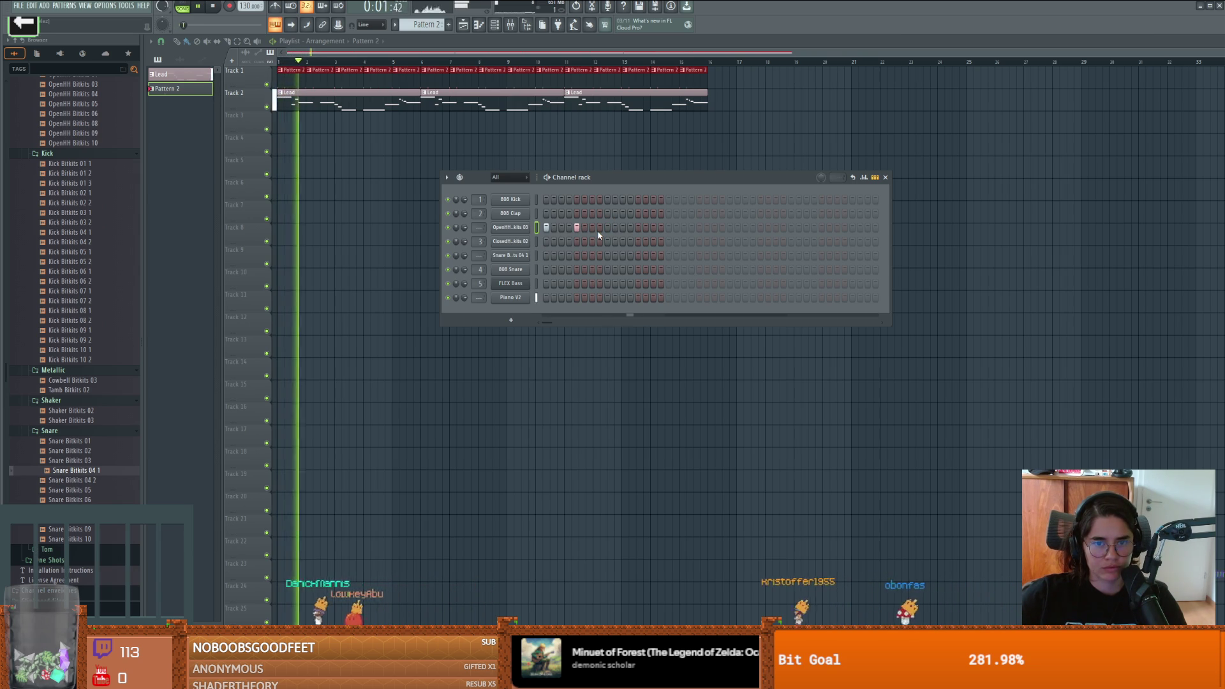